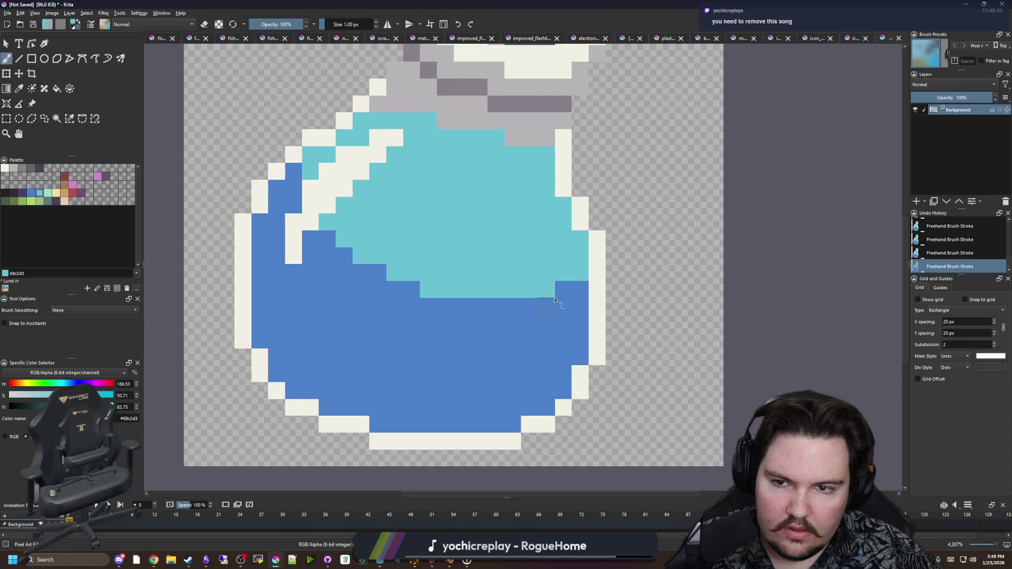
Sample the cream outline colour and paint an extra cream column left of the potion
{"action": "scroll", "coordinate": [548, 284], "scroll_direction": "down", "scroll_amount": 2}
{"action": "scroll", "coordinate": [551, 285], "scroll_direction": "up", "scroll_amount": 1}
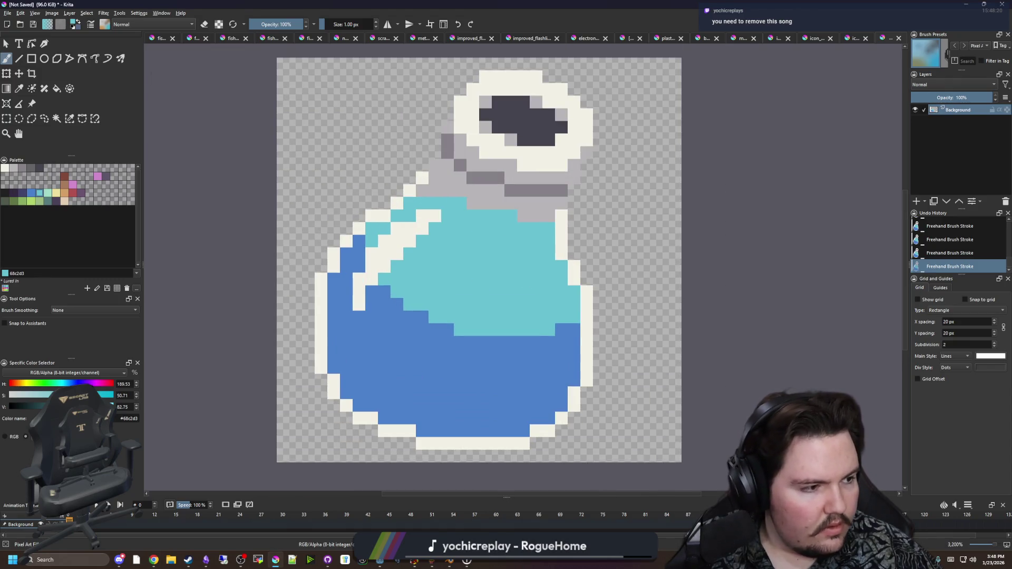
{"action": "scroll", "coordinate": [470, 344], "scroll_direction": "down", "scroll_amount": 1}
{"action": "scroll", "coordinate": [376, 333], "scroll_direction": "up", "scroll_amount": 1}
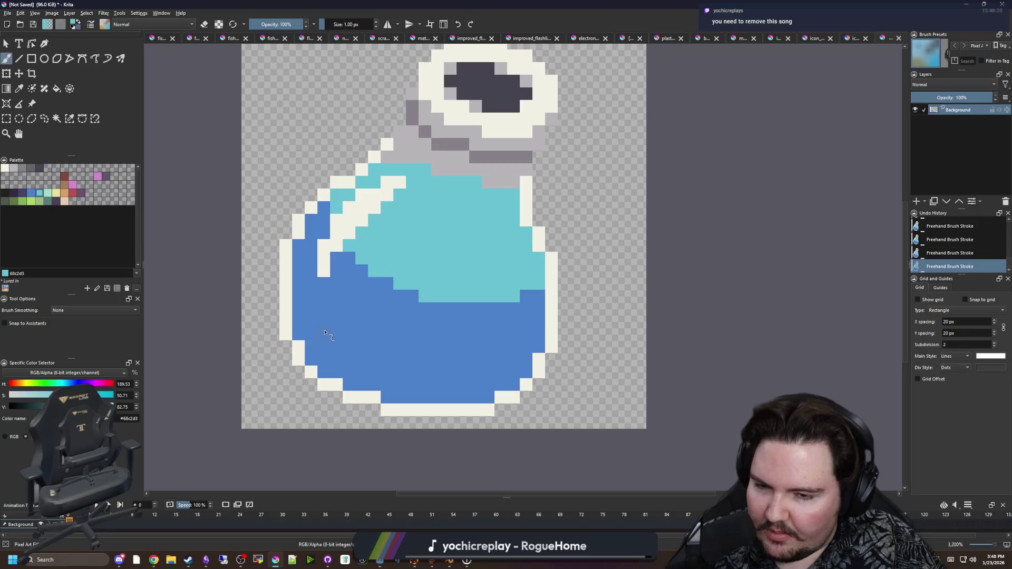
{"action": "key", "text": "p"}
{"action": "left_click", "coordinate": [557, 336]}
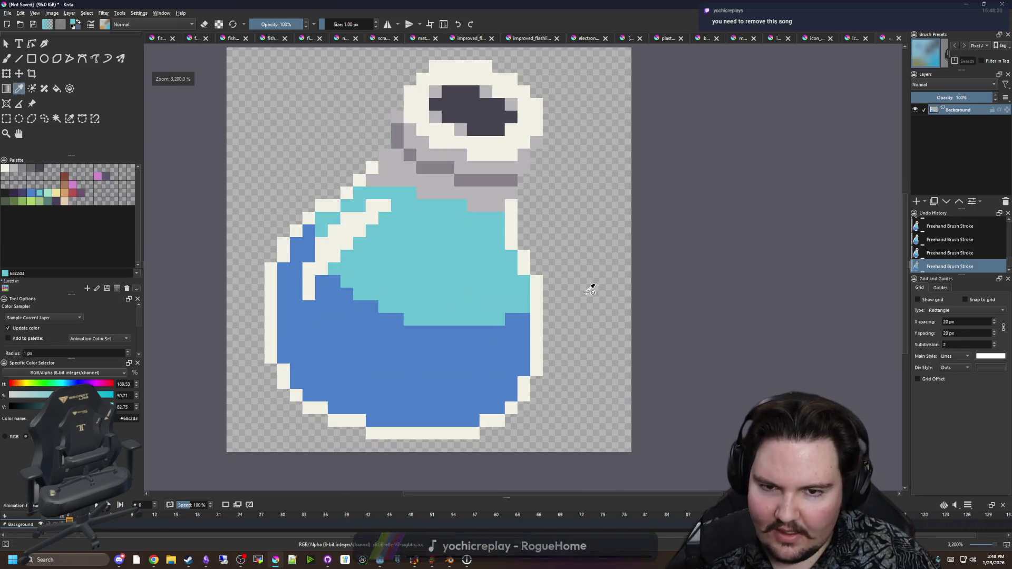
{"action": "key", "text": "b"}
{"action": "scroll", "coordinate": [326, 249], "scroll_direction": "up", "scroll_amount": 1}
{"action": "mouse_move", "coordinate": [254, 295]}
{"action": "left_mouse_down"}
{"action": "mouse_move", "coordinate": [277, 382]}
{"action": "mouse_move", "coordinate": [274, 346]}
{"action": "left_mouse_up"}
Recolour some cream pixels on the potion's left edge blue
{"action": "left_click", "coordinate": [288, 364], "text": "ctrl"}
{"action": "scroll", "coordinate": [456, 373], "scroll_direction": "down", "scroll_amount": 3}
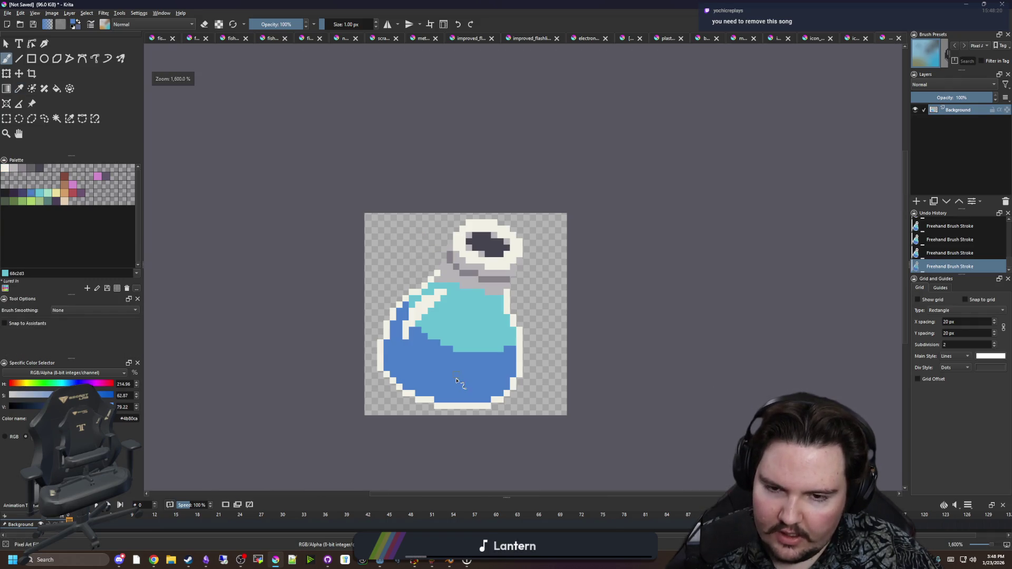
{"action": "scroll", "coordinate": [456, 379], "scroll_direction": "up", "scroll_amount": 2}
{"action": "scroll", "coordinate": [462, 374], "scroll_direction": "right", "scroll_amount": 1}
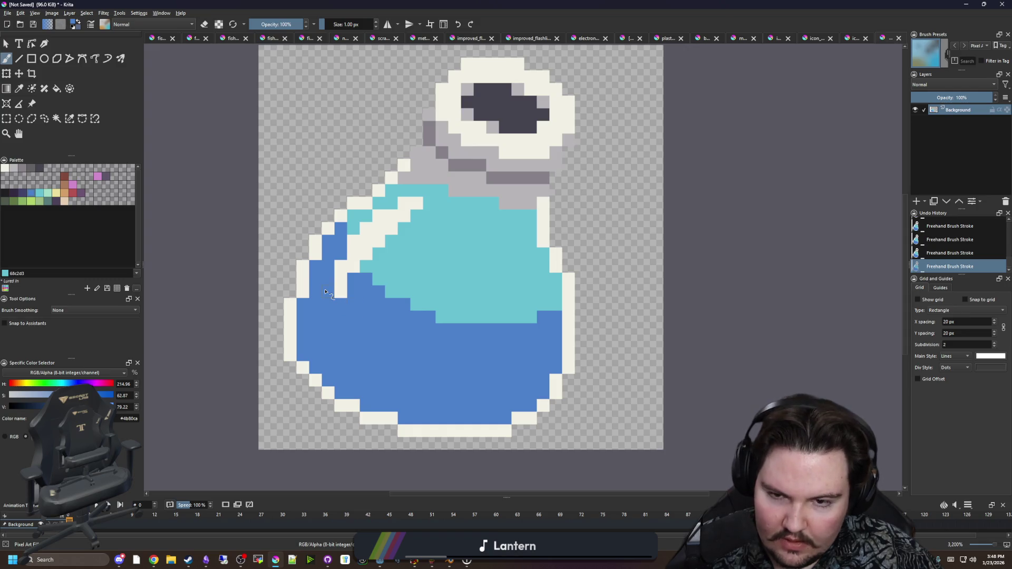
{"action": "scroll", "coordinate": [413, 158], "scroll_direction": "up", "scroll_amount": 1}
Erase stray cream, cyan and blue pixels from the upper-left shoulder and the right side
{"action": "key", "text": "e"}
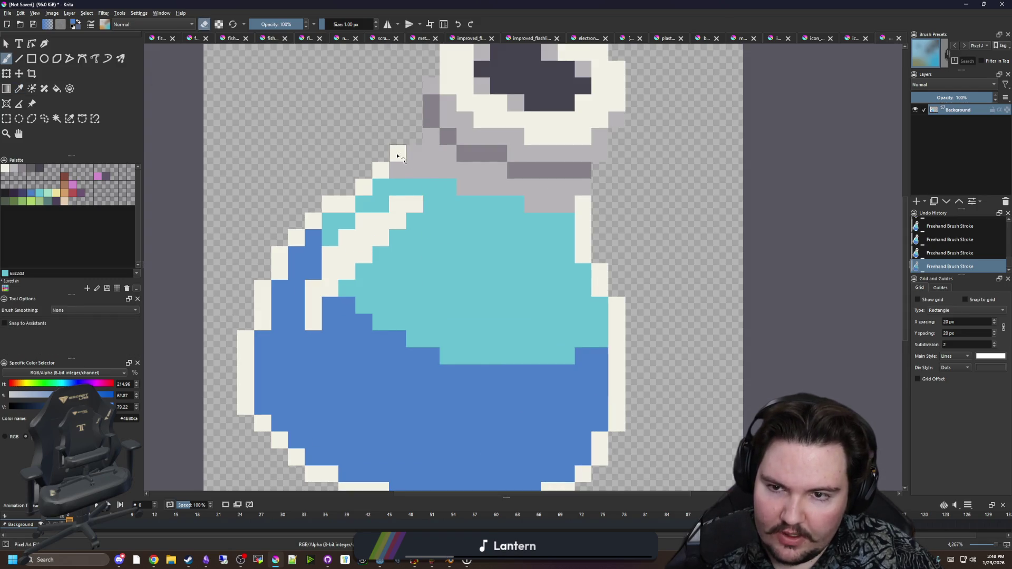
{"action": "left_click_drag", "start_coordinate": [362, 201], "coordinate": [330, 204]}
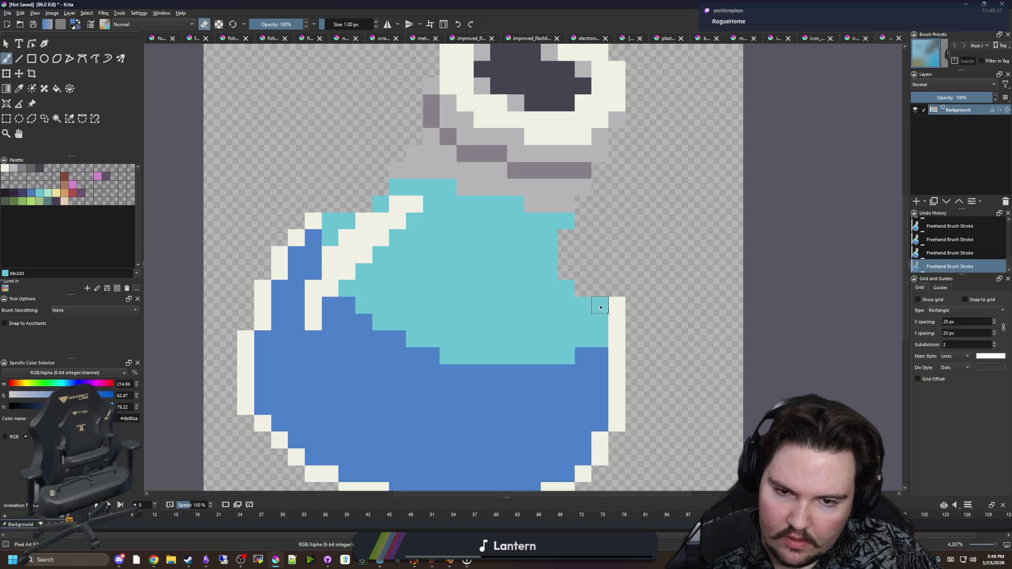
{"action": "left_click_drag", "start_coordinate": [612, 306], "coordinate": [618, 339]}
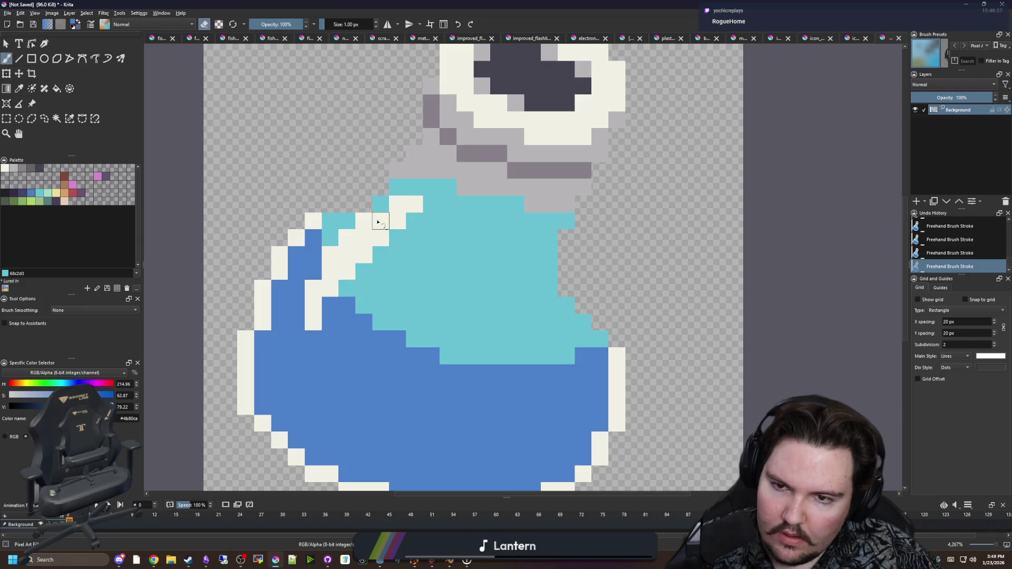
{"action": "left_click_drag", "start_coordinate": [342, 239], "coordinate": [318, 232]}
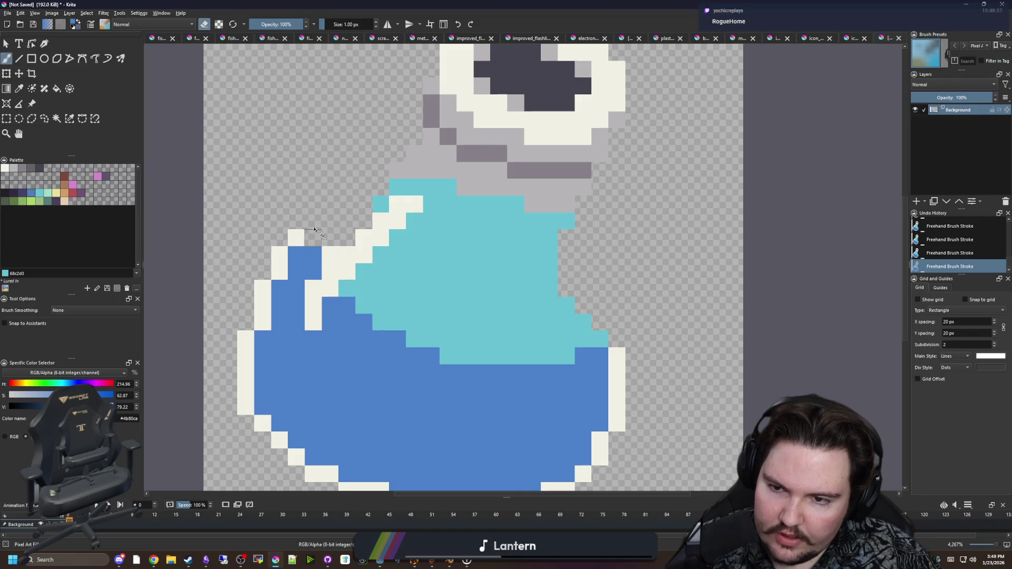
Sample the potion blue and flood-fill the highlight, cyan liquid and grey neck blue
{"action": "key", "text": "p"}
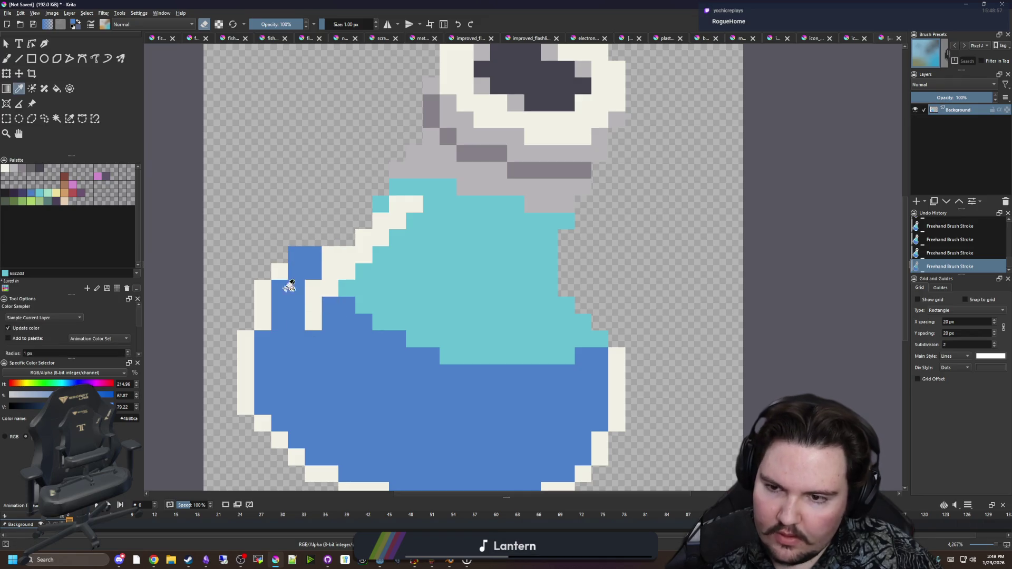
{"action": "left_click", "coordinate": [288, 268]}
{"action": "left_click", "coordinate": [302, 257]}
{"action": "key", "text": "f"}
{"action": "left_click", "coordinate": [338, 268]}
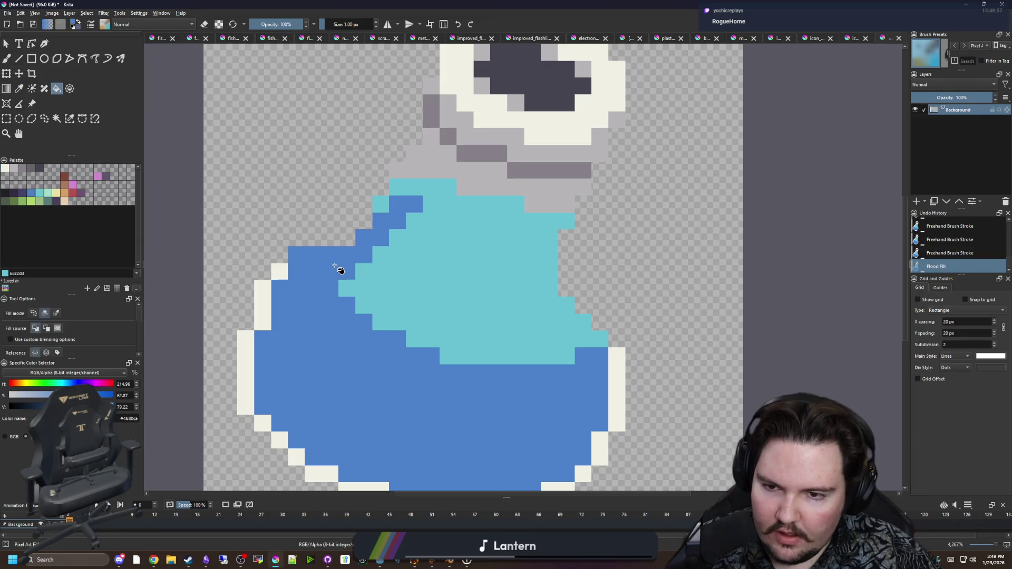
{"action": "left_click", "coordinate": [405, 289]}
{"action": "left_click", "coordinate": [458, 191]}
{"action": "left_click", "coordinate": [382, 208]}
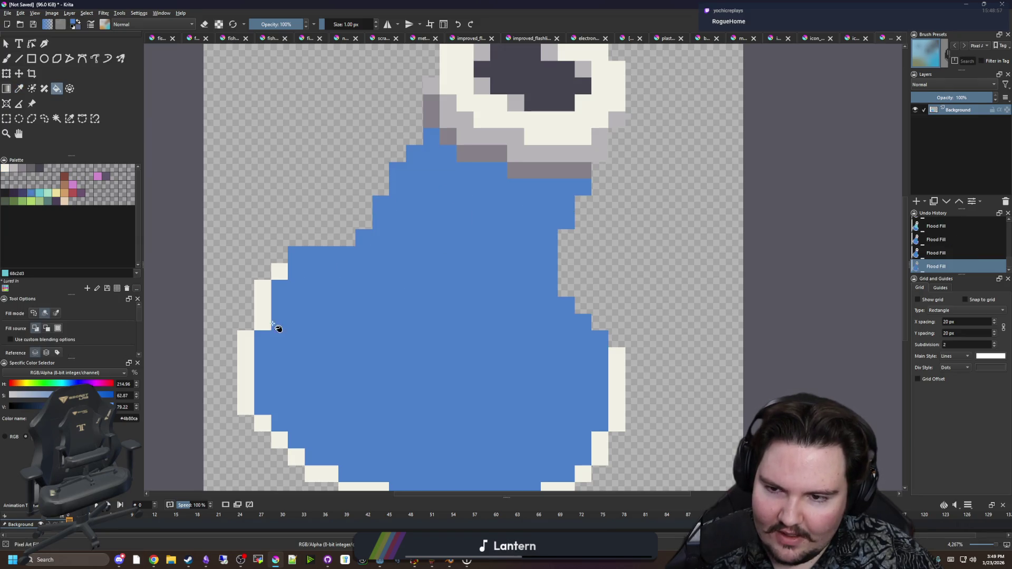
Fill the left and right cream columns and the bottom cream outline row blue
{"action": "left_click", "coordinate": [266, 321]}
{"action": "left_click", "coordinate": [250, 345]}
{"action": "scroll", "coordinate": [301, 288], "scroll_direction": "down", "scroll_amount": 1}
{"action": "left_click", "coordinate": [537, 388]}
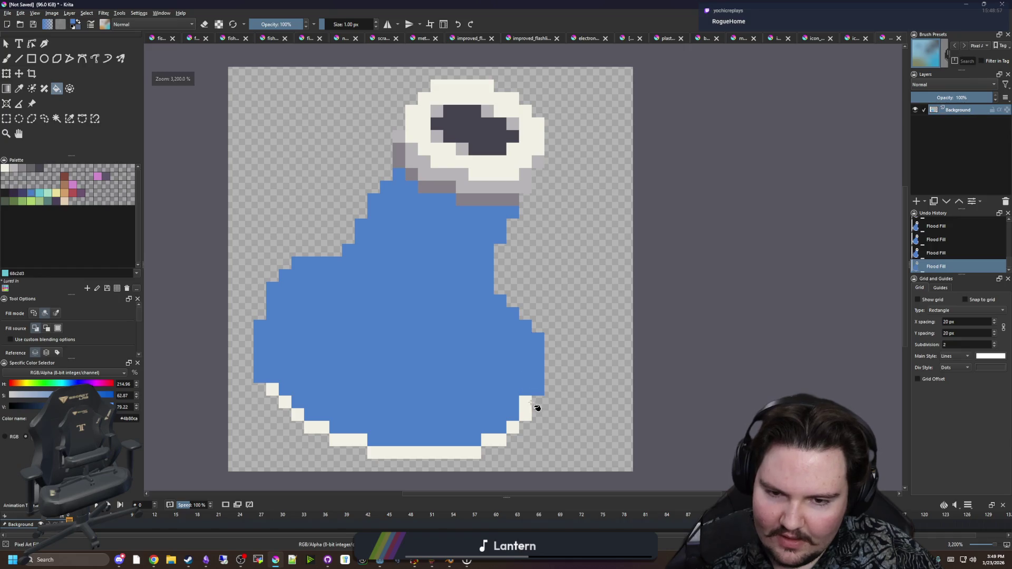
{"action": "left_click", "coordinate": [525, 411]}
{"action": "left_click", "coordinate": [479, 446]}
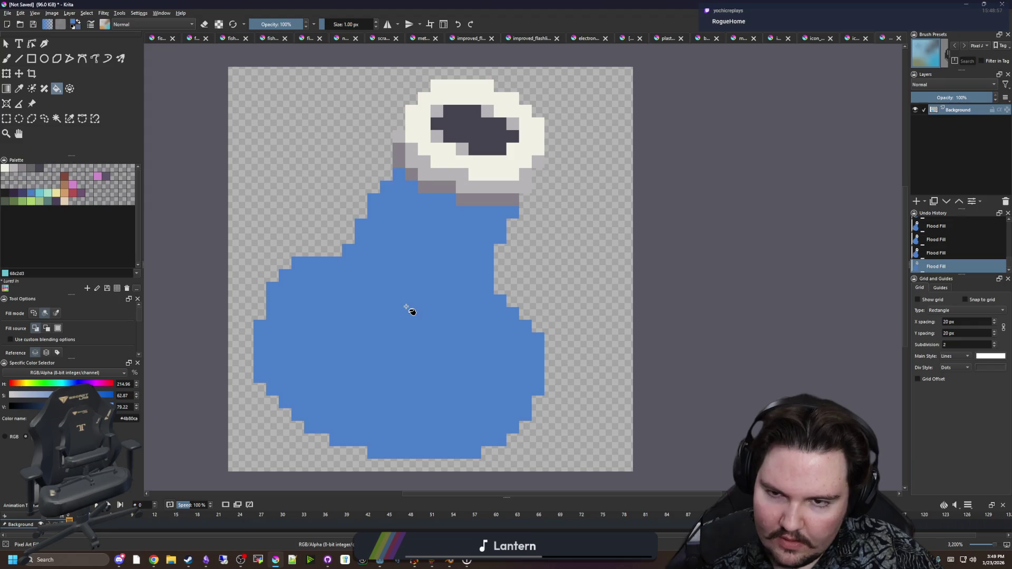
{"action": "key", "text": "p"}
{"action": "left_click_drag", "start_coordinate": [406, 244], "coordinate": [470, 285]}
{"action": "scroll", "coordinate": [442, 260], "scroll_direction": "up", "scroll_amount": 2}
Paint four blue cells along the left staircase edge of the bottle
{"action": "key", "text": "b"}
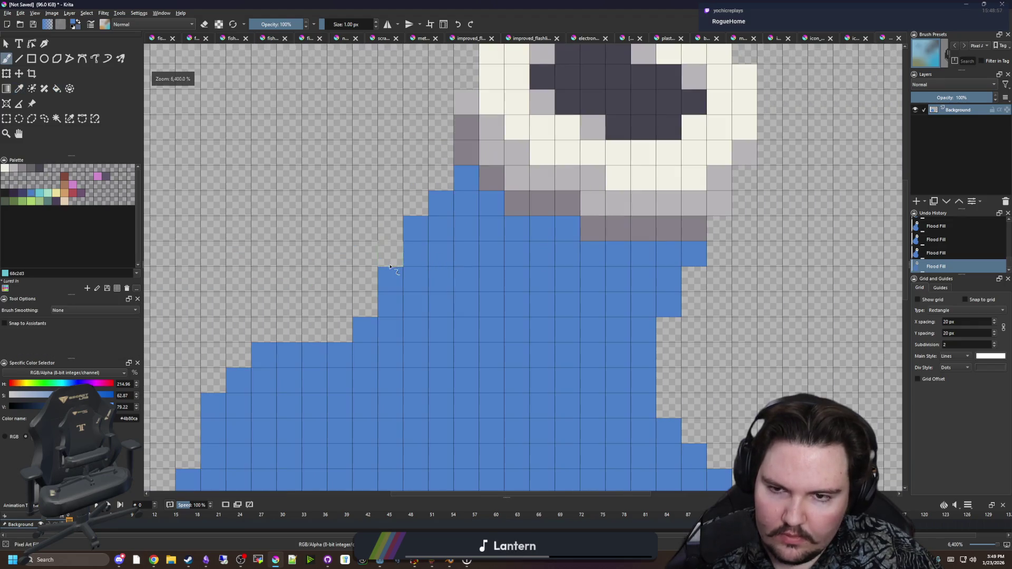
{"action": "left_click", "coordinate": [390, 253]}
{"action": "left_click", "coordinate": [365, 278]}
{"action": "left_click", "coordinate": [365, 304]}
{"action": "left_click", "coordinate": [340, 304]}
{"action": "scroll", "coordinate": [325, 333], "scroll_direction": "down", "scroll_amount": 6}
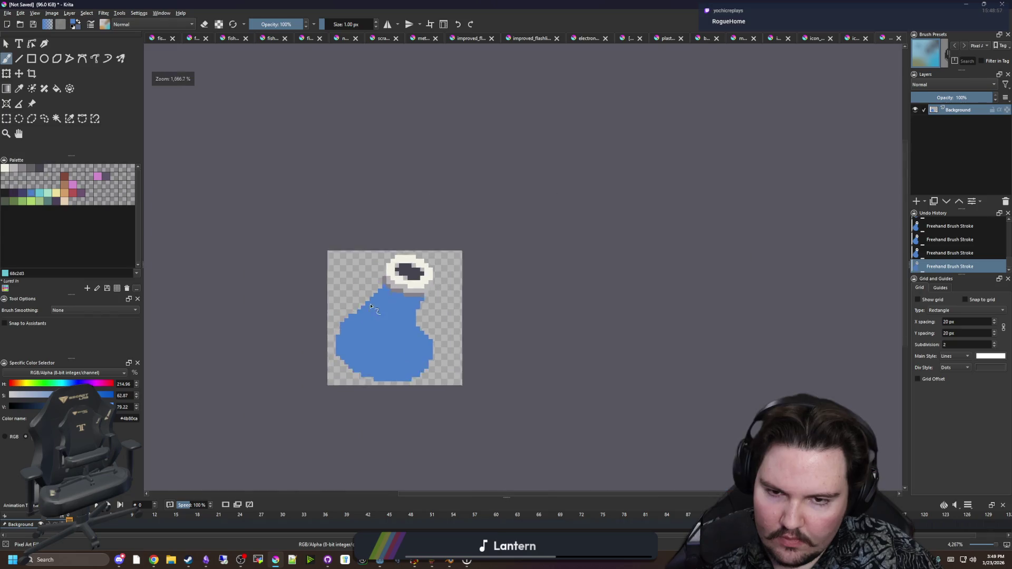
{"action": "scroll", "coordinate": [377, 314], "scroll_direction": "up", "scroll_amount": 4}
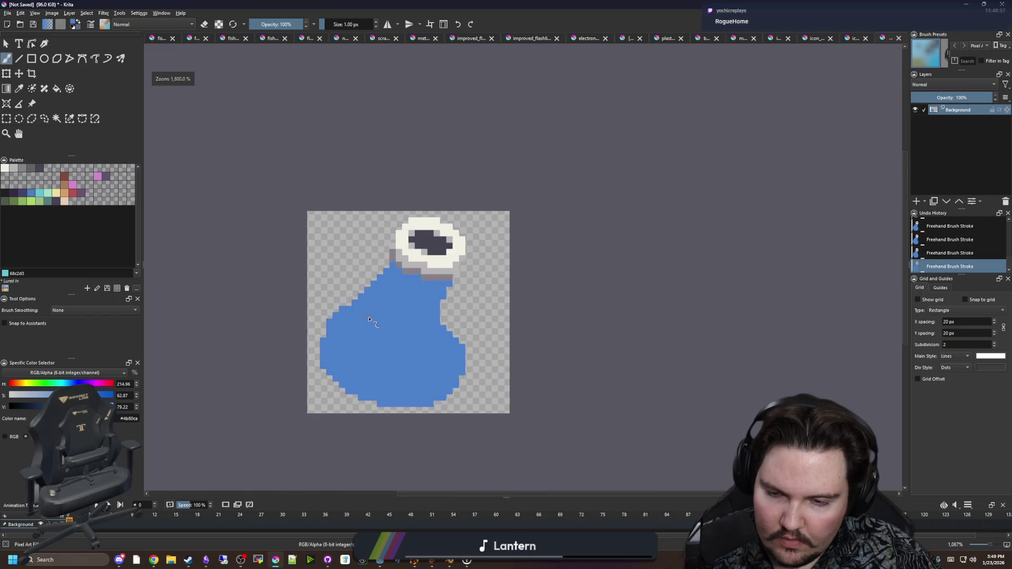
Erase a stray blue edge cell and touch up the notch on the bottle's right side
{"action": "key", "text": "e"}
{"action": "left_click", "coordinate": [316, 304]}
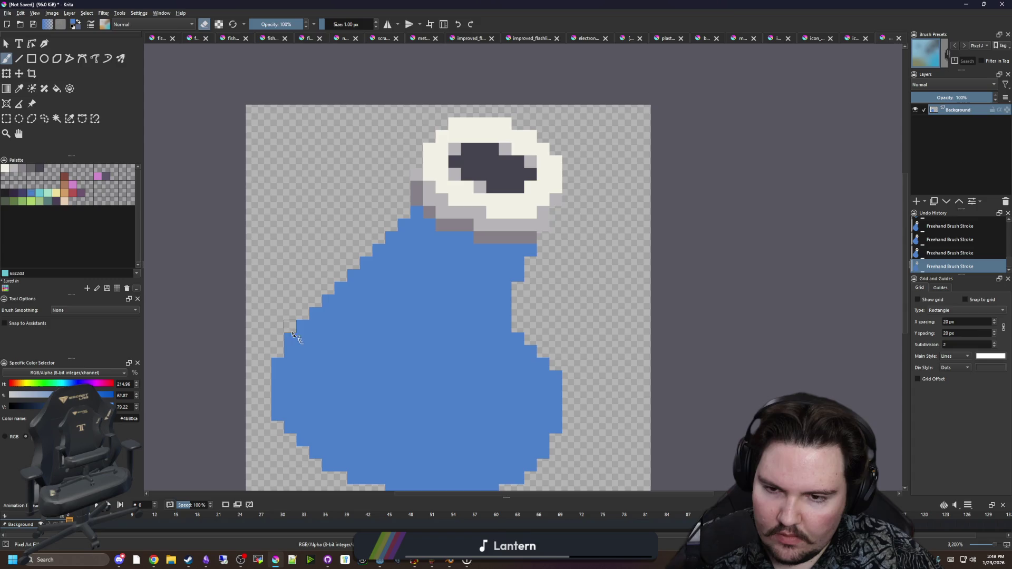
{"action": "left_click_drag", "start_coordinate": [414, 370], "coordinate": [412, 335]}
{"action": "mouse_move", "coordinate": [517, 258]}
{"action": "left_mouse_down"}
{"action": "mouse_move", "coordinate": [532, 232]}
{"action": "mouse_move", "coordinate": [528, 327]}
{"action": "mouse_move", "coordinate": [543, 227]}
{"action": "left_mouse_up"}
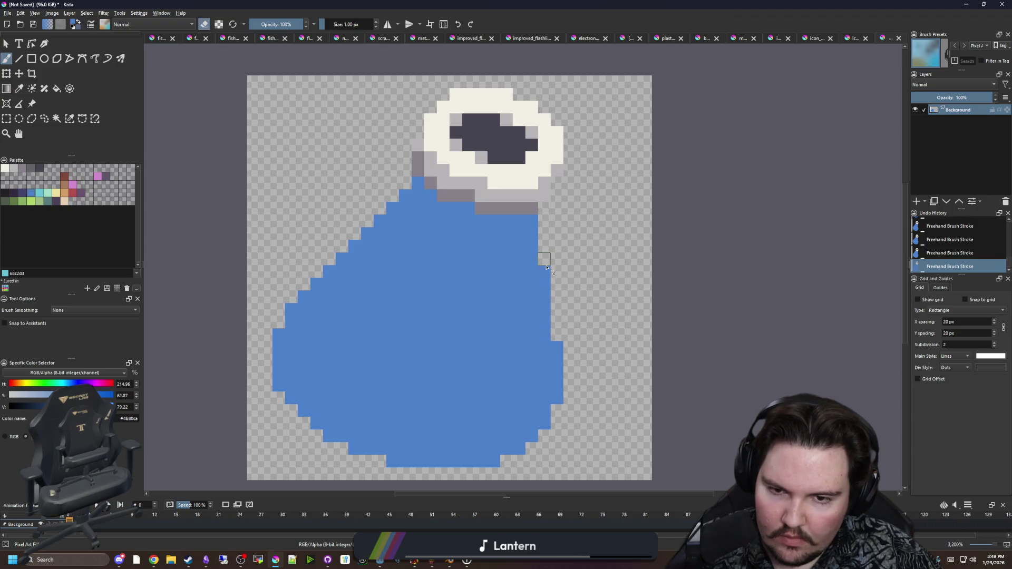
{"action": "scroll", "coordinate": [390, 293], "scroll_direction": "down", "scroll_amount": 5}
{"action": "scroll", "coordinate": [394, 245], "scroll_direction": "up", "scroll_amount": 6}
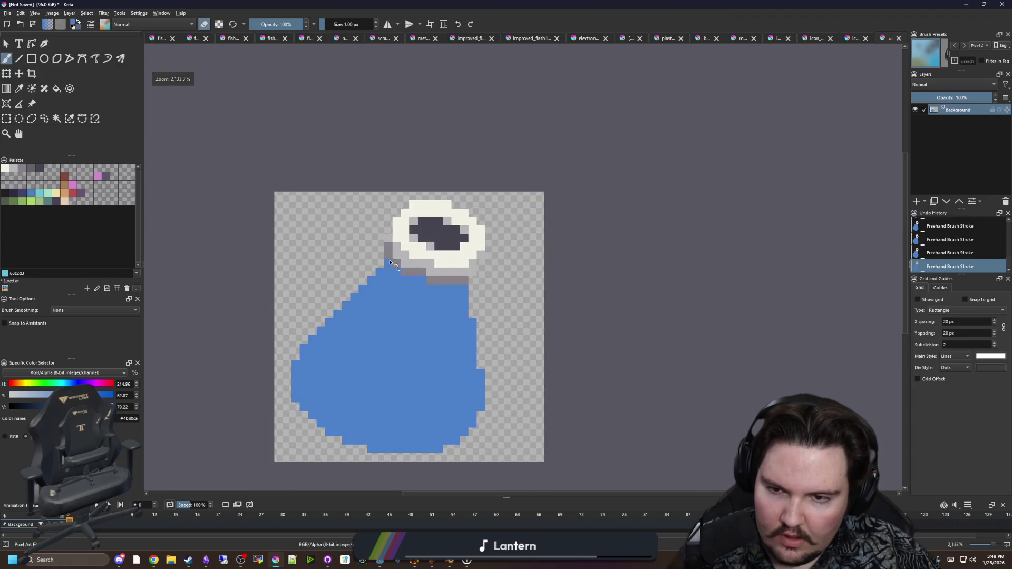
Clear three grey areas beside the neck and fill the grey neck row blue
{"action": "key", "text": "f"}
{"action": "left_click", "coordinate": [428, 295]}
{"action": "left_click", "coordinate": [411, 270]}
{"action": "left_click", "coordinate": [389, 237]}
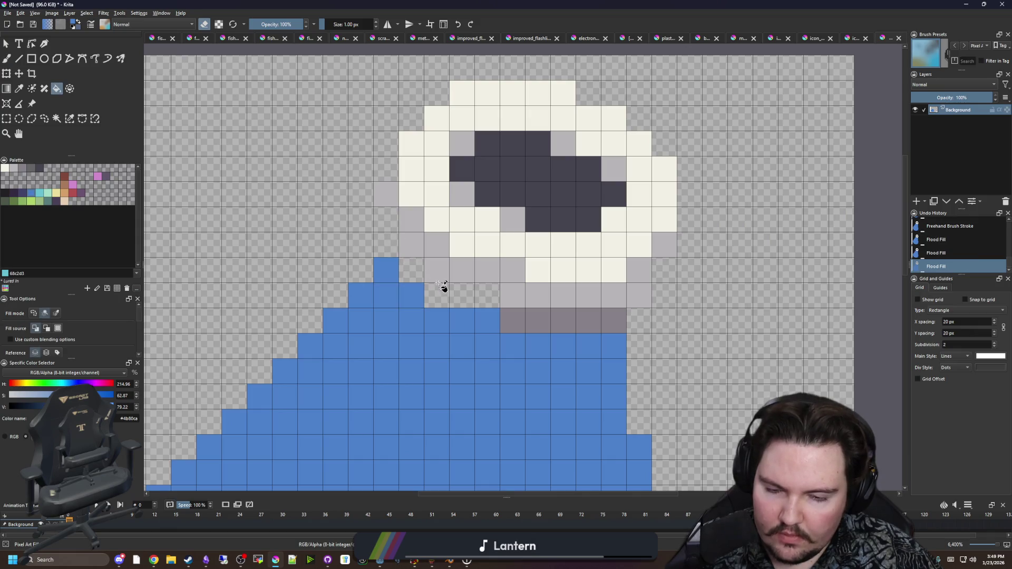
{"action": "key", "text": "e"}
{"action": "left_click", "coordinate": [451, 300]}
Paint two blue pixels beside the neck and one at the top of the neck
{"action": "key", "text": "b"}
{"action": "left_click_drag", "start_coordinate": [386, 245], "coordinate": [385, 220]}
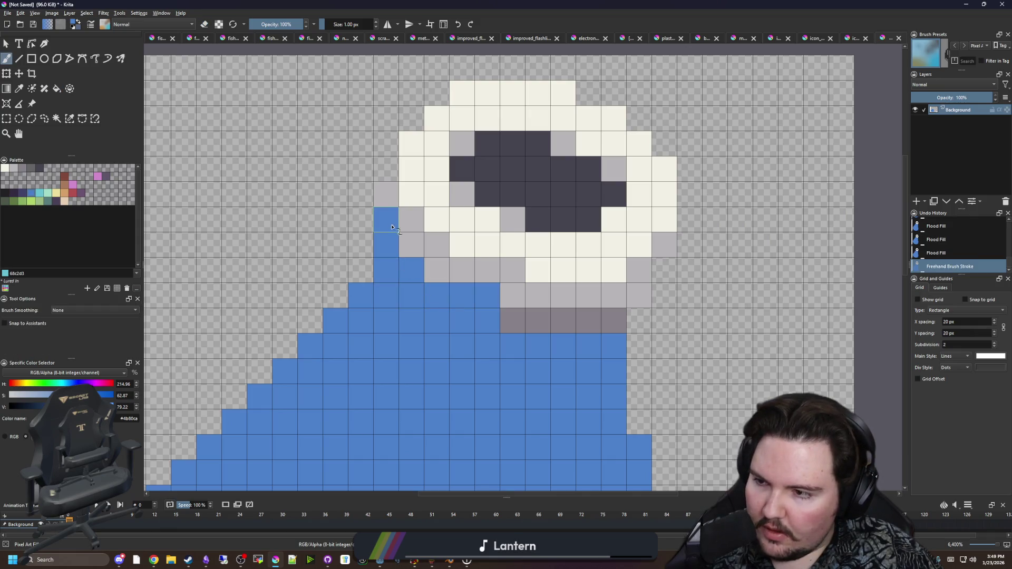
{"action": "scroll", "coordinate": [488, 276], "scroll_direction": "down", "scroll_amount": 2}
{"action": "key", "text": "f"}
{"action": "scroll", "coordinate": [494, 281], "scroll_direction": "down", "scroll_amount": 3}
{"action": "scroll", "coordinate": [412, 285], "scroll_direction": "up", "scroll_amount": 4}
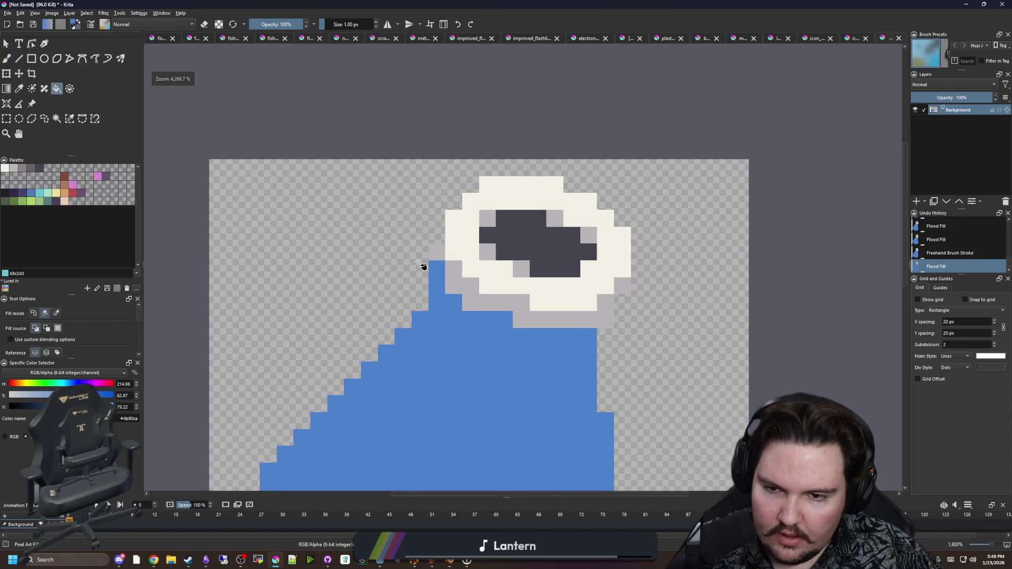
{"action": "key", "text": "b"}
{"action": "left_click", "coordinate": [436, 258]}
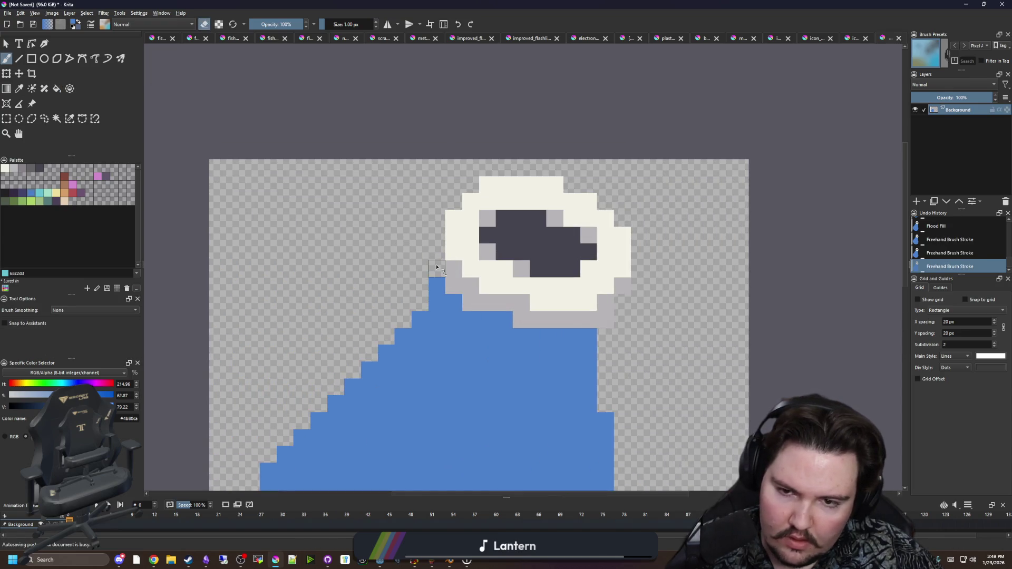
Undo the last two brush strokes and select the whole blue potion body
{"action": "scroll", "coordinate": [448, 223], "scroll_direction": "down", "scroll_amount": 2}
{"action": "scroll", "coordinate": [464, 297], "scroll_direction": "down", "scroll_amount": 1}
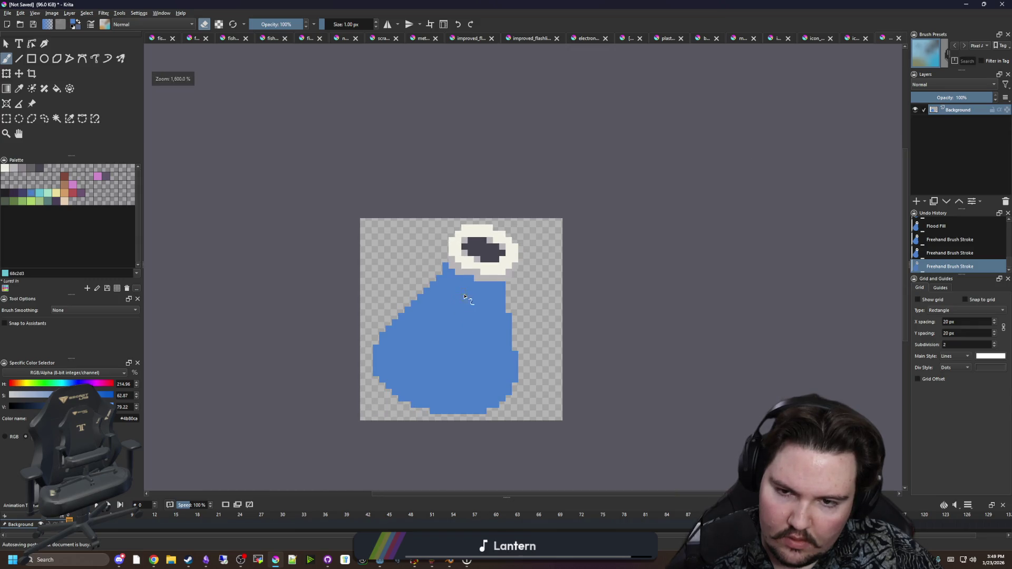
{"action": "scroll", "coordinate": [491, 333], "scroll_direction": "up", "scroll_amount": 3}
{"action": "scroll", "coordinate": [506, 283], "scroll_direction": "down", "scroll_amount": 1}
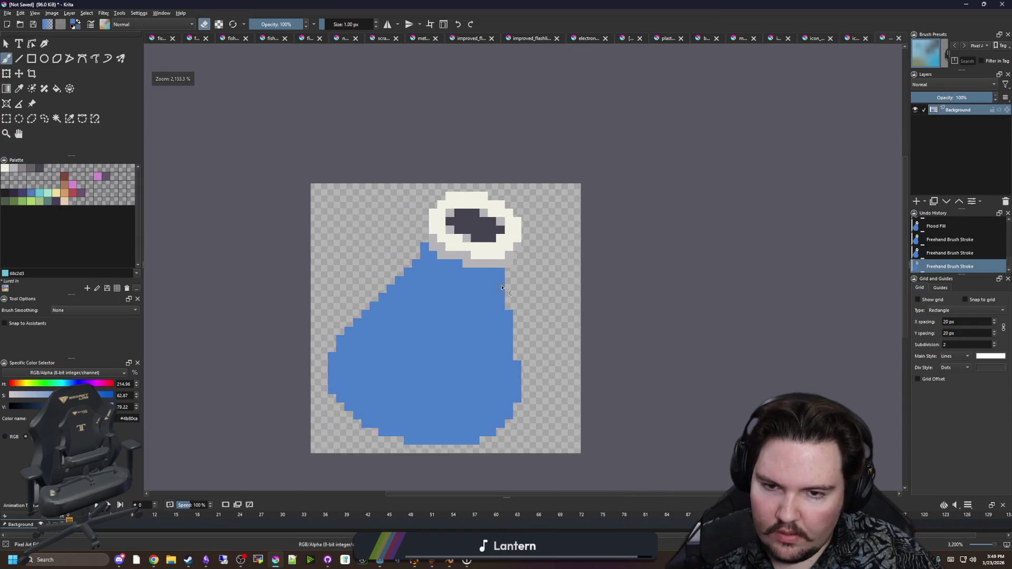
{"action": "scroll", "coordinate": [521, 246], "scroll_direction": "down", "scroll_amount": 5}
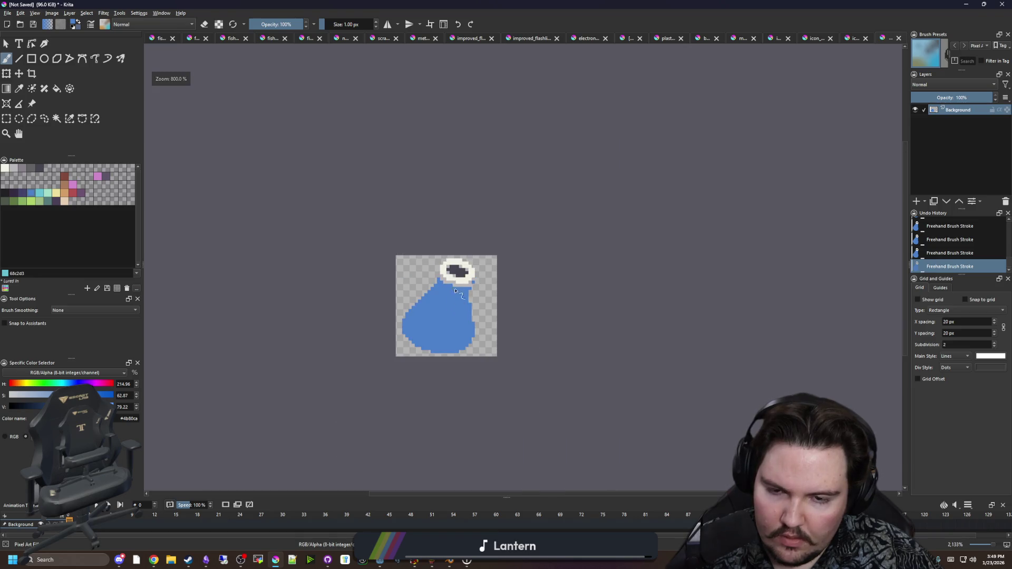
{"action": "key", "text": "ctrl+z"}
{"action": "scroll", "coordinate": [461, 284], "scroll_direction": "up", "scroll_amount": 5}
{"action": "key", "text": "ctrl+z"}
{"action": "scroll", "coordinate": [438, 334], "scroll_direction": "down", "scroll_amount": 2}
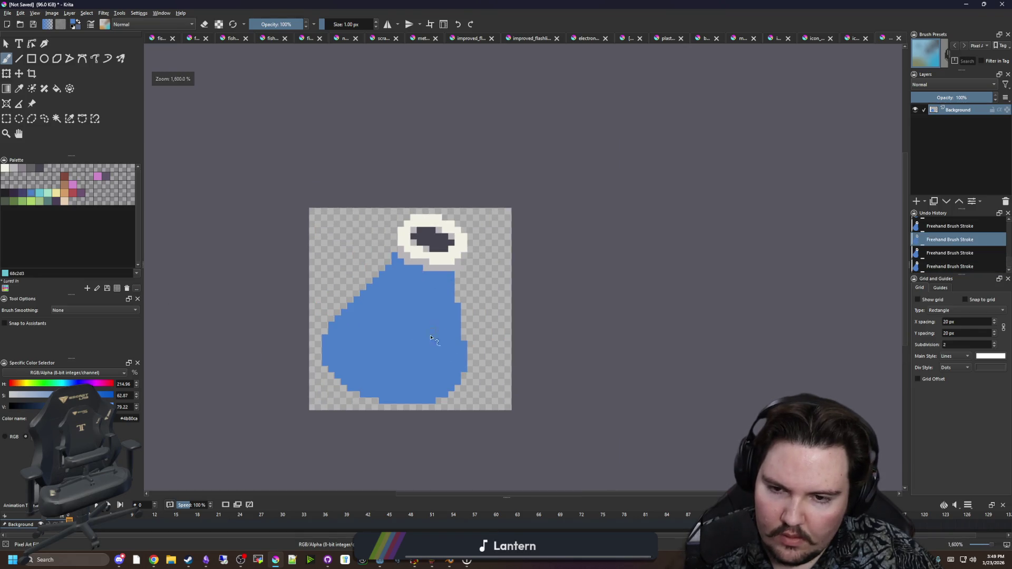
{"action": "scroll", "coordinate": [397, 386], "scroll_direction": "up", "scroll_amount": 2}
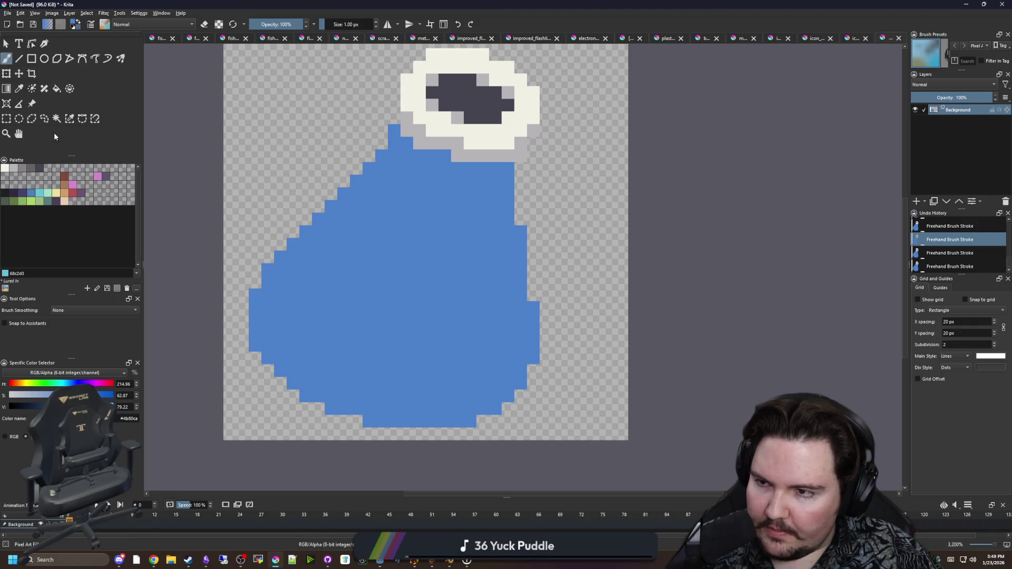
{"action": "left_click", "coordinate": [311, 251]}
Paint cyan liquid with a 5 px brush, then trim its lower-right edge blue at 2 px
{"action": "key", "text": "bracketright"}
{"action": "key", "text": "bracketright"}
{"action": "key", "text": "bracketright"}
{"action": "mouse_move", "coordinate": [414, 294]}
{"action": "left_mouse_down"}
{"action": "mouse_move", "coordinate": [337, 232]}
{"action": "mouse_move", "coordinate": [474, 260]}
{"action": "mouse_move", "coordinate": [402, 276]}
{"action": "mouse_move", "coordinate": [349, 243]}
{"action": "mouse_move", "coordinate": [402, 221]}
{"action": "left_mouse_up"}
{"action": "left_click", "coordinate": [475, 345], "text": "ctrl"}
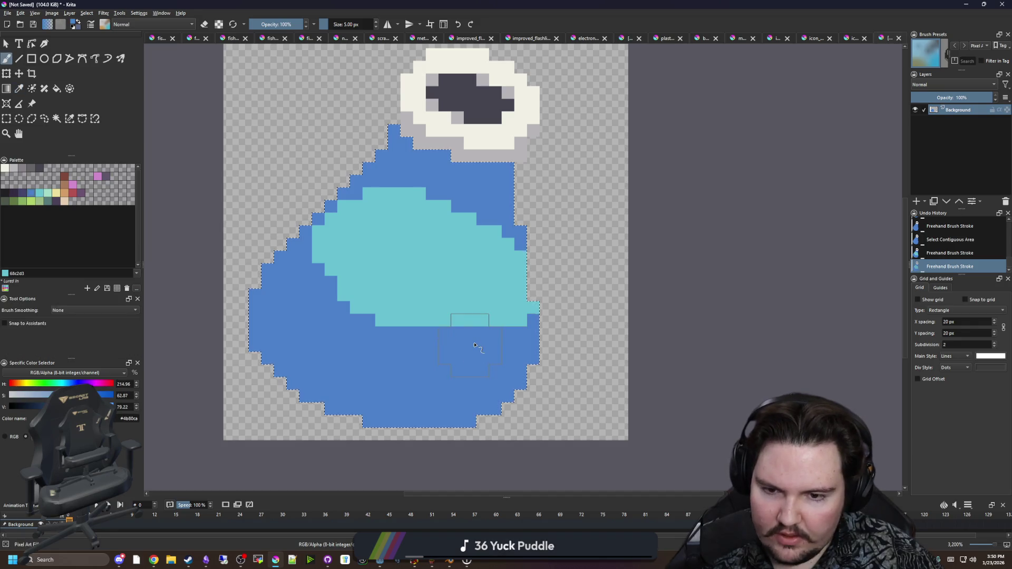
{"action": "key", "text": "bracketleft"}
{"action": "key", "text": "bracketleft"}
{"action": "key", "text": "bracketleft"}
{"action": "scroll", "coordinate": [528, 322], "scroll_direction": "up", "scroll_amount": 1}
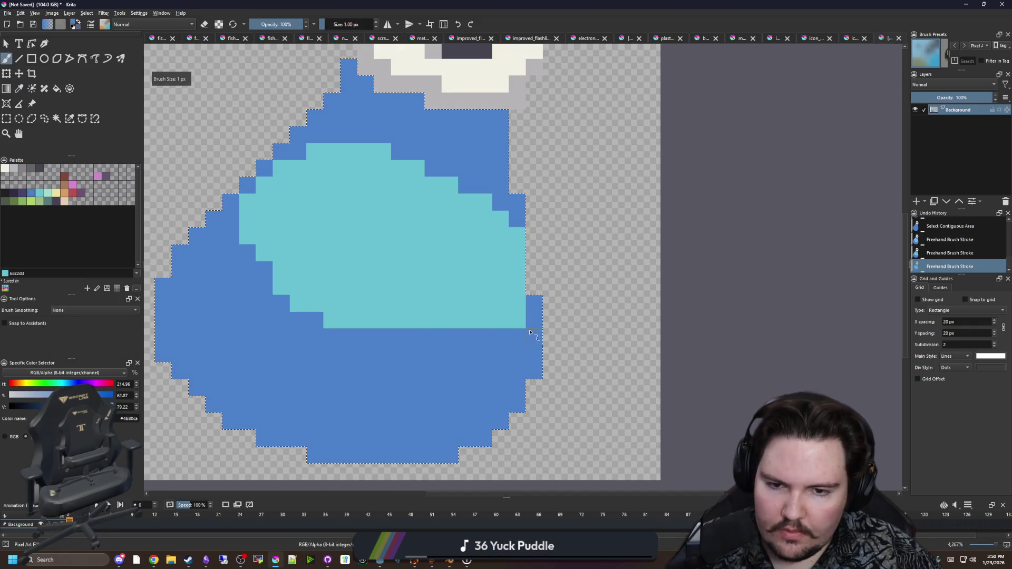
{"action": "left_click_drag", "start_coordinate": [533, 305], "coordinate": [498, 320]}
{"action": "left_click_drag", "start_coordinate": [283, 239], "coordinate": [357, 299]}
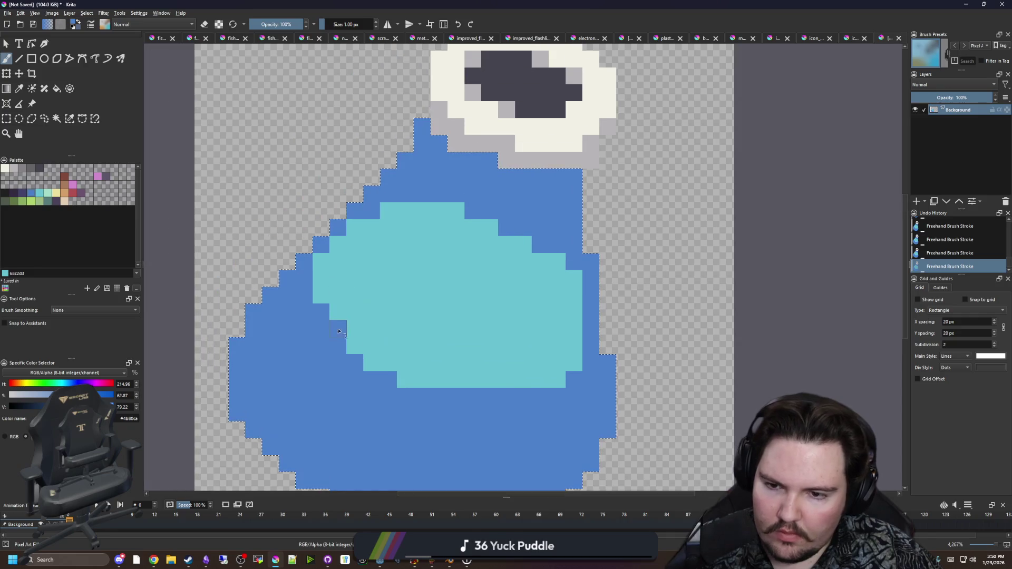
Try a short cyan row below the liquid area, then undo it
{"action": "key", "text": "p"}
{"action": "left_click", "coordinate": [368, 298]}
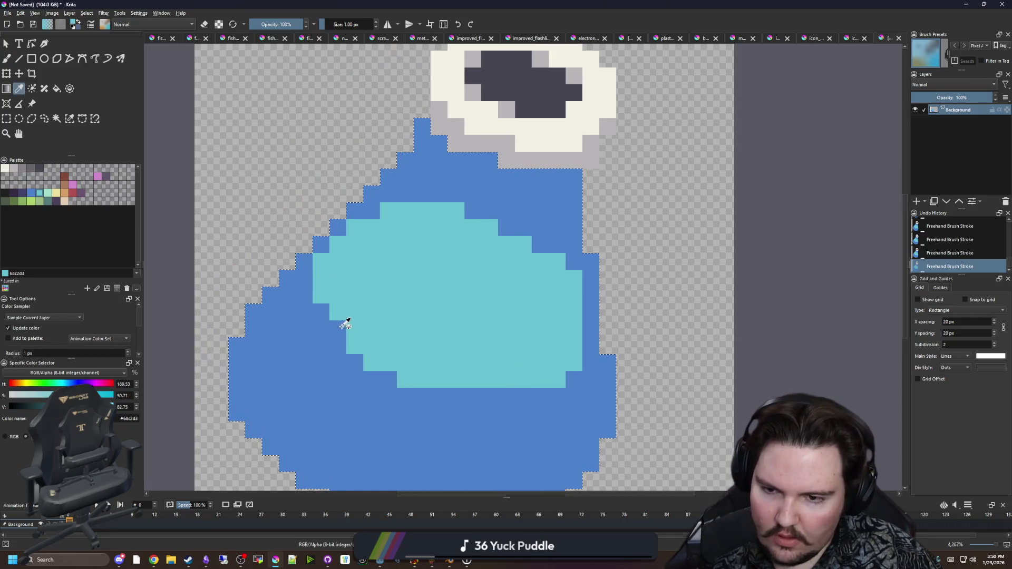
{"action": "key", "text": "b"}
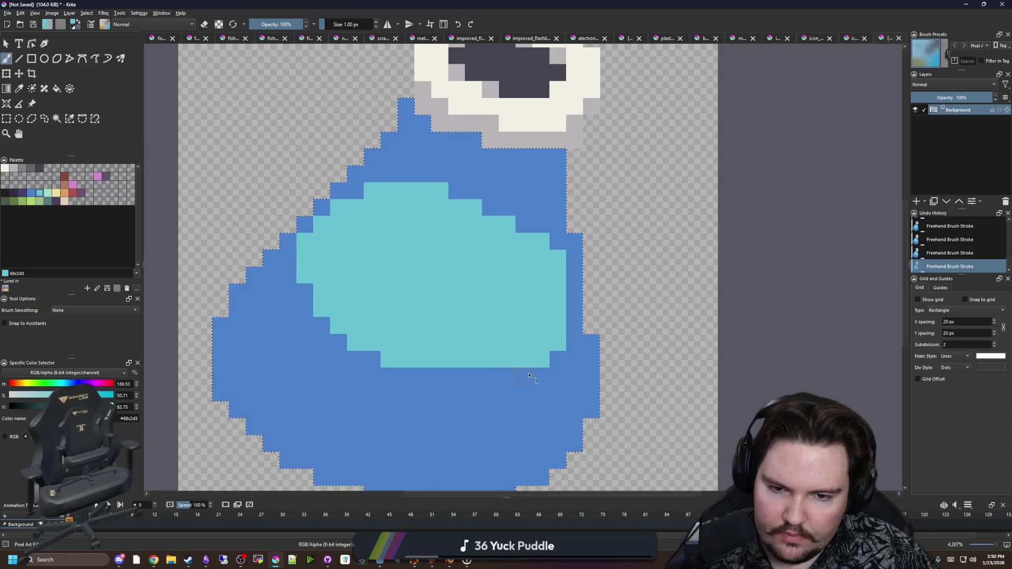
{"action": "scroll", "coordinate": [521, 389], "scroll_direction": "down", "scroll_amount": 6}
{"action": "scroll", "coordinate": [495, 391], "scroll_direction": "up", "scroll_amount": 3}
{"action": "left_click_drag", "start_coordinate": [458, 326], "coordinate": [494, 326]}
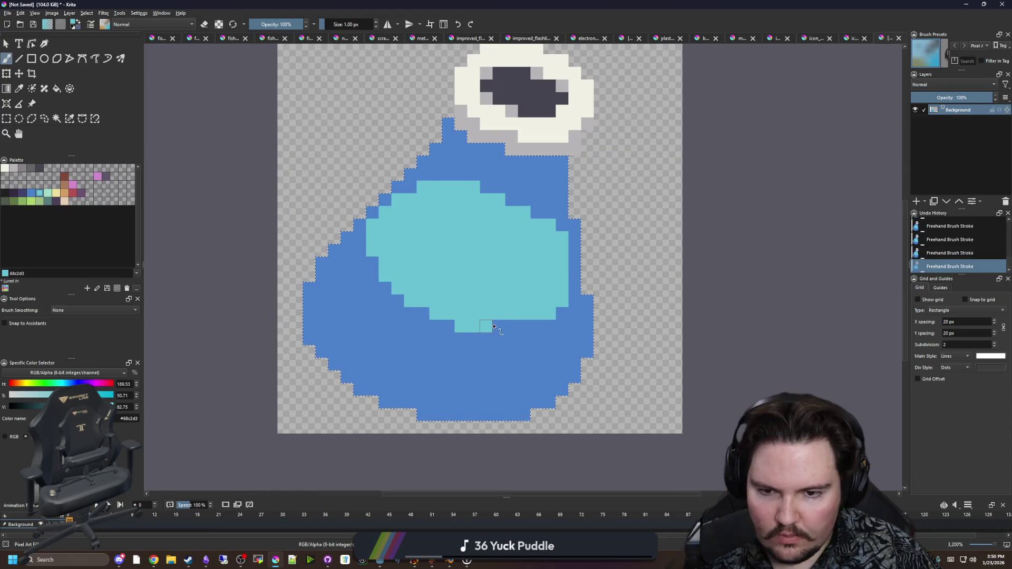
{"action": "scroll", "coordinate": [424, 317], "scroll_direction": "down", "scroll_amount": 3}
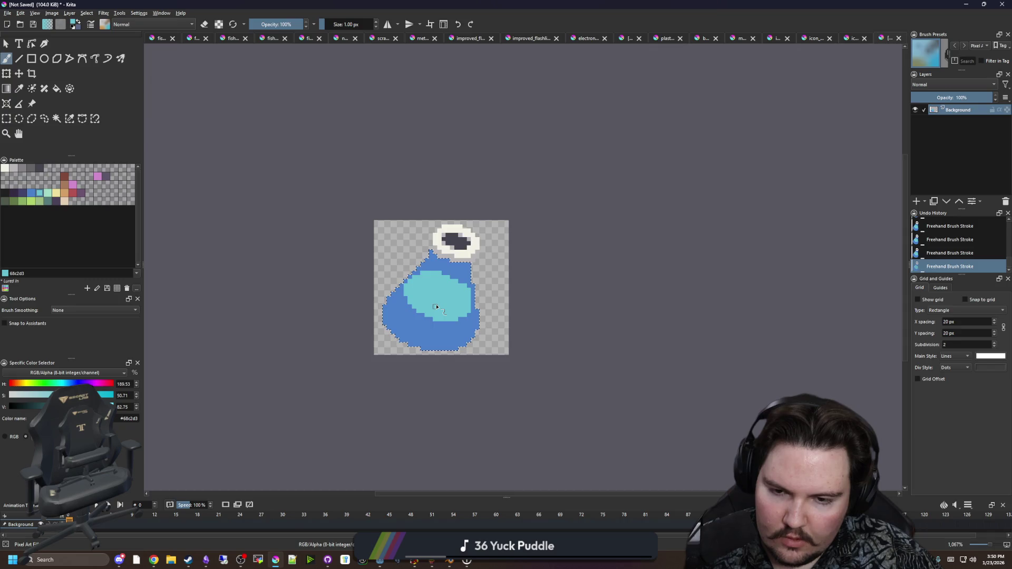
{"action": "scroll", "coordinate": [433, 308], "scroll_direction": "up", "scroll_amount": 3}
{"action": "key", "text": "ctrl+z"}
Sample the darker blue and repaint a stray cyan pixel dark blue
{"action": "key", "text": "p"}
{"action": "left_click", "coordinate": [487, 367]}
{"action": "scroll", "coordinate": [488, 367], "scroll_direction": "up", "scroll_amount": 1}
{"action": "key", "text": "b"}
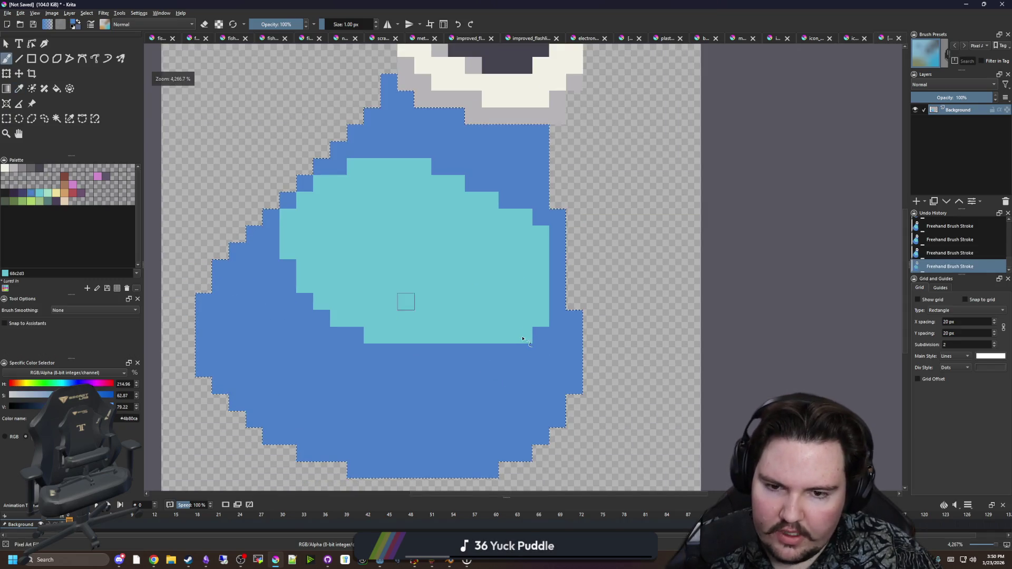
{"action": "scroll", "coordinate": [448, 263], "scroll_direction": "down", "scroll_amount": 3}
{"action": "scroll", "coordinate": [437, 246], "scroll_direction": "up", "scroll_amount": 4}
{"action": "left_click", "coordinate": [436, 246]}
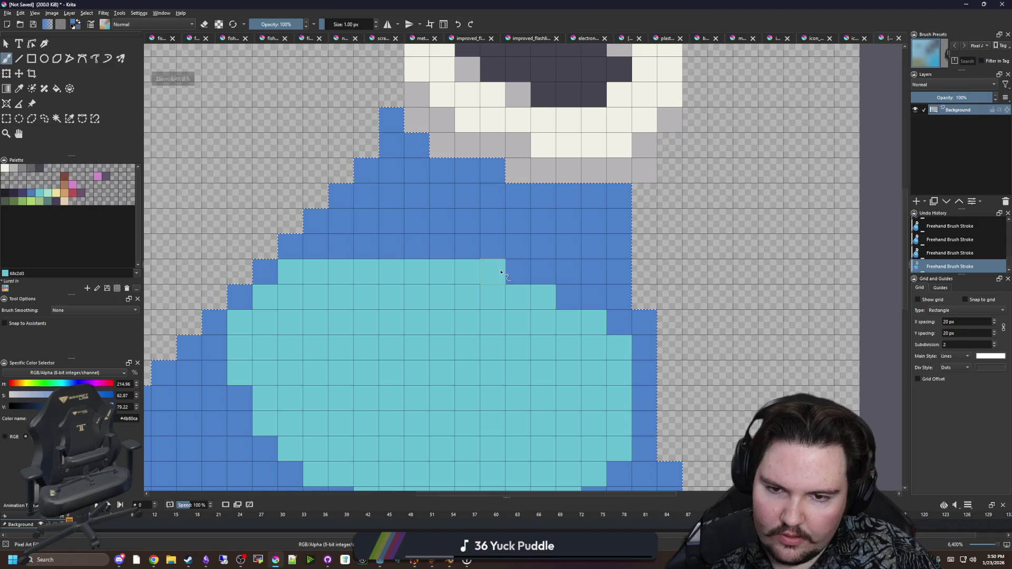
{"action": "scroll", "coordinate": [409, 274], "scroll_direction": "down", "scroll_amount": 2}
{"action": "scroll", "coordinate": [443, 337], "scroll_direction": "down", "scroll_amount": 2}
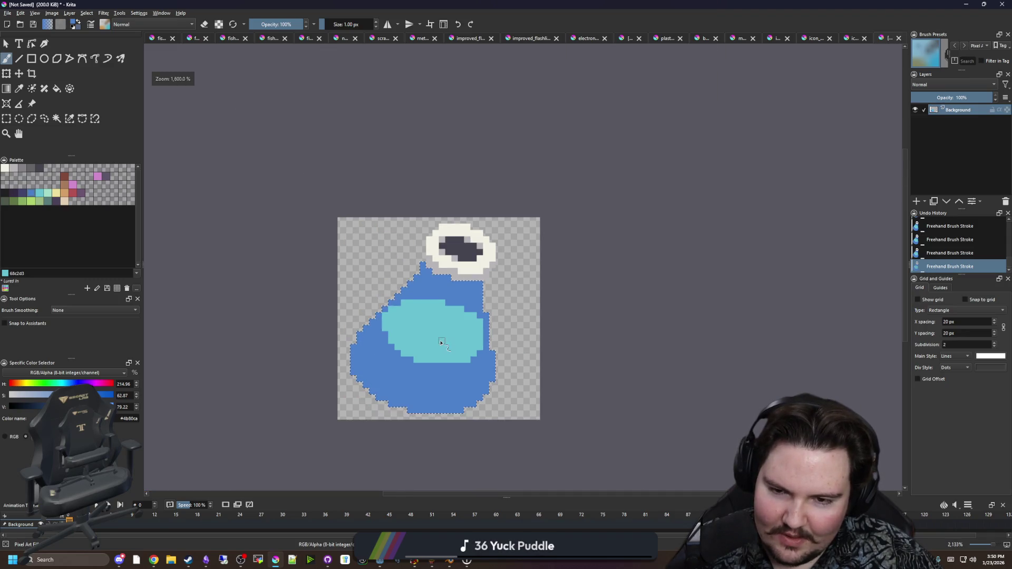
{"action": "scroll", "coordinate": [476, 321], "scroll_direction": "up", "scroll_amount": 3}
{"action": "scroll", "coordinate": [448, 314], "scroll_direction": "down", "scroll_amount": 2}
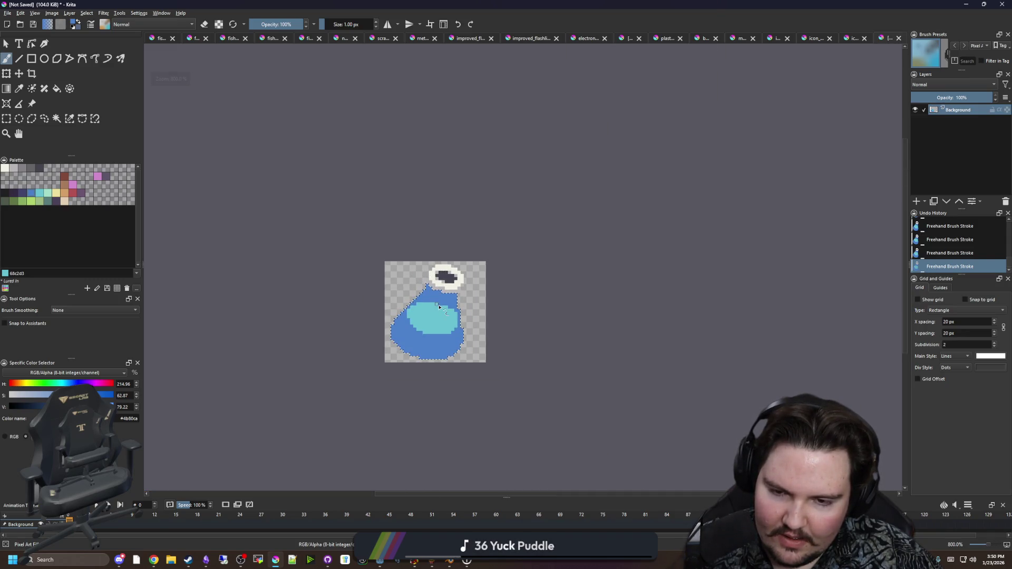
{"action": "scroll", "coordinate": [444, 327], "scroll_direction": "up", "scroll_amount": 1}
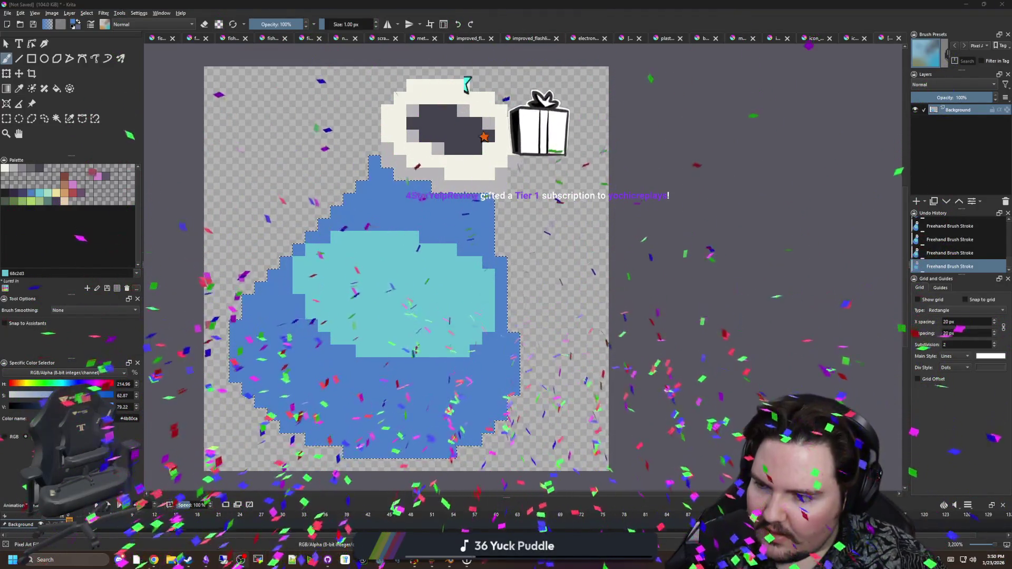
{"action": "scroll", "coordinate": [400, 311], "scroll_direction": "up", "scroll_amount": 1}
Cover the cyan area's bottom rows and leftover notch in the darker blue
{"action": "key", "text": "p"}
{"action": "left_click", "coordinate": [387, 315]}
{"action": "key", "text": "b"}
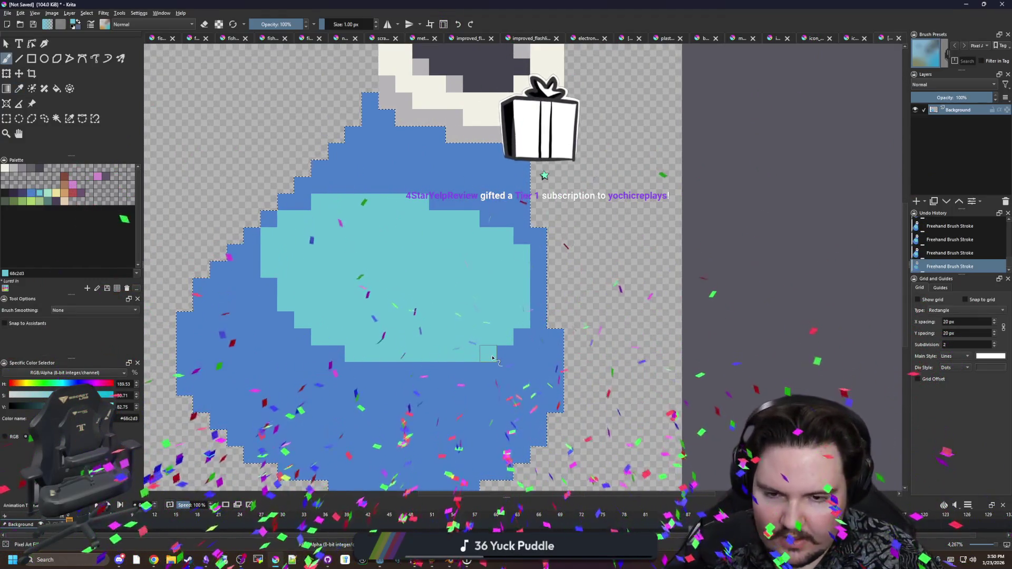
{"action": "left_click", "coordinate": [508, 360], "text": "ctrl"}
{"action": "left_click_drag", "start_coordinate": [507, 360], "coordinate": [345, 353]}
{"action": "left_click_drag", "start_coordinate": [511, 337], "coordinate": [329, 337]}
{"action": "left_click", "coordinate": [319, 337]}
Extend the cyan area's left edge and turn its lower-right corner pixels blue
{"action": "left_click", "coordinate": [350, 316], "text": "ctrl"}
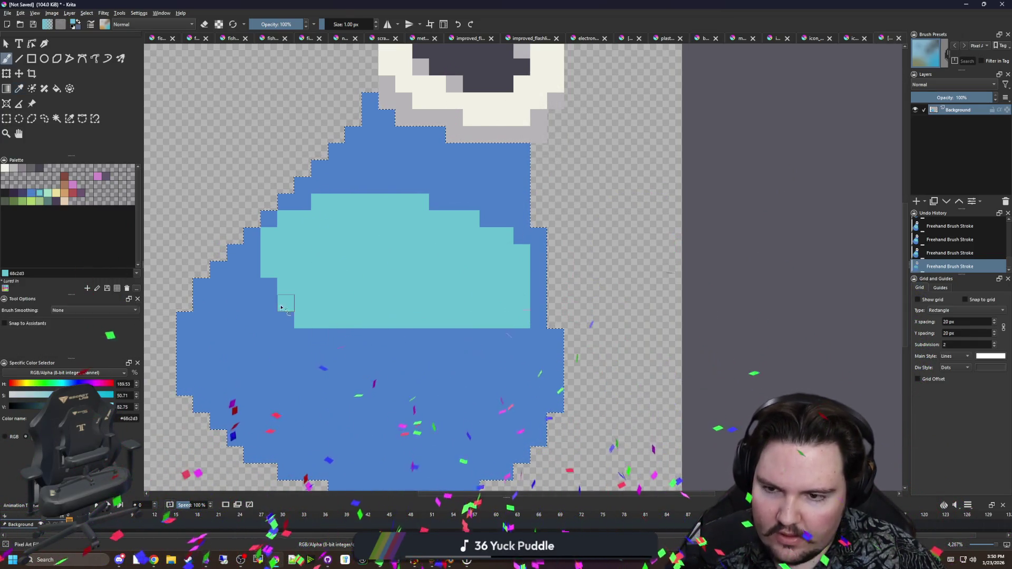
{"action": "left_click_drag", "start_coordinate": [269, 304], "coordinate": [251, 270]}
{"action": "left_click", "coordinate": [251, 253]}
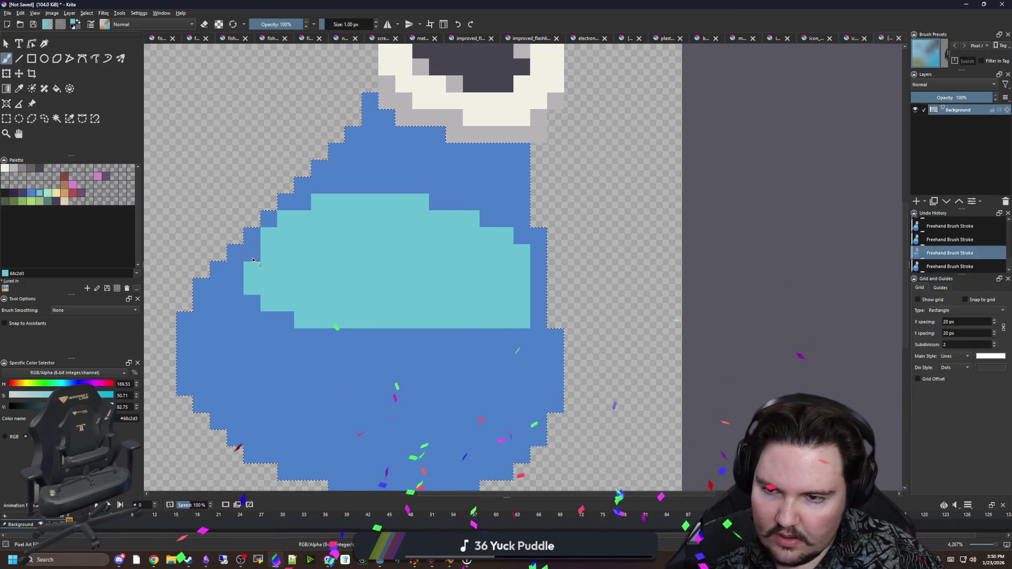
{"action": "left_click", "coordinate": [503, 349], "text": "ctrl"}
{"action": "left_click_drag", "start_coordinate": [522, 303], "coordinate": [505, 319]}
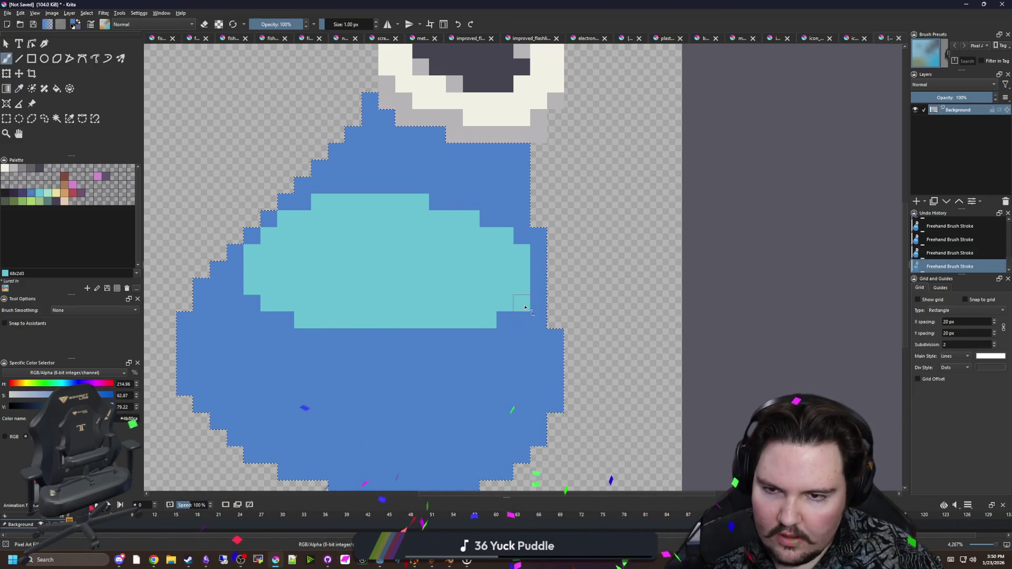
{"action": "left_click_drag", "start_coordinate": [350, 299], "coordinate": [389, 336]}
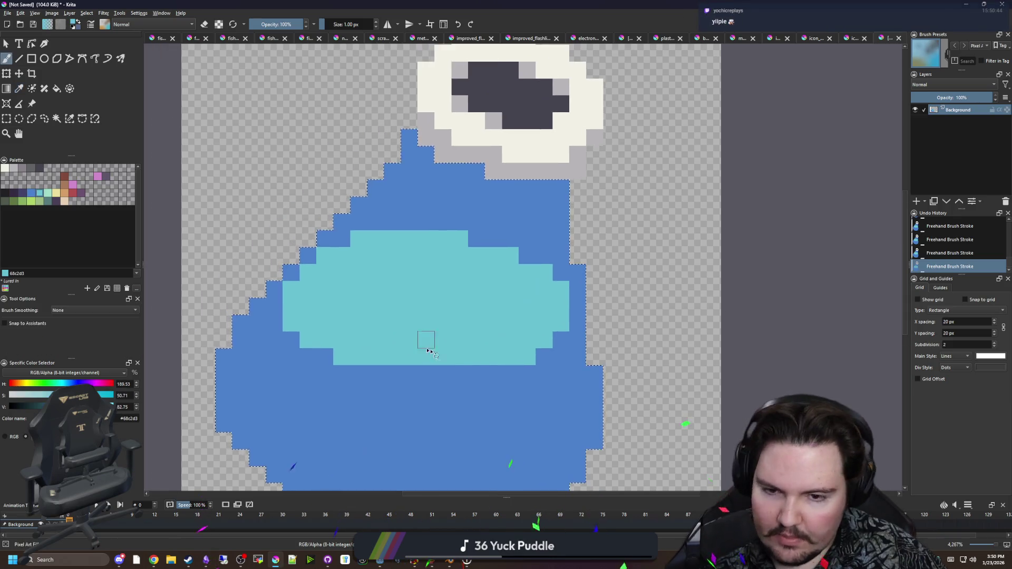
{"action": "left_click", "coordinate": [527, 356]}
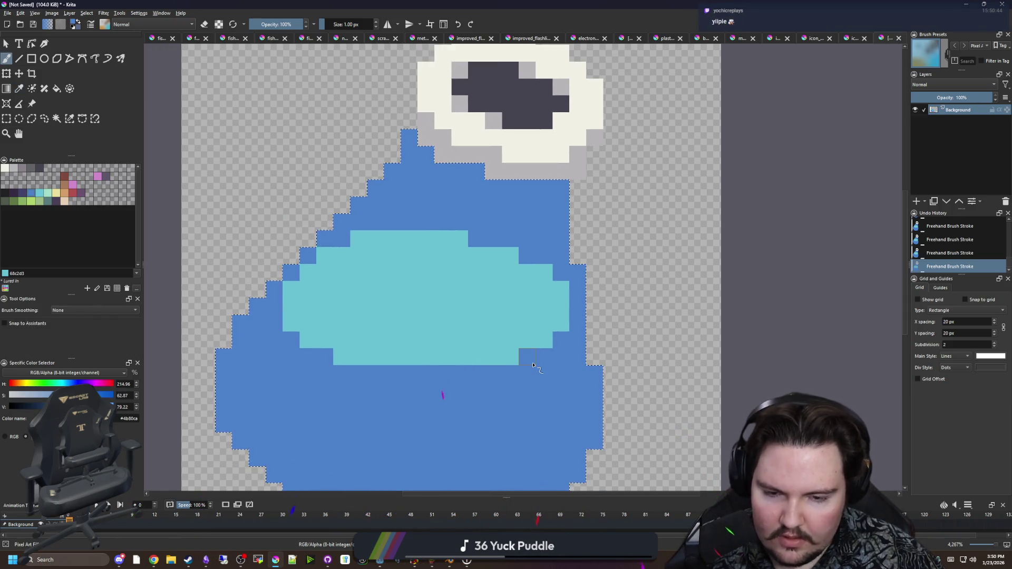
Paint the liquid's top-right pixels cyan, then resample the darker blue and cream colours
{"action": "left_click", "coordinate": [467, 305], "text": "ctrl"}
{"action": "left_click_drag", "start_coordinate": [478, 248], "coordinate": [495, 239]}
{"action": "left_click", "coordinate": [527, 256]}
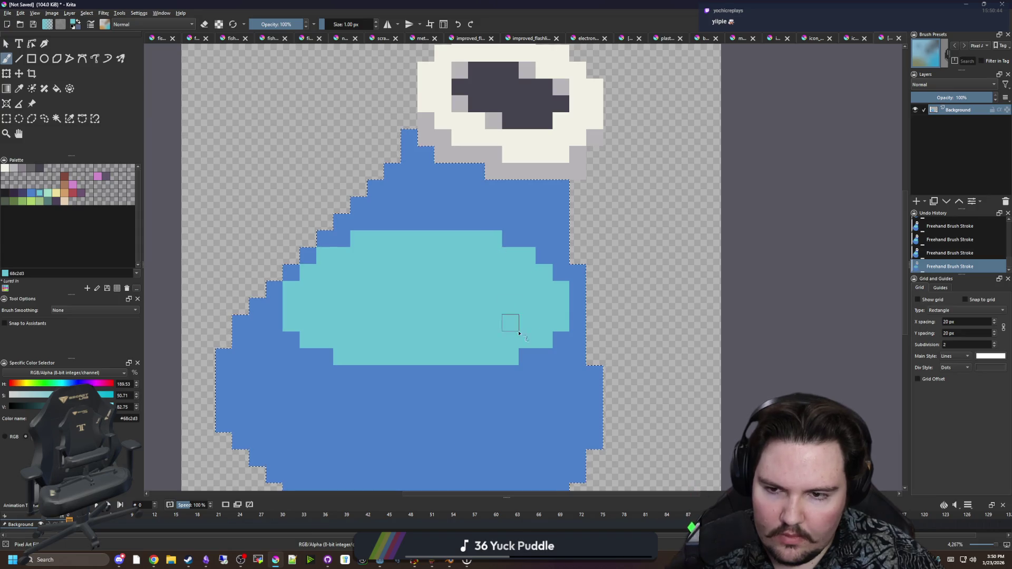
{"action": "left_click_drag", "start_coordinate": [515, 354], "coordinate": [495, 324]}
{"action": "key", "text": "p"}
{"action": "left_click", "coordinate": [442, 211]}
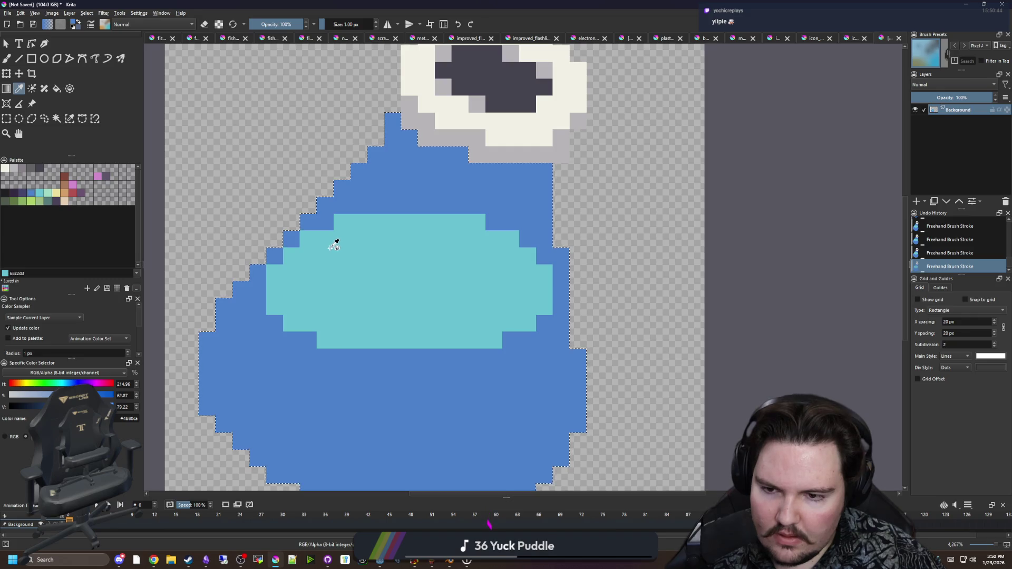
{"action": "scroll", "coordinate": [399, 258], "scroll_direction": "down", "scroll_amount": 5}
{"action": "scroll", "coordinate": [399, 269], "scroll_direction": "up", "scroll_amount": 4}
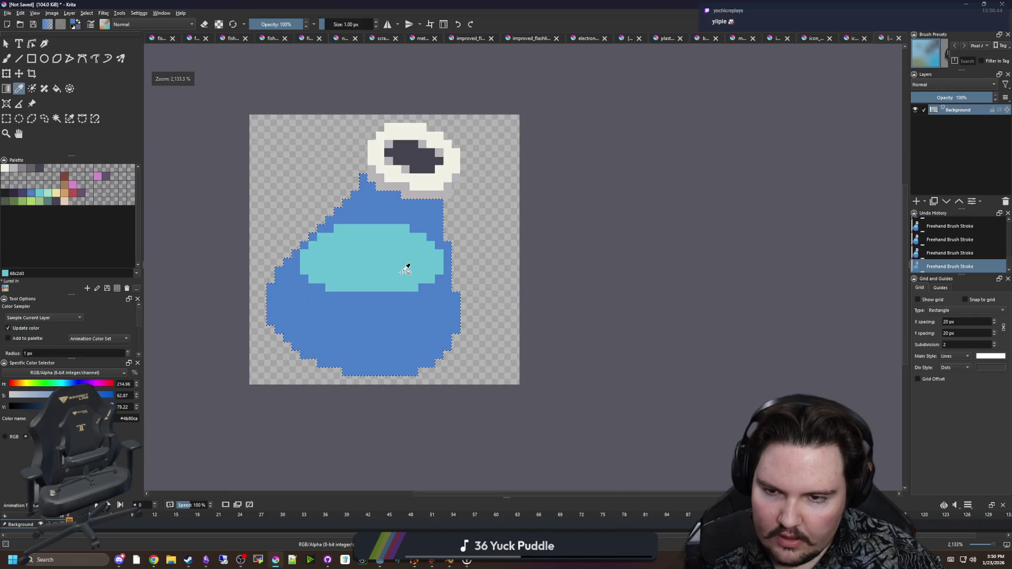
{"action": "key", "text": "b"}
{"action": "scroll", "coordinate": [390, 253], "scroll_direction": "up", "scroll_amount": 2}
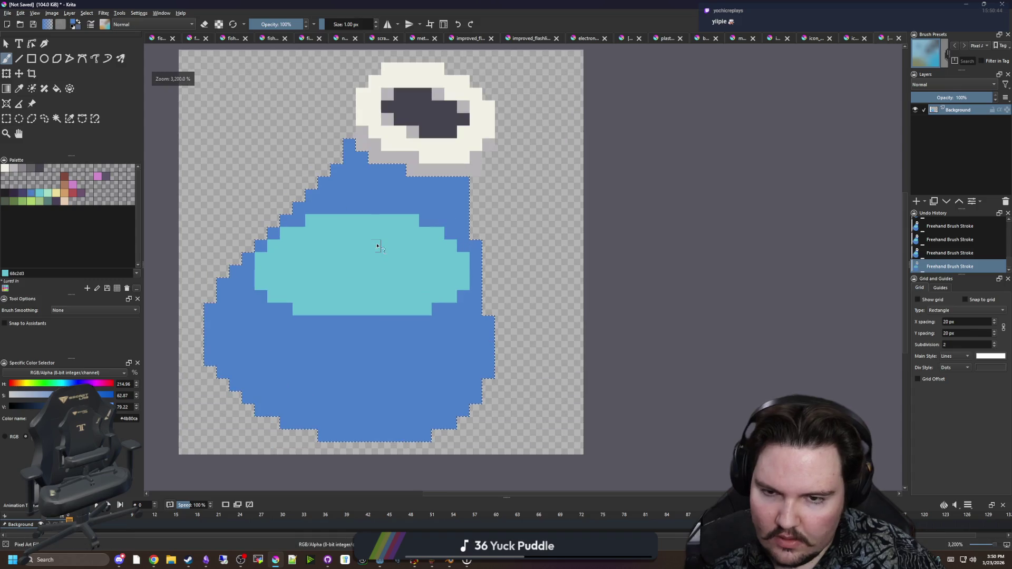
{"action": "left_click", "coordinate": [5, 168]}
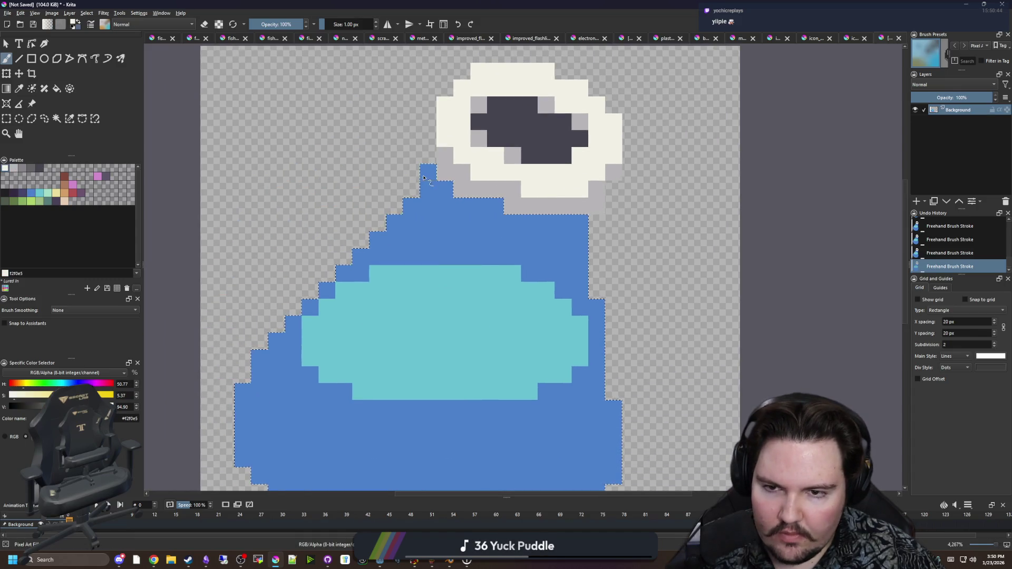
Paint a cream #f2f0e5 outline from the neck diagonally down the potion's left side
{"action": "left_click_drag", "start_coordinate": [428, 172], "coordinate": [428, 190]}
{"action": "left_click", "coordinate": [411, 206]}
{"action": "left_click", "coordinate": [394, 223]}
{"action": "left_click", "coordinate": [377, 240]}
{"action": "left_click", "coordinate": [360, 257]}
{"action": "left_click", "coordinate": [344, 274]}
{"action": "left_click", "coordinate": [327, 290]}
{"action": "left_click", "coordinate": [310, 308]}
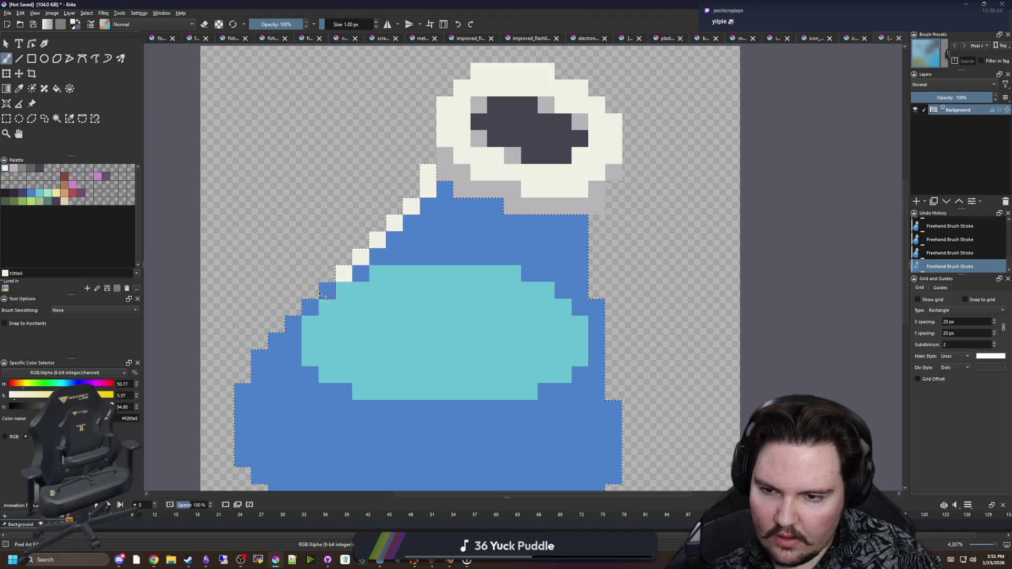
{"action": "left_click", "coordinate": [293, 324]}
{"action": "left_click", "coordinate": [276, 341]}
Continue the cream outline down the left side and around the lower-left corner
{"action": "scroll", "coordinate": [276, 341], "scroll_direction": "down", "scroll_amount": 2}
{"action": "left_click", "coordinate": [273, 242]}
{"action": "left_click_drag", "start_coordinate": [256, 266], "coordinate": [256, 335]}
{"action": "left_click", "coordinate": [273, 352]}
{"action": "left_click", "coordinate": [289, 368]}
{"action": "left_click", "coordinate": [306, 385]}
{"action": "left_click", "coordinate": [323, 402]}
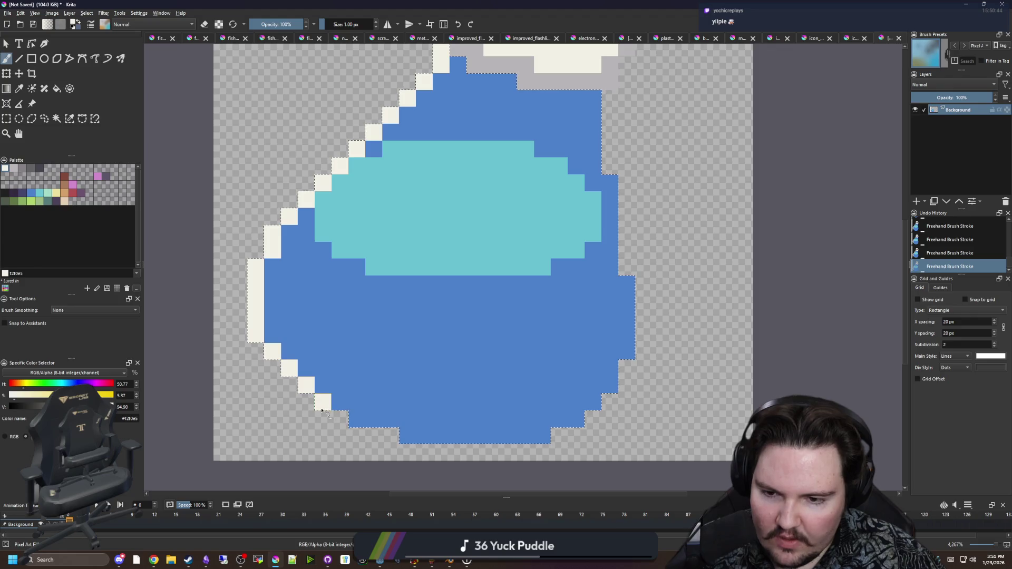
{"action": "left_click", "coordinate": [340, 403]}
Run the cream outline along the bottom and up the right edge, then deselect
{"action": "mouse_move", "coordinate": [357, 419]}
{"action": "left_mouse_down"}
{"action": "mouse_move", "coordinate": [542, 436]}
{"action": "mouse_move", "coordinate": [576, 419]}
{"action": "mouse_move", "coordinate": [609, 368]}
{"action": "mouse_move", "coordinate": [625, 282]}
{"action": "mouse_move", "coordinate": [610, 182]}
{"action": "left_mouse_up"}
{"action": "key", "text": "ctrl+z"}
{"action": "left_click", "coordinate": [598, 401]}
{"action": "scroll", "coordinate": [590, 293], "scroll_direction": "up", "scroll_amount": 2}
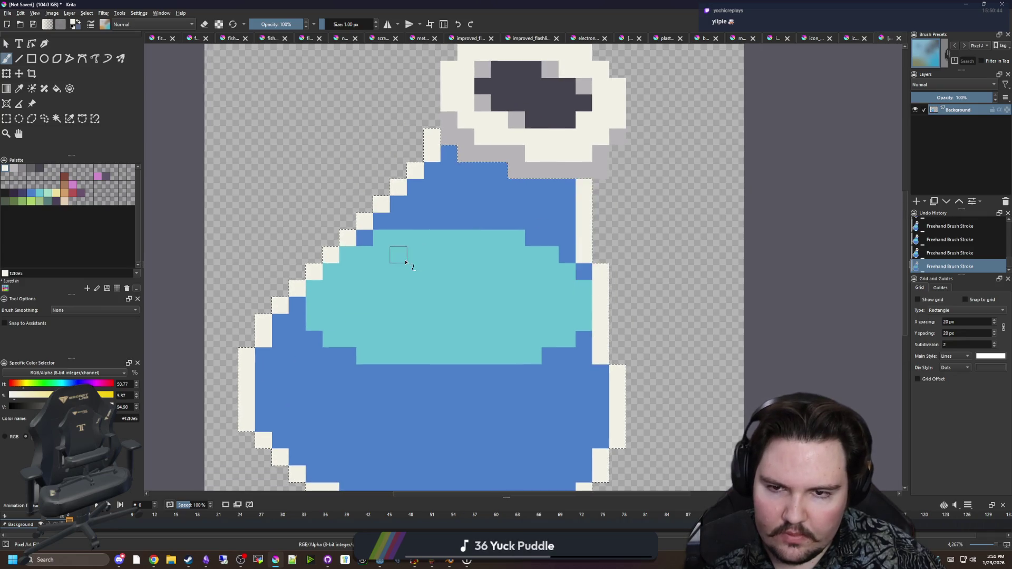
{"action": "scroll", "coordinate": [416, 257], "scroll_direction": "down", "scroll_amount": 4}
{"action": "key", "text": "ctrl+shift+a"}
{"action": "scroll", "coordinate": [418, 259], "scroll_direction": "up", "scroll_amount": 1}
{"action": "scroll", "coordinate": [421, 260], "scroll_direction": "up", "scroll_amount": 3}
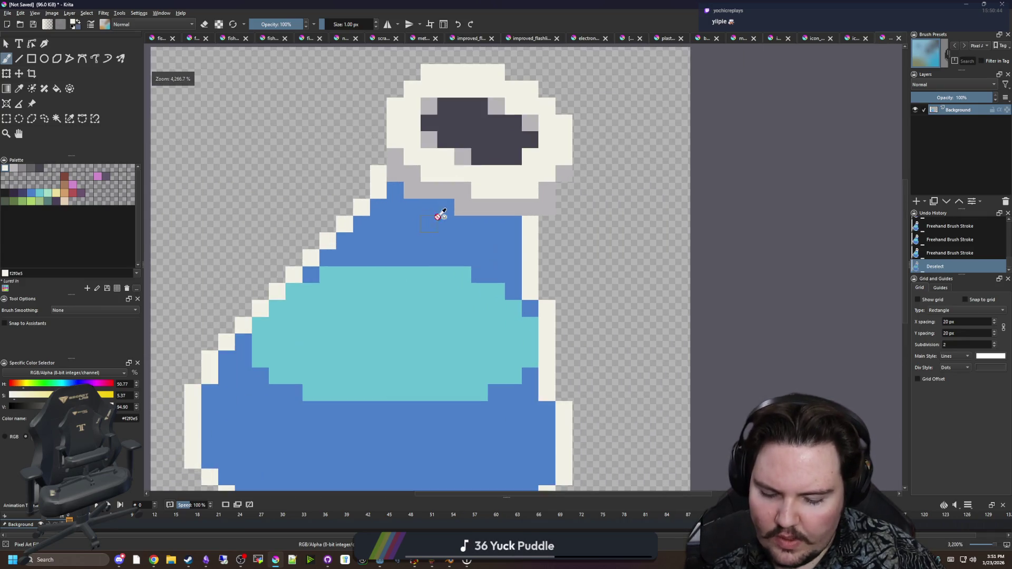
Fill the potion's upper blue area and leftover blue pixels with light grey
{"action": "key", "text": "f"}
{"action": "left_click", "coordinate": [459, 179], "text": "ctrl"}
{"action": "left_click", "coordinate": [453, 210]}
{"action": "left_click", "coordinate": [313, 275]}
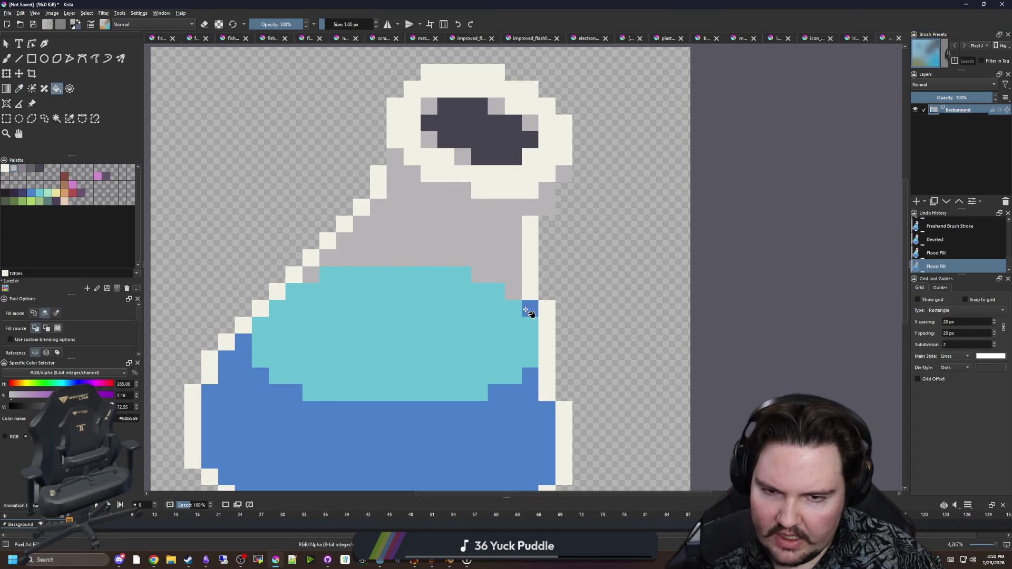
{"action": "left_click", "coordinate": [525, 310]}
{"action": "scroll", "coordinate": [400, 279], "scroll_direction": "down", "scroll_amount": 5}
{"action": "scroll", "coordinate": [396, 275], "scroll_direction": "up", "scroll_amount": 4}
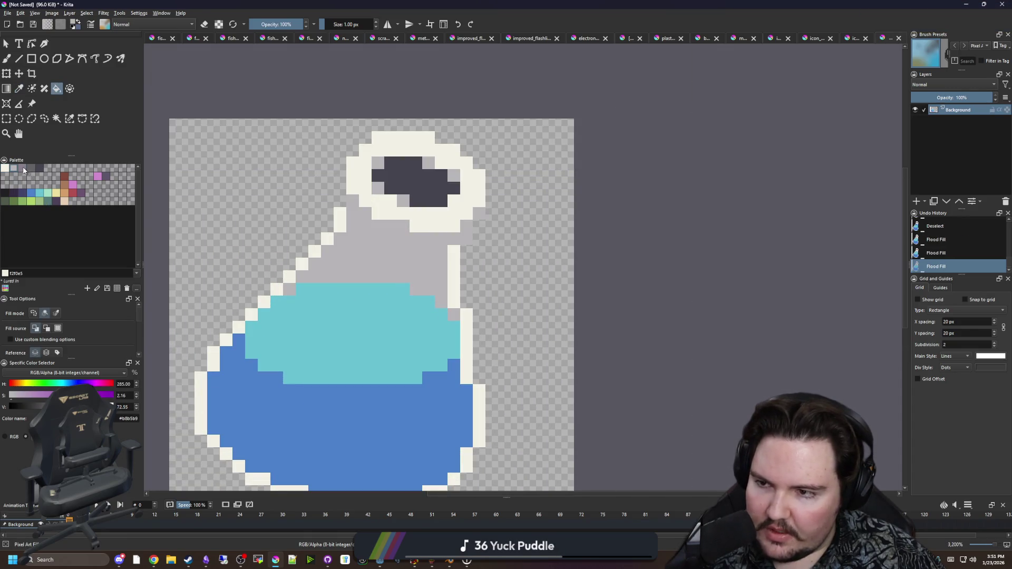
Paint a darker grey shading band along the rows beneath the bottle neck
{"action": "left_click", "coordinate": [22, 167]}
{"action": "key", "text": "b"}
{"action": "scroll", "coordinate": [369, 208], "scroll_direction": "up", "scroll_amount": 2}
{"action": "left_click", "coordinate": [336, 244]}
{"action": "left_click_drag", "start_coordinate": [361, 269], "coordinate": [383, 271]}
{"action": "left_click", "coordinate": [413, 280]}
{"action": "left_click_drag", "start_coordinate": [437, 294], "coordinate": [514, 294]}
{"action": "left_click", "coordinate": [563, 269]}
Sample the lower liquid's blue #4b80ca as the current colour
{"action": "scroll", "coordinate": [437, 285], "scroll_direction": "down", "scroll_amount": 4}
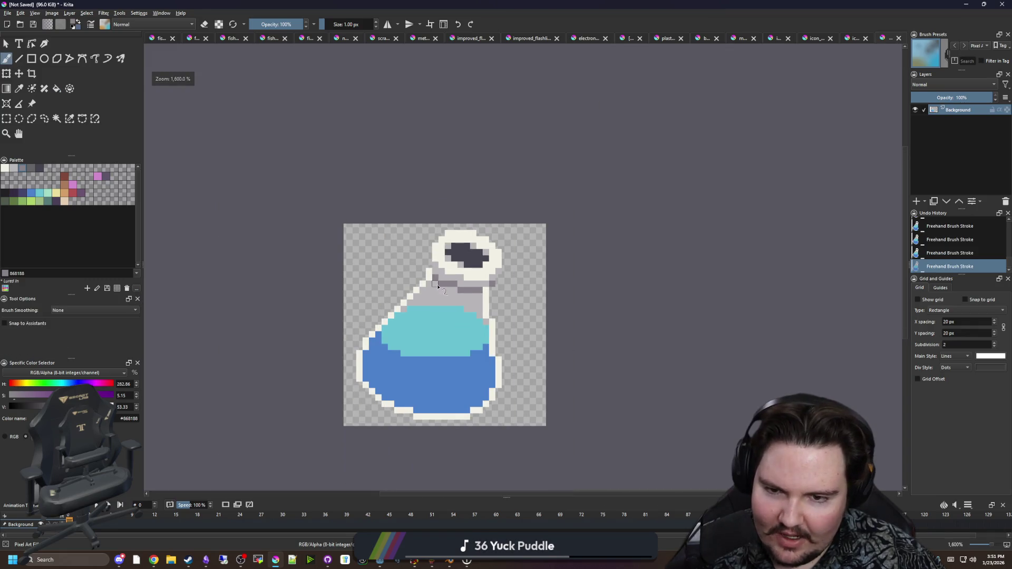
{"action": "scroll", "coordinate": [436, 278], "scroll_direction": "down", "scroll_amount": 4}
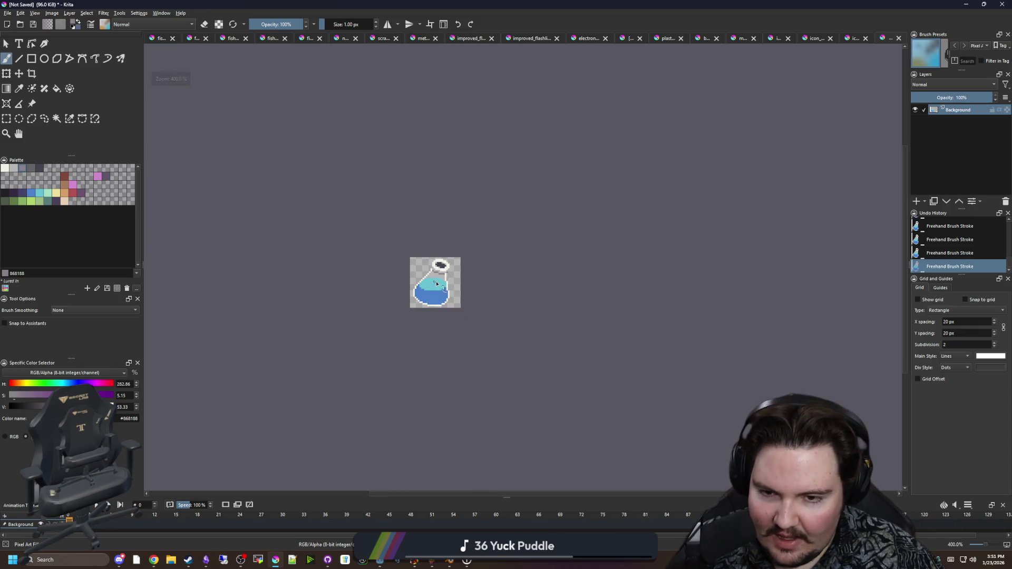
{"action": "scroll", "coordinate": [435, 284], "scroll_direction": "up", "scroll_amount": 5}
{"action": "key", "text": "p"}
{"action": "left_click", "coordinate": [429, 352]}
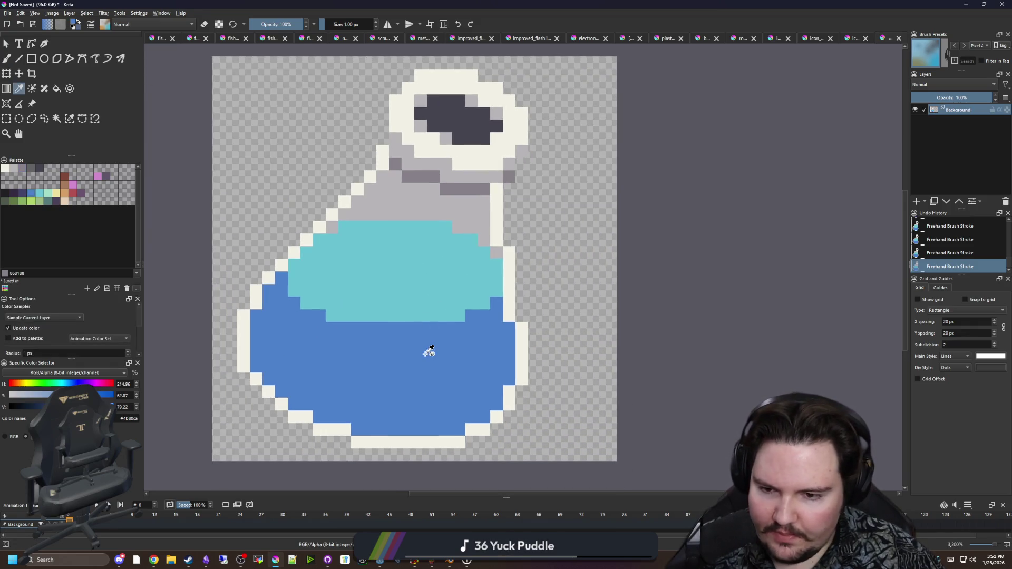
Brush a dark navy #43436a line along the liquid's waterline from left to right
{"action": "scroll", "coordinate": [402, 300], "scroll_direction": "up", "scroll_amount": 2}
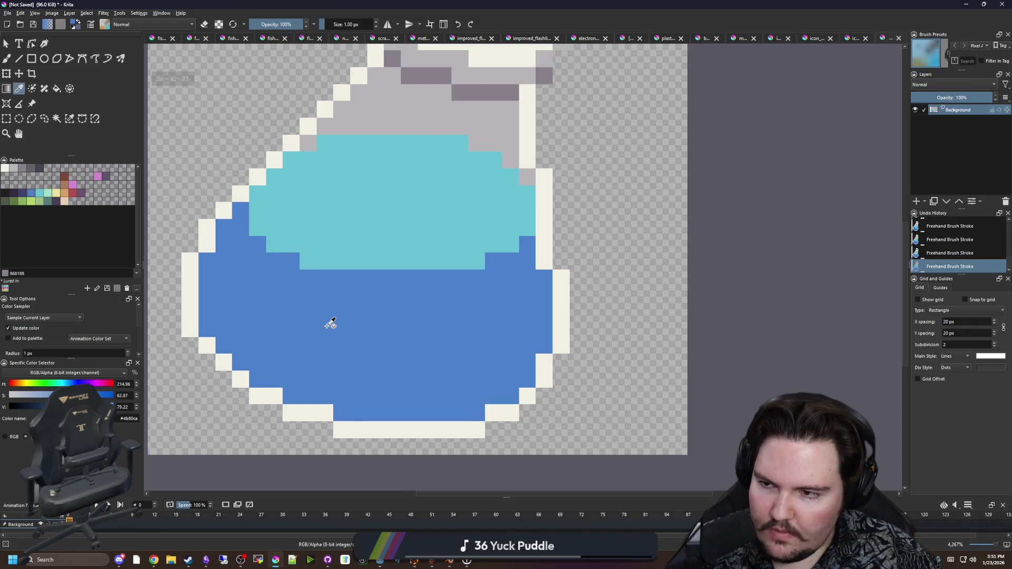
{"action": "left_click", "coordinate": [22, 193]}
{"action": "key", "text": "b"}
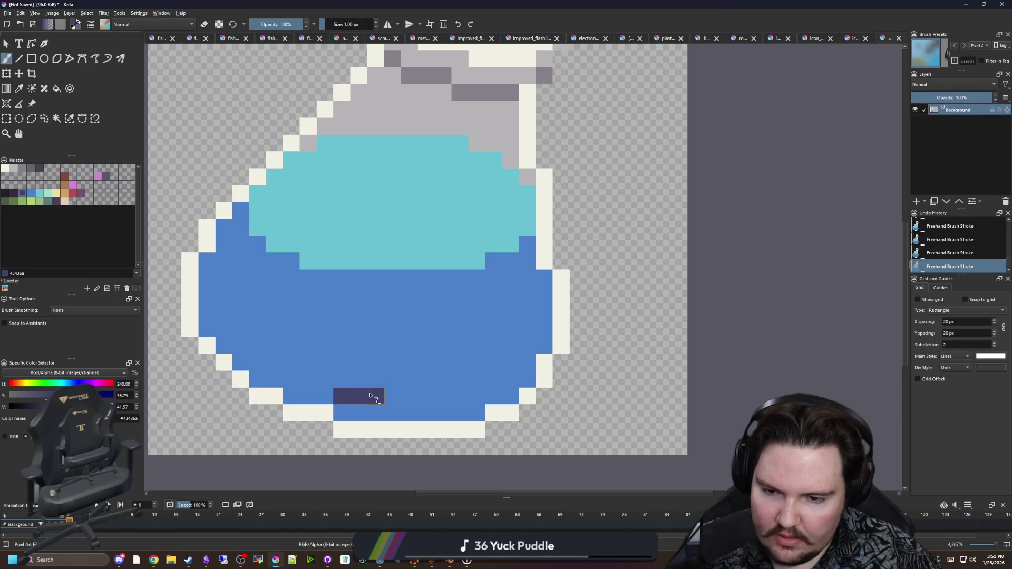
{"action": "key", "text": "ctrl+z"}
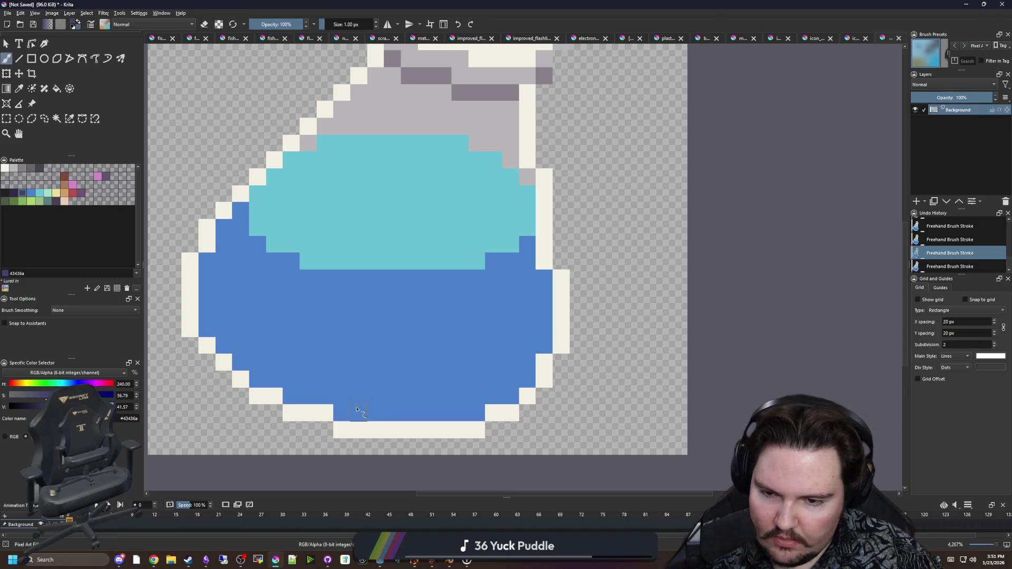
{"action": "mouse_move", "coordinate": [197, 328]}
{"action": "left_mouse_down"}
{"action": "mouse_move", "coordinate": [218, 274]}
{"action": "mouse_move", "coordinate": [265, 261]}
{"action": "left_mouse_up"}
{"action": "mouse_move", "coordinate": [494, 264]}
{"action": "left_mouse_down"}
{"action": "mouse_move", "coordinate": [543, 285]}
{"action": "mouse_move", "coordinate": [545, 300]}
{"action": "left_mouse_up"}
Flood-fill the lower liquid below the line with dark navy
{"action": "key", "text": "f"}
{"action": "left_click", "coordinate": [329, 312]}
{"action": "scroll", "coordinate": [332, 312], "scroll_direction": "down", "scroll_amount": 2}
{"action": "scroll", "coordinate": [337, 315], "scroll_direction": "up", "scroll_amount": 2}
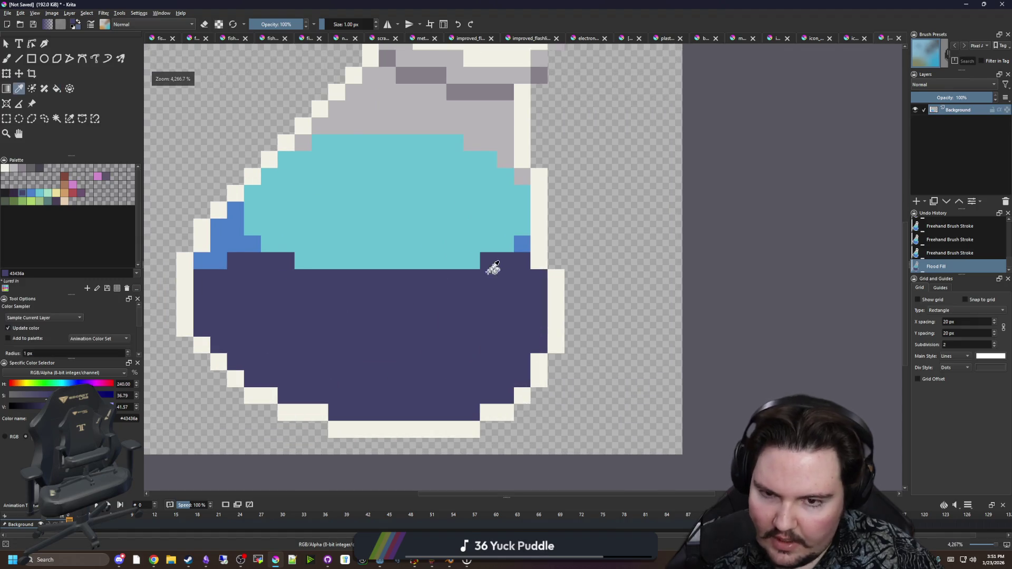
Resample the liquid blue and repaint a blue band along the liquid's right edge
{"action": "left_click", "coordinate": [521, 241], "text": "ctrl"}
{"action": "key", "text": "b"}
{"action": "mouse_move", "coordinate": [535, 343]}
{"action": "left_mouse_down"}
{"action": "mouse_move", "coordinate": [539, 276]}
{"action": "mouse_move", "coordinate": [515, 270]}
{"action": "mouse_move", "coordinate": [507, 287]}
{"action": "left_mouse_up"}
{"action": "key", "text": "p"}
{"action": "left_click", "coordinate": [295, 298]}
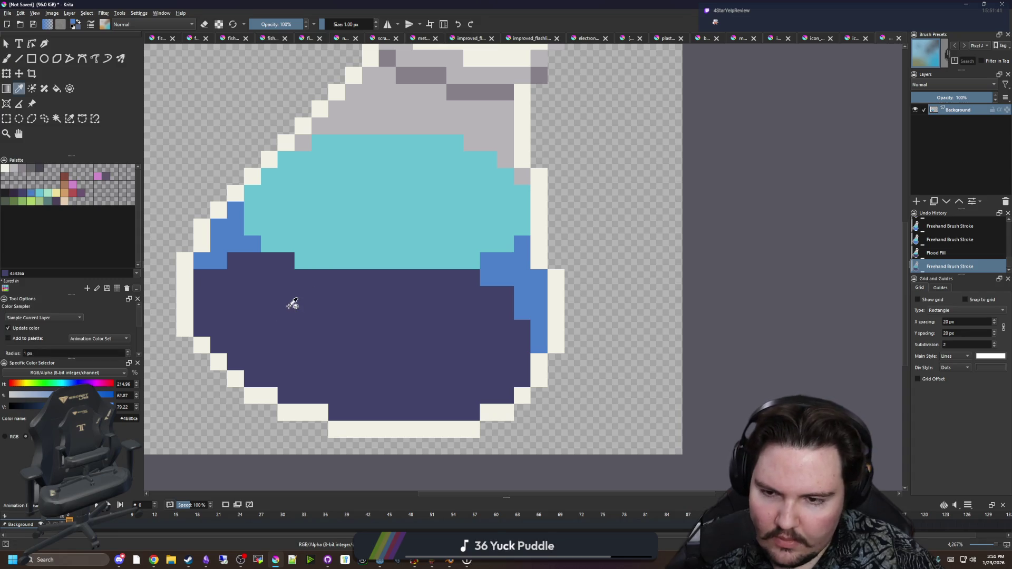
{"action": "scroll", "coordinate": [362, 287], "scroll_direction": "down", "scroll_amount": 5}
{"action": "scroll", "coordinate": [346, 287], "scroll_direction": "up", "scroll_amount": 5}
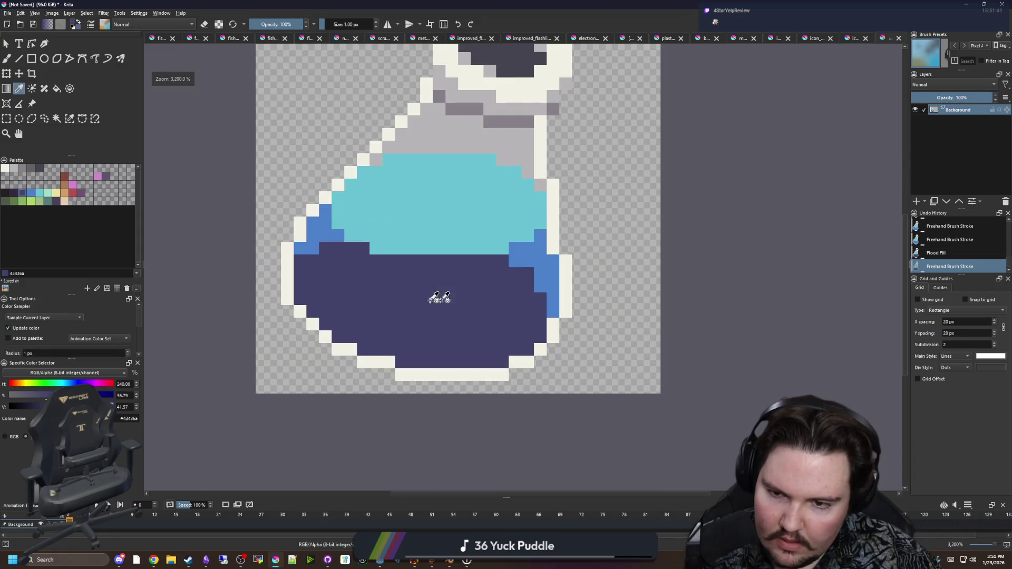
{"action": "left_click", "coordinate": [531, 260]}
Dot blue accent pixels along the navy liquid's bottom edge and right side
{"action": "key", "text": "b"}
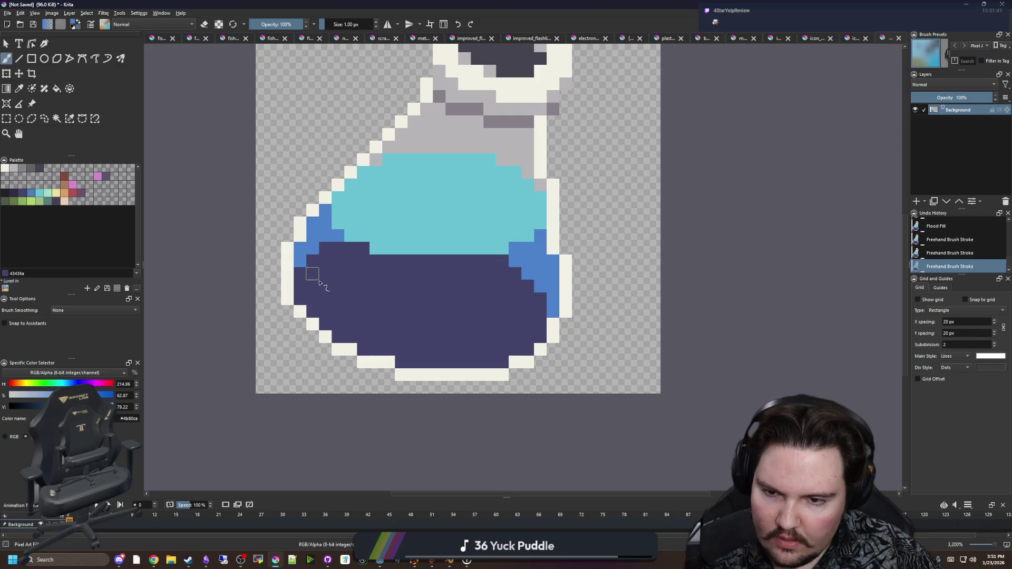
{"action": "scroll", "coordinate": [309, 273], "scroll_direction": "up", "scroll_amount": 1}
{"action": "left_click", "coordinate": [351, 356]}
{"action": "left_click_drag", "start_coordinate": [401, 372], "coordinate": [422, 376]}
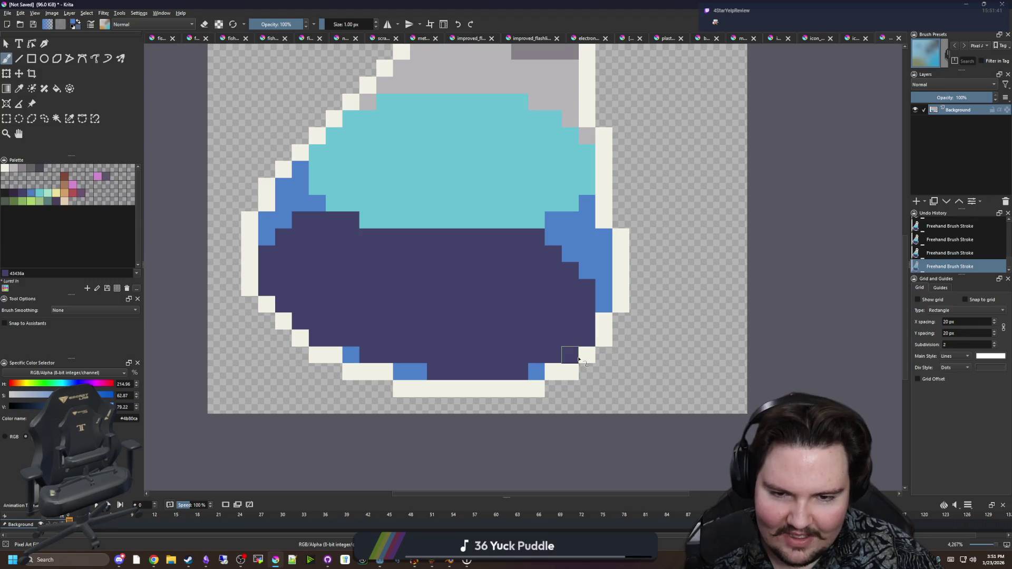
{"action": "scroll", "coordinate": [316, 335], "scroll_direction": "down", "scroll_amount": 4}
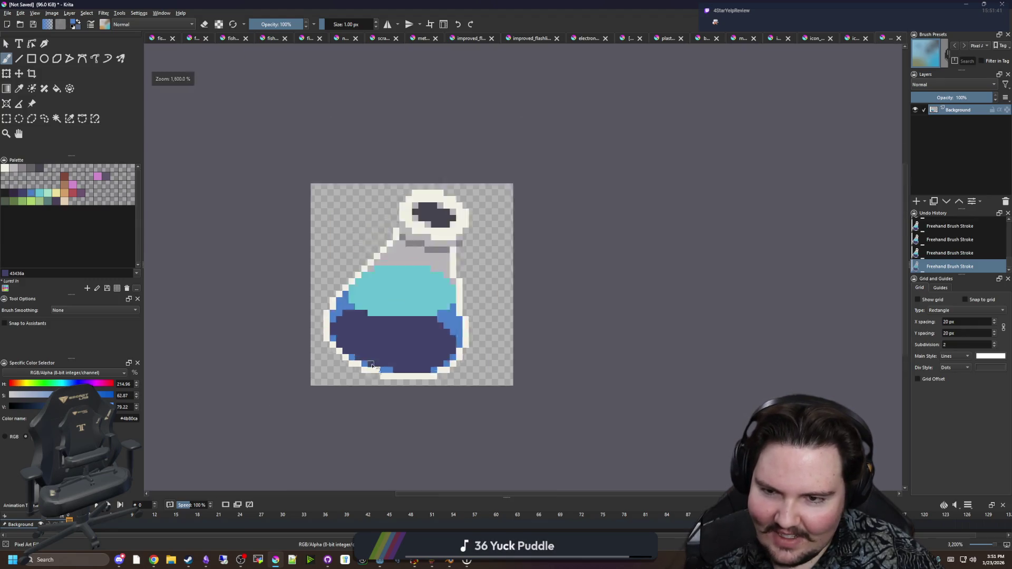
{"action": "scroll", "coordinate": [385, 363], "scroll_direction": "up", "scroll_amount": 1}
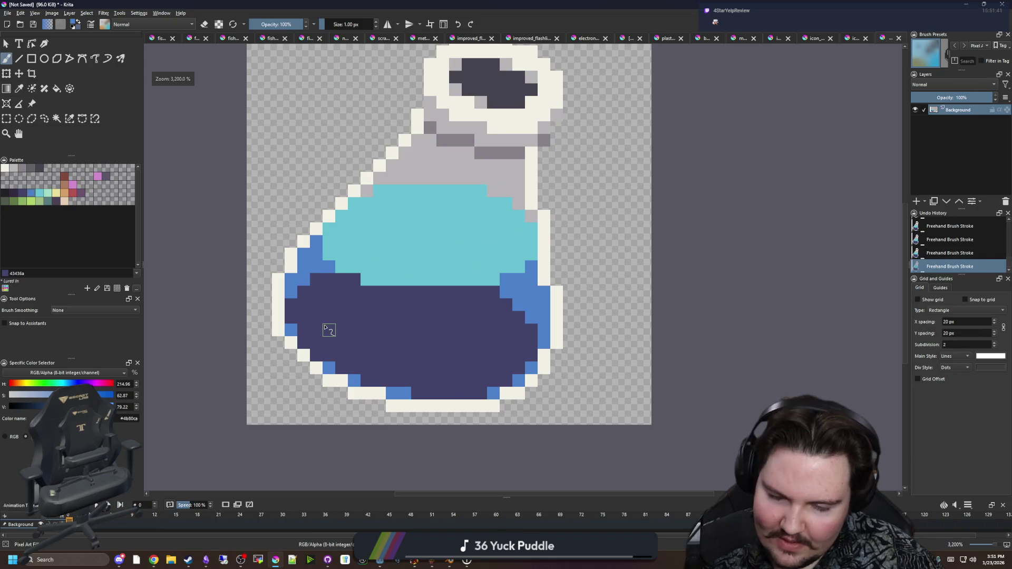
{"action": "scroll", "coordinate": [330, 330], "scroll_direction": "up", "scroll_amount": 1}
{"action": "scroll", "coordinate": [572, 296], "scroll_direction": "up", "scroll_amount": 1}
{"action": "left_click_drag", "start_coordinate": [552, 281], "coordinate": [532, 282]}
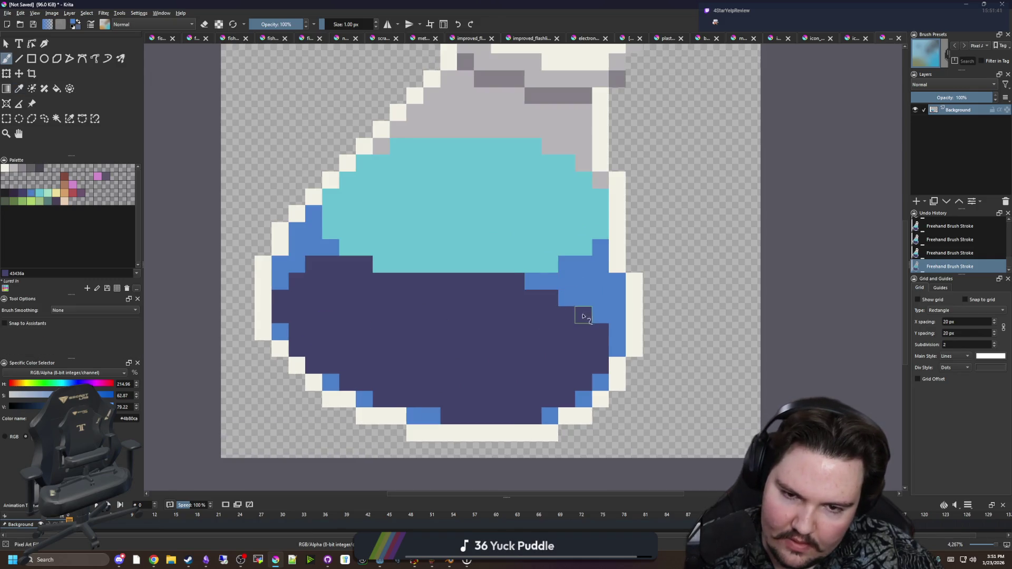
{"action": "scroll", "coordinate": [599, 339], "scroll_direction": "down", "scroll_amount": 3}
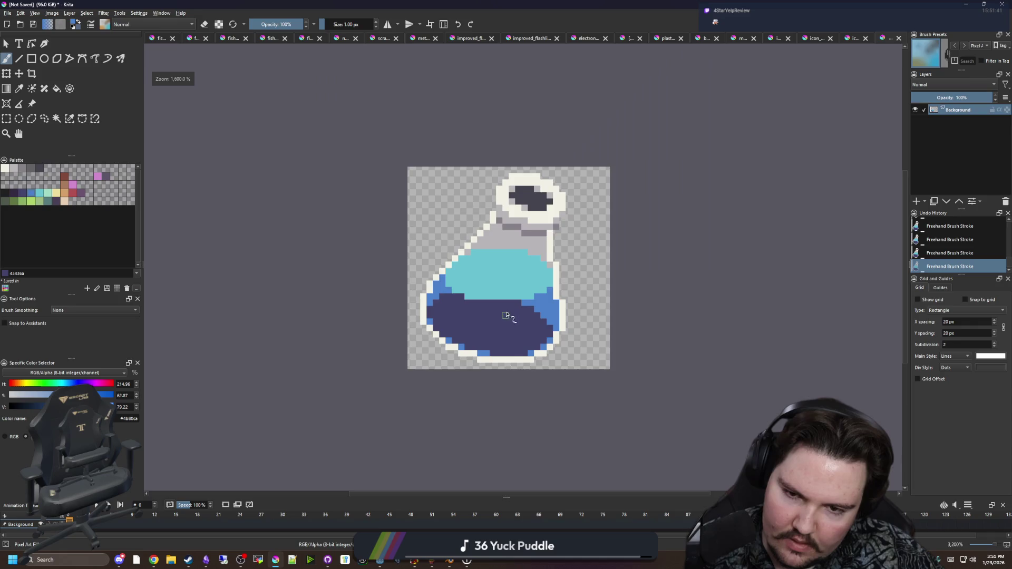
{"action": "scroll", "coordinate": [413, 304], "scroll_direction": "up", "scroll_amount": 1}
{"action": "scroll", "coordinate": [414, 304], "scroll_direction": "down", "scroll_amount": 2}
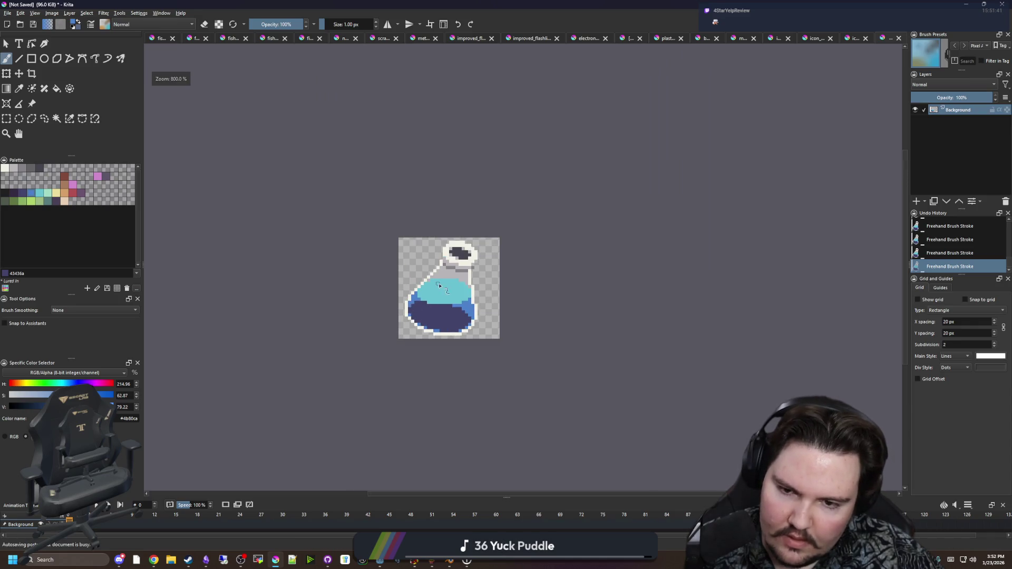
{"action": "scroll", "coordinate": [417, 268], "scroll_direction": "down", "scroll_amount": 3}
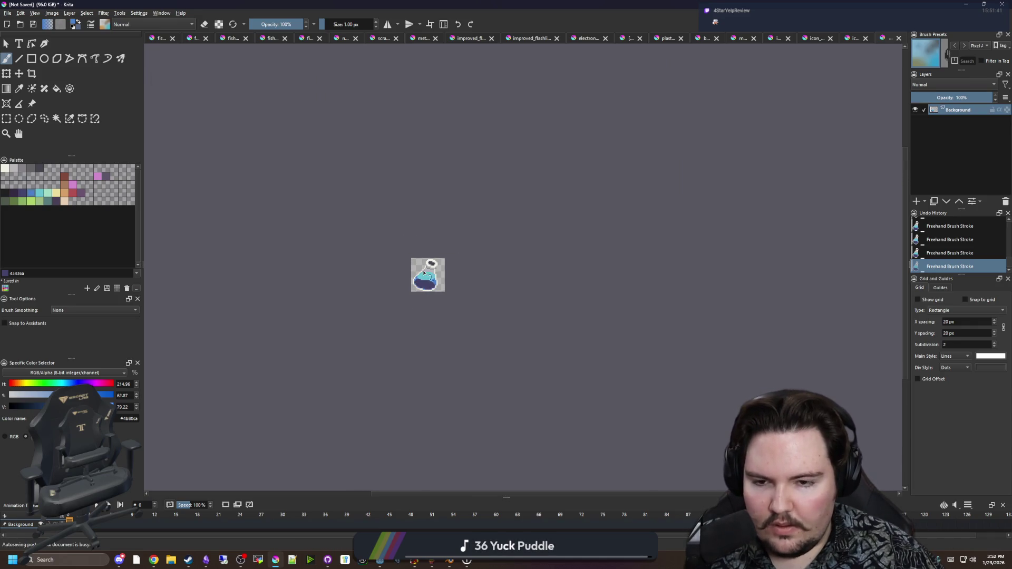
{"action": "scroll", "coordinate": [424, 272], "scroll_direction": "up", "scroll_amount": 7}
Paint several blue 2x2 bubbles and single bubble pixels through the dark liquid
{"action": "key", "text": "p"}
{"action": "scroll", "coordinate": [391, 372], "scroll_direction": "up", "scroll_amount": 2}
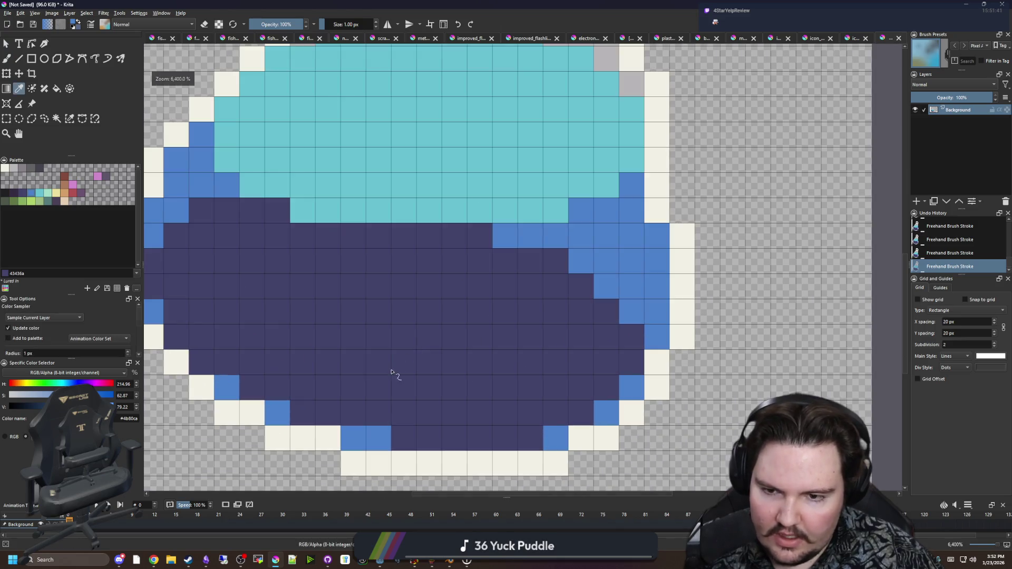
{"action": "key", "text": "b"}
{"action": "left_click_drag", "start_coordinate": [378, 362], "coordinate": [403, 337]}
{"action": "left_click", "coordinate": [404, 361]}
{"action": "left_click", "coordinate": [454, 312]}
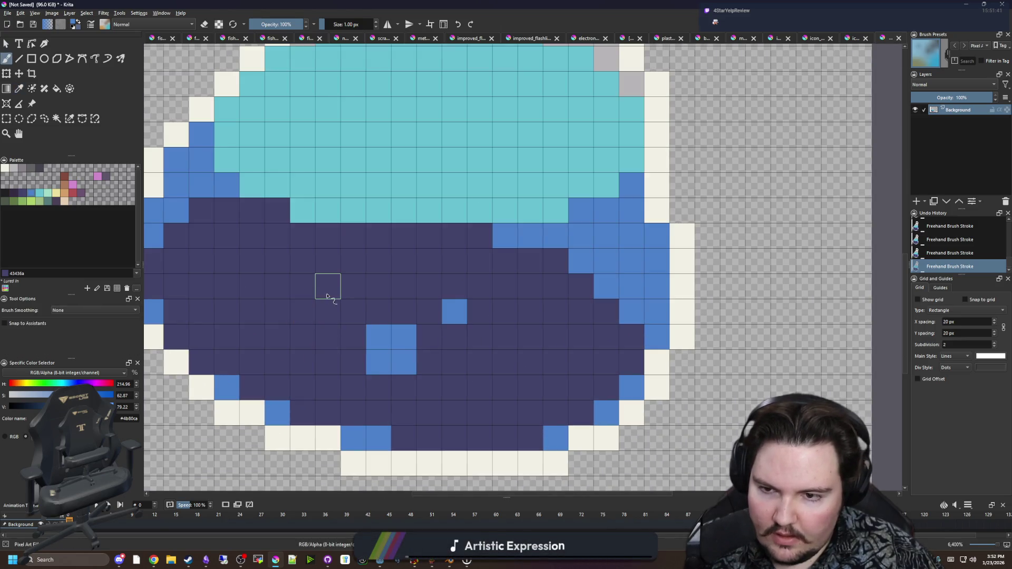
{"action": "left_click_drag", "start_coordinate": [327, 297], "coordinate": [325, 282]}
{"action": "left_click", "coordinate": [228, 292]}
{"action": "mouse_move", "coordinate": [521, 368]}
{"action": "left_mouse_down"}
{"action": "mouse_move", "coordinate": [545, 332]}
{"action": "mouse_move", "coordinate": [574, 343]}
{"action": "mouse_move", "coordinate": [526, 346]}
{"action": "left_mouse_up"}
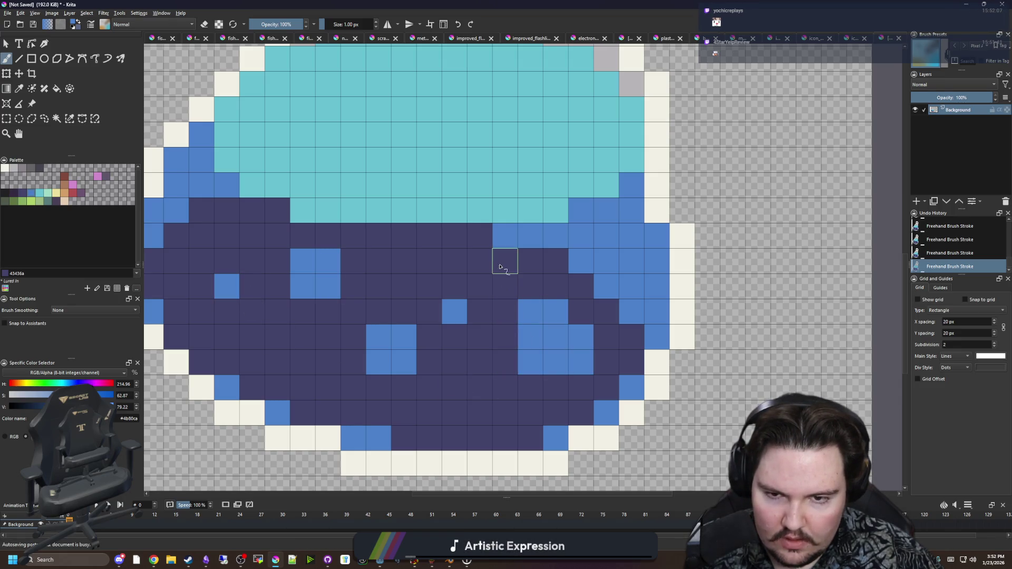
{"action": "left_click", "coordinate": [403, 261]}
{"action": "left_click", "coordinate": [526, 260], "text": "ctrl"}
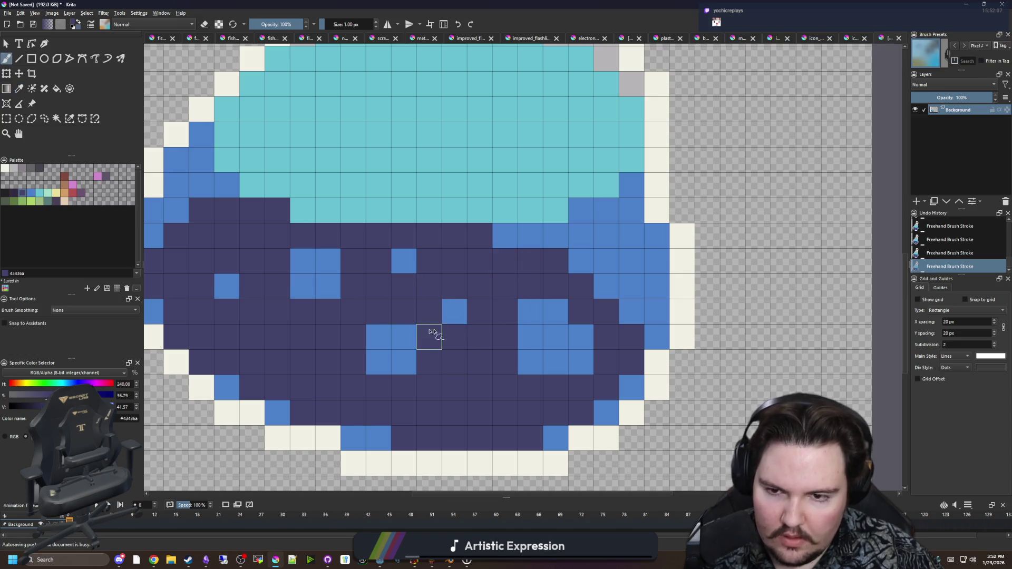
Add cyan highlight pixels to three of the bubbles
{"action": "scroll", "coordinate": [442, 331], "scroll_direction": "down", "scroll_amount": 10}
{"action": "scroll", "coordinate": [390, 311], "scroll_direction": "up", "scroll_amount": 10}
{"action": "key", "text": "p"}
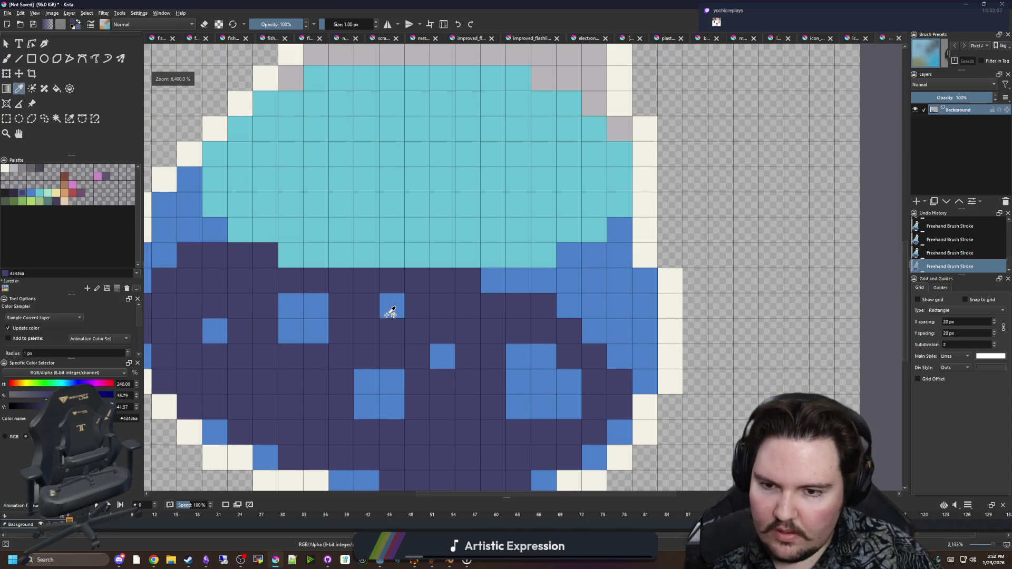
{"action": "left_click", "coordinate": [343, 256]}
{"action": "key", "text": "b"}
{"action": "left_click", "coordinate": [290, 306]}
{"action": "left_click", "coordinate": [366, 381]}
{"action": "left_click", "coordinate": [543, 381]}
{"action": "left_click_drag", "start_coordinate": [417, 393], "coordinate": [451, 366]}
Paint a blue row along the liquid's surface at the waterline
{"action": "key", "text": "p"}
{"action": "left_click", "coordinate": [542, 253]}
{"action": "key", "text": "b"}
{"action": "left_click", "coordinate": [295, 228]}
{"action": "left_click_drag", "start_coordinate": [358, 255], "coordinate": [477, 255]}
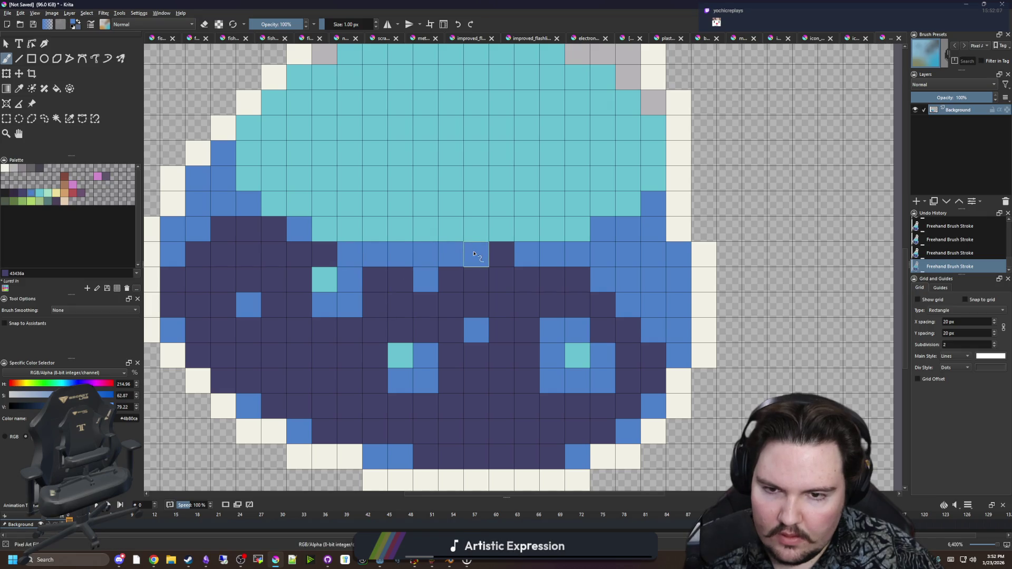
{"action": "scroll", "coordinate": [391, 333], "scroll_direction": "down", "scroll_amount": 4}
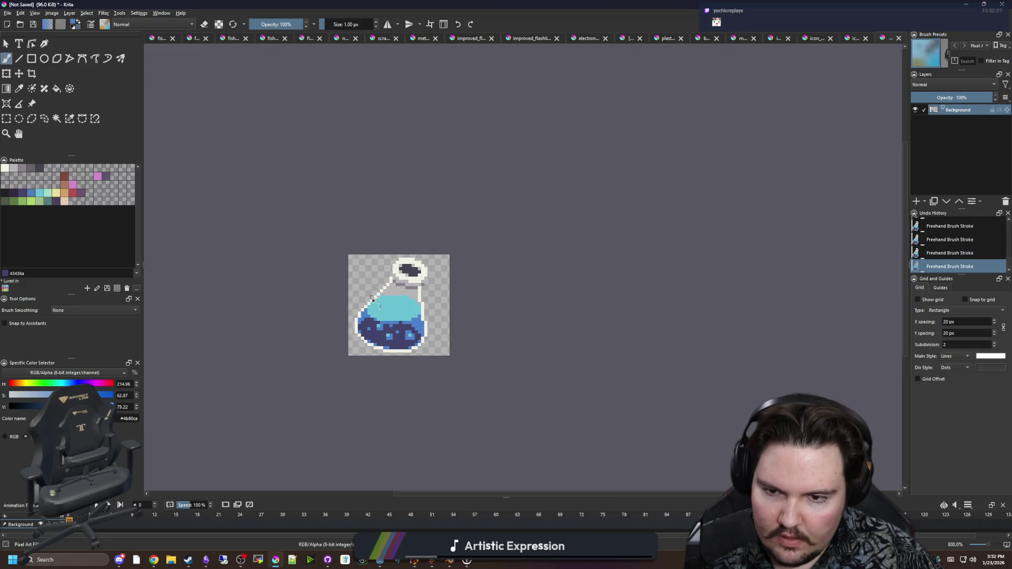
{"action": "scroll", "coordinate": [373, 297], "scroll_direction": "up", "scroll_amount": 4}
Paint a cream highlight line across the top of the liquid, above the blue row
{"action": "key", "text": "p"}
{"action": "left_click", "coordinate": [569, 289]}
{"action": "scroll", "coordinate": [464, 337], "scroll_direction": "up", "scroll_amount": 2}
{"action": "key", "text": "b"}
{"action": "mouse_move", "coordinate": [510, 345]}
{"action": "left_mouse_down"}
{"action": "mouse_move", "coordinate": [327, 347]}
{"action": "mouse_move", "coordinate": [257, 319]}
{"action": "mouse_move", "coordinate": [232, 295]}
{"action": "left_mouse_up"}
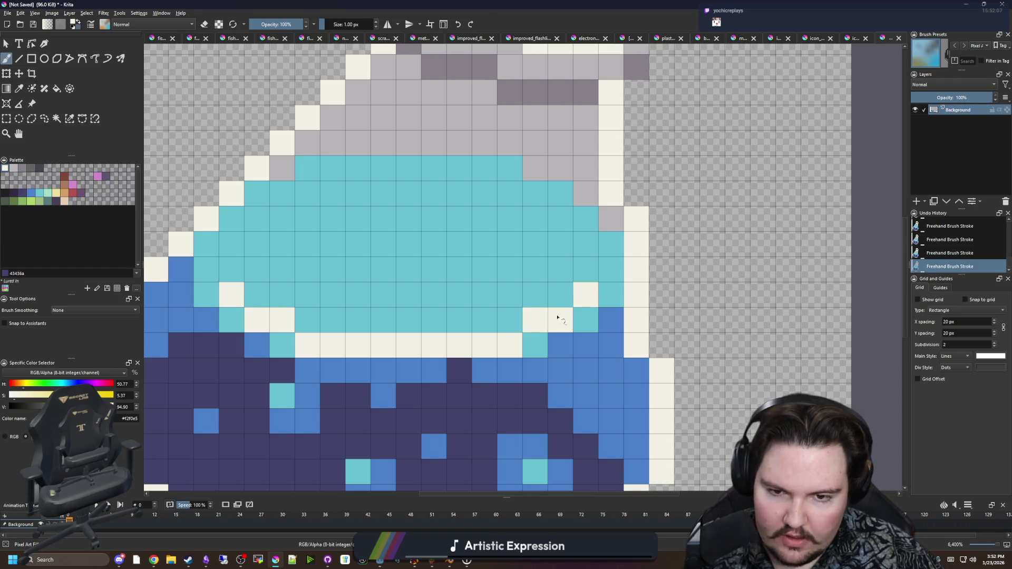
{"action": "scroll", "coordinate": [385, 301], "scroll_direction": "down", "scroll_amount": 10}
{"action": "scroll", "coordinate": [410, 327], "scroll_direction": "up", "scroll_amount": 10}
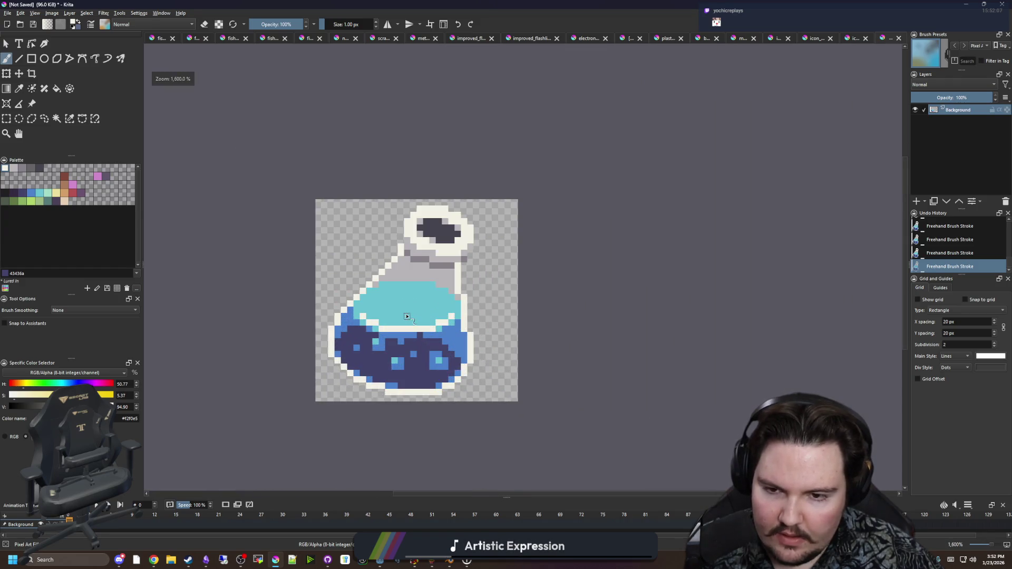
Sample the darker grey from the bottle neck and paint shading cells into the neck
{"action": "key", "text": "p"}
{"action": "left_click", "coordinate": [434, 207]}
{"action": "scroll", "coordinate": [433, 207], "scroll_direction": "up", "scroll_amount": 1}
{"action": "key", "text": "b"}
{"action": "mouse_move", "coordinate": [348, 266]}
{"action": "left_mouse_down"}
{"action": "mouse_move", "coordinate": [424, 264]}
{"action": "mouse_move", "coordinate": [398, 214]}
{"action": "mouse_move", "coordinate": [478, 217]}
{"action": "mouse_move", "coordinate": [526, 289]}
{"action": "mouse_move", "coordinate": [551, 237]}
{"action": "left_mouse_up"}
{"action": "scroll", "coordinate": [432, 300], "scroll_direction": "down", "scroll_amount": 5}
{"action": "scroll", "coordinate": [430, 295], "scroll_direction": "down", "scroll_amount": 6}
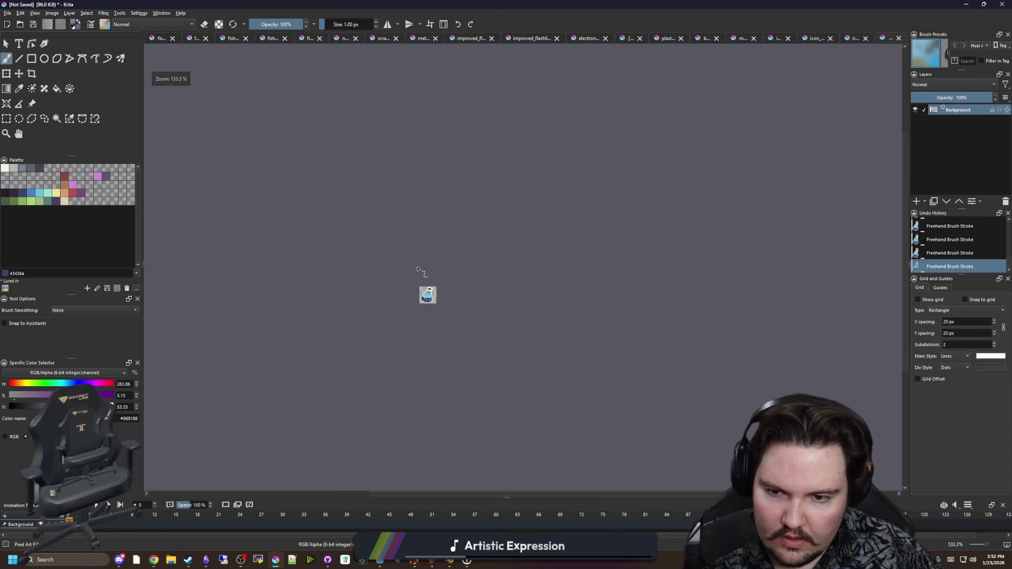
{"action": "scroll", "coordinate": [427, 289], "scroll_direction": "up", "scroll_amount": 12}
Paint a diagonal cream glint across the glass, then try repainting two glint pixels grey and undo
{"action": "key", "text": "p"}
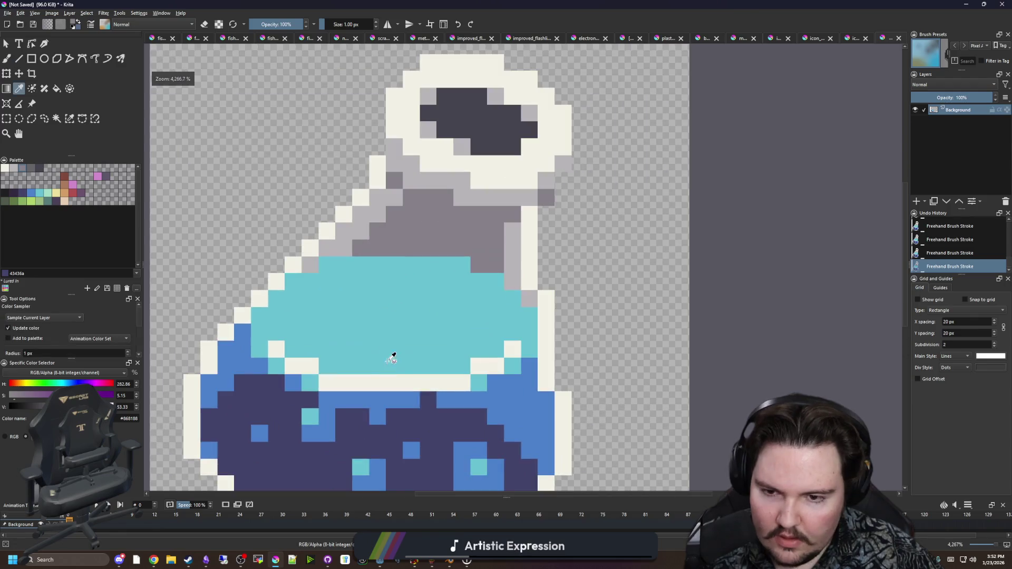
{"action": "left_click", "coordinate": [385, 379]}
{"action": "key", "text": "b"}
{"action": "left_click_drag", "start_coordinate": [326, 334], "coordinate": [408, 221]}
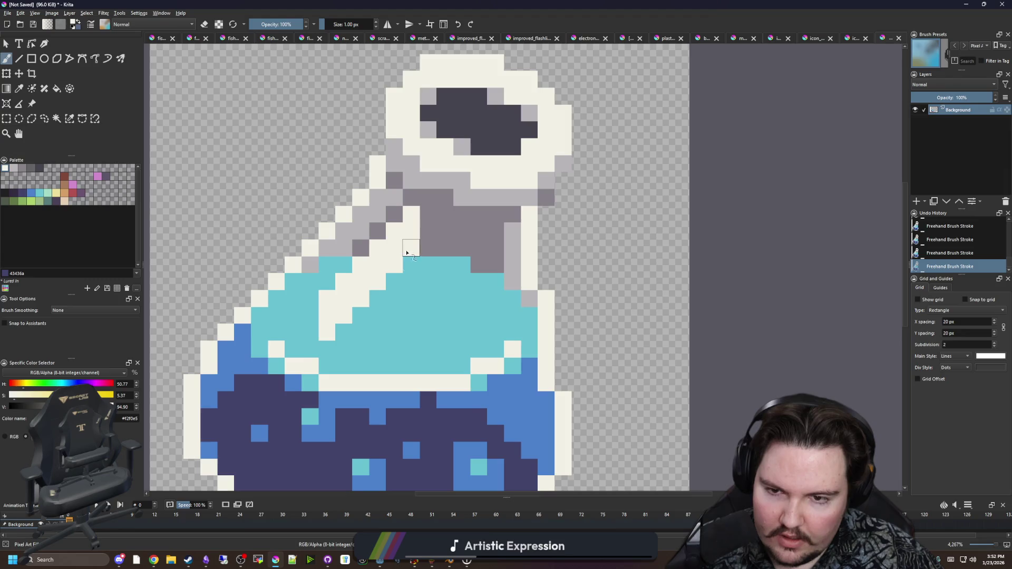
{"action": "scroll", "coordinate": [410, 250], "scroll_direction": "down", "scroll_amount": 1}
{"action": "scroll", "coordinate": [422, 258], "scroll_direction": "up", "scroll_amount": 2}
{"action": "left_click", "coordinate": [563, 250], "text": "ctrl"}
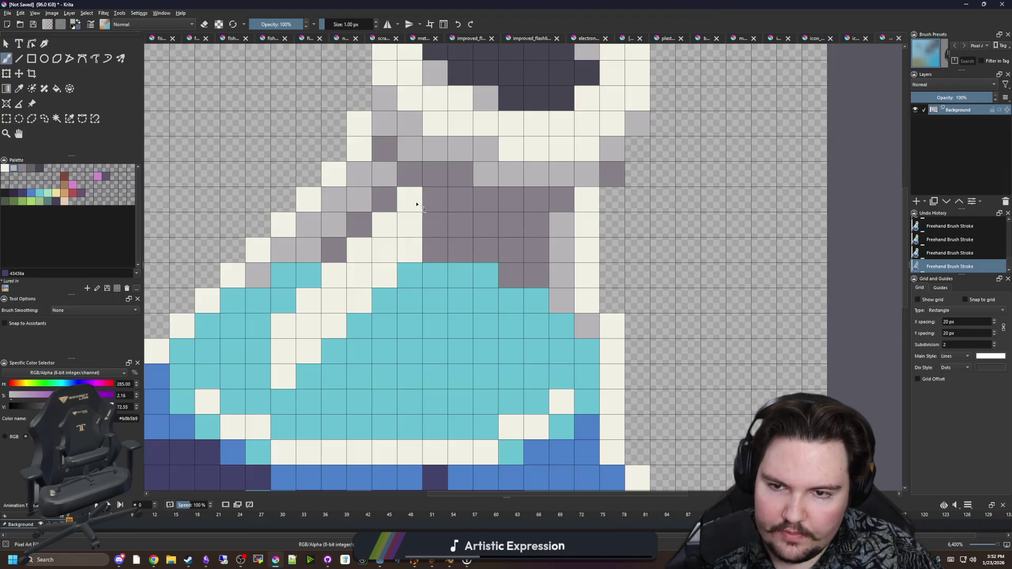
{"action": "left_click_drag", "start_coordinate": [417, 204], "coordinate": [414, 230]}
{"action": "scroll", "coordinate": [369, 331], "scroll_direction": "down", "scroll_amount": 1}
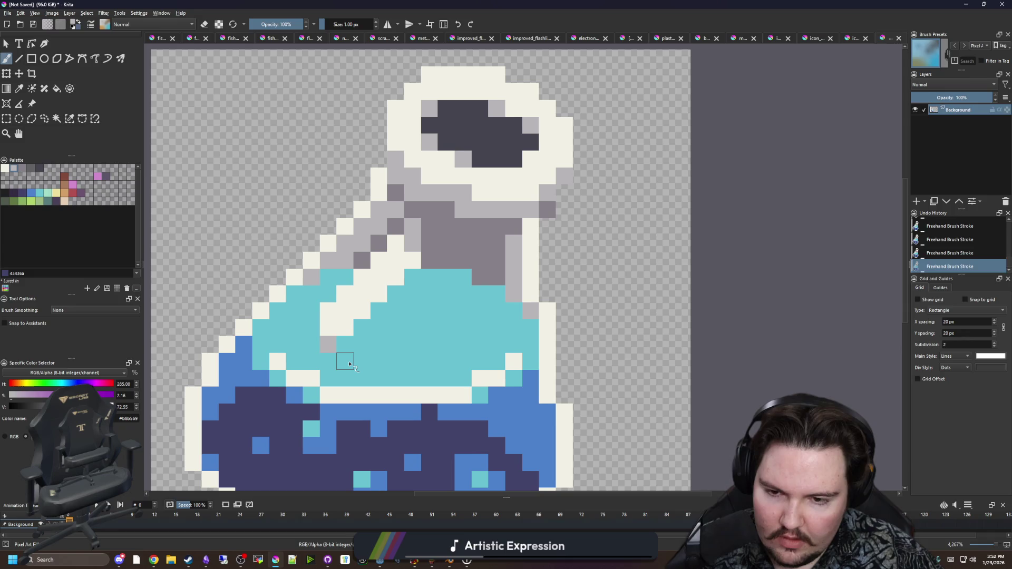
{"action": "key", "text": "ctrl+z"}
Pick the teal liquid colour and turn the stray cream pixels along the liquid edge teal
{"action": "scroll", "coordinate": [343, 356], "scroll_direction": "down", "scroll_amount": 6}
{"action": "scroll", "coordinate": [399, 246], "scroll_direction": "down", "scroll_amount": 2}
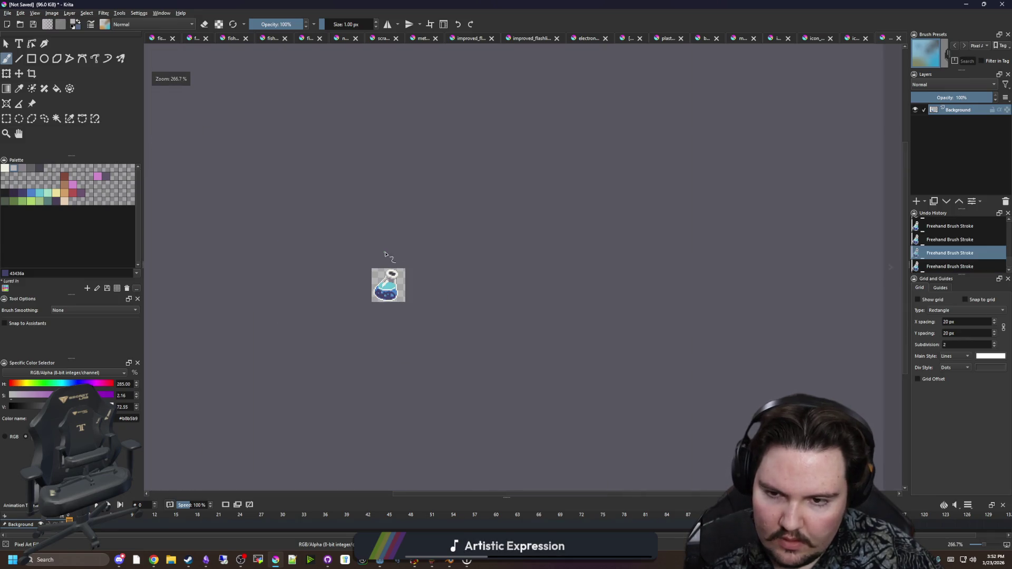
{"action": "scroll", "coordinate": [387, 288], "scroll_direction": "up", "scroll_amount": 9}
{"action": "left_click", "coordinate": [392, 309], "text": "ctrl"}
{"action": "left_click", "coordinate": [316, 358]}
{"action": "mouse_move", "coordinate": [341, 332]}
{"action": "left_mouse_down"}
{"action": "mouse_move", "coordinate": [392, 309]}
{"action": "mouse_move", "coordinate": [418, 254]}
{"action": "mouse_move", "coordinate": [446, 232]}
{"action": "left_mouse_up"}
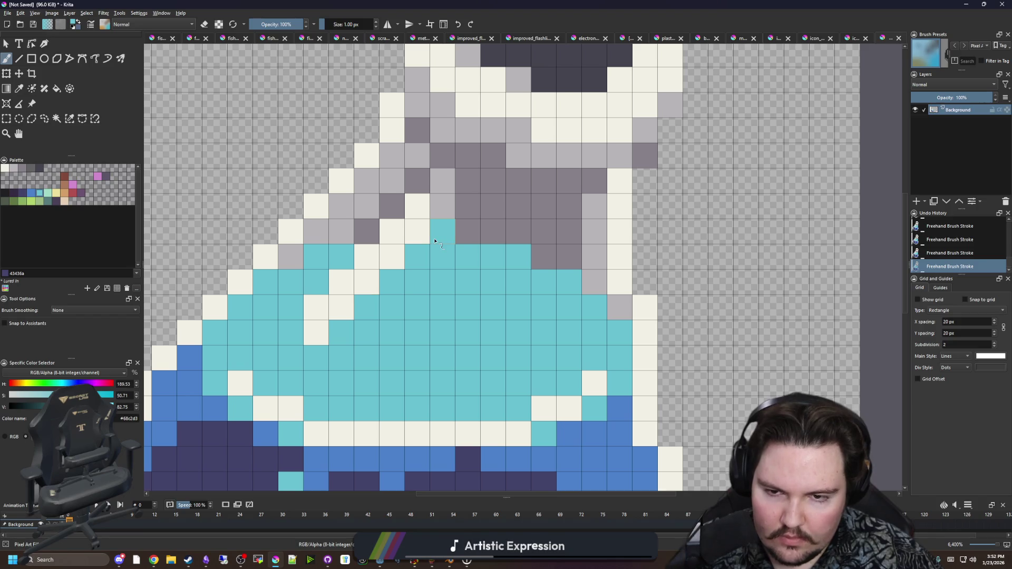
{"action": "left_click", "coordinate": [477, 226], "text": "ctrl"}
Darken two light-grey neck pixels and repaint one dark pixel light grey, undoing and redoing it
{"action": "left_click", "coordinate": [443, 206]}
{"action": "left_click", "coordinate": [446, 232]}
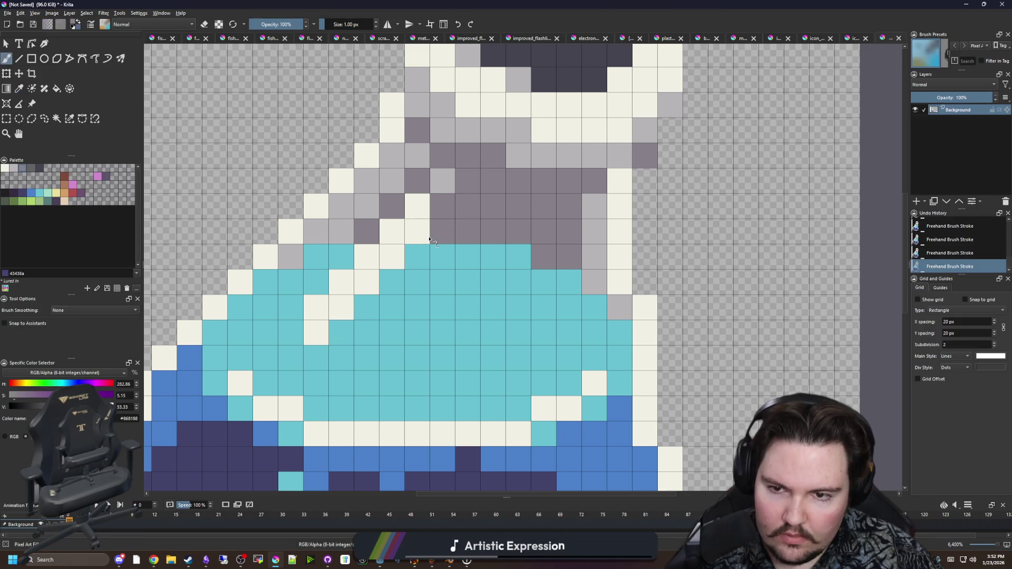
{"action": "scroll", "coordinate": [429, 239], "scroll_direction": "down", "scroll_amount": 3}
{"action": "scroll", "coordinate": [430, 242], "scroll_direction": "up", "scroll_amount": 3}
{"action": "left_click", "coordinate": [442, 191], "text": "ctrl"}
{"action": "left_click", "coordinate": [436, 237]}
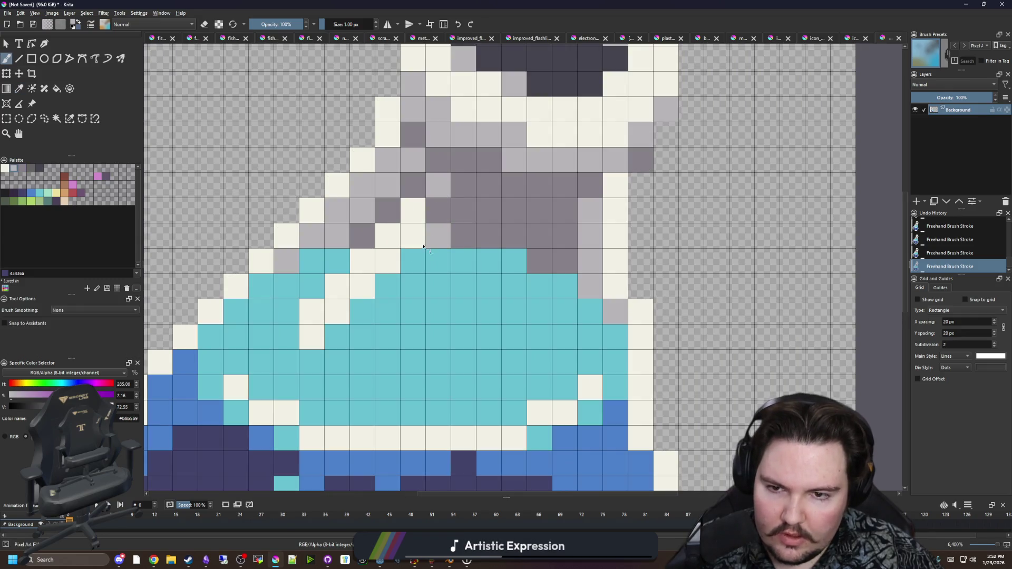
{"action": "scroll", "coordinate": [424, 247], "scroll_direction": "down", "scroll_amount": 10}
{"action": "key", "text": "ctrl+z"}
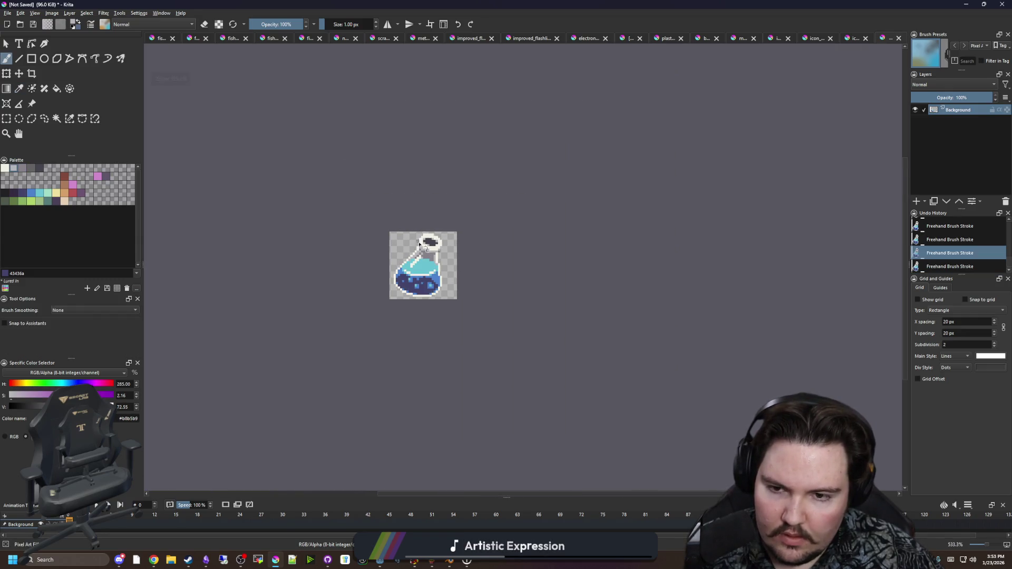
{"action": "scroll", "coordinate": [419, 241], "scroll_direction": "up", "scroll_amount": 5}
{"action": "key", "text": "ctrl+shift+z"}
Sample the mid-grey and then the light grey from the neck
{"action": "scroll", "coordinate": [358, 311], "scroll_direction": "down", "scroll_amount": 4}
{"action": "scroll", "coordinate": [389, 302], "scroll_direction": "up", "scroll_amount": 4}
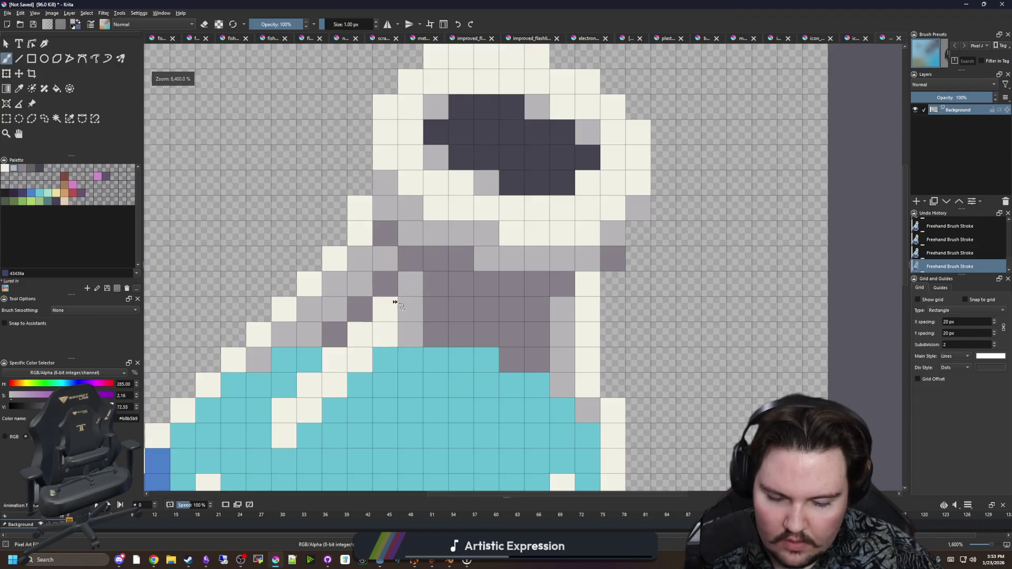
{"action": "left_click", "coordinate": [436, 312], "text": "ctrl"}
{"action": "scroll", "coordinate": [436, 312], "scroll_direction": "down", "scroll_amount": 10}
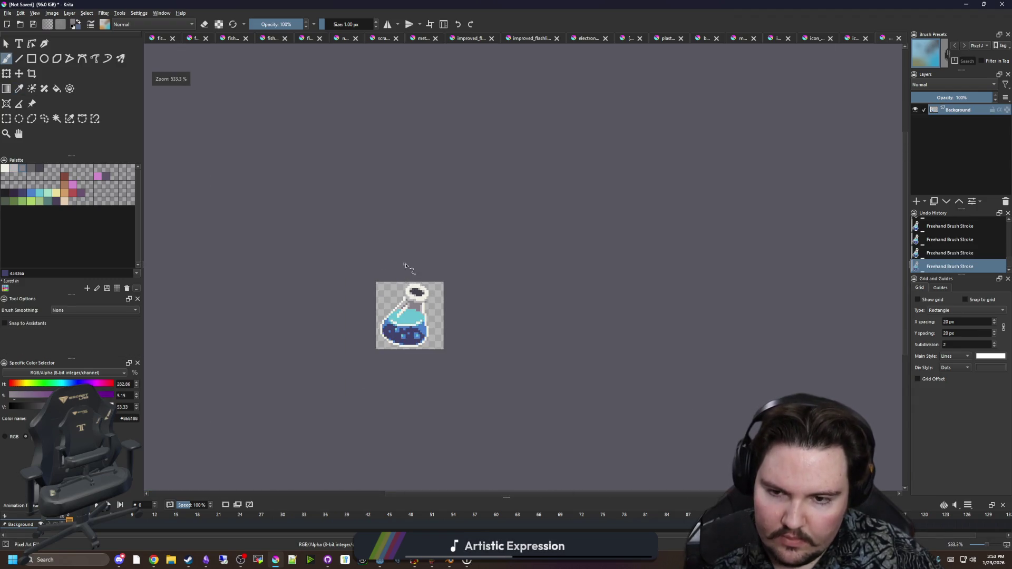
{"action": "scroll", "coordinate": [405, 260], "scroll_direction": "up", "scroll_amount": 10}
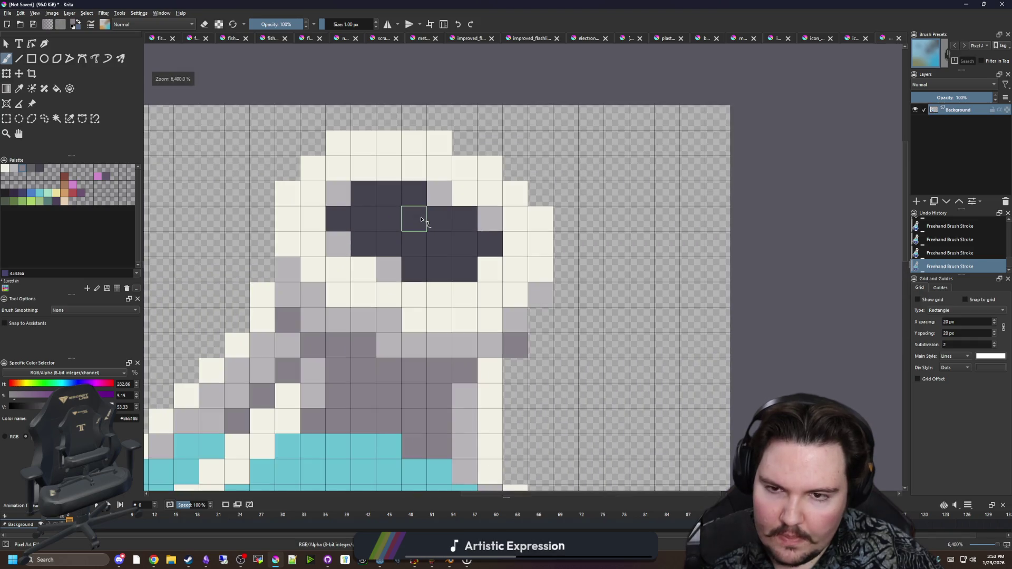
{"action": "left_click", "coordinate": [362, 314], "text": "ctrl"}
{"action": "scroll", "coordinate": [361, 311], "scroll_direction": "down", "scroll_amount": 2}
{"action": "scroll", "coordinate": [360, 304], "scroll_direction": "up", "scroll_amount": 1}
Fill the flask's dark opening with light grey using the Fill tool
{"action": "key", "text": "f"}
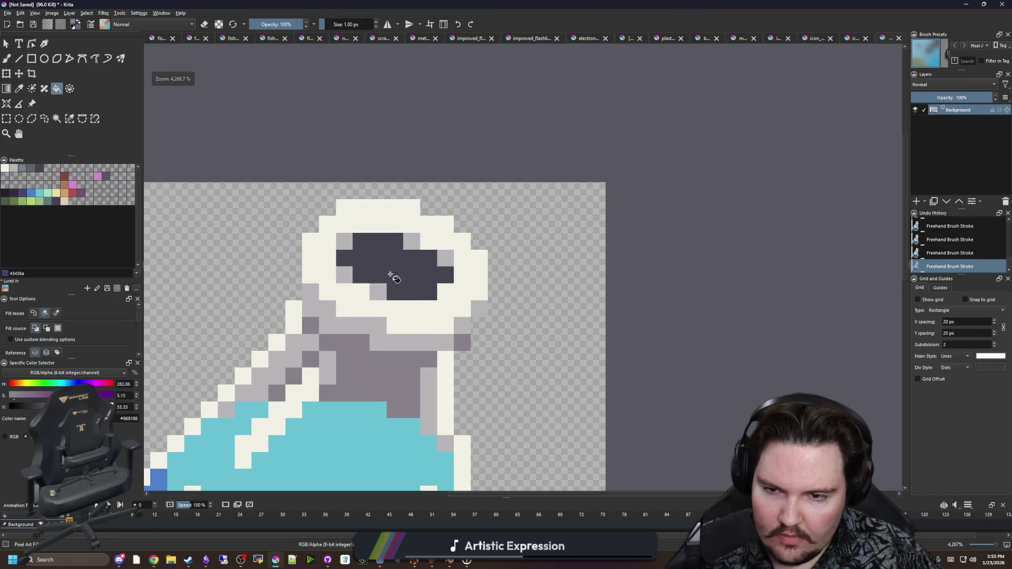
{"action": "left_click", "coordinate": [391, 275]}
{"action": "scroll", "coordinate": [398, 263], "scroll_direction": "down", "scroll_amount": 3}
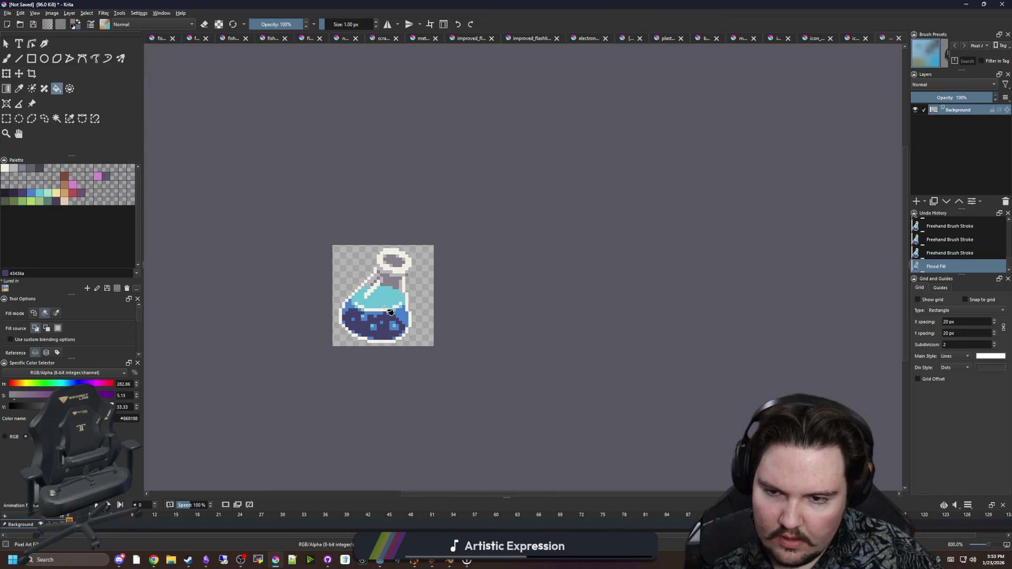
{"action": "scroll", "coordinate": [389, 311], "scroll_direction": "up", "scroll_amount": 3}
{"action": "scroll", "coordinate": [362, 264], "scroll_direction": "up", "scroll_amount": 1}
Pan over the flask and sample the blue from its edge
{"action": "key", "text": "p"}
{"action": "scroll", "coordinate": [357, 417], "scroll_direction": "up", "scroll_amount": 2}
{"action": "scroll", "coordinate": [348, 414], "scroll_direction": "down", "scroll_amount": 2}
{"action": "scroll", "coordinate": [307, 428], "scroll_direction": "up", "scroll_amount": 1}
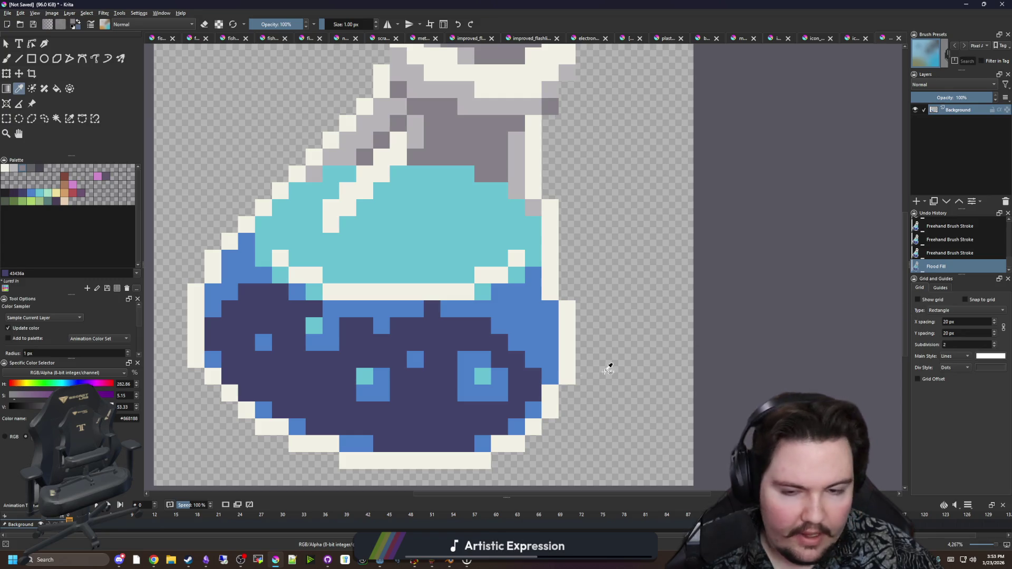
{"action": "left_click_drag", "start_coordinate": [298, 438], "coordinate": [312, 401]}
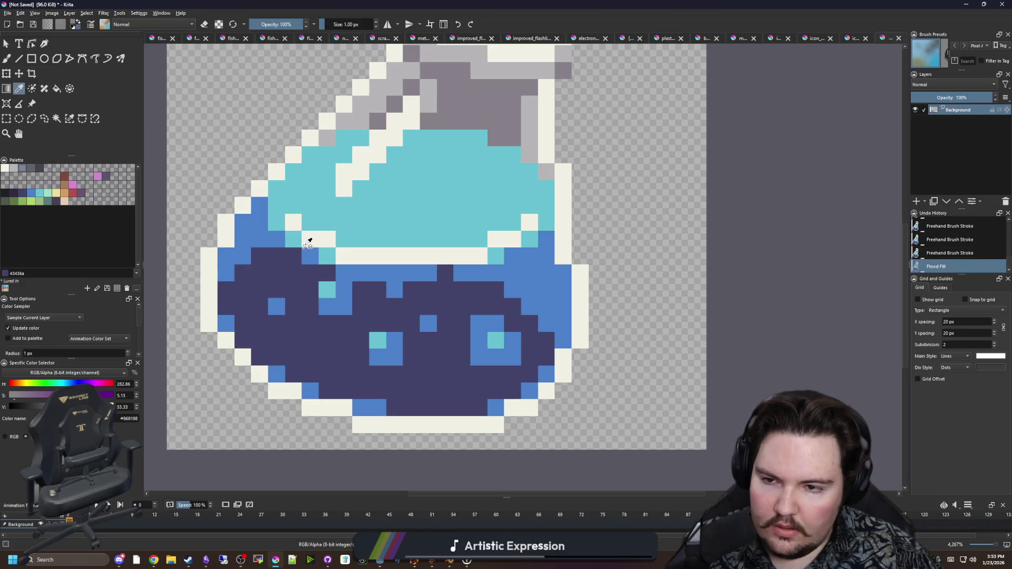
{"action": "left_click_drag", "start_coordinate": [309, 241], "coordinate": [296, 290]}
{"action": "left_click", "coordinate": [240, 284]}
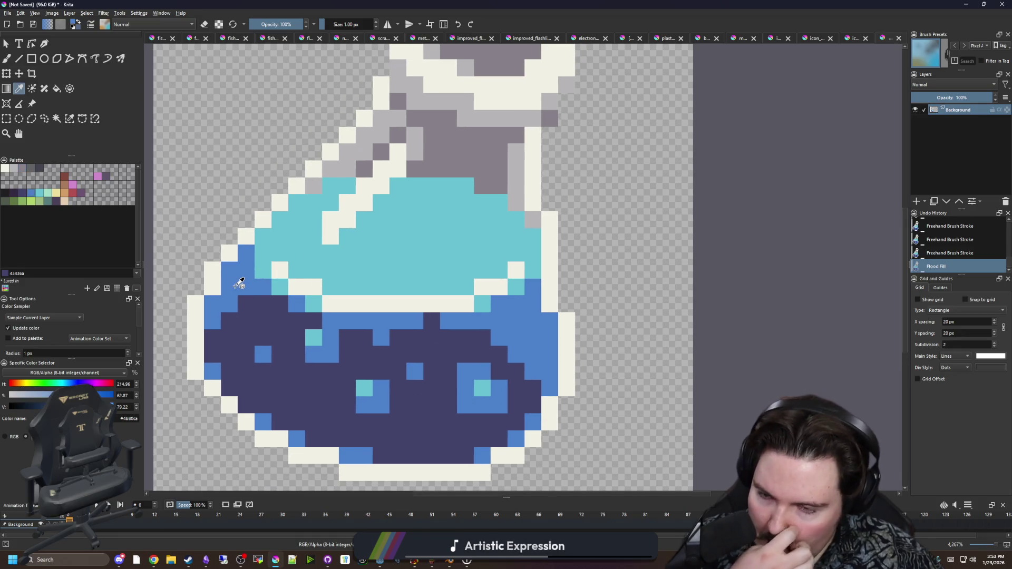
Paint test blue pixels along the upper-left edge and beside the neck, then undo them
{"action": "key", "text": "b"}
{"action": "left_click", "coordinate": [263, 237]}
{"action": "left_click", "coordinate": [279, 220]}
{"action": "left_click", "coordinate": [296, 202]}
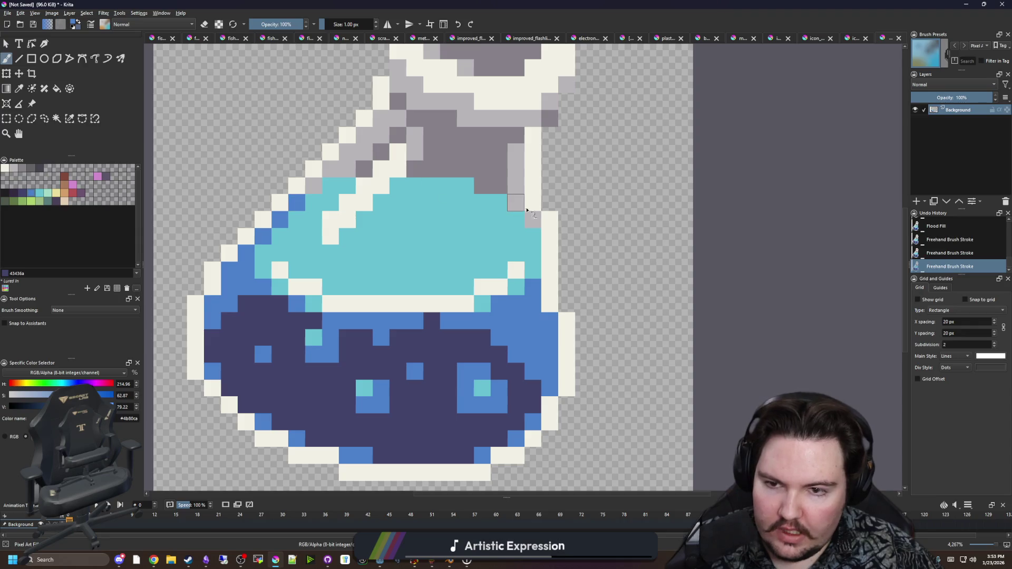
{"action": "left_click", "coordinate": [532, 236]}
{"action": "scroll", "coordinate": [387, 225], "scroll_direction": "down", "scroll_amount": 8}
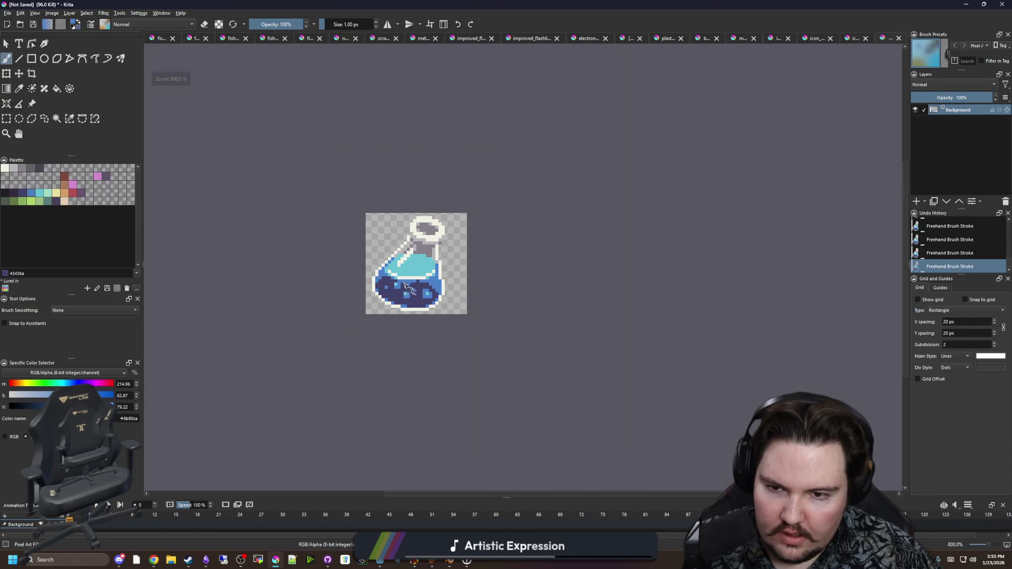
{"action": "scroll", "coordinate": [404, 284], "scroll_direction": "up", "scroll_amount": 4}
{"action": "key", "text": "ctrl+z"}
{"action": "key", "text": "ctrl+z"}
{"action": "key", "text": "ctrl+z"}
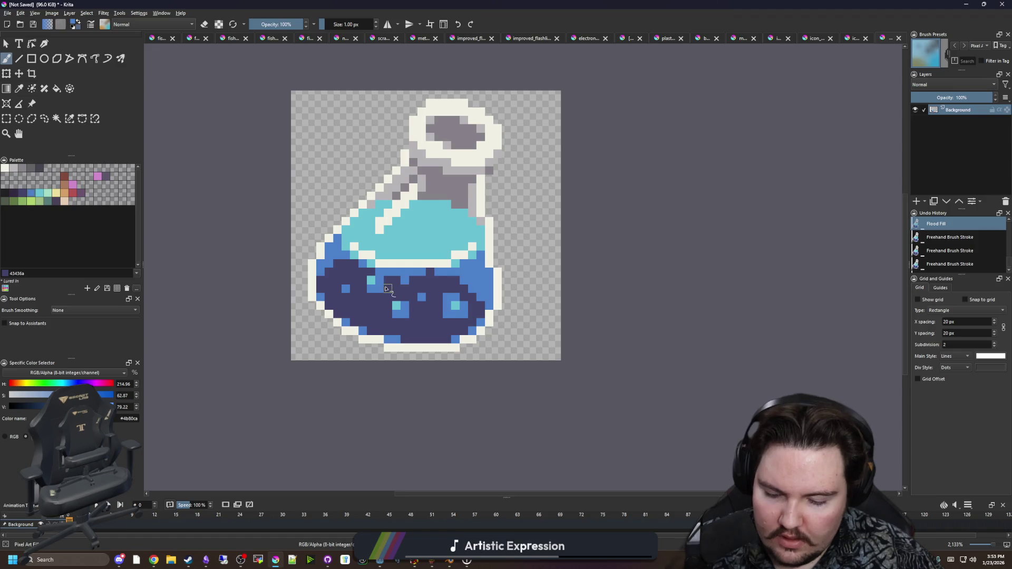
Pick the dark purple liquid colour, test a dark pixel in the liquid, and undo it
{"action": "scroll", "coordinate": [387, 289], "scroll_direction": "up", "scroll_amount": 3}
{"action": "left_click", "coordinate": [355, 316], "text": "ctrl"}
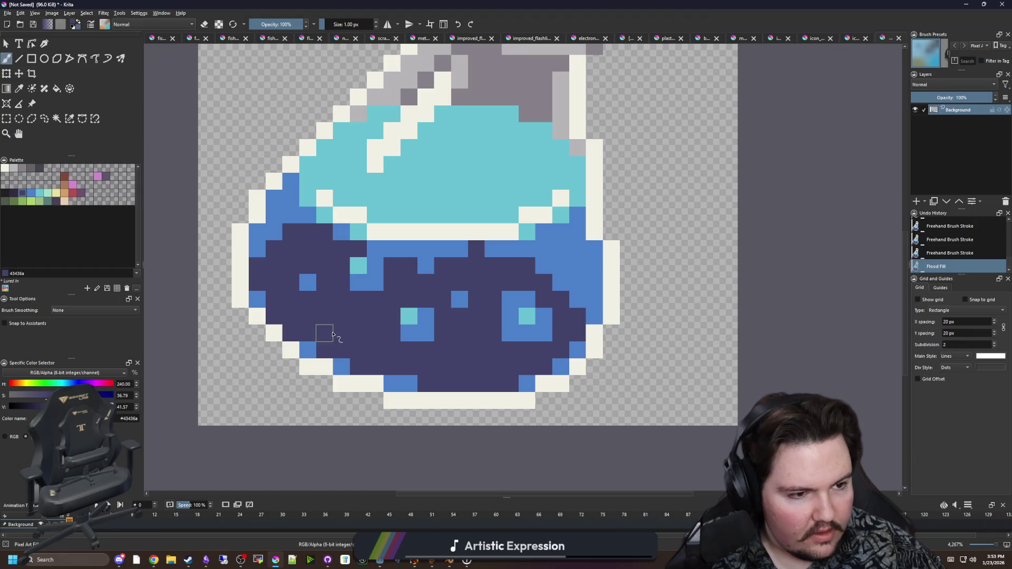
{"action": "key", "text": "alt+Tab"}
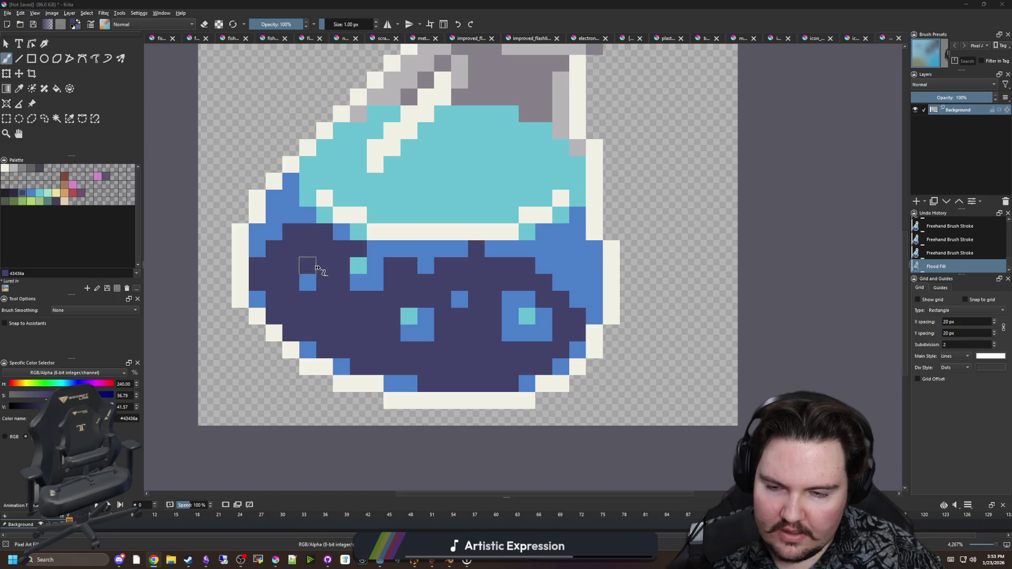
{"action": "scroll", "coordinate": [401, 207], "scroll_direction": "down", "scroll_amount": 2}
{"action": "scroll", "coordinate": [401, 207], "scroll_direction": "up", "scroll_amount": 1}
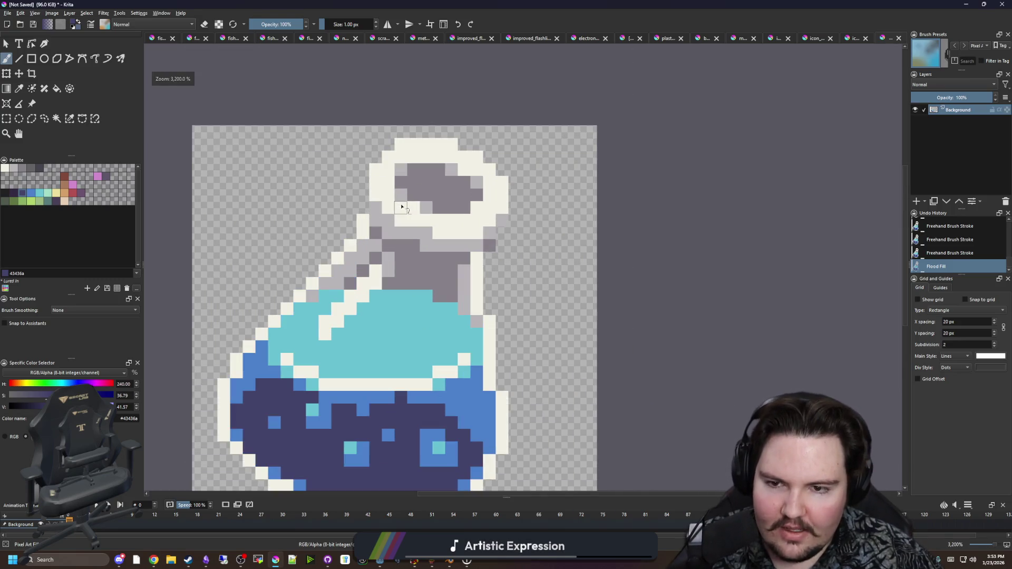
{"action": "scroll", "coordinate": [401, 207], "scroll_direction": "up", "scroll_amount": 1}
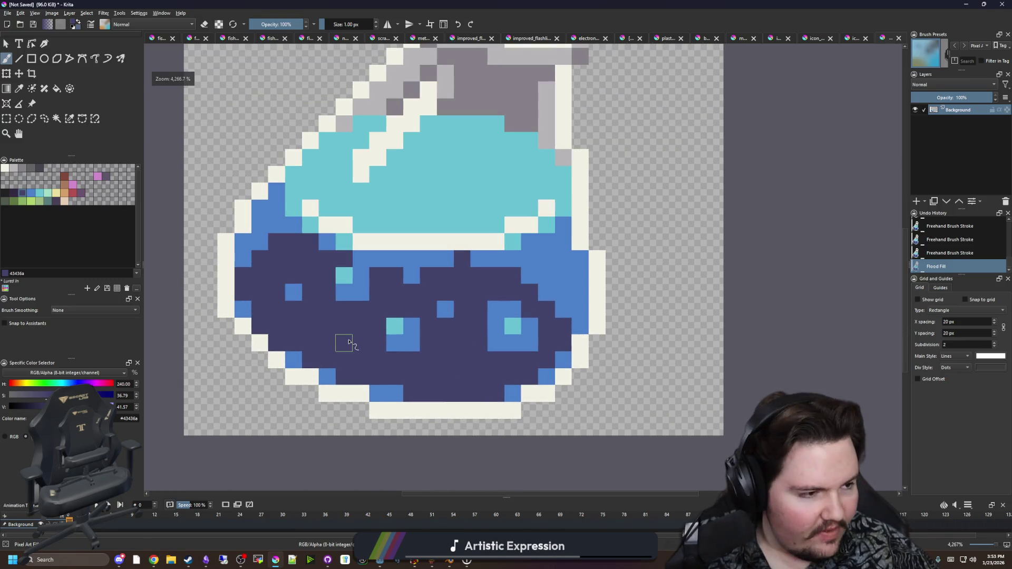
{"action": "key", "text": "alt+Tab"}
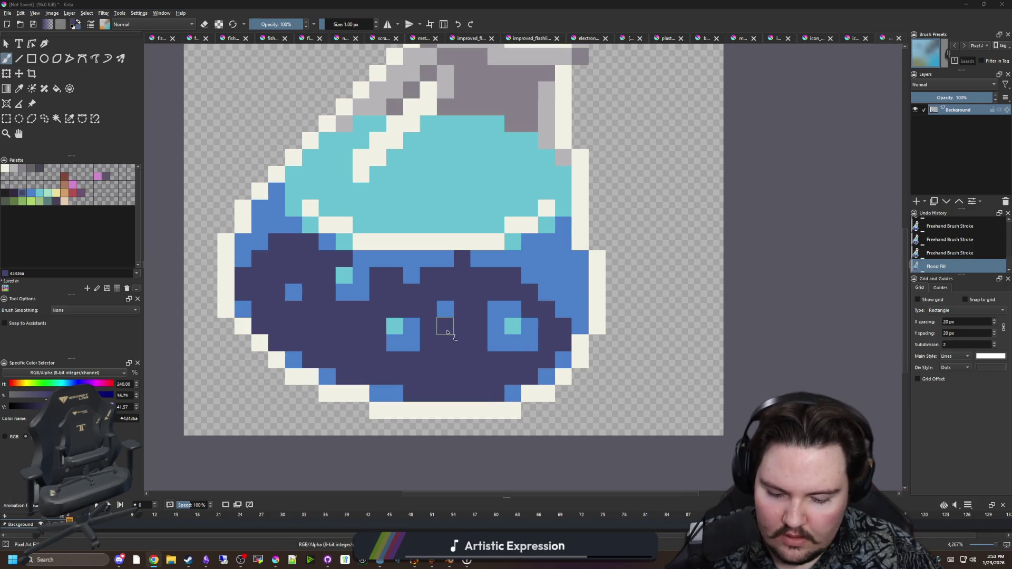
{"action": "left_click", "coordinate": [545, 258]}
{"action": "key", "text": "ctrl+z"}
Undo and redo the grey opening fill to compare the result
{"action": "scroll", "coordinate": [441, 343], "scroll_direction": "down", "scroll_amount": 8}
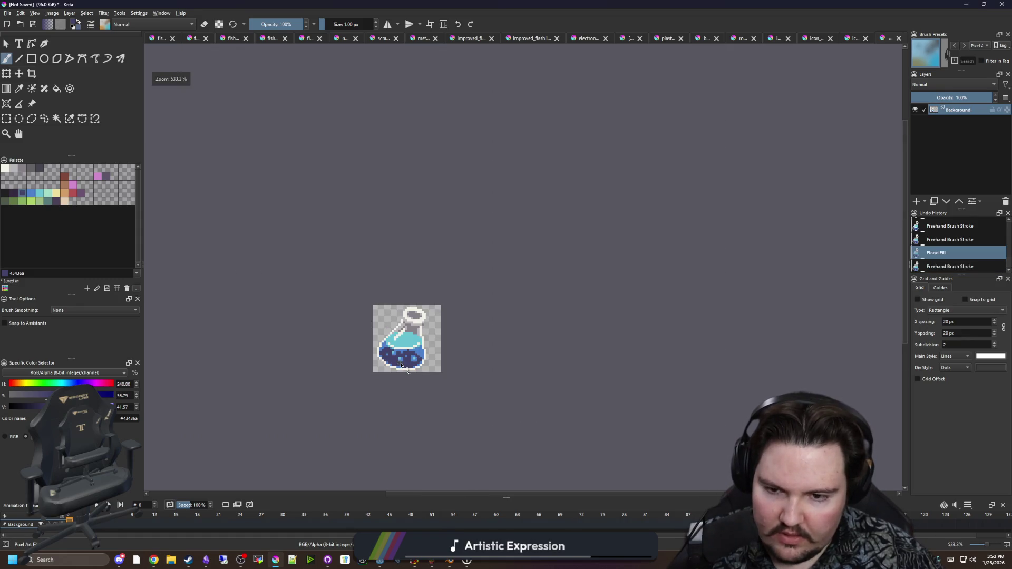
{"action": "scroll", "coordinate": [390, 390], "scroll_direction": "up", "scroll_amount": 7}
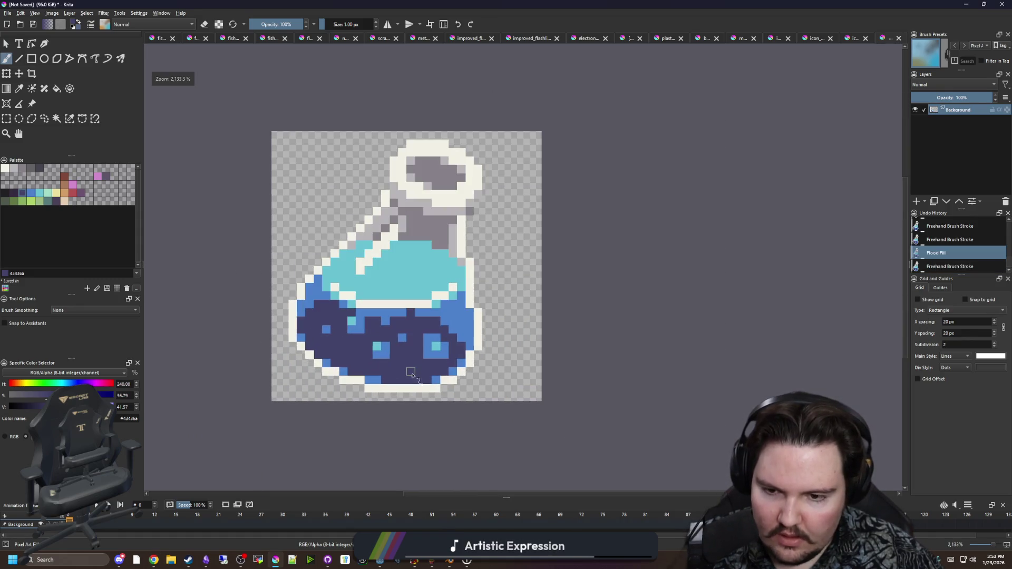
{"action": "scroll", "coordinate": [370, 358], "scroll_direction": "up", "scroll_amount": 1}
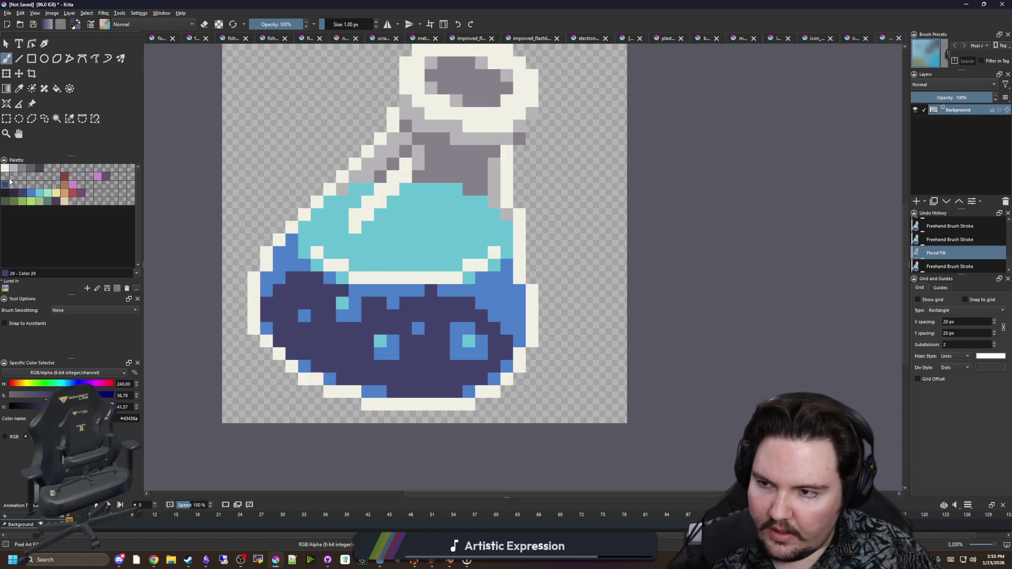
{"action": "key", "text": "ctrl+z"}
{"action": "key", "text": "ctrl+shift+z"}
Pick the near-black #212123 swatch and draw the outline along the bottle's bottom
{"action": "left_click", "coordinate": [5, 192]}
{"action": "left_click_drag", "start_coordinate": [387, 402], "coordinate": [432, 395]}
{"action": "scroll", "coordinate": [432, 395], "scroll_direction": "up", "scroll_amount": 2}
{"action": "mouse_move", "coordinate": [584, 419]}
{"action": "left_mouse_down"}
{"action": "mouse_move", "coordinate": [363, 419]}
{"action": "mouse_move", "coordinate": [542, 447]}
{"action": "left_mouse_up"}
{"action": "left_click_drag", "start_coordinate": [519, 431], "coordinate": [466, 433]}
Continue the near-black outline diagonally up-left and up the bottle's left side, undoing a stray pixel
{"action": "left_click", "coordinate": [433, 404]}
{"action": "left_click", "coordinate": [408, 404]}
{"action": "left_click", "coordinate": [383, 379]}
{"action": "left_click", "coordinate": [357, 354]}
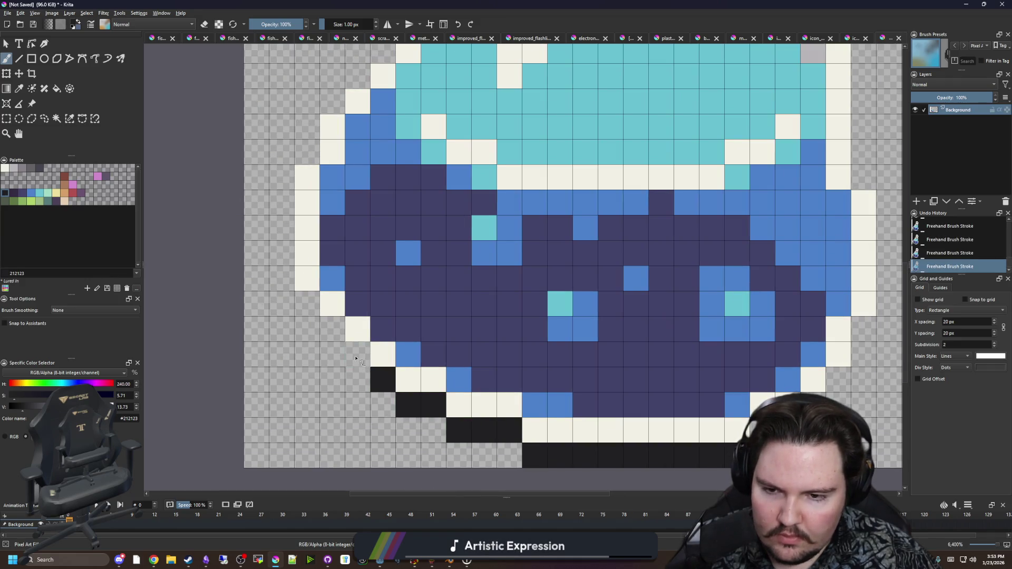
{"action": "left_click", "coordinate": [332, 329]}
{"action": "left_click", "coordinate": [307, 303]}
{"action": "left_click", "coordinate": [281, 278]}
{"action": "left_click_drag", "start_coordinate": [282, 266], "coordinate": [282, 177]}
{"action": "mouse_move", "coordinate": [283, 177]}
{"action": "left_mouse_down"}
{"action": "mouse_move", "coordinate": [229, 331]}
{"action": "mouse_move", "coordinate": [328, 179]}
{"action": "left_mouse_up"}
{"action": "left_click", "coordinate": [359, 163]}
{"action": "key", "text": "ctrl+z"}
{"action": "key", "text": "ctrl+z"}
Outline the neck diagonal and the bottle's right side in near-black
{"action": "left_click", "coordinate": [328, 204]}
{"action": "left_click", "coordinate": [353, 180]}
{"action": "left_click", "coordinate": [379, 154]}
{"action": "left_click", "coordinate": [404, 130]}
{"action": "left_click", "coordinate": [429, 104]}
{"action": "left_click_drag", "start_coordinate": [475, 99], "coordinate": [368, 317]}
{"action": "left_click", "coordinate": [347, 297]}
{"action": "left_click", "coordinate": [372, 272]}
{"action": "left_click", "coordinate": [398, 246]}
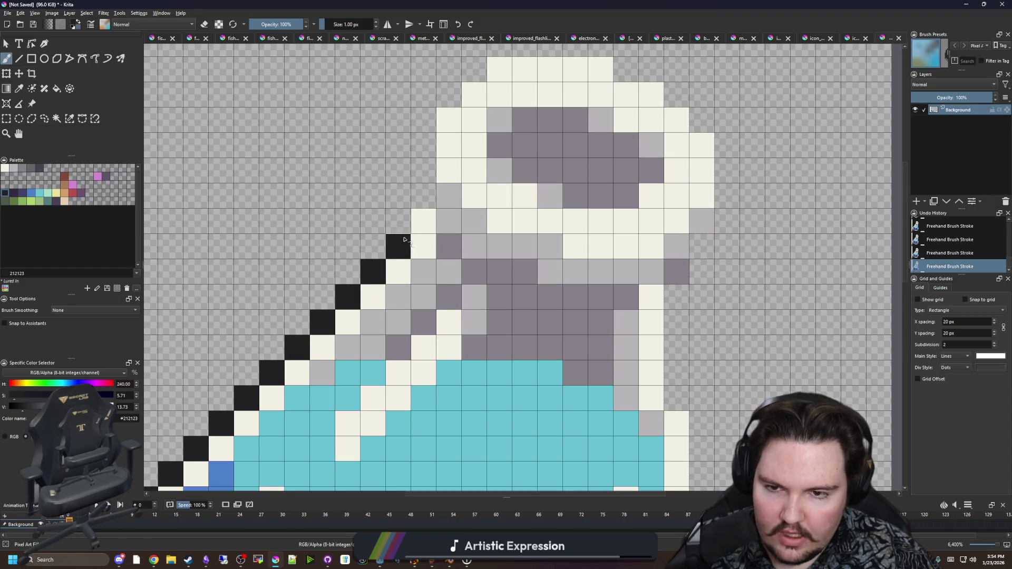
{"action": "scroll", "coordinate": [452, 367], "scroll_direction": "down", "scroll_amount": 6}
{"action": "scroll", "coordinate": [452, 368], "scroll_direction": "up", "scroll_amount": 6}
{"action": "mouse_move", "coordinate": [465, 346]}
{"action": "left_mouse_down"}
{"action": "mouse_move", "coordinate": [521, 312]}
{"action": "mouse_move", "coordinate": [558, 242]}
{"action": "mouse_move", "coordinate": [585, 119]}
{"action": "mouse_move", "coordinate": [535, 364]}
{"action": "mouse_move", "coordinate": [535, 214]}
{"action": "mouse_move", "coordinate": [490, 337]}
{"action": "mouse_move", "coordinate": [519, 221]}
{"action": "mouse_move", "coordinate": [545, 168]}
{"action": "mouse_move", "coordinate": [545, 84]}
{"action": "mouse_move", "coordinate": [523, 257]}
{"action": "mouse_move", "coordinate": [497, 218]}
{"action": "mouse_move", "coordinate": [425, 174]}
{"action": "mouse_move", "coordinate": [298, 192]}
{"action": "mouse_move", "coordinate": [256, 250]}
{"action": "mouse_move", "coordinate": [246, 316]}
{"action": "mouse_move", "coordinate": [221, 350]}
{"action": "left_mouse_up"}
Paint a cap-edge pixel light grey, then sample the neck's mid-grey and a palette dark grey
{"action": "scroll", "coordinate": [333, 261], "scroll_direction": "down", "scroll_amount": 3}
{"action": "scroll", "coordinate": [333, 262], "scroll_direction": "up", "scroll_amount": 2}
{"action": "scroll", "coordinate": [333, 129], "scroll_direction": "up", "scroll_amount": 2}
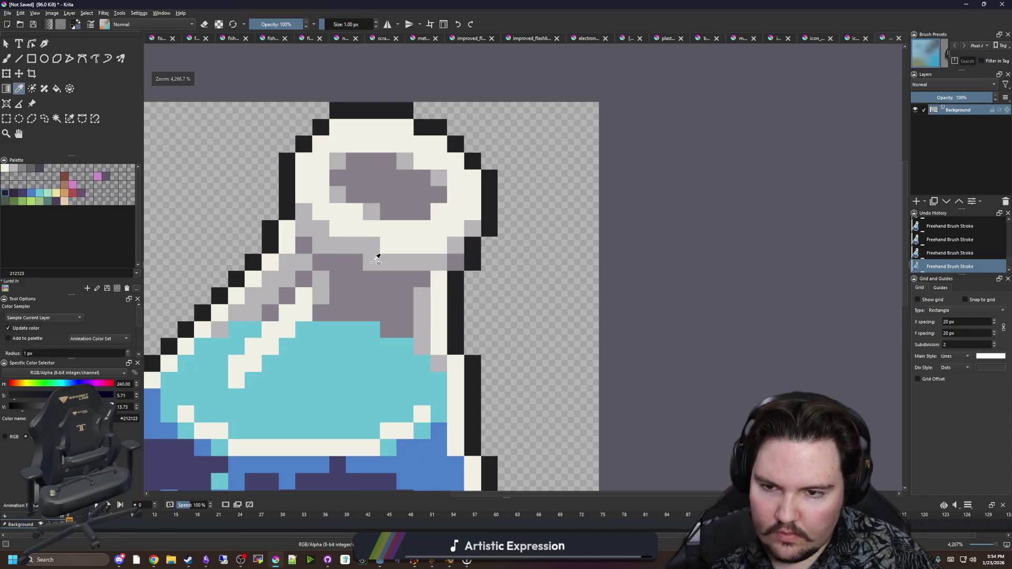
{"action": "left_click", "coordinate": [329, 245], "text": "ctrl"}
{"action": "left_click", "coordinate": [470, 230]}
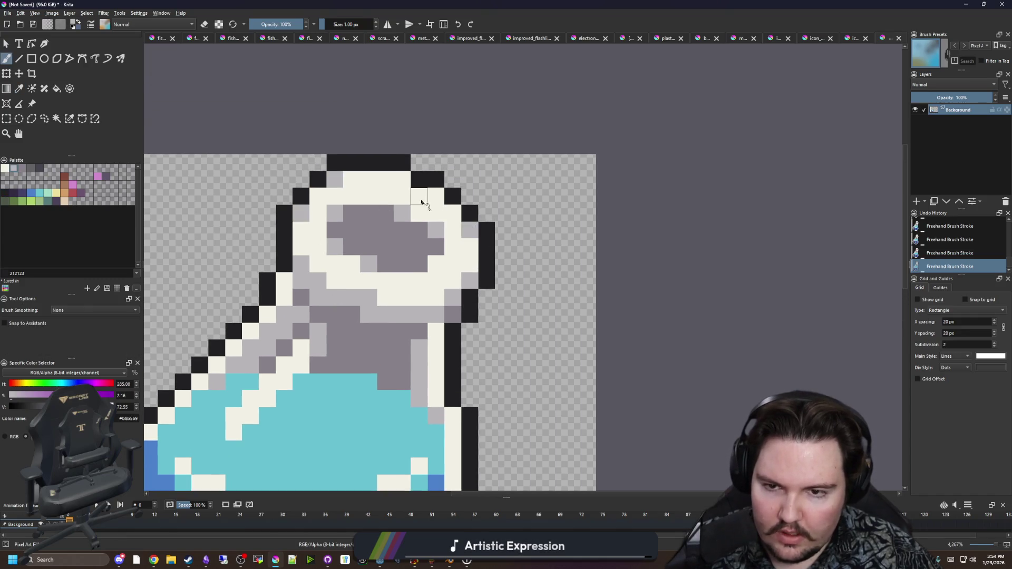
{"action": "scroll", "coordinate": [422, 237], "scroll_direction": "down", "scroll_amount": 3}
{"action": "scroll", "coordinate": [435, 285], "scroll_direction": "up", "scroll_amount": 3}
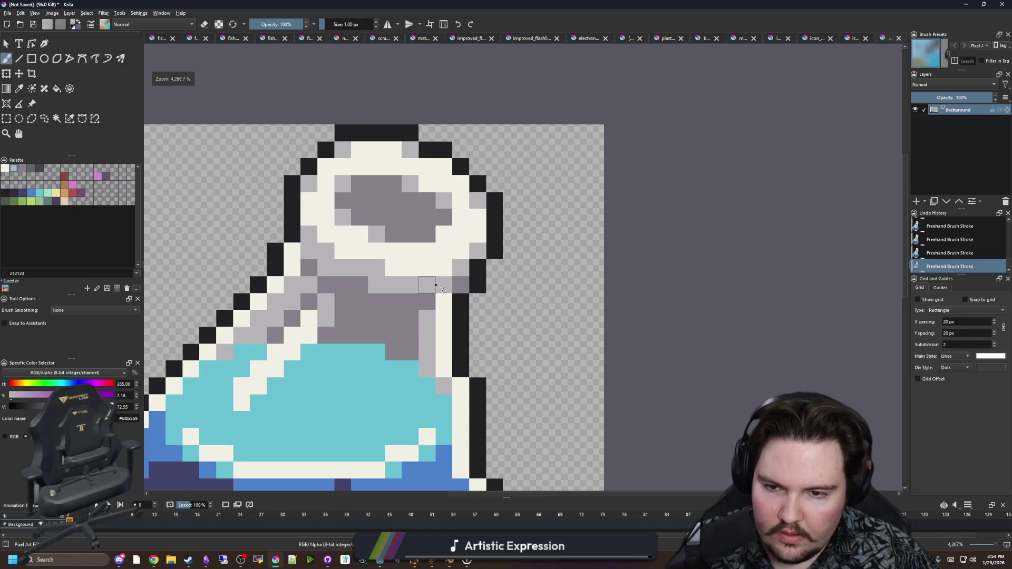
{"action": "key", "text": "p"}
{"action": "left_click", "coordinate": [393, 305]}
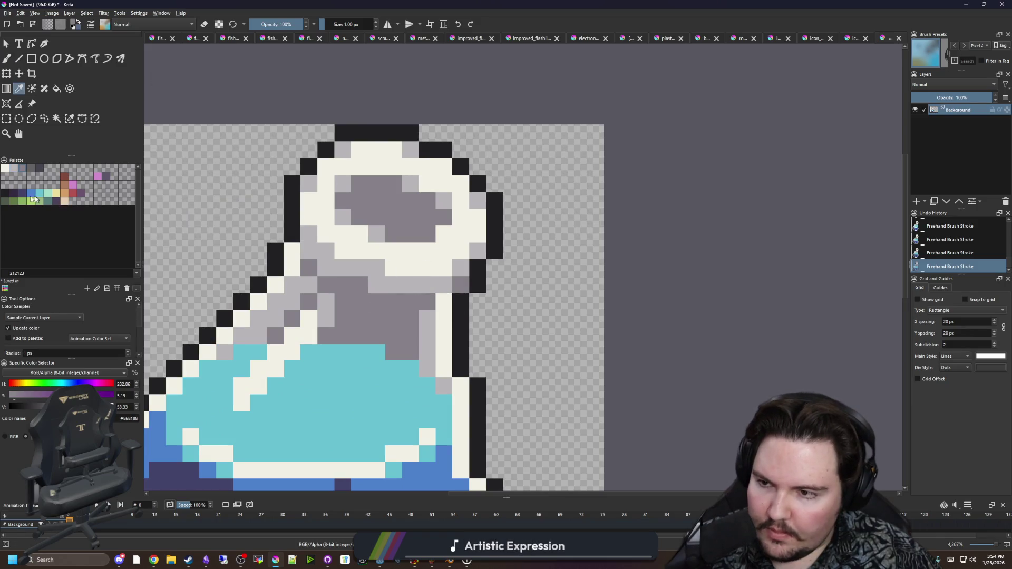
{"action": "left_click", "coordinate": [39, 168]}
{"action": "key", "text": "b"}
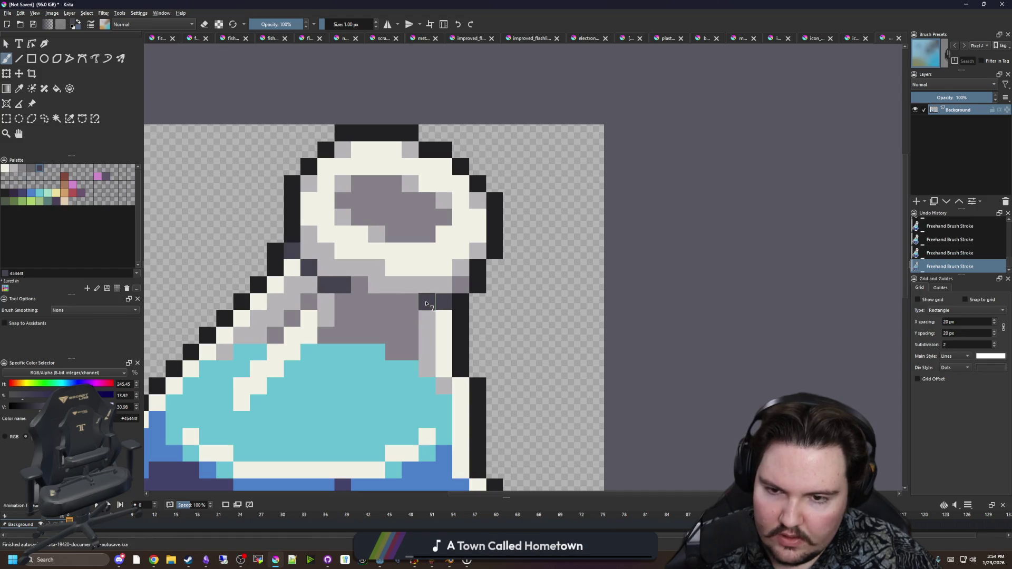
Paint mid-grey over the cork's light upper cells, then undo those grey strokes
{"action": "scroll", "coordinate": [410, 266], "scroll_direction": "down", "scroll_amount": 6}
{"action": "scroll", "coordinate": [388, 212], "scroll_direction": "down", "scroll_amount": 1}
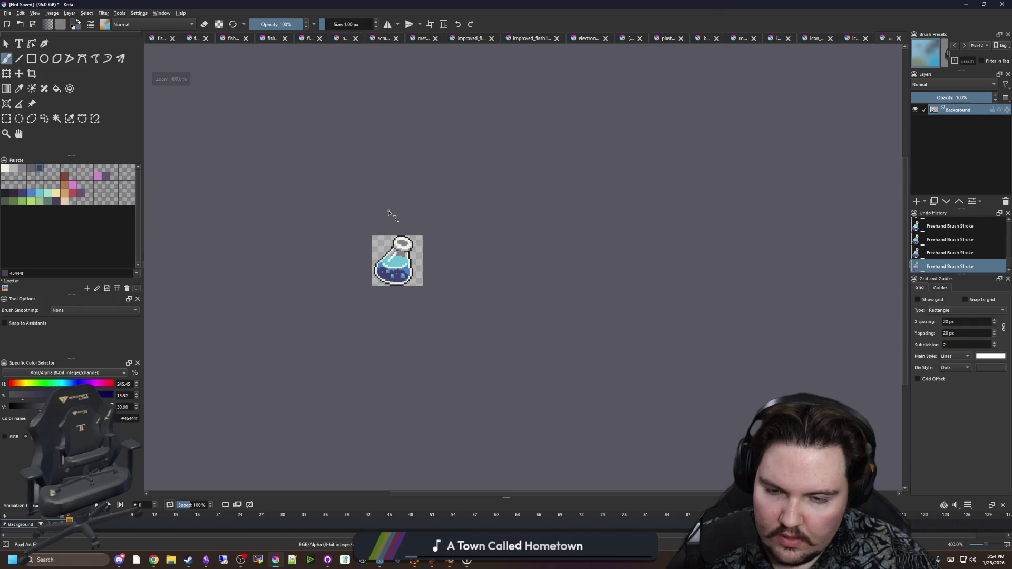
{"action": "scroll", "coordinate": [388, 213], "scroll_direction": "up", "scroll_amount": 8}
{"action": "left_click", "coordinate": [387, 277], "text": "ctrl"}
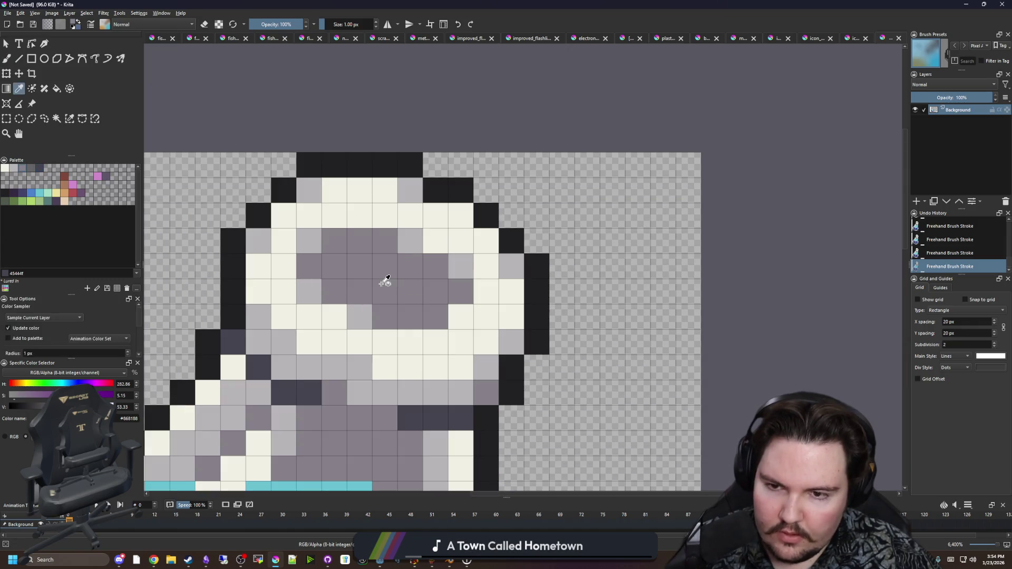
{"action": "mouse_move", "coordinate": [308, 240]}
{"action": "left_mouse_down"}
{"action": "mouse_move", "coordinate": [343, 216]}
{"action": "mouse_move", "coordinate": [385, 216]}
{"action": "mouse_move", "coordinate": [456, 266]}
{"action": "mouse_move", "coordinate": [472, 303]}
{"action": "mouse_move", "coordinate": [411, 343]}
{"action": "mouse_move", "coordinate": [311, 292]}
{"action": "left_mouse_up"}
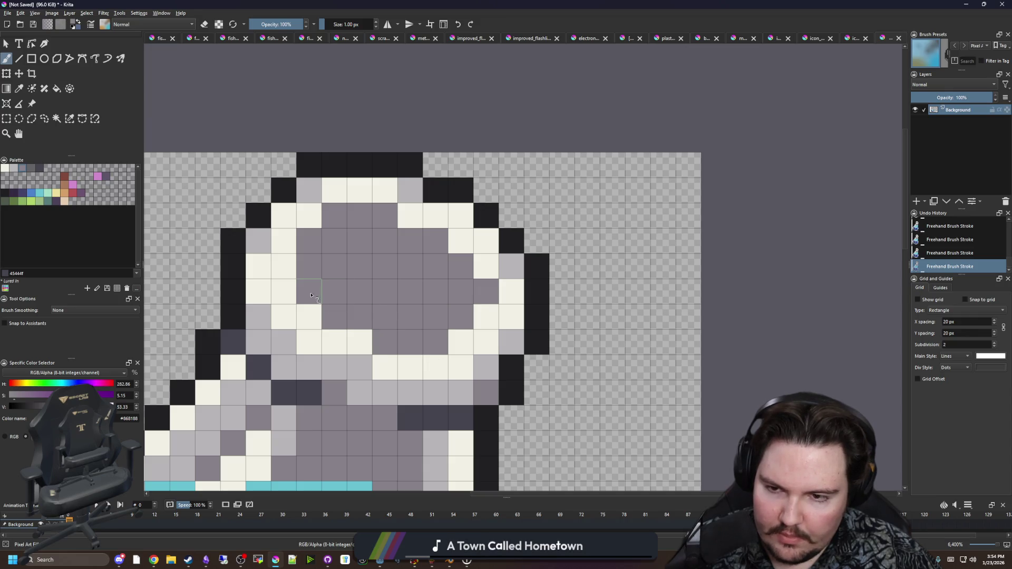
{"action": "scroll", "coordinate": [350, 237], "scroll_direction": "down", "scroll_amount": 8}
{"action": "scroll", "coordinate": [350, 235], "scroll_direction": "up", "scroll_amount": 4}
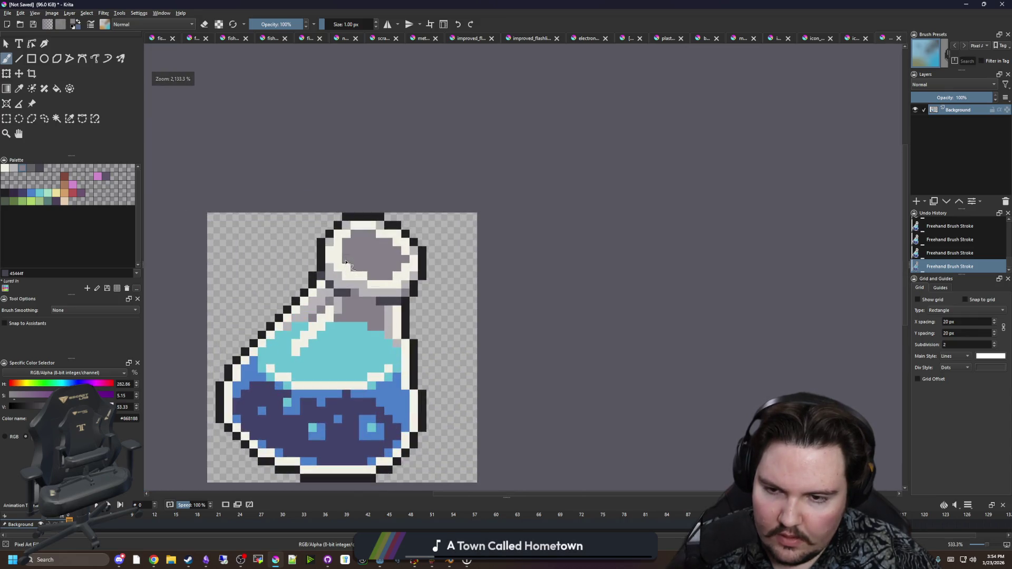
{"action": "key", "text": "ctrl+z"}
{"action": "scroll", "coordinate": [350, 253], "scroll_direction": "up", "scroll_amount": 2}
{"action": "key", "text": "ctrl+z"}
{"action": "key", "text": "ctrl+z"}
{"action": "scroll", "coordinate": [351, 266], "scroll_direction": "up", "scroll_amount": 1}
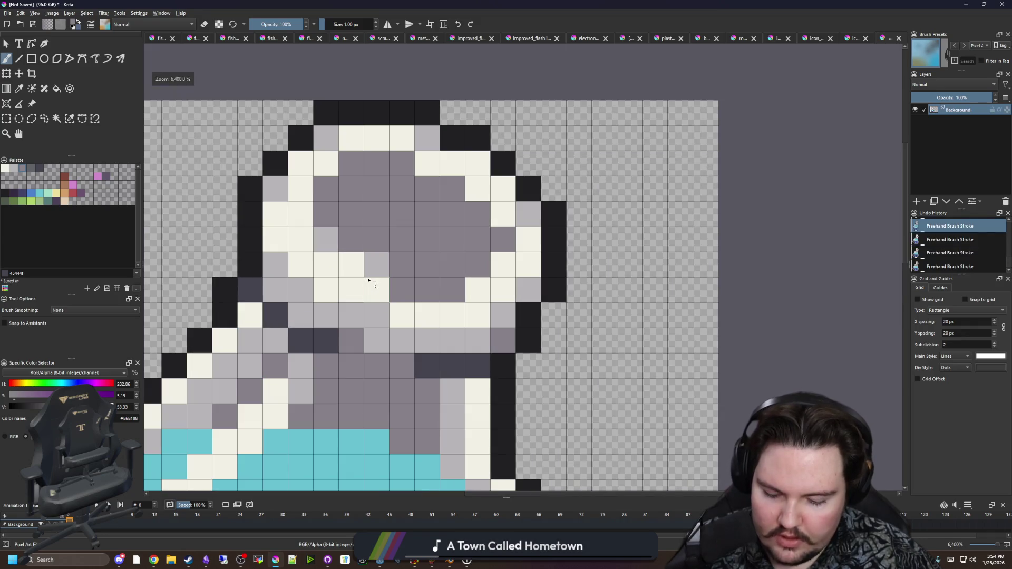
Repaint the cork with light-grey cells, then turn some of them cream
{"action": "left_click", "coordinate": [384, 260], "text": "ctrl"}
{"action": "mouse_move", "coordinate": [384, 260]}
{"action": "left_mouse_down"}
{"action": "mouse_move", "coordinate": [452, 287]}
{"action": "mouse_move", "coordinate": [420, 279]}
{"action": "left_mouse_up"}
{"action": "scroll", "coordinate": [420, 279], "scroll_direction": "down", "scroll_amount": 2}
{"action": "scroll", "coordinate": [419, 279], "scroll_direction": "down", "scroll_amount": 2}
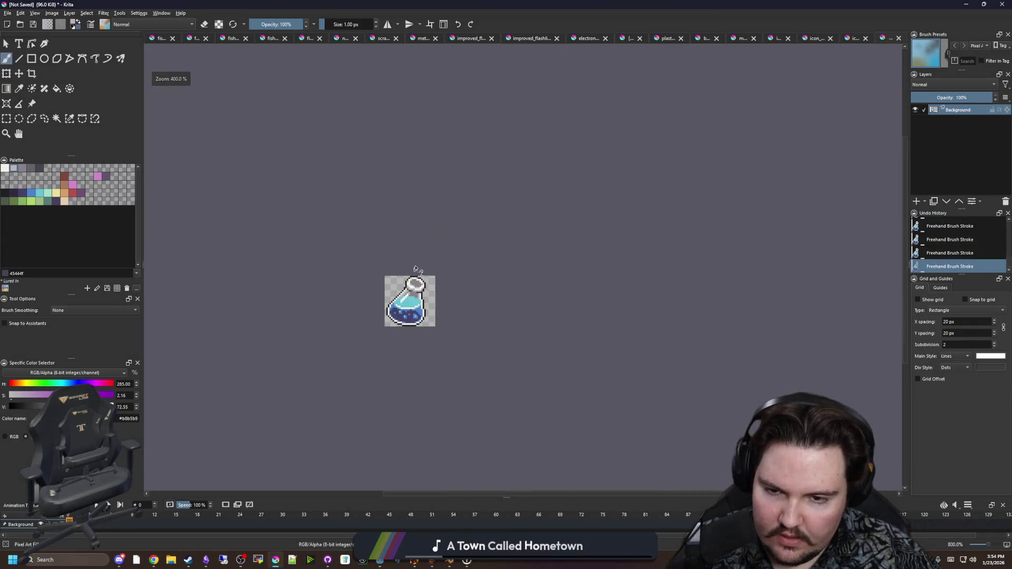
{"action": "scroll", "coordinate": [421, 285], "scroll_direction": "up", "scroll_amount": 4}
{"action": "left_click", "coordinate": [435, 350], "text": "ctrl"}
{"action": "mouse_move", "coordinate": [422, 330]}
{"action": "left_mouse_down"}
{"action": "mouse_move", "coordinate": [454, 328]}
{"action": "mouse_move", "coordinate": [332, 284]}
{"action": "mouse_move", "coordinate": [283, 234]}
{"action": "left_mouse_up"}
{"action": "scroll", "coordinate": [417, 332], "scroll_direction": "down", "scroll_amount": 2}
{"action": "left_click", "coordinate": [424, 331], "text": "ctrl"}
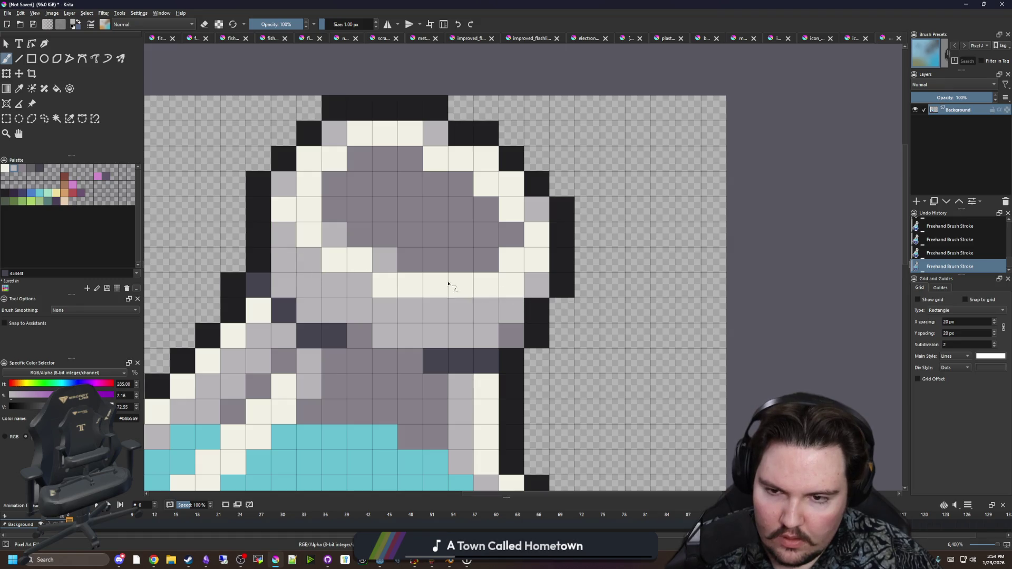
{"action": "scroll", "coordinate": [405, 248], "scroll_direction": "down", "scroll_amount": 5}
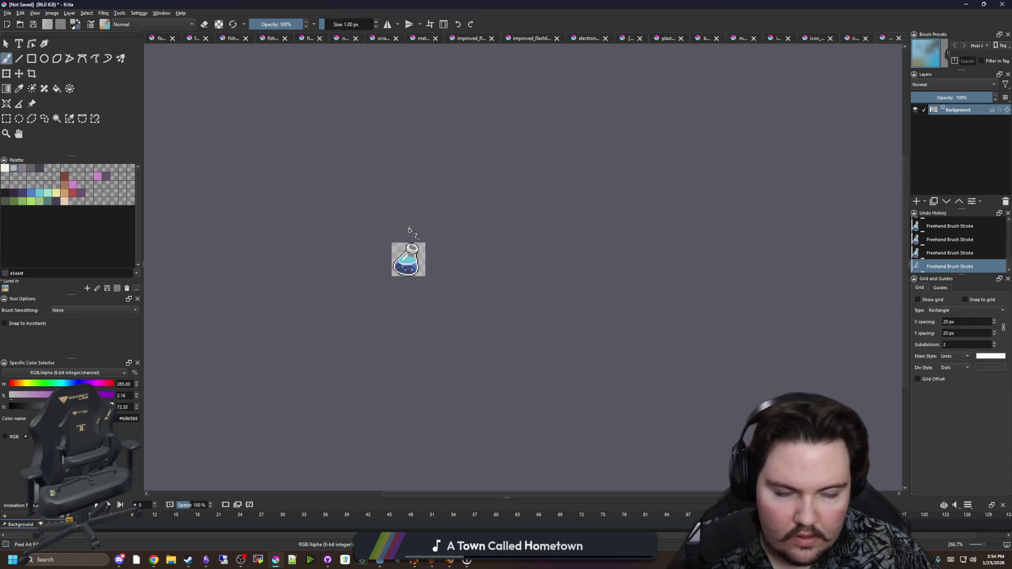
{"action": "scroll", "coordinate": [400, 239], "scroll_direction": "up", "scroll_amount": 5}
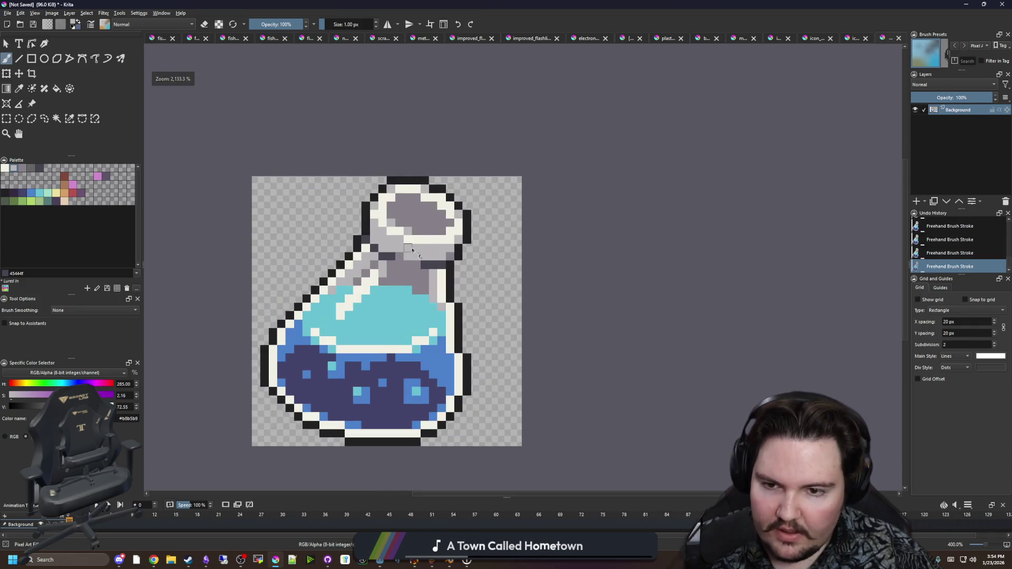
Touch up individual cork cells in light grey #b8b5b9 and mid-grey #868188
{"action": "left_click", "coordinate": [404, 293]}
{"action": "left_click", "coordinate": [371, 290], "text": "ctrl"}
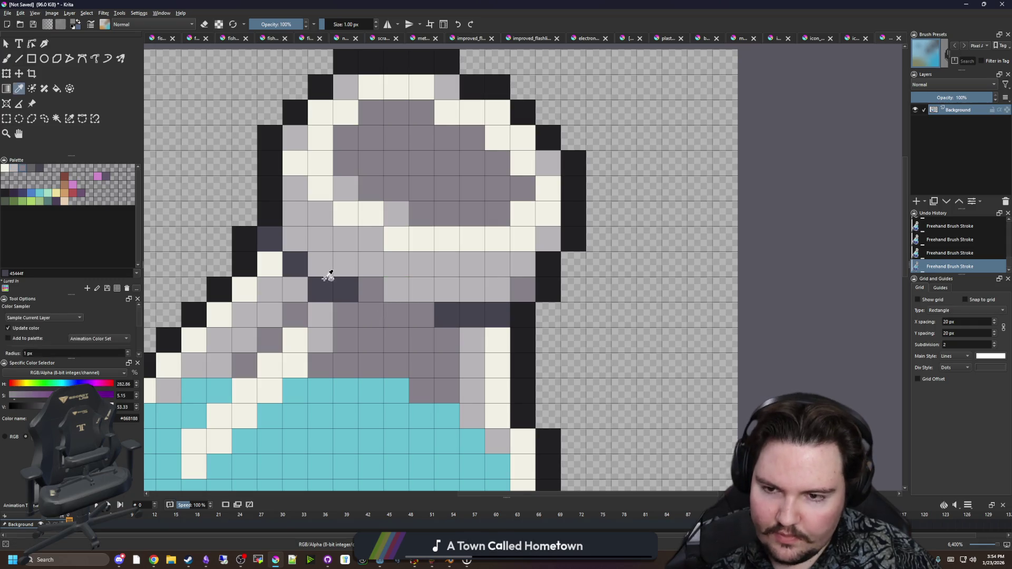
{"action": "left_click", "coordinate": [320, 264]}
{"action": "left_click_drag", "start_coordinate": [445, 290], "coordinate": [421, 401]}
{"action": "left_click", "coordinate": [416, 400], "text": "ctrl"}
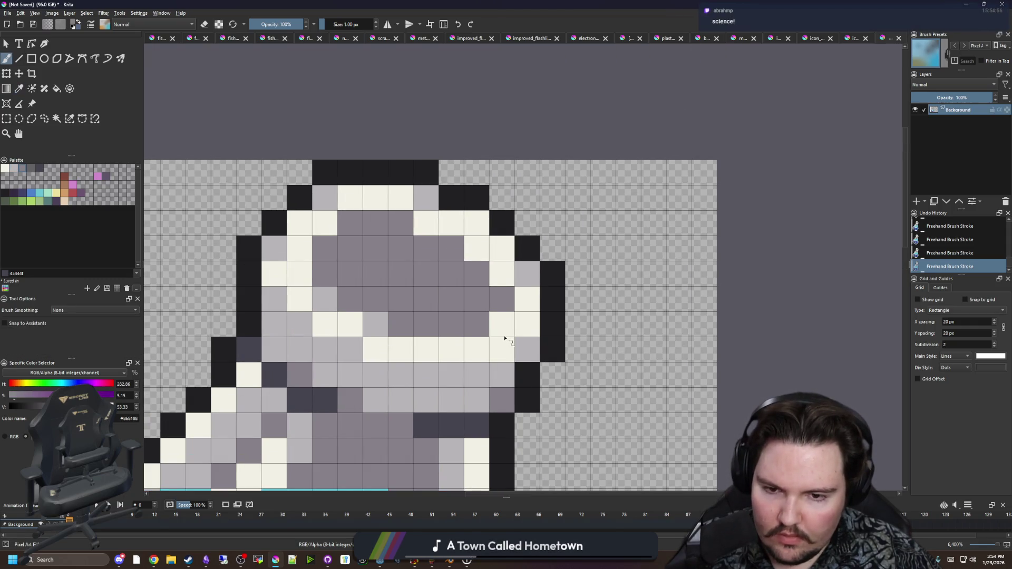
{"action": "left_click_drag", "start_coordinate": [477, 333], "coordinate": [495, 311]}
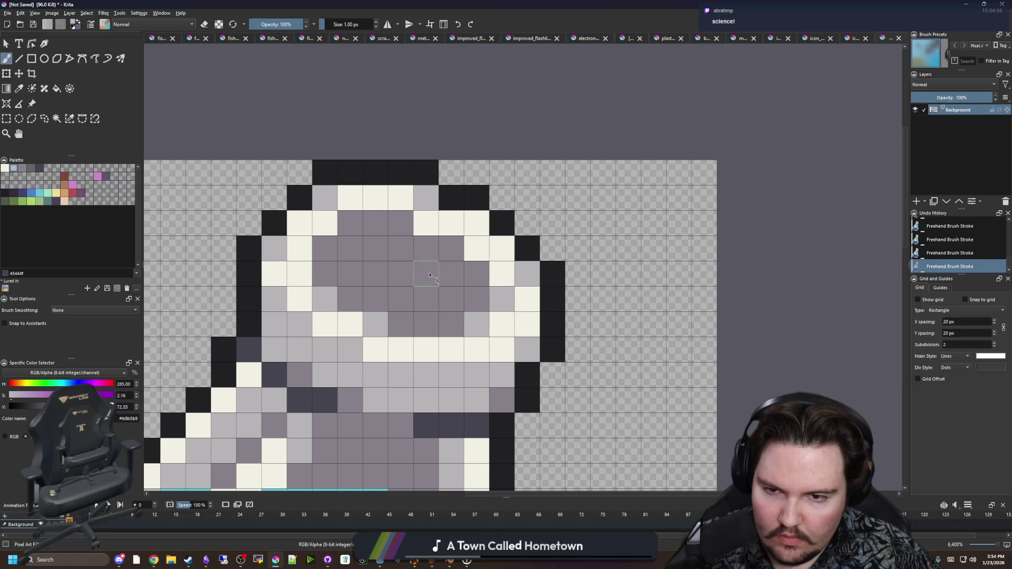
{"action": "left_click", "coordinate": [347, 221]}
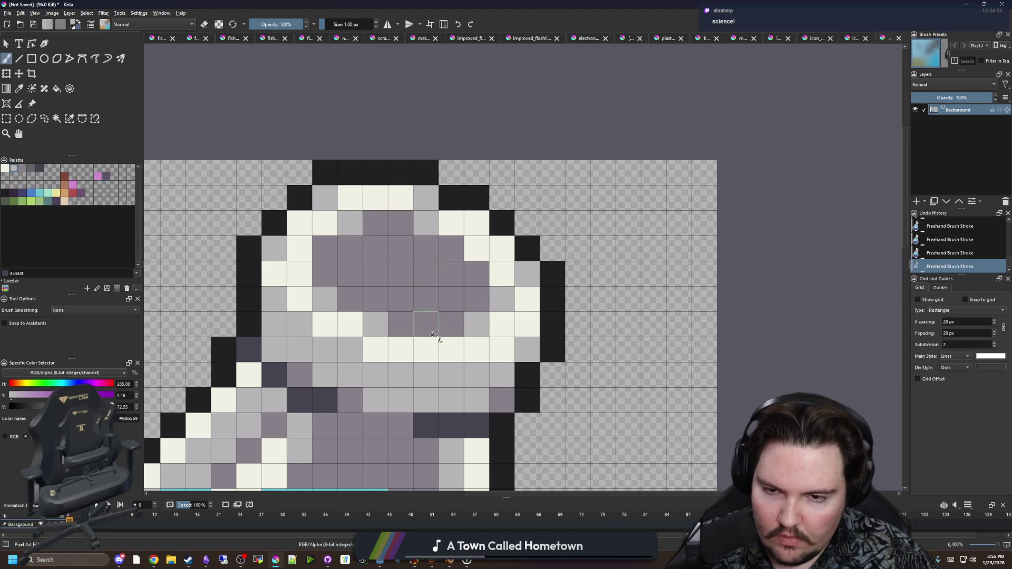
{"action": "scroll", "coordinate": [422, 295], "scroll_direction": "down", "scroll_amount": 2}
{"action": "left_click", "coordinate": [407, 253]}
{"action": "scroll", "coordinate": [422, 303], "scroll_direction": "down", "scroll_amount": 3}
{"action": "scroll", "coordinate": [407, 261], "scroll_direction": "up", "scroll_amount": 4}
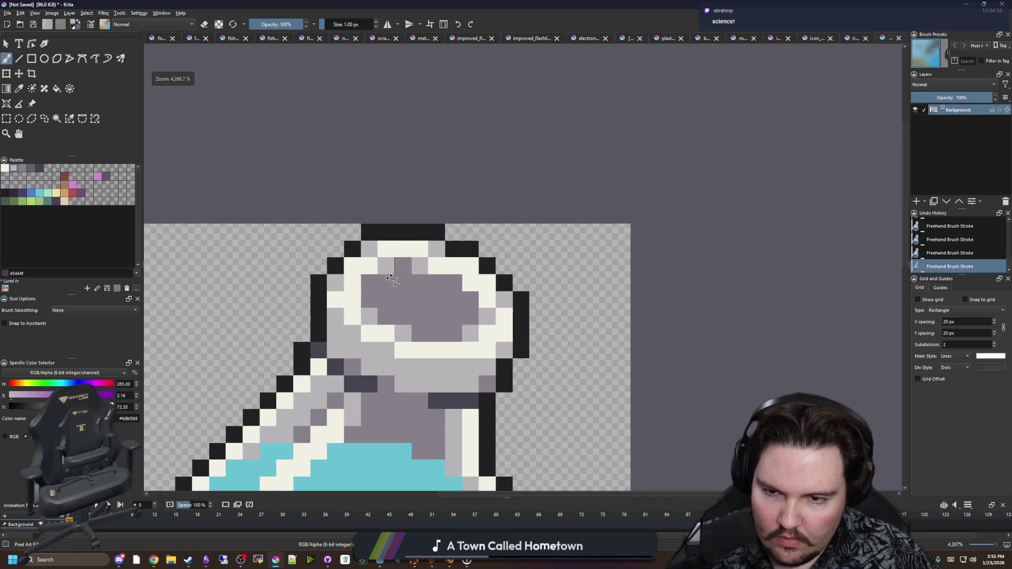
{"action": "scroll", "coordinate": [408, 248], "scroll_direction": "down", "scroll_amount": 4}
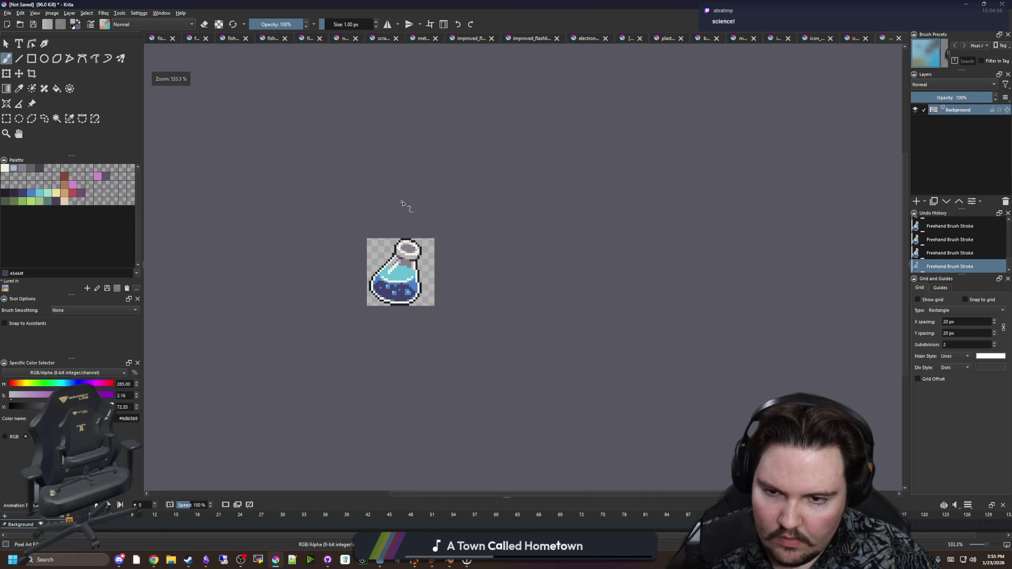
{"action": "scroll", "coordinate": [407, 253], "scroll_direction": "up", "scroll_amount": 3}
{"action": "scroll", "coordinate": [392, 301], "scroll_direction": "up", "scroll_amount": 3}
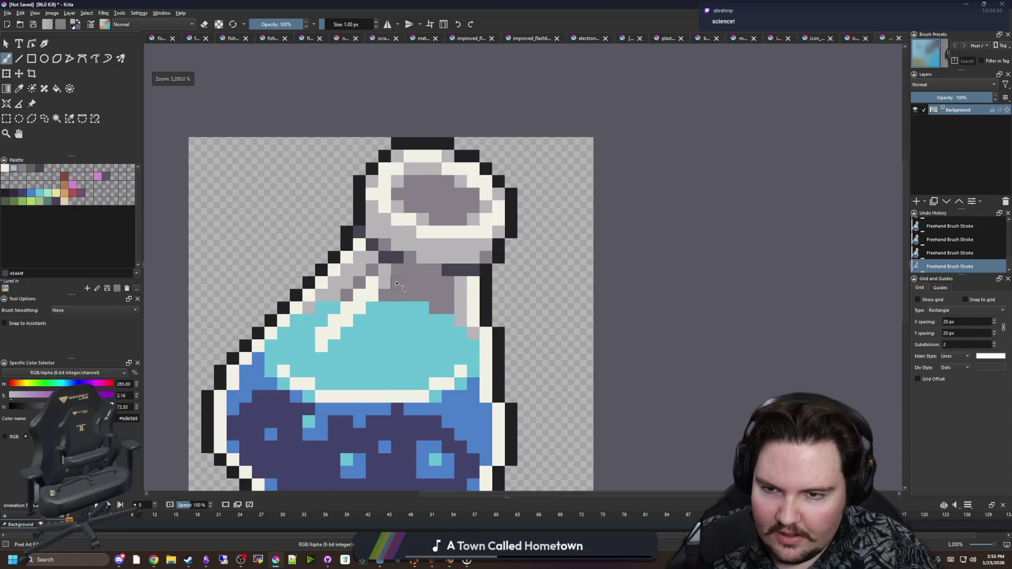
Sample the neck's mid-grey, then select the bottle's dark outer outline by similar colour
{"action": "key", "text": "p"}
{"action": "left_click", "coordinate": [385, 325]}
{"action": "scroll", "coordinate": [385, 325], "scroll_direction": "down", "scroll_amount": 2}
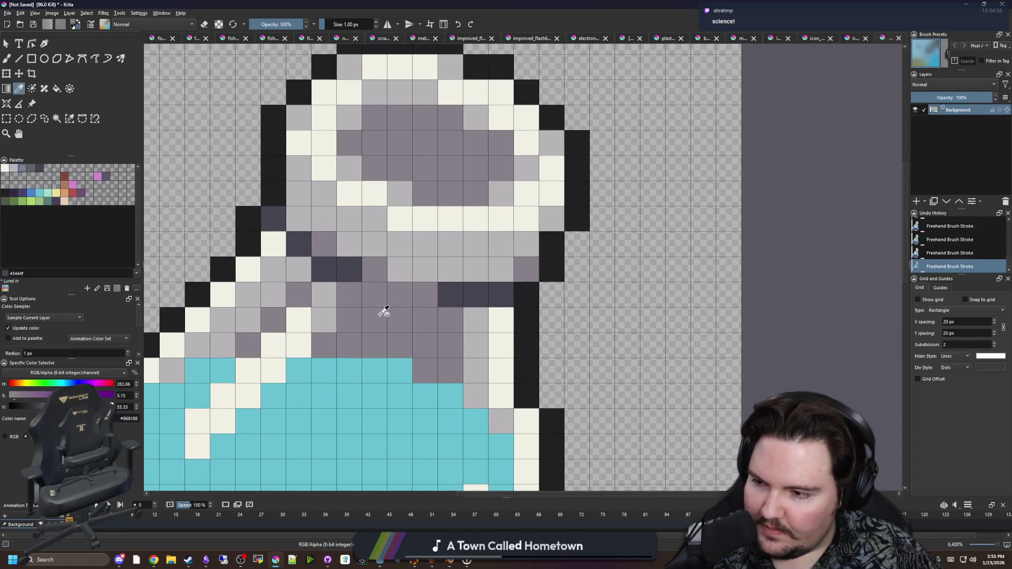
{"action": "key", "text": "b"}
{"action": "key", "text": "p"}
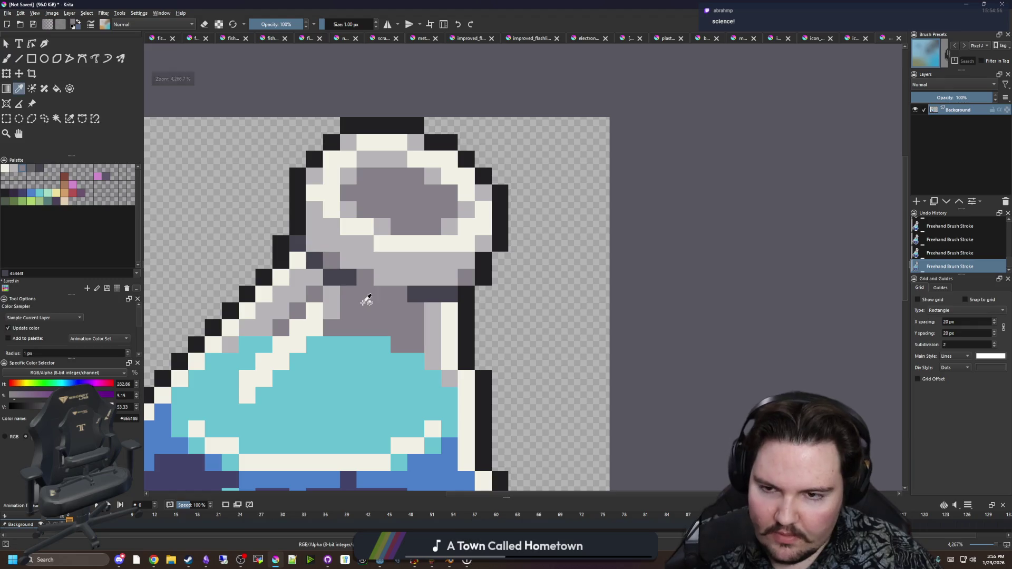
{"action": "scroll", "coordinate": [369, 301], "scroll_direction": "down", "scroll_amount": 4}
{"action": "scroll", "coordinate": [408, 342], "scroll_direction": "up", "scroll_amount": 4}
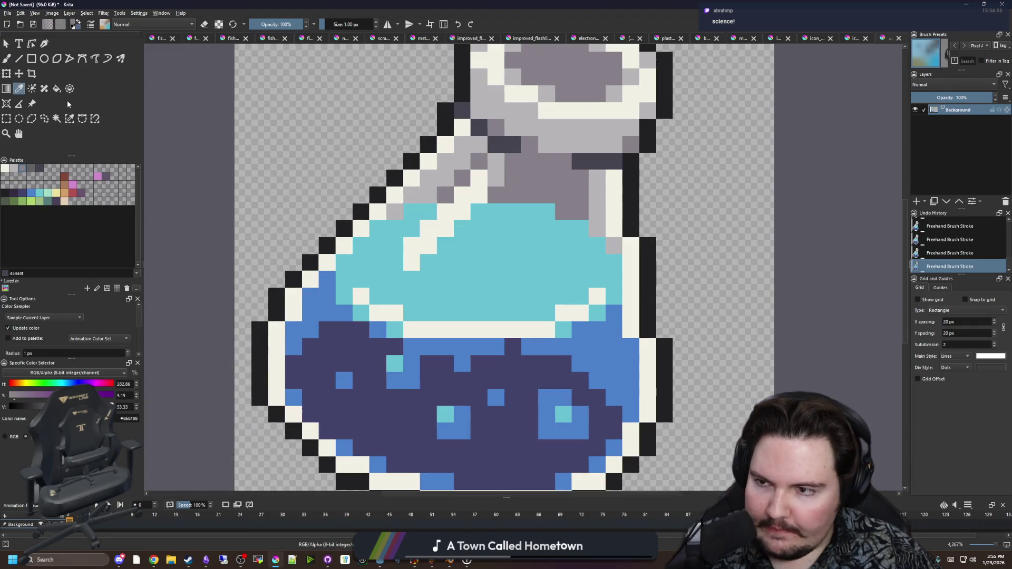
{"action": "left_click", "coordinate": [69, 119]}
{"action": "left_click", "coordinate": [377, 198]}
{"action": "scroll", "coordinate": [352, 343], "scroll_direction": "down", "scroll_amount": 2}
{"action": "key", "text": "b"}
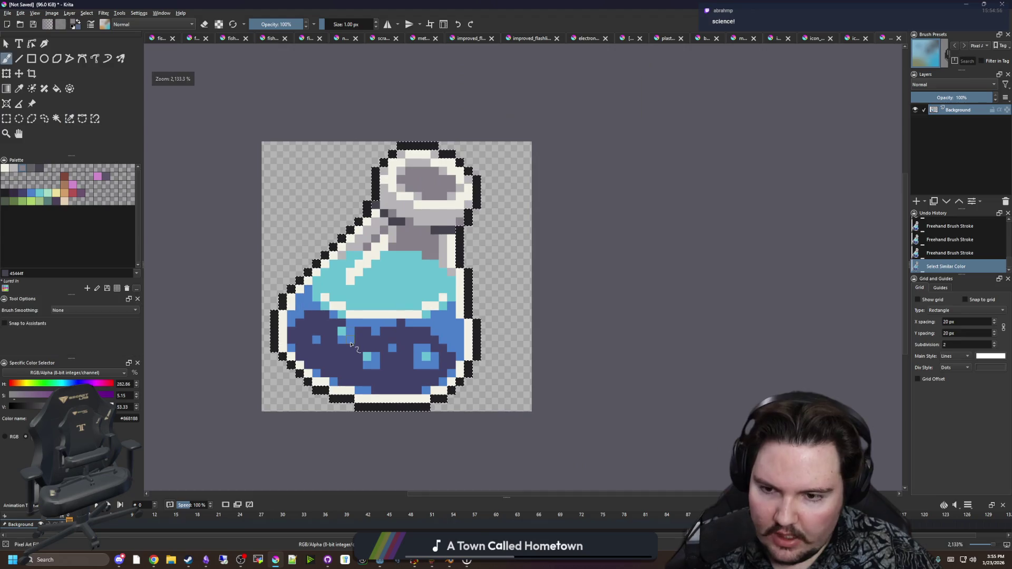
{"action": "left_click_drag", "start_coordinate": [289, 335], "coordinate": [294, 311]}
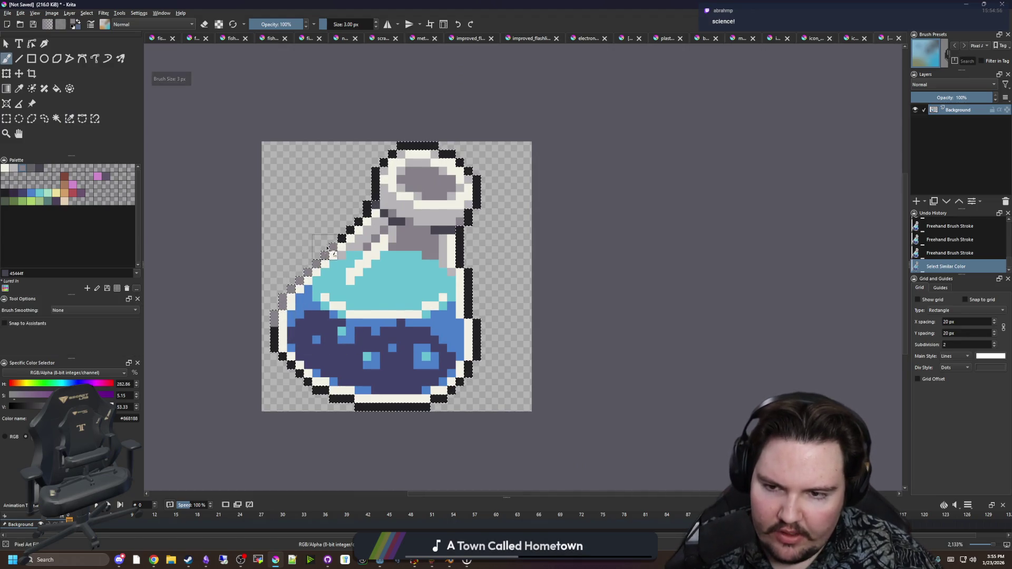
{"action": "left_click_drag", "start_coordinate": [342, 231], "coordinate": [384, 166]}
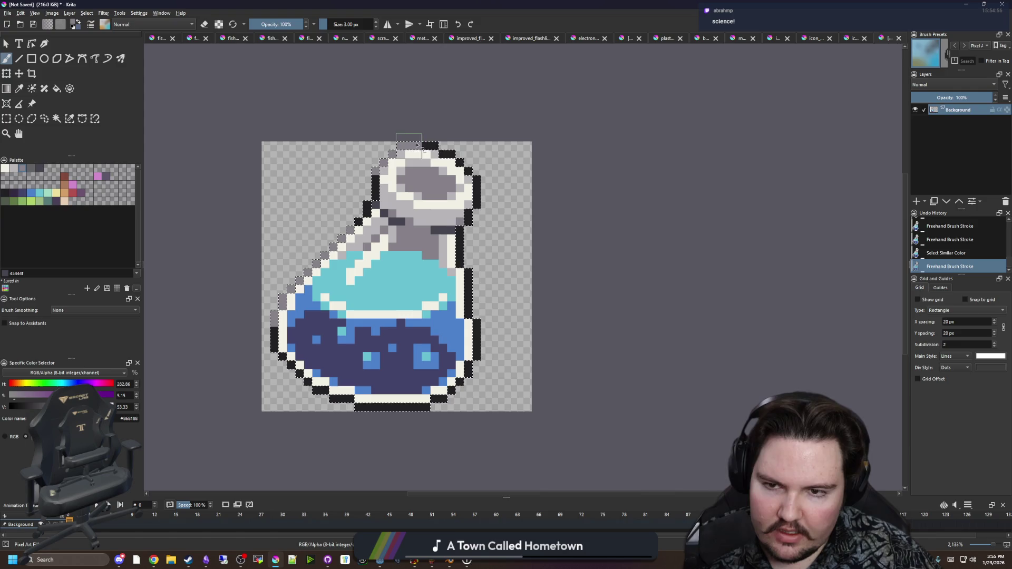
{"action": "left_click", "coordinate": [466, 165]}
{"action": "key", "text": "bracketleft"}
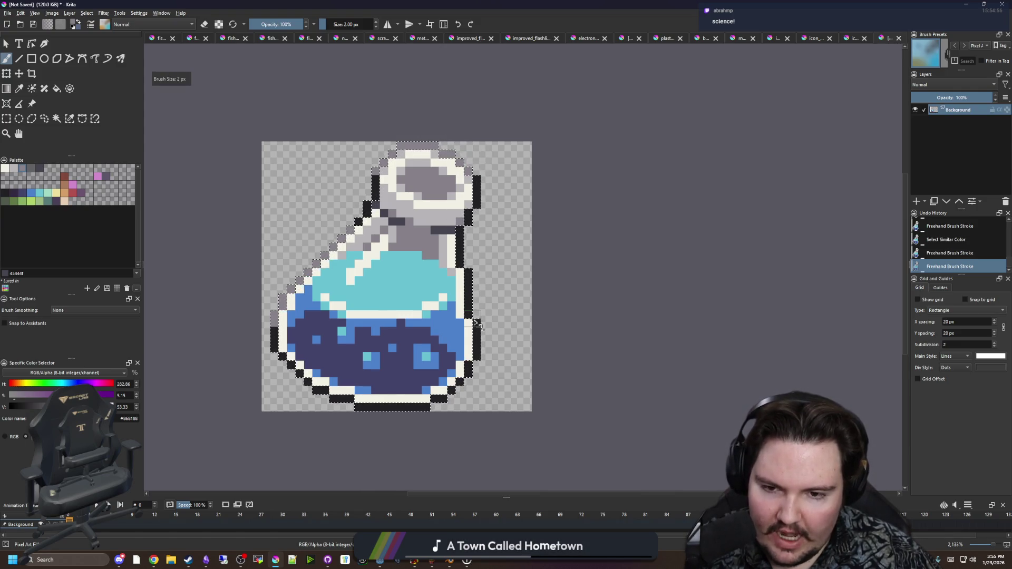
{"action": "left_click_drag", "start_coordinate": [469, 319], "coordinate": [469, 272]}
{"action": "key", "text": "ctrl+shift+a"}
{"action": "key", "text": "p"}
{"action": "scroll", "coordinate": [452, 310], "scroll_direction": "up", "scroll_amount": 1}
{"action": "left_click", "coordinate": [457, 257]}
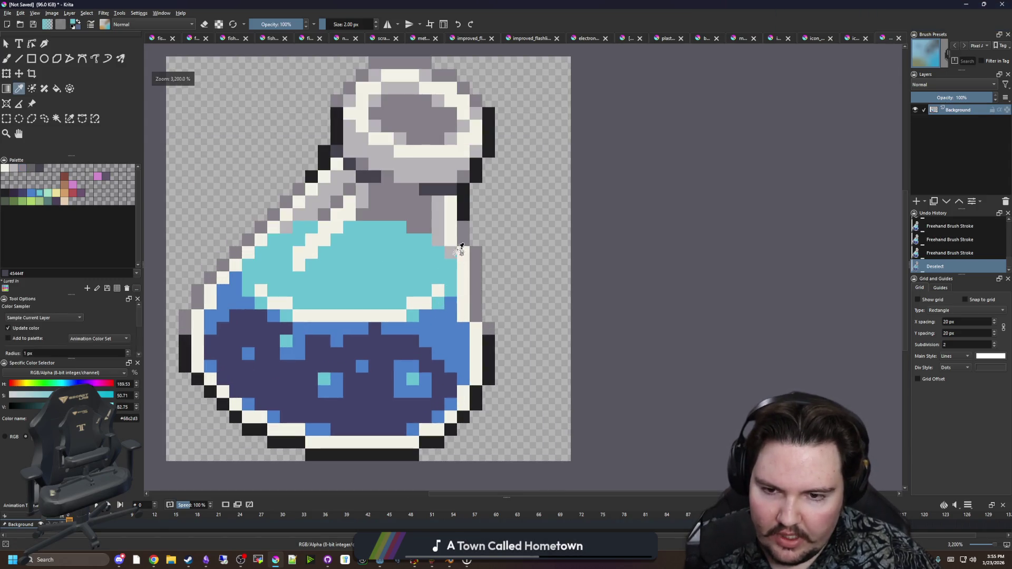
{"action": "left_click", "coordinate": [446, 233]}
{"action": "key", "text": "b"}
{"action": "scroll", "coordinate": [464, 247], "scroll_direction": "up", "scroll_amount": 1}
{"action": "key", "text": "["}
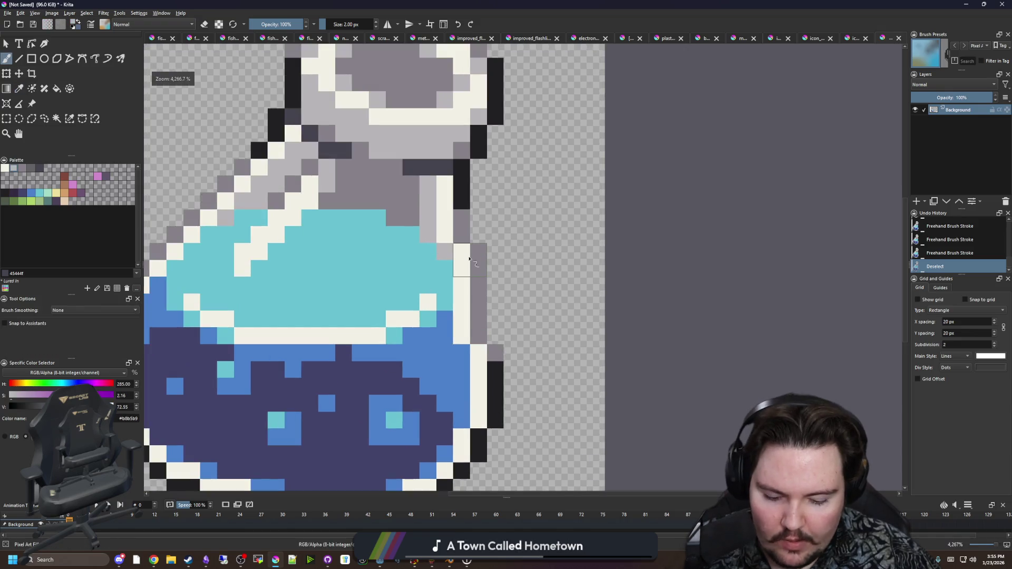
{"action": "left_click", "coordinate": [460, 205]}
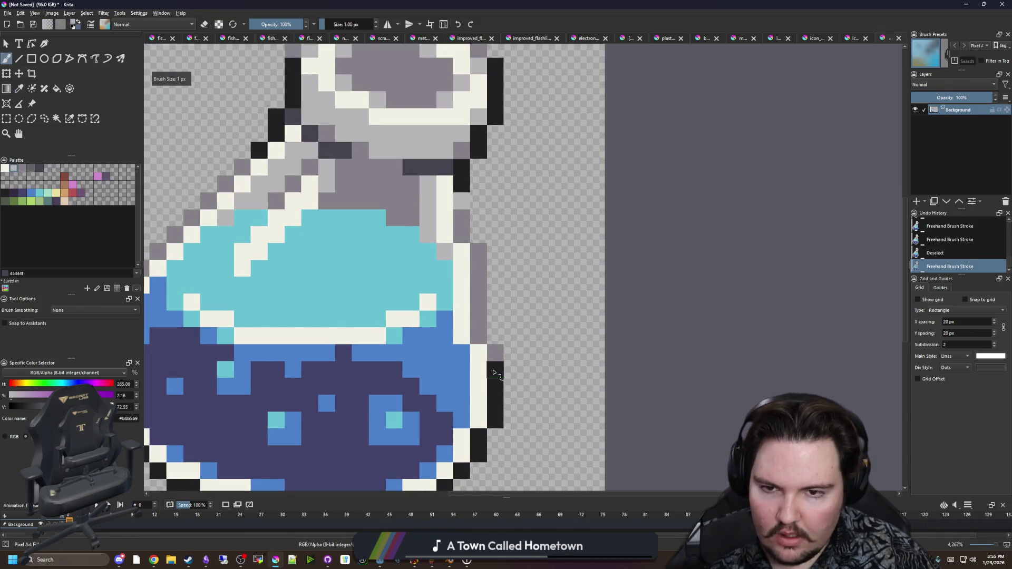
{"action": "key", "text": "ctrl+z"}
{"action": "key", "text": "ctrl+z"}
{"action": "mouse_move", "coordinate": [357, 148]}
{"action": "left_mouse_down"}
{"action": "mouse_move", "coordinate": [378, 206]}
{"action": "mouse_move", "coordinate": [401, 221]}
{"action": "left_mouse_up"}
{"action": "key", "text": "p"}
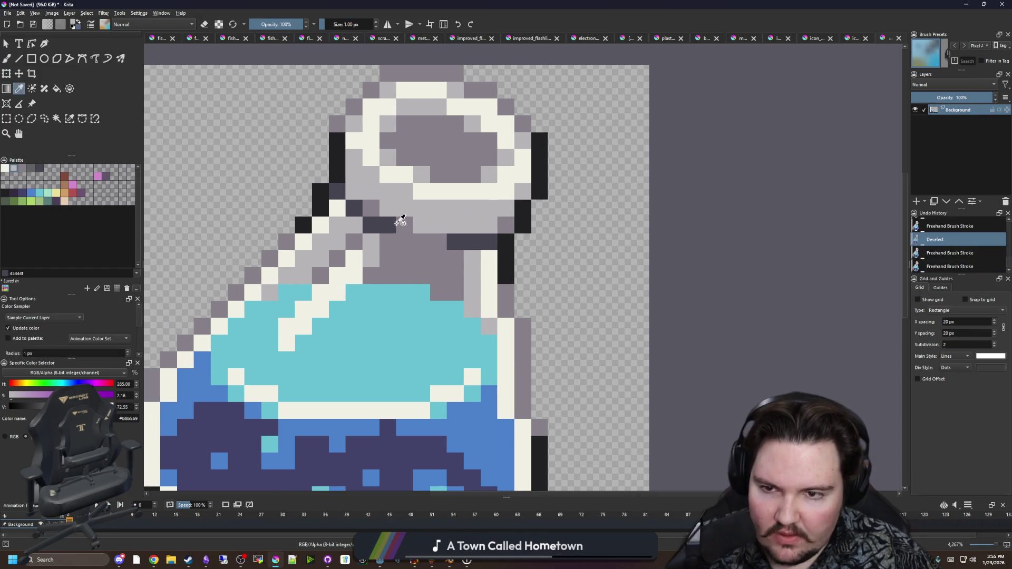
{"action": "left_click", "coordinate": [399, 224]}
{"action": "key", "text": "ctrl+shift+z"}
{"action": "key", "text": "ctrl+shift+z"}
{"action": "key", "text": "b"}
{"action": "left_click_drag", "start_coordinate": [204, 395], "coordinate": [297, 364]}
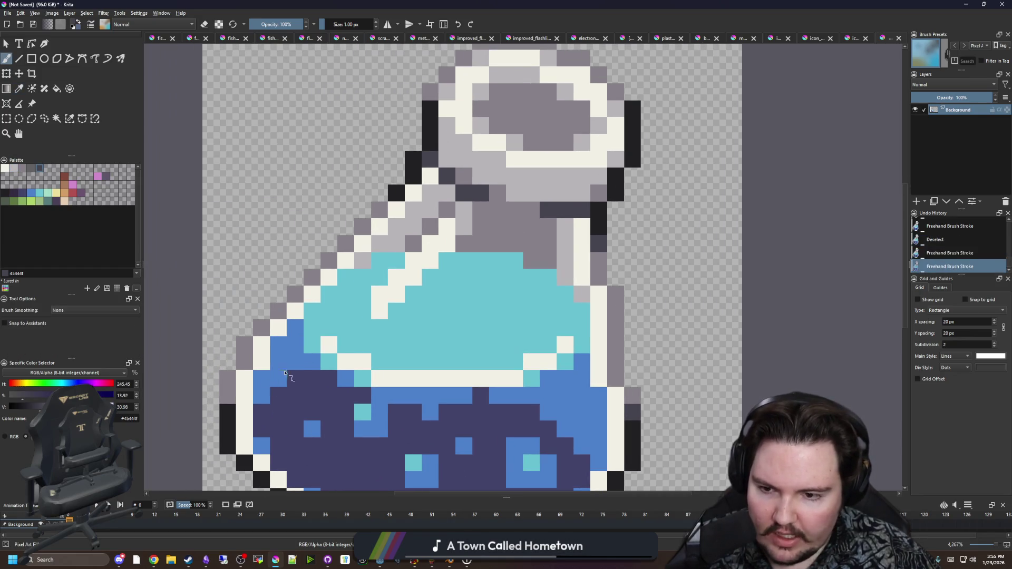
{"action": "left_click", "coordinate": [229, 410]}
{"action": "left_click_drag", "start_coordinate": [437, 108], "coordinate": [274, 258]}
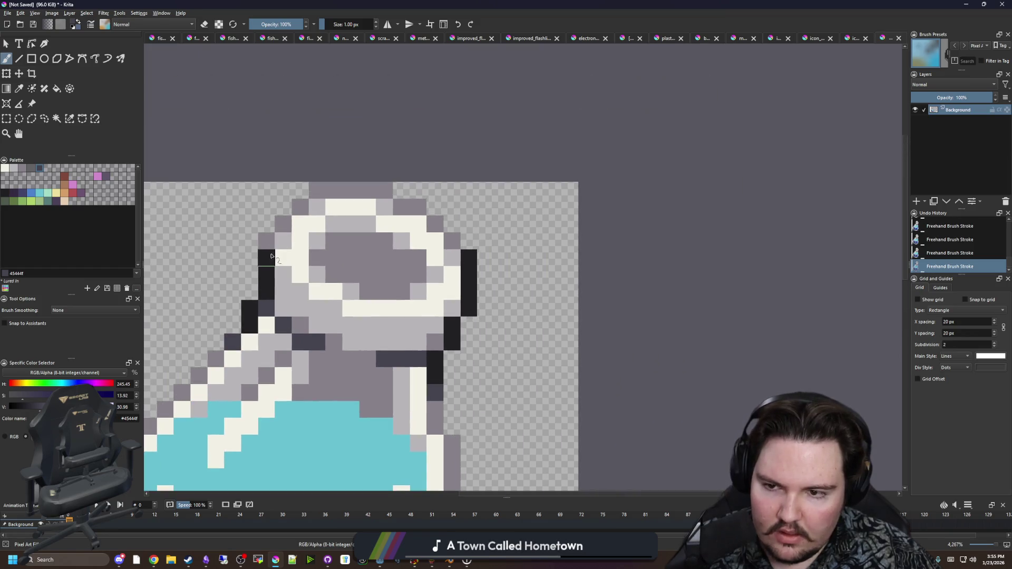
{"action": "scroll", "coordinate": [463, 253], "scroll_direction": "down", "scroll_amount": 2}
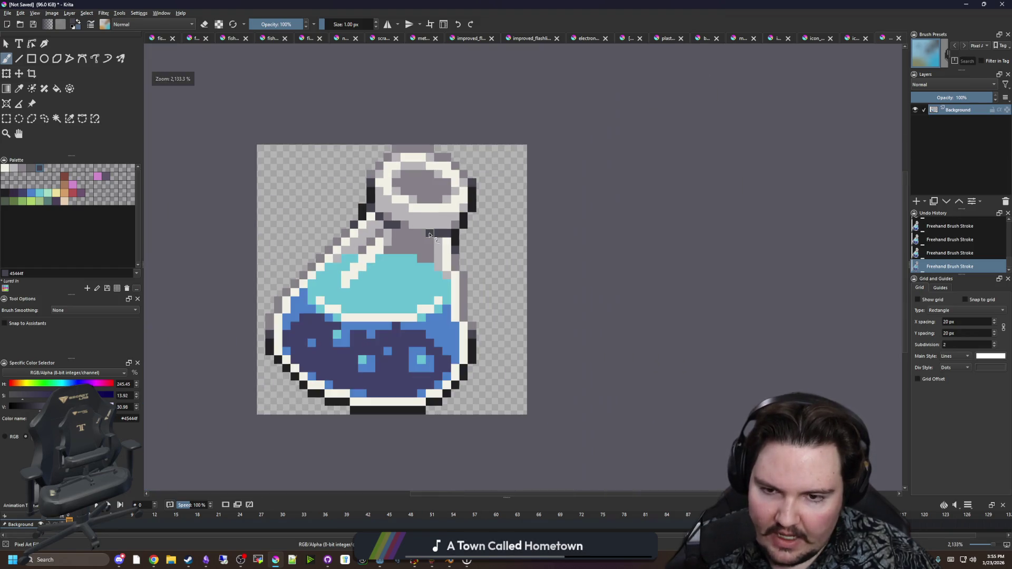
{"action": "scroll", "coordinate": [431, 310], "scroll_direction": "down", "scroll_amount": 3}
{"action": "scroll", "coordinate": [415, 313], "scroll_direction": "up", "scroll_amount": 2}
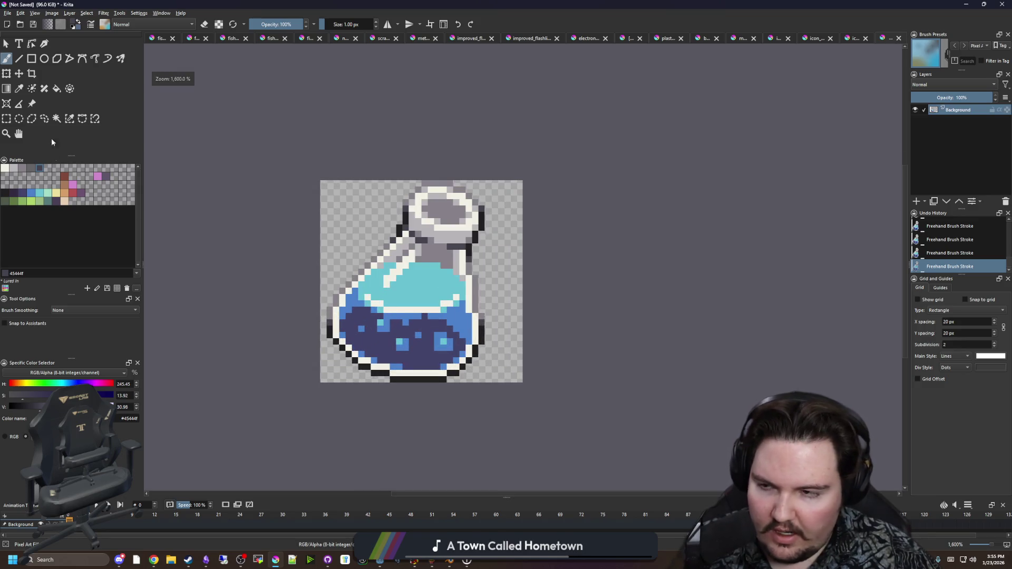
{"action": "left_click", "coordinate": [19, 73]}
Shift the potion right and delete the leftover white strip at the canvas's left edge
{"action": "left_click_drag", "start_coordinate": [389, 286], "coordinate": [396, 286]}
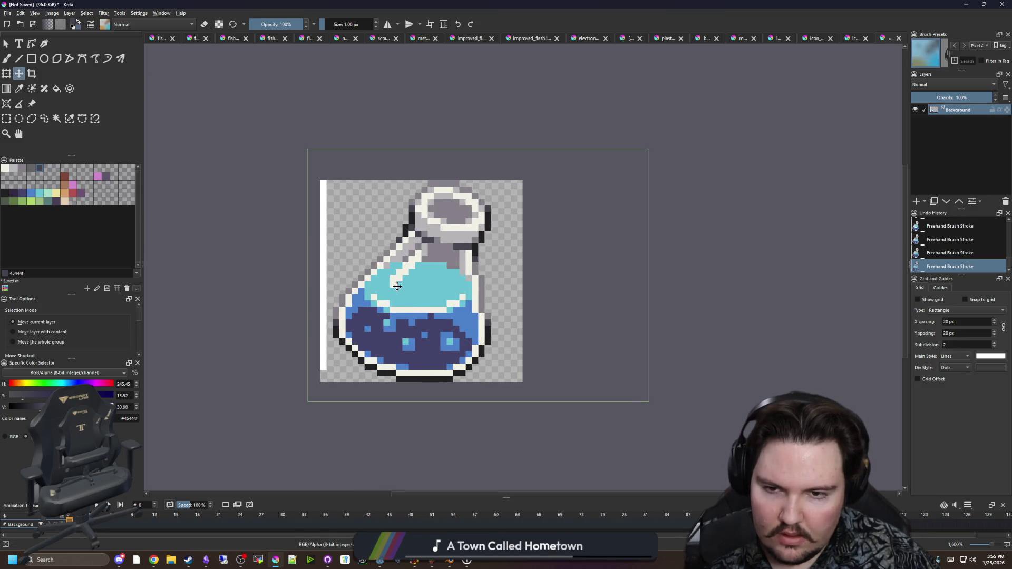
{"action": "left_click", "coordinate": [6, 118]}
{"action": "left_click_drag", "start_coordinate": [301, 395], "coordinate": [327, 136]}
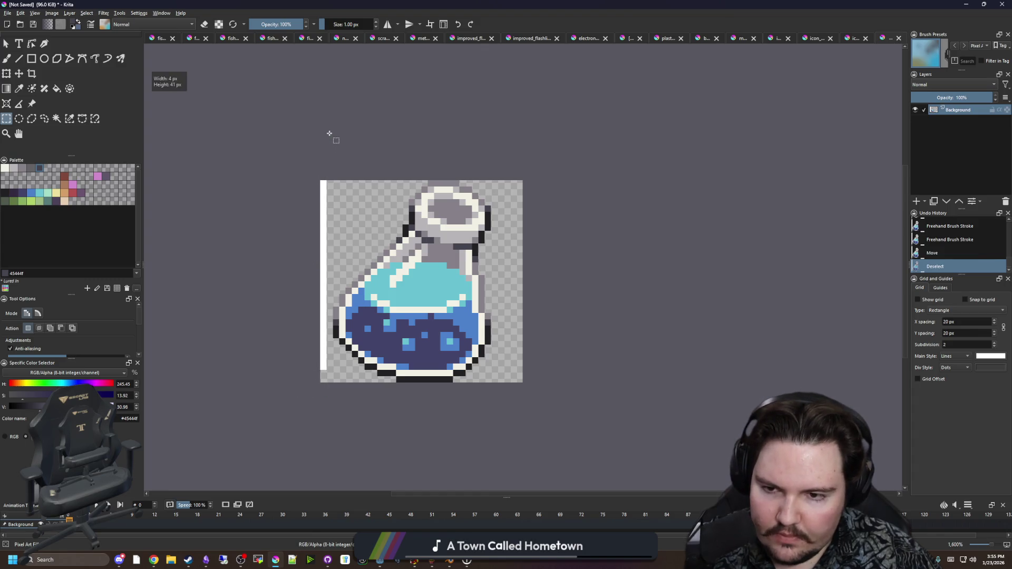
{"action": "key", "text": "Delete"}
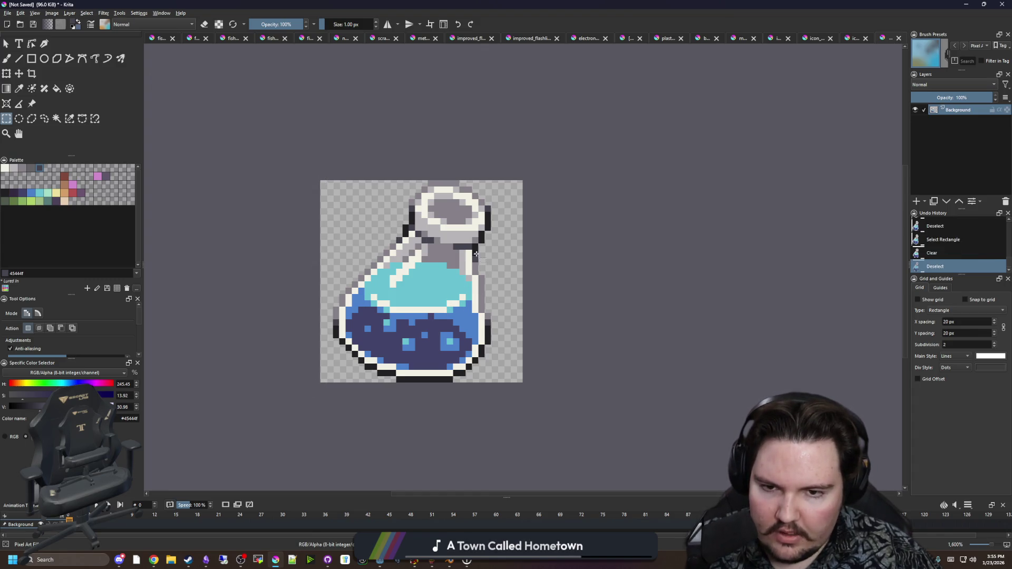
Nudge the potion layer one more pixel to the right
{"action": "scroll", "coordinate": [491, 327], "scroll_direction": "up", "scroll_amount": 2}
{"action": "scroll", "coordinate": [505, 316], "scroll_direction": "down", "scroll_amount": 2}
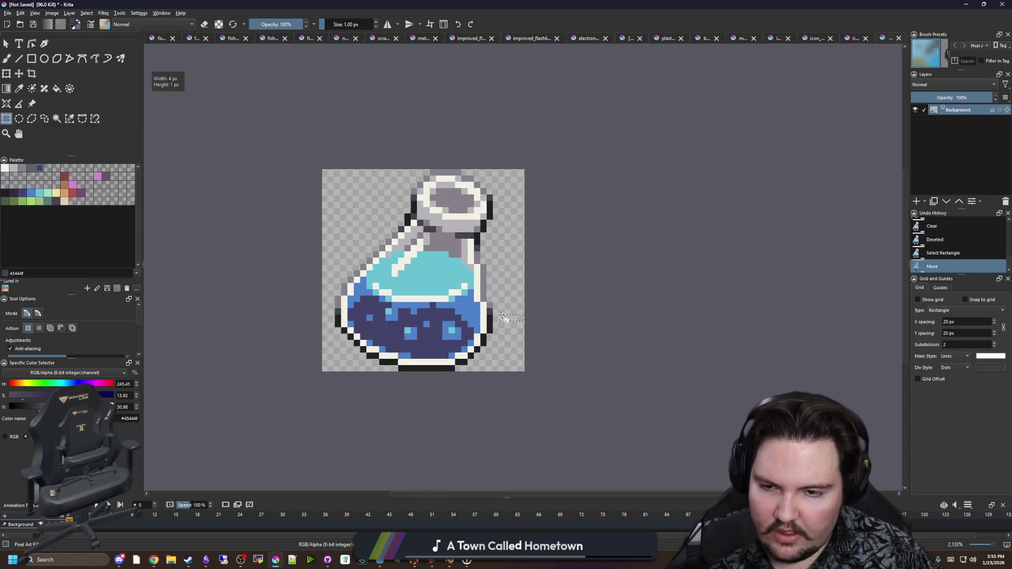
{"action": "key", "text": "t"}
{"action": "key", "text": "Right"}
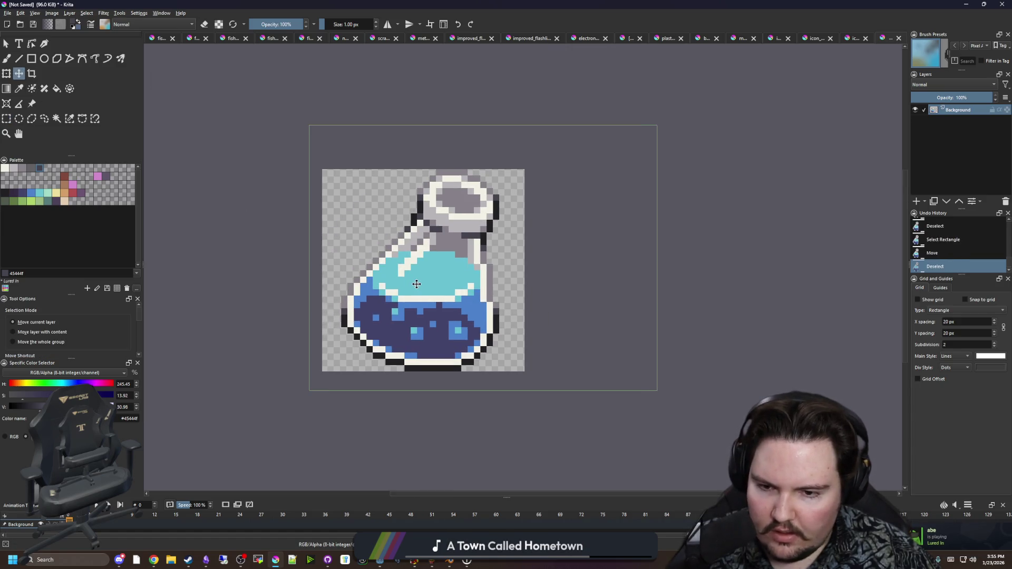
{"action": "scroll", "coordinate": [404, 246], "scroll_direction": "down", "scroll_amount": 4}
{"action": "scroll", "coordinate": [405, 246], "scroll_direction": "down", "scroll_amount": 1}
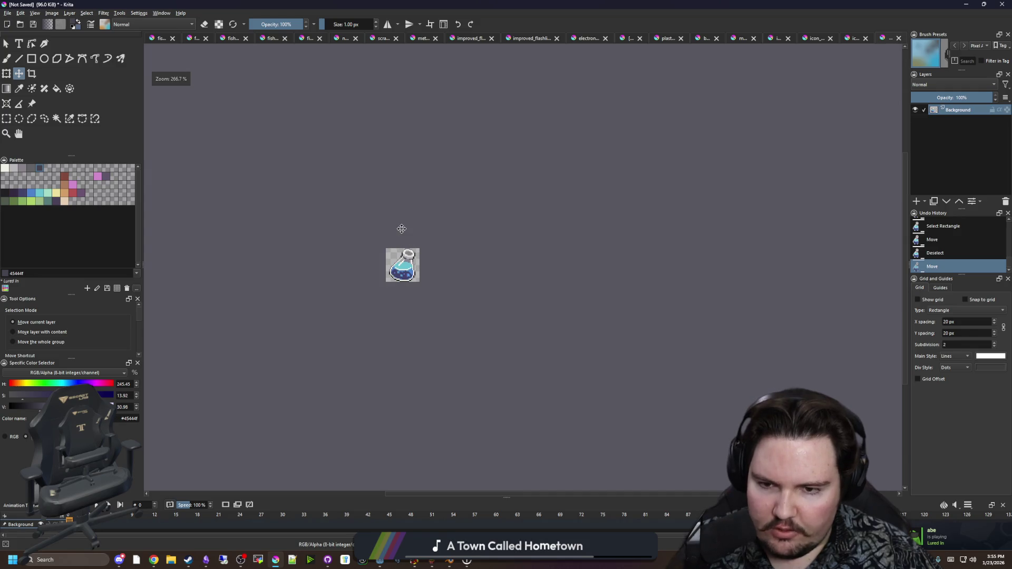
Nudge the potion layer back one pixel to the left
{"action": "scroll", "coordinate": [383, 278], "scroll_direction": "up", "scroll_amount": 6}
{"action": "key", "text": "Left"}
{"action": "scroll", "coordinate": [392, 285], "scroll_direction": "down", "scroll_amount": 4}
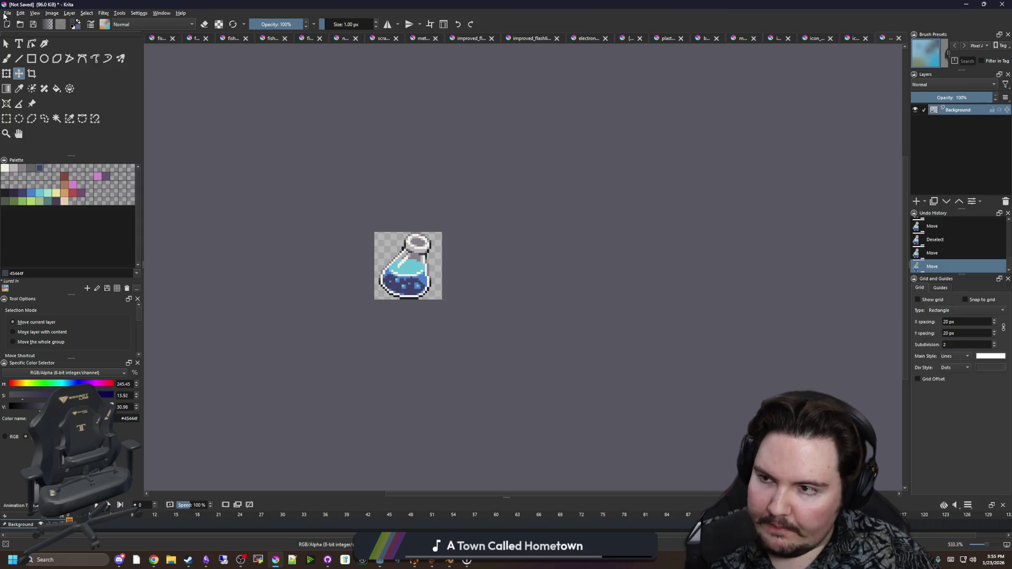
{"action": "scroll", "coordinate": [414, 281], "scroll_direction": "down", "scroll_amount": 3}
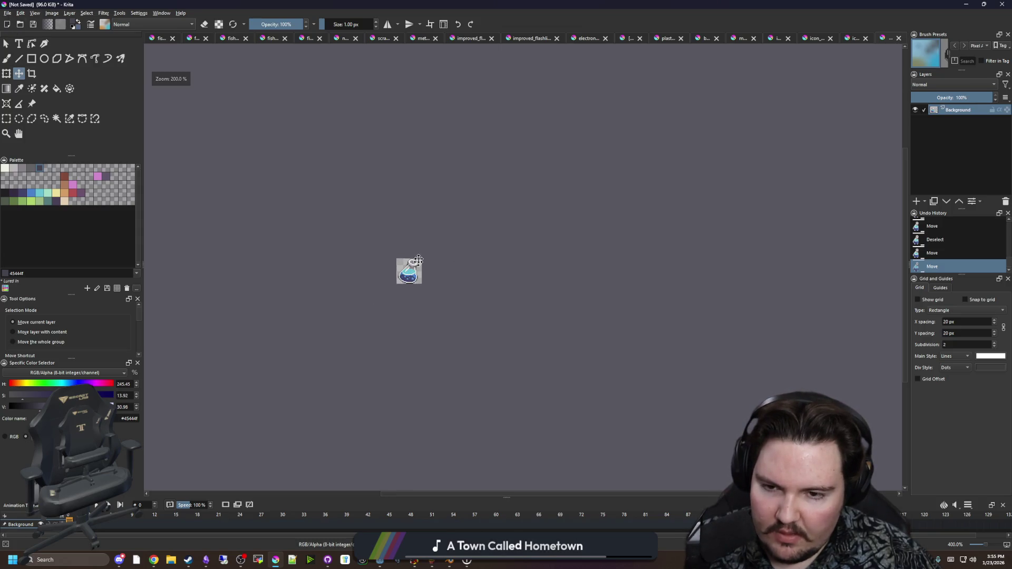
{"action": "scroll", "coordinate": [418, 278], "scroll_direction": "up", "scroll_amount": 9}
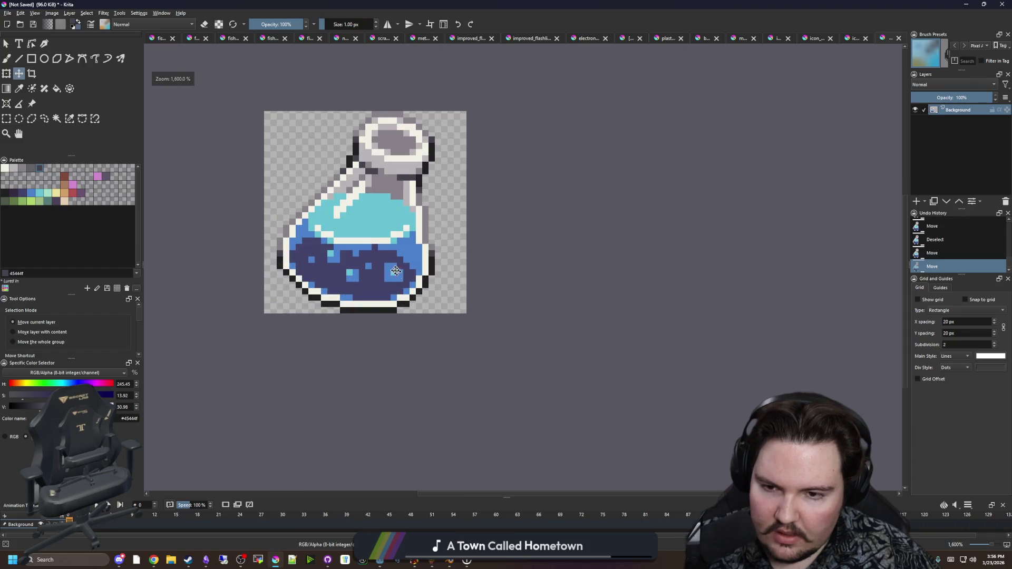
Dot cream pixels from the sprite into the cyan liquid, undoing the last stroke
{"action": "key", "text": "p"}
{"action": "left_click", "coordinate": [415, 235]}
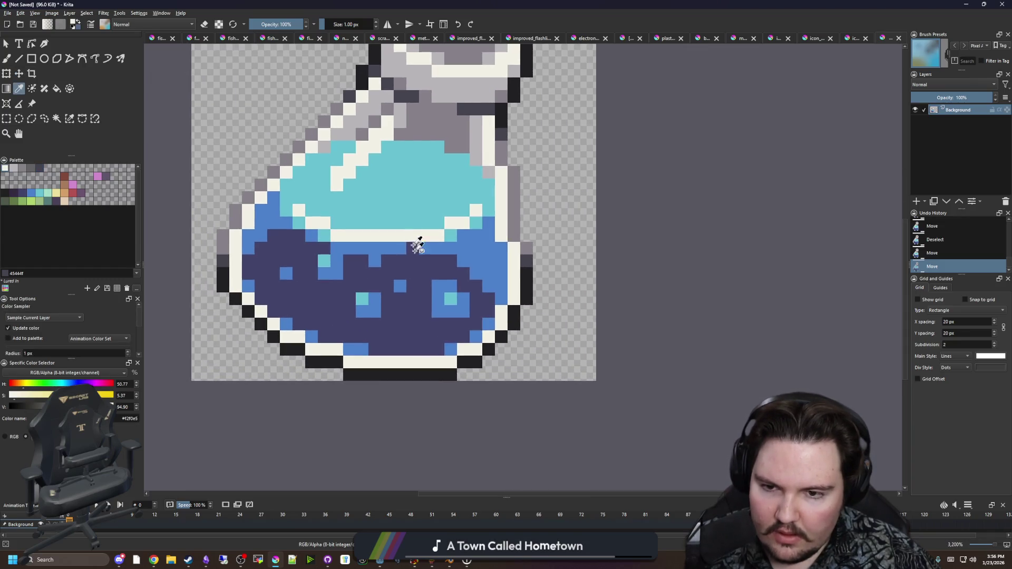
{"action": "scroll", "coordinate": [424, 290], "scroll_direction": "up", "scroll_amount": 1}
{"action": "key", "text": "b"}
{"action": "left_click", "coordinate": [402, 355]}
{"action": "left_click_drag", "start_coordinate": [401, 306], "coordinate": [426, 357]}
{"action": "left_click", "coordinate": [376, 332]}
{"action": "left_click", "coordinate": [325, 282]}
{"action": "scroll", "coordinate": [418, 334], "scroll_direction": "down", "scroll_amount": 10}
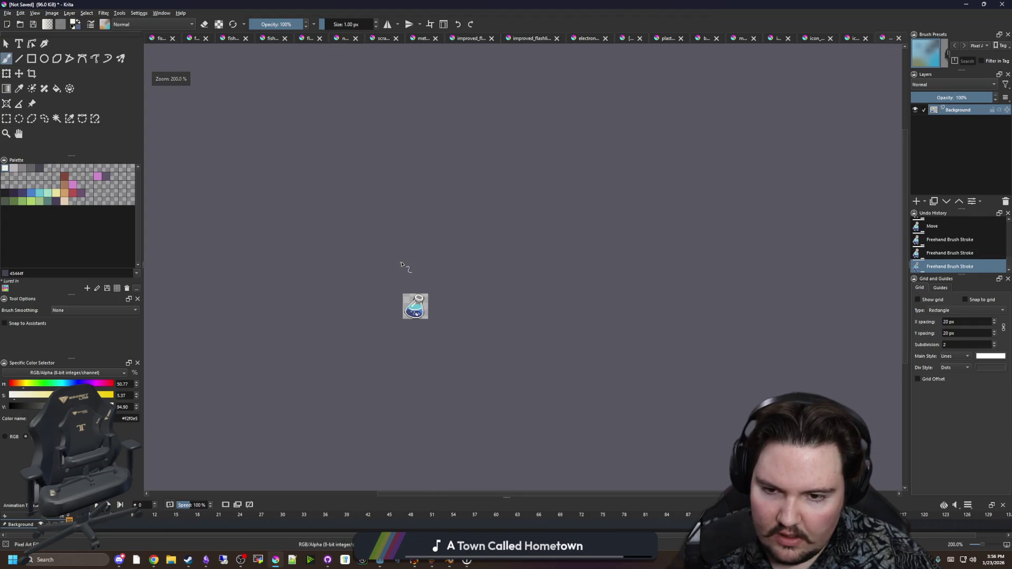
{"action": "scroll", "coordinate": [404, 305], "scroll_direction": "up", "scroll_amount": 4}
{"action": "key", "text": "ctrl+z"}
{"action": "key", "text": "ctrl+z"}
{"action": "key", "text": "ctrl+z"}
{"action": "scroll", "coordinate": [448, 333], "scroll_direction": "up", "scroll_amount": 3}
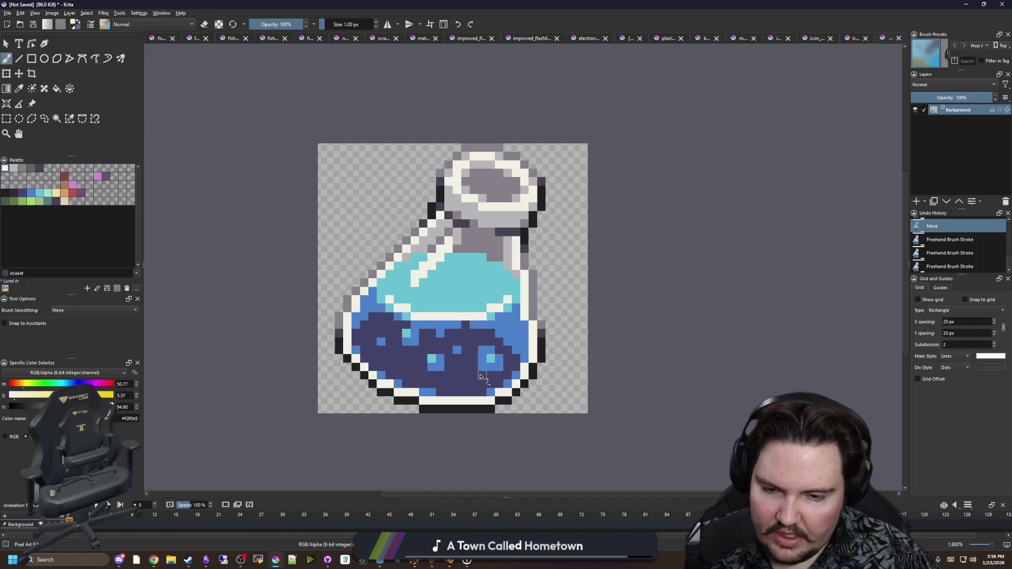
{"action": "scroll", "coordinate": [316, 324], "scroll_direction": "down", "scroll_amount": 2}
{"action": "scroll", "coordinate": [379, 319], "scroll_direction": "up", "scroll_amount": 3}
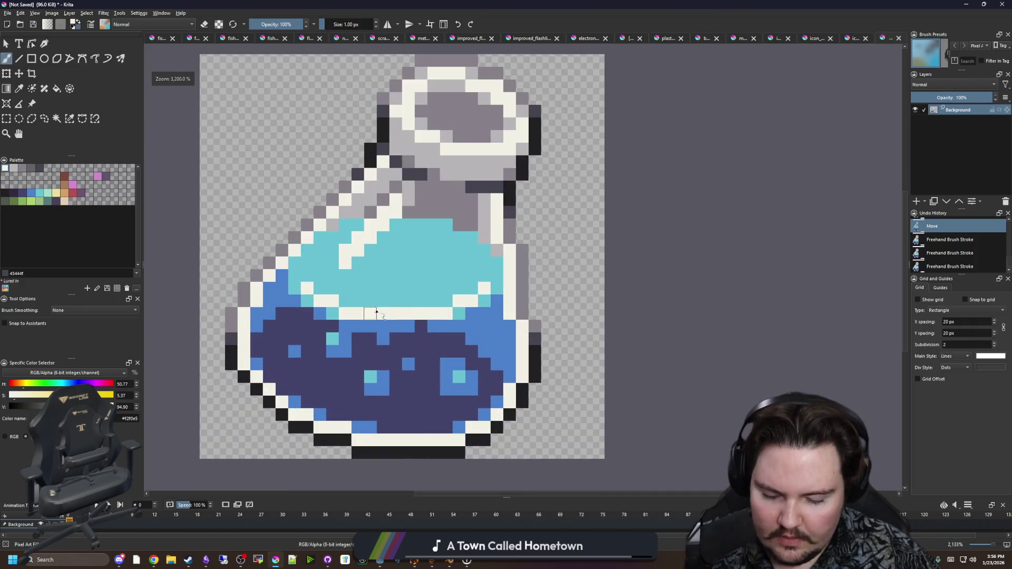
Add an L-shaped cream highlight and four mid-blue pixels in the liquid
{"action": "key", "text": "p"}
{"action": "key", "text": "b"}
{"action": "scroll", "coordinate": [405, 274], "scroll_direction": "down", "scroll_amount": 2}
{"action": "scroll", "coordinate": [409, 244], "scroll_direction": "up", "scroll_amount": 3}
{"action": "left_click_drag", "start_coordinate": [398, 267], "coordinate": [416, 244]}
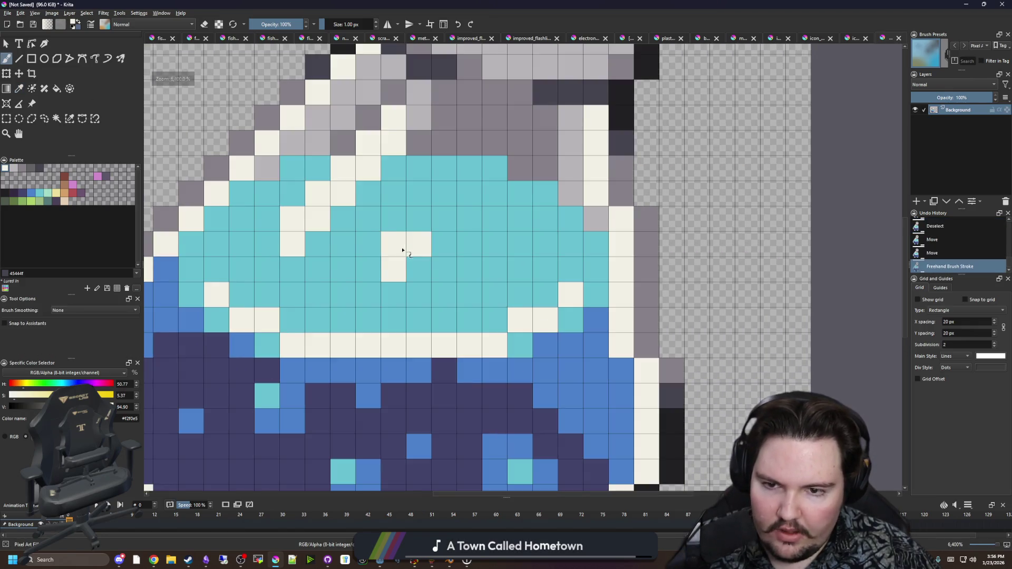
{"action": "key", "text": "p"}
{"action": "left_click", "coordinate": [485, 369]}
{"action": "key", "text": "b"}
{"action": "left_click_drag", "start_coordinate": [392, 294], "coordinate": [416, 295]}
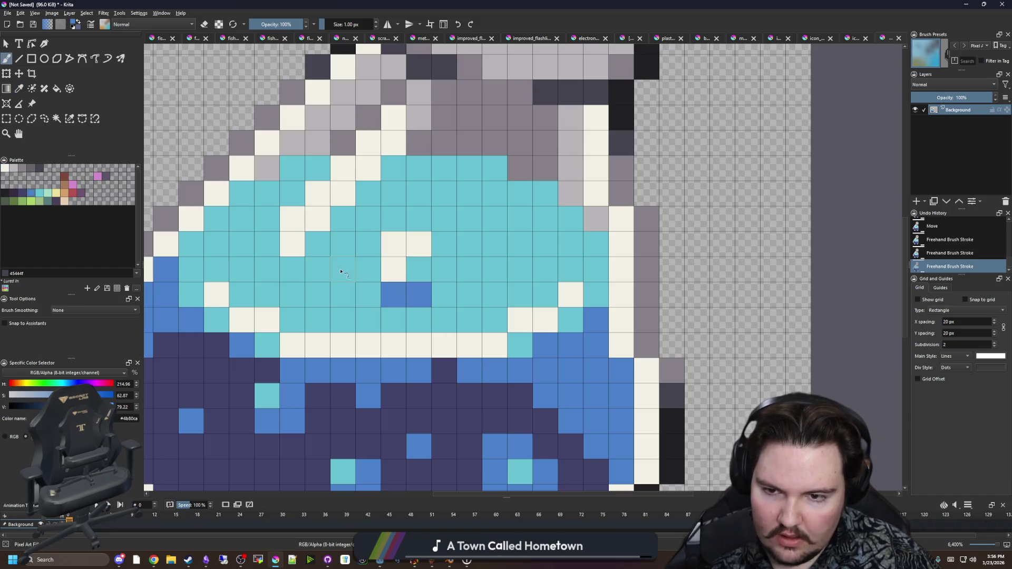
{"action": "left_click_drag", "start_coordinate": [341, 273], "coordinate": [404, 305]}
Paint three more cream pixels and a row of blue pixels into the liquid
{"action": "key", "text": "p"}
{"action": "left_click", "coordinate": [402, 241]}
{"action": "key", "text": "b"}
{"action": "left_click_drag", "start_coordinate": [495, 243], "coordinate": [515, 219]}
{"action": "key", "text": "p"}
{"action": "left_click", "coordinate": [420, 292]}
{"action": "key", "text": "b"}
{"action": "left_click_drag", "start_coordinate": [496, 269], "coordinate": [522, 269]}
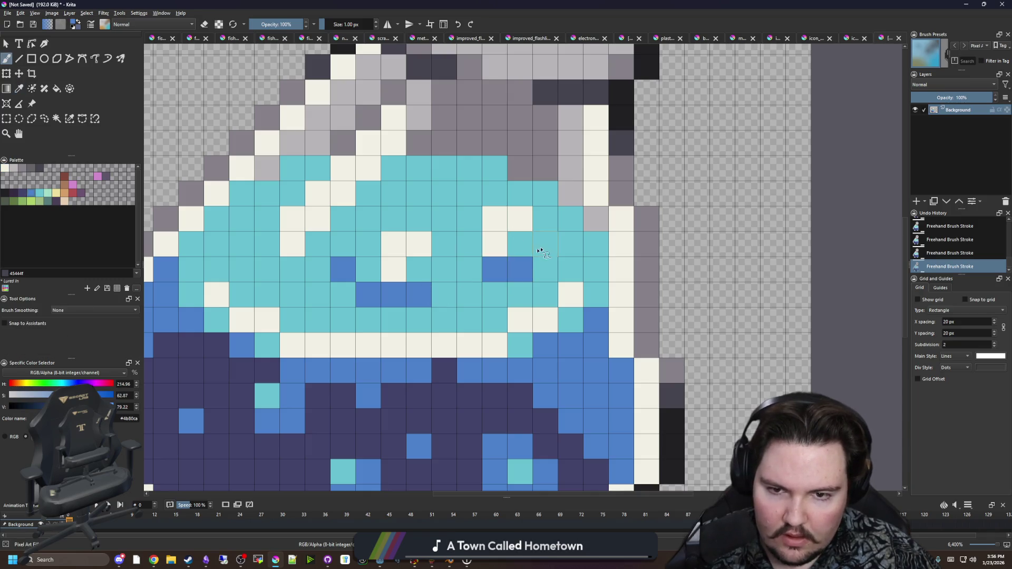
{"action": "scroll", "coordinate": [542, 249], "scroll_direction": "down", "scroll_amount": 10}
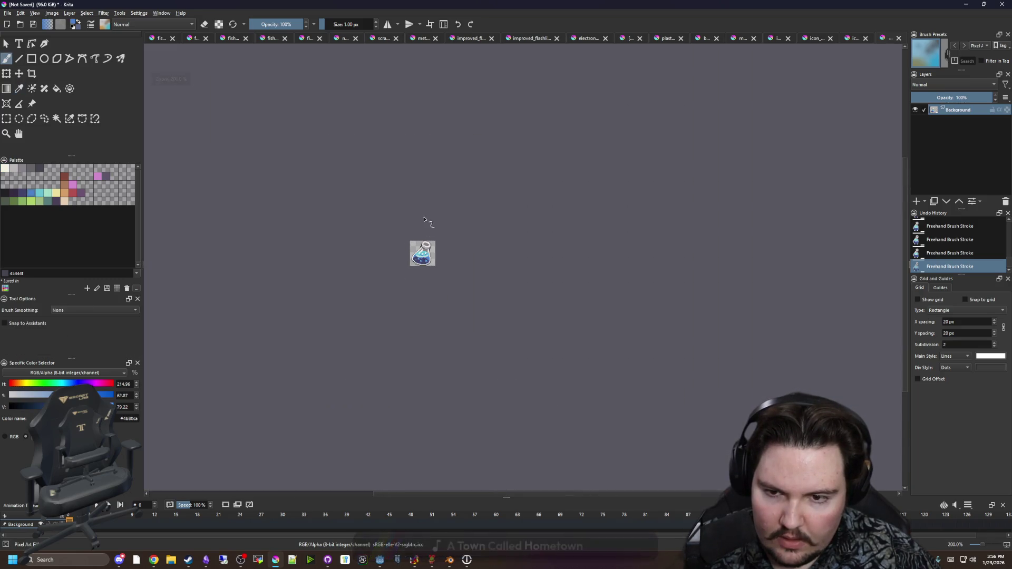
{"action": "scroll", "coordinate": [423, 252], "scroll_direction": "up", "scroll_amount": 8}
{"action": "scroll", "coordinate": [424, 252], "scroll_direction": "up", "scroll_amount": 5}
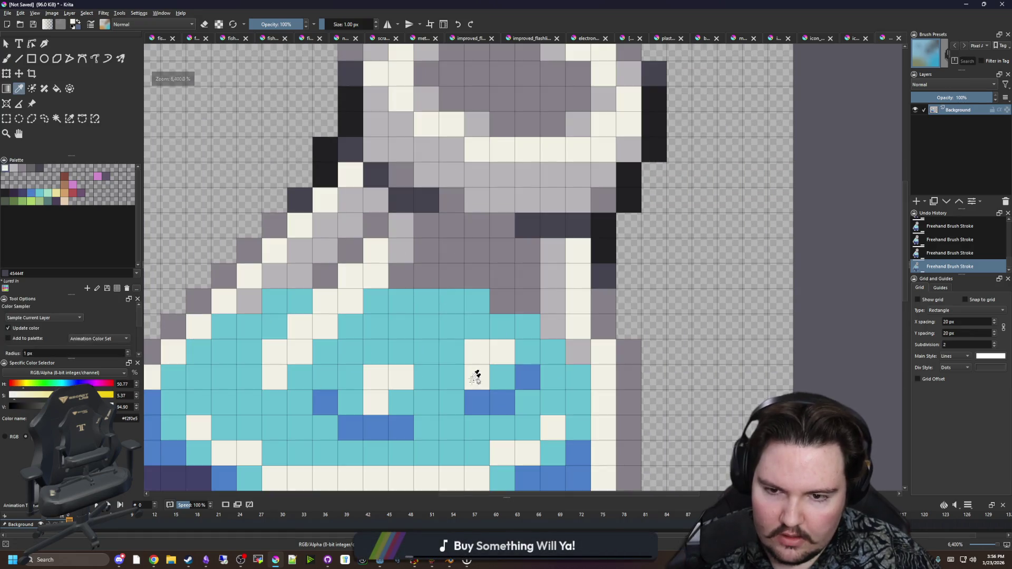
{"action": "scroll", "coordinate": [428, 310], "scroll_direction": "down", "scroll_amount": 5}
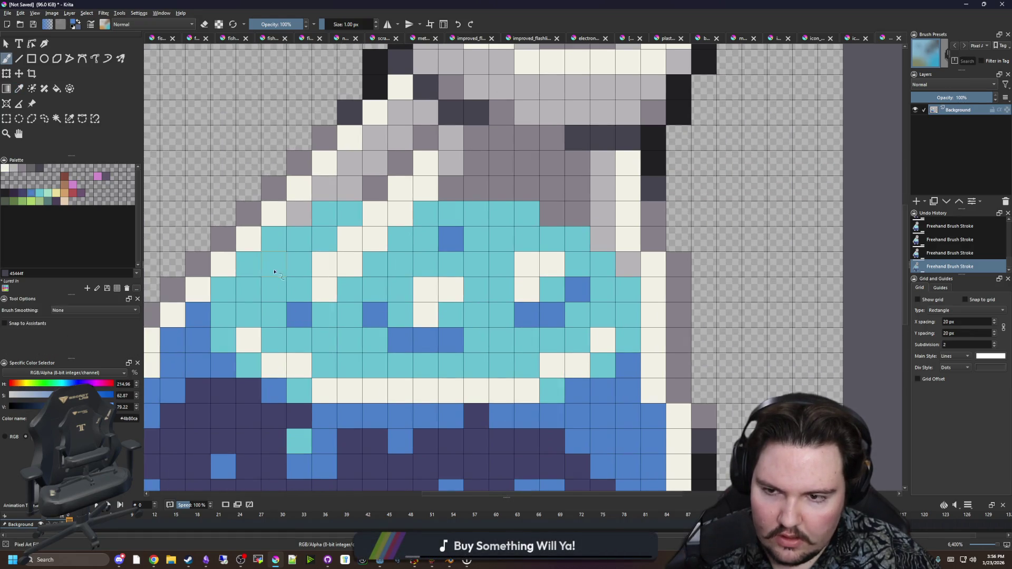
{"action": "scroll", "coordinate": [419, 271], "scroll_direction": "down", "scroll_amount": 4}
{"action": "scroll", "coordinate": [419, 271], "scroll_direction": "down", "scroll_amount": 3}
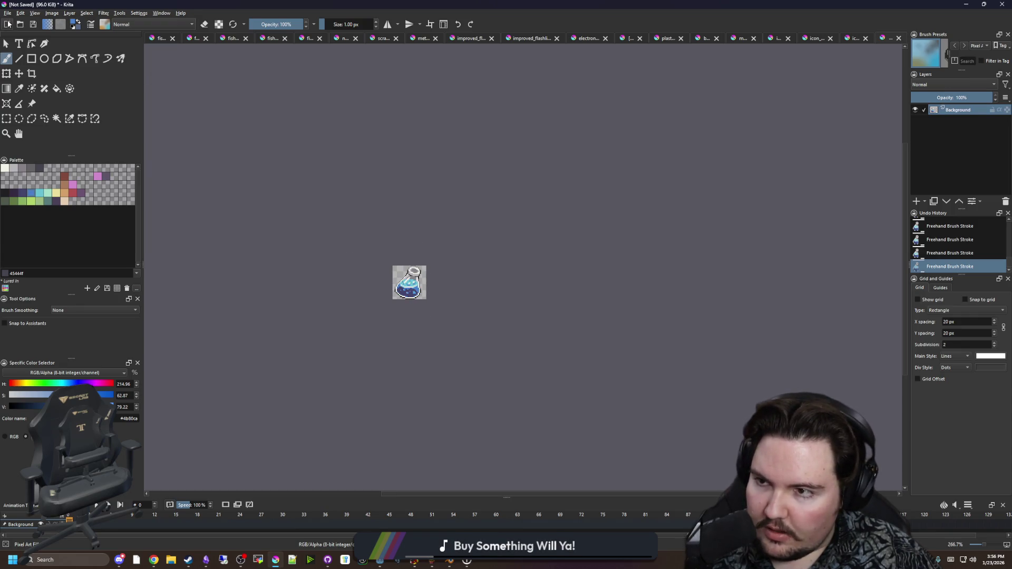
Save the sprite as icon_research.png in PNG format, then start File > Open
{"action": "left_click", "coordinate": [8, 13]}
{"action": "left_click", "coordinate": [32, 58]}
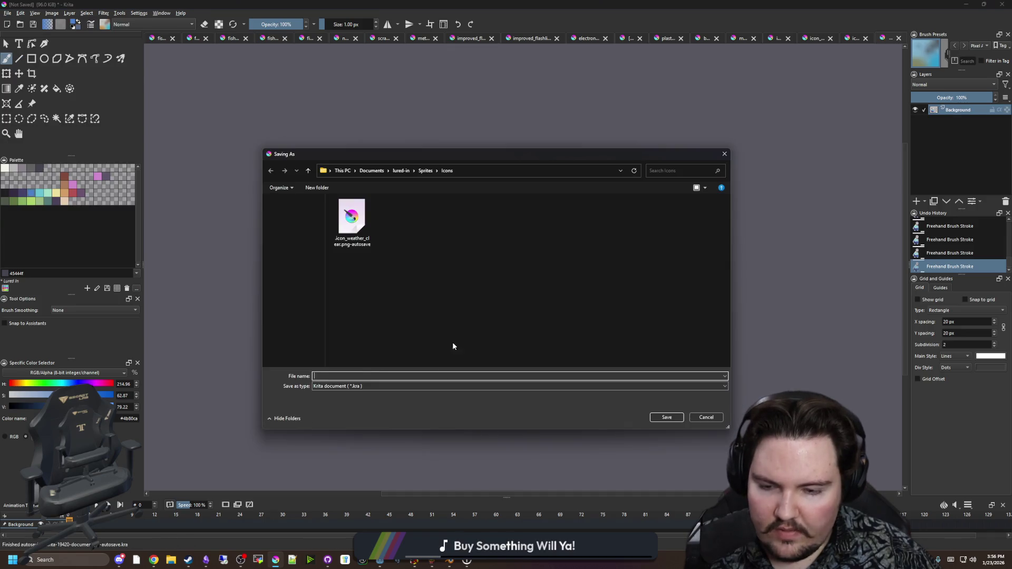
{"action": "type", "text": "icon_research"}
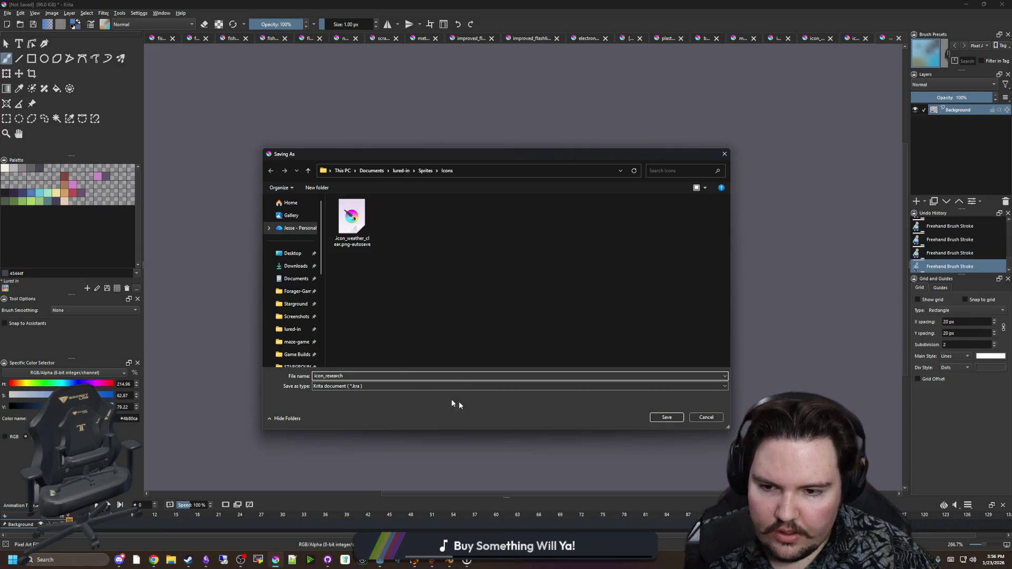
{"action": "left_click", "coordinate": [382, 386]}
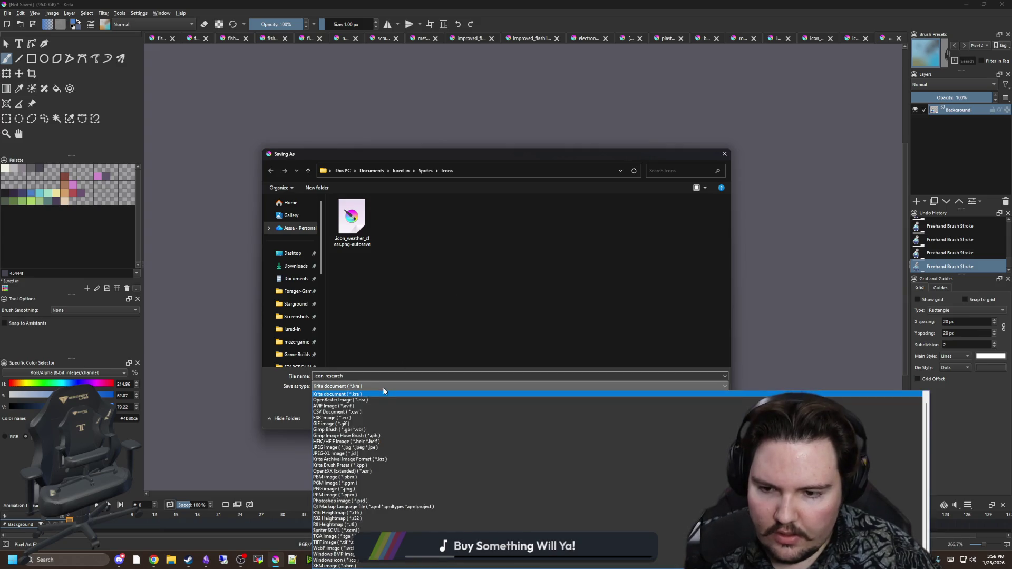
{"action": "left_click", "coordinate": [327, 491]}
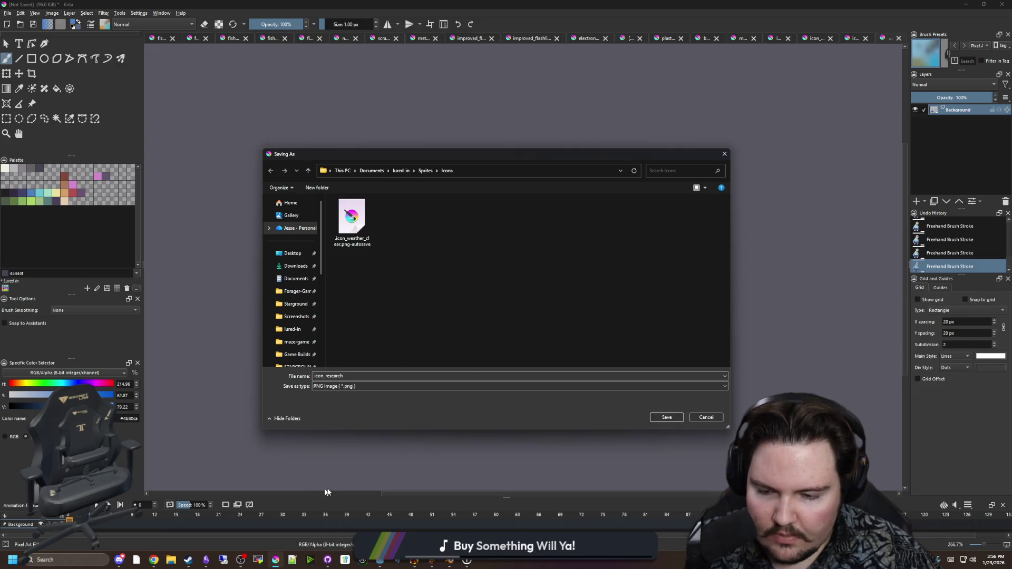
{"action": "left_click", "coordinate": [667, 418]}
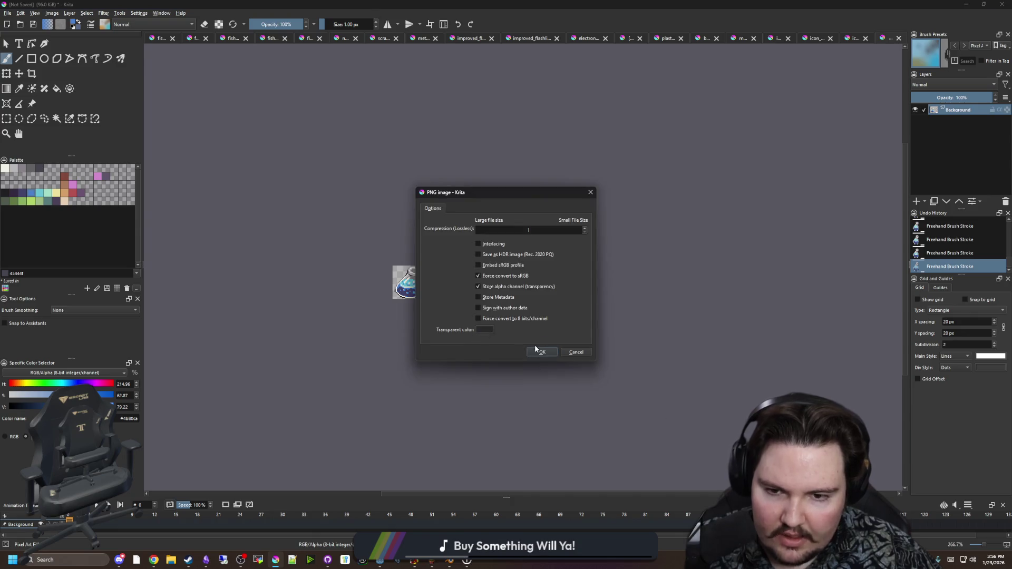
{"action": "left_click", "coordinate": [543, 351]}
{"action": "left_click", "coordinate": [7, 12]}
{"action": "left_click", "coordinate": [17, 31]}
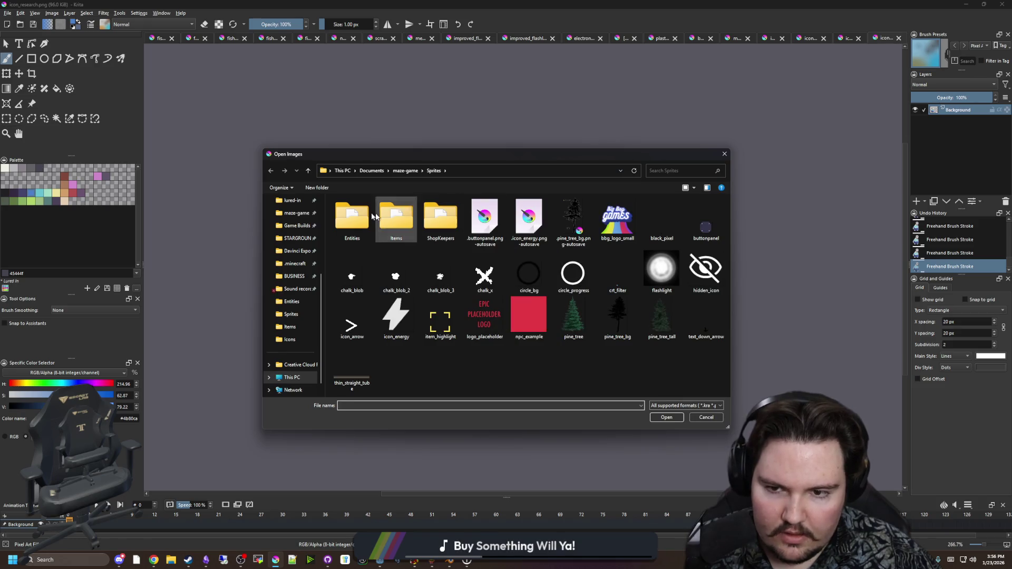
Browse to lured-in's Sprites/Icons folder and open icon_improved_bait.png
{"action": "double_click", "coordinate": [392, 216]}
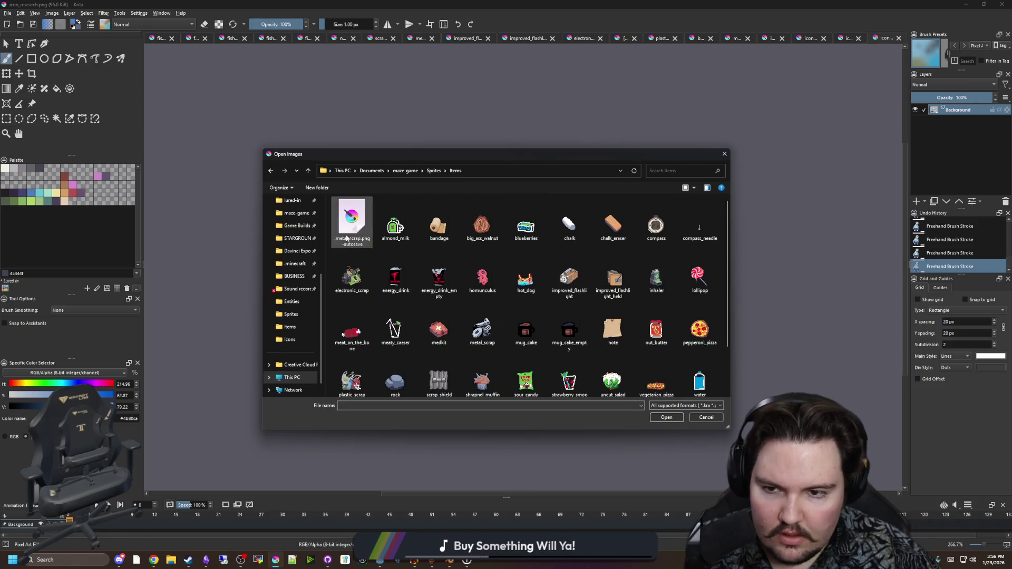
{"action": "left_click", "coordinate": [290, 314]}
{"action": "scroll", "coordinate": [293, 279], "scroll_direction": "up", "scroll_amount": 4}
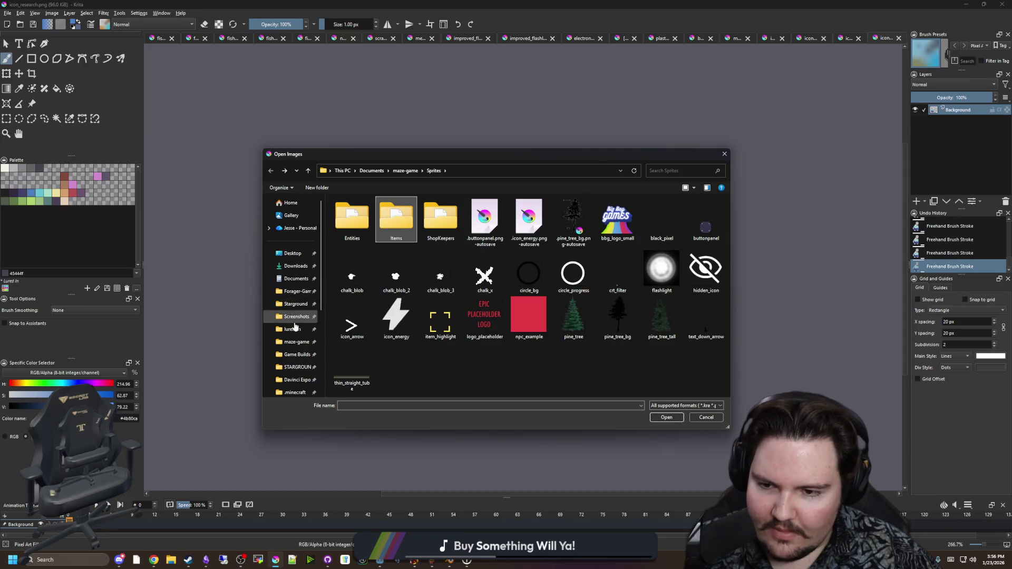
{"action": "left_click", "coordinate": [293, 318]}
{"action": "left_click", "coordinate": [293, 330]}
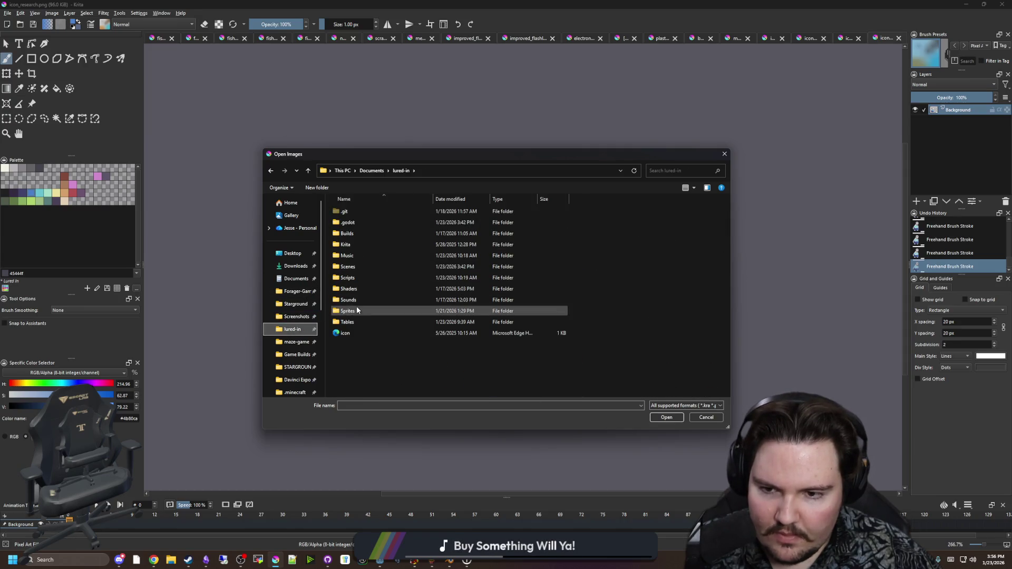
{"action": "double_click", "coordinate": [356, 310]}
{"action": "double_click", "coordinate": [439, 221]}
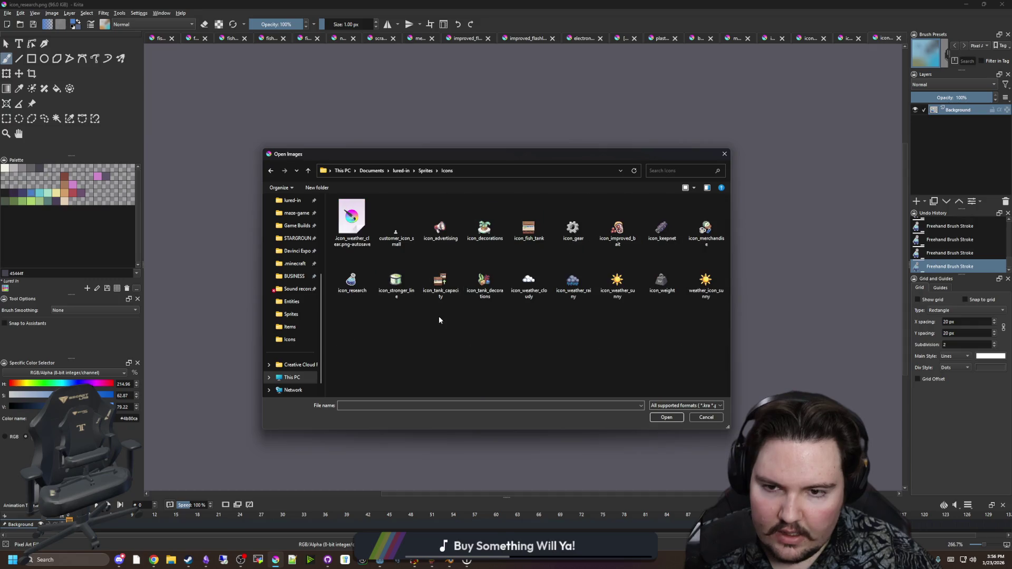
{"action": "double_click", "coordinate": [635, 227]}
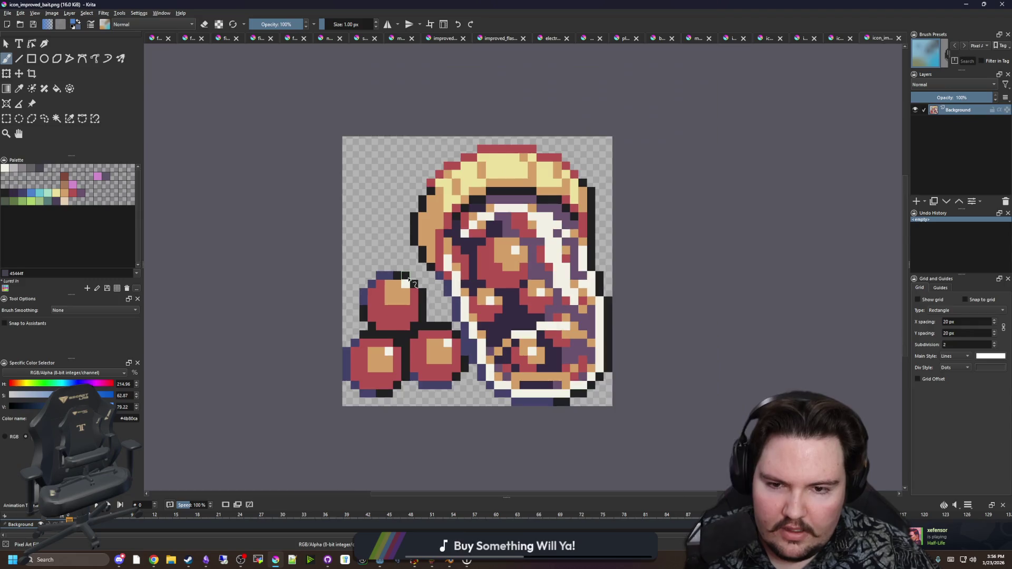
Zoom in to inspect the bait sprite, then return to the icon_research.png document
{"action": "scroll", "coordinate": [383, 331], "scroll_direction": "down", "scroll_amount": 1}
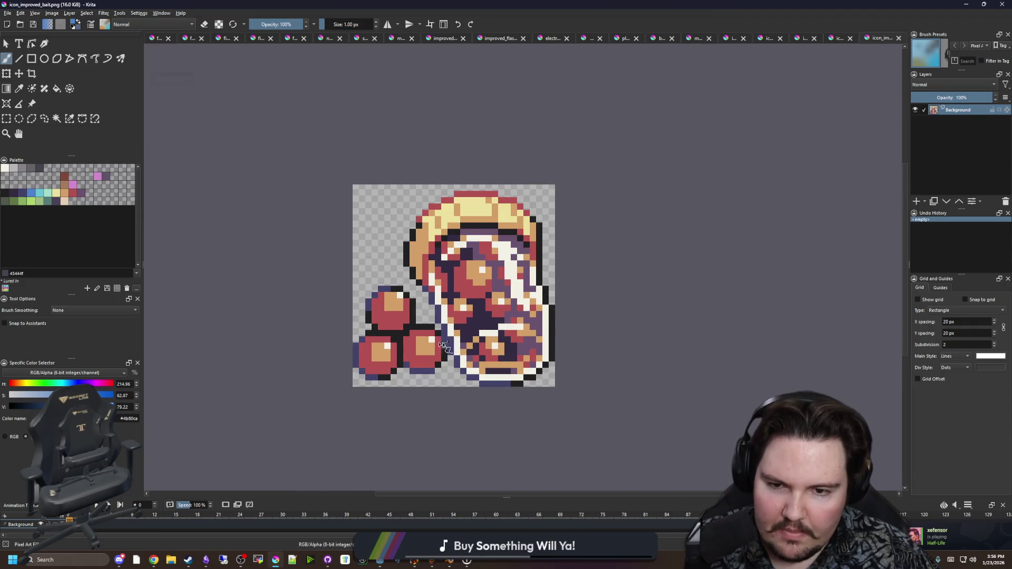
{"action": "scroll", "coordinate": [395, 336], "scroll_direction": "down", "scroll_amount": 2}
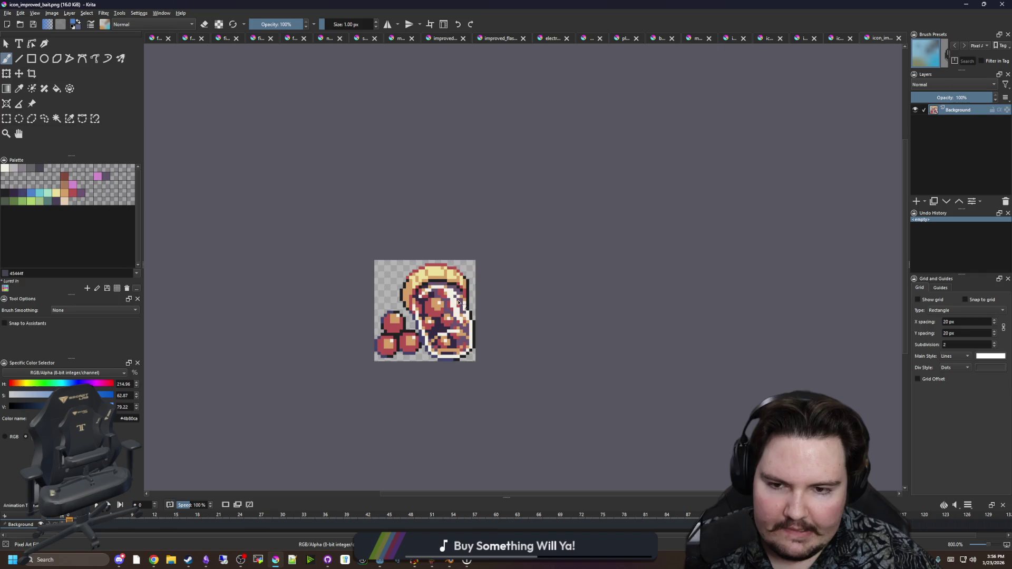
{"action": "scroll", "coordinate": [452, 320], "scroll_direction": "down", "scroll_amount": 2}
{"action": "scroll", "coordinate": [451, 320], "scroll_direction": "up", "scroll_amount": 3}
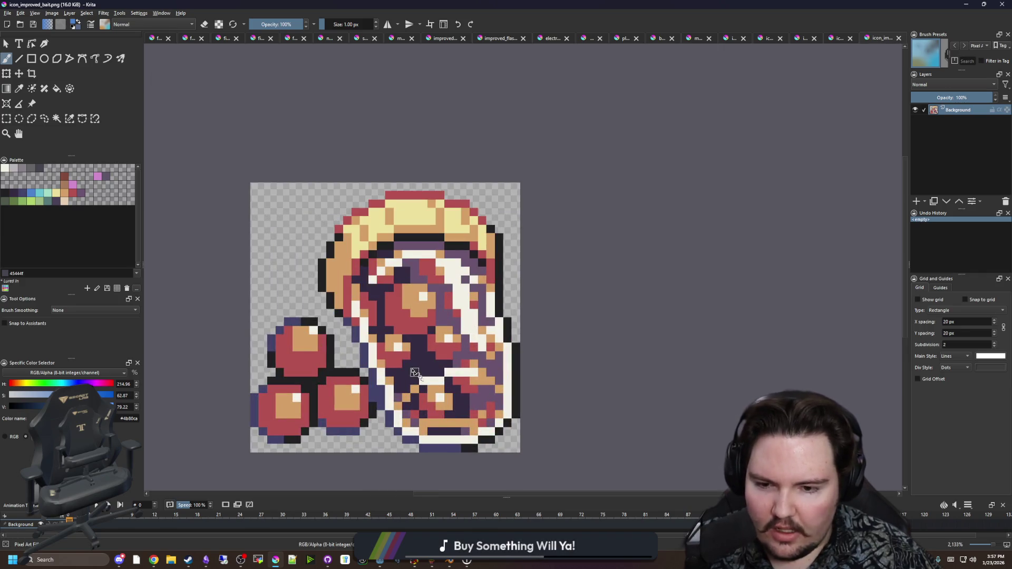
{"action": "left_click", "coordinate": [839, 40]}
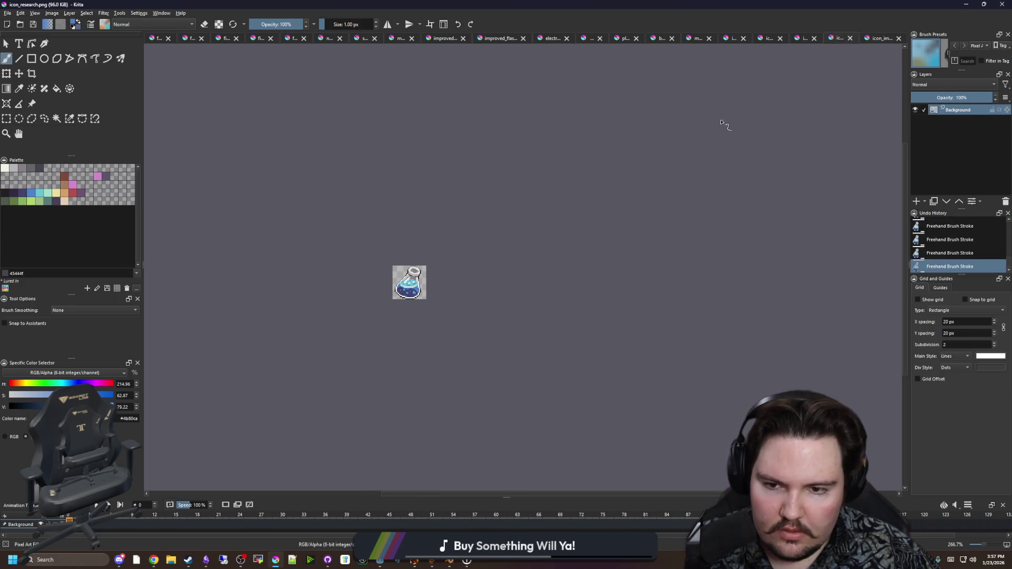
{"action": "scroll", "coordinate": [408, 304], "scroll_direction": "up", "scroll_amount": 3}
Put Krita away, return to Godot's aquarium scene and save it
{"action": "left_click", "coordinate": [967, 5]}
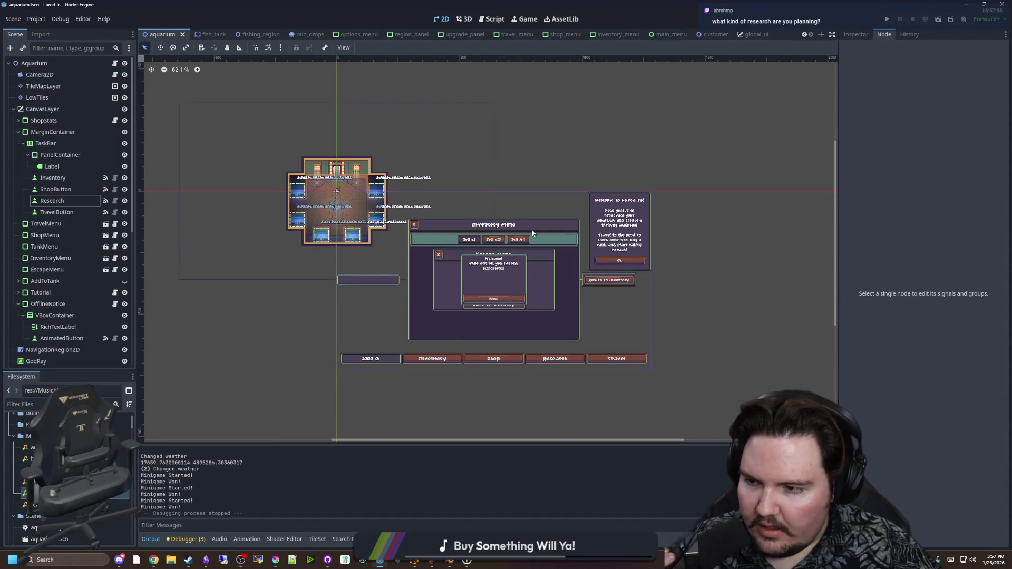
{"action": "scroll", "coordinate": [532, 283], "scroll_direction": "up", "scroll_amount": 3}
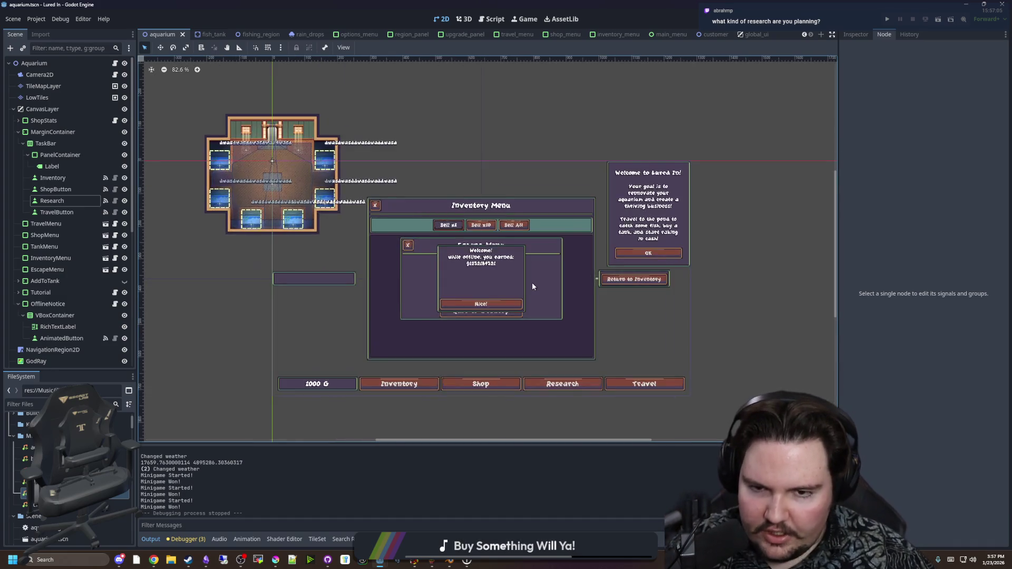
{"action": "scroll", "coordinate": [532, 286], "scroll_direction": "down", "scroll_amount": 1}
{"action": "key", "text": "ctrl+s"}
{"action": "scroll", "coordinate": [529, 290], "scroll_direction": "down", "scroll_amount": 2}
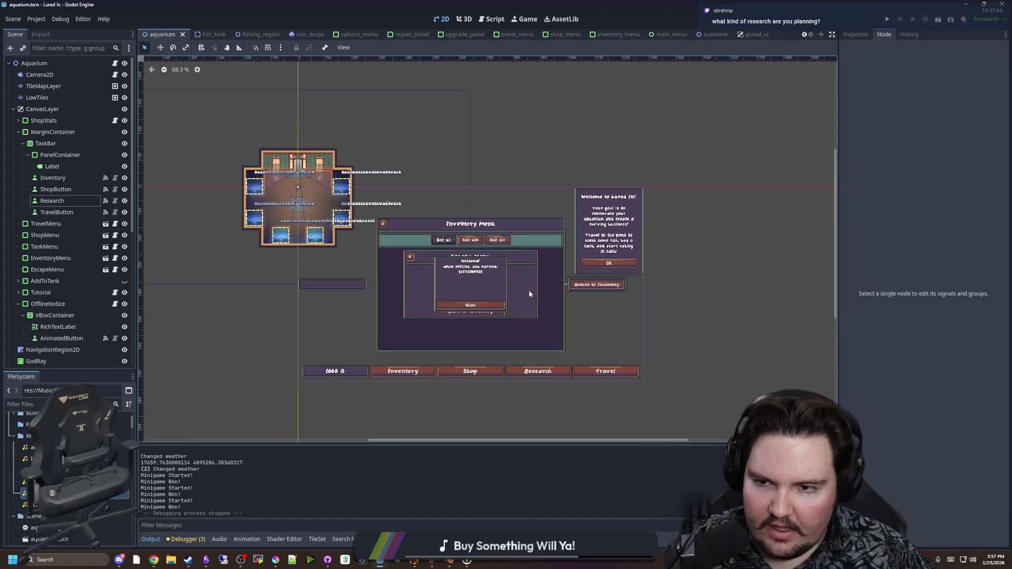
{"action": "key", "text": "ctrl+s"}
{"action": "scroll", "coordinate": [436, 268], "scroll_direction": "up", "scroll_amount": 2}
{"action": "key", "text": "ctrl+s"}
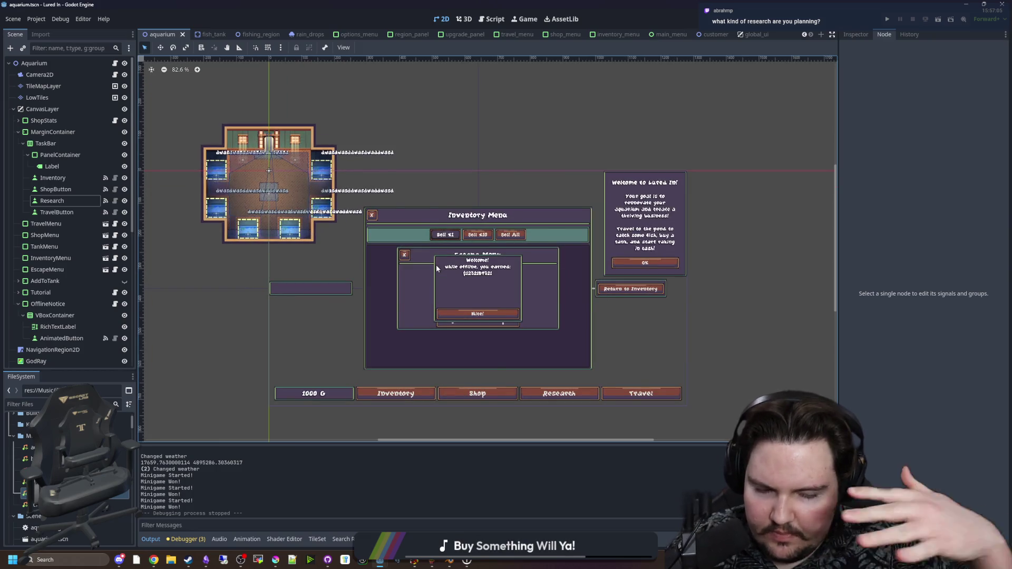
{"action": "key", "text": "ctrl+s"}
{"action": "key", "text": "ctrl+s"}
{"action": "key", "text": "ctrl+s"}
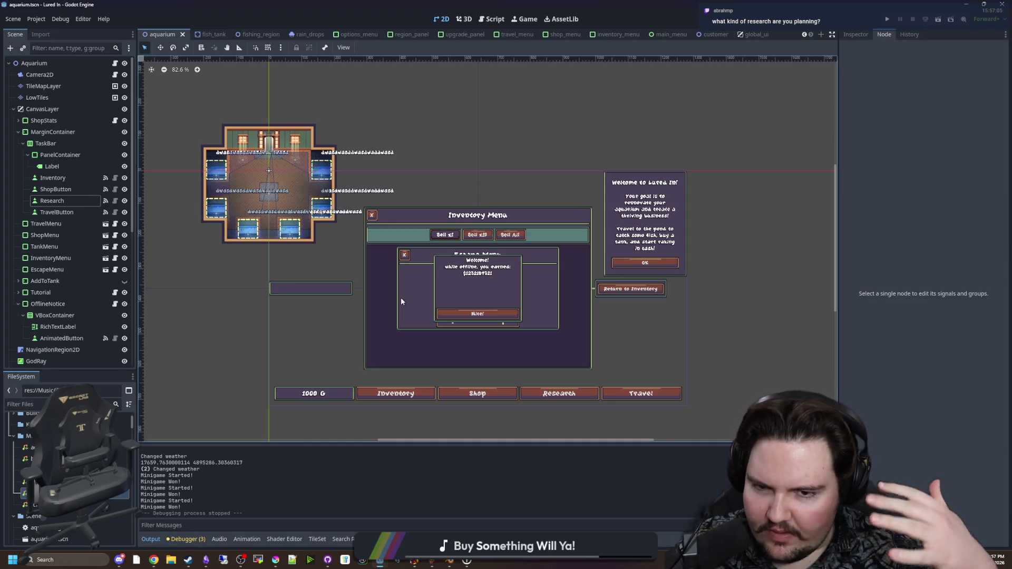
Zoom around the aquarium scene to check the Research button beside Inventory, Shop and Travel, saving repeatedly
{"action": "scroll", "coordinate": [449, 304], "scroll_direction": "up", "scroll_amount": 2}
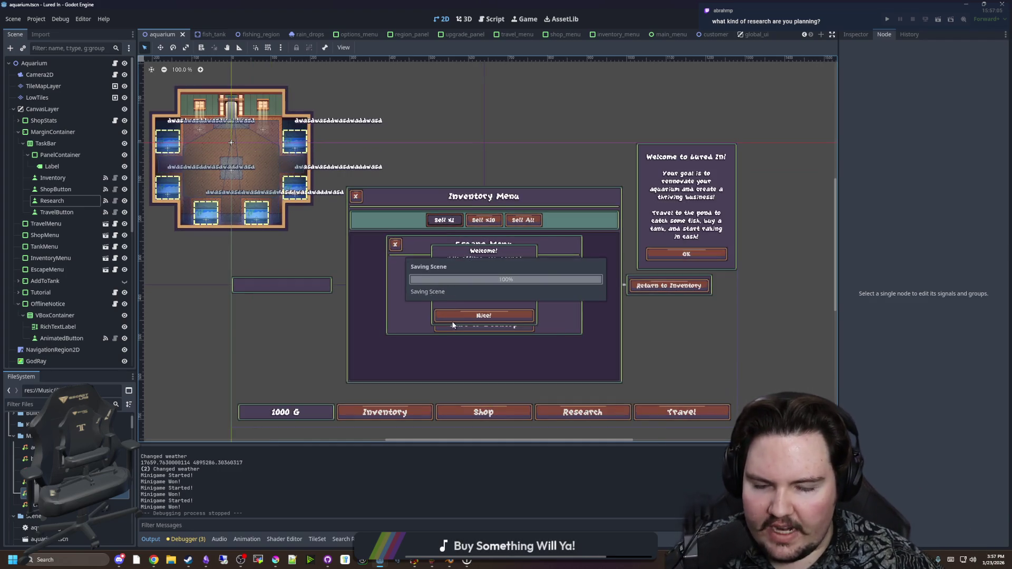
{"action": "left_click_drag", "start_coordinate": [463, 441], "coordinate": [463, 443]}
{"action": "key", "text": "ctrl+s"}
{"action": "scroll", "coordinate": [467, 324], "scroll_direction": "down", "scroll_amount": 3}
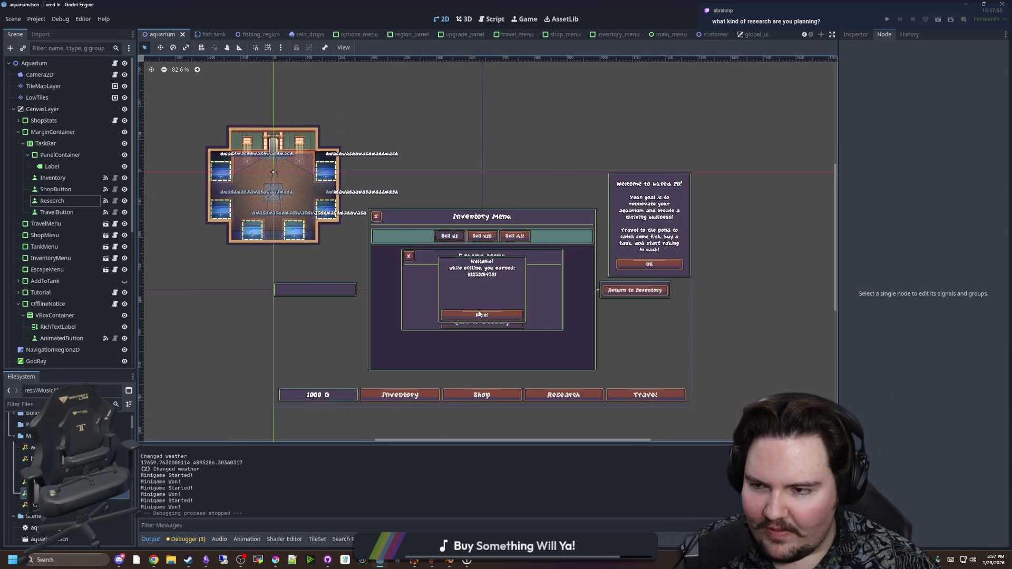
{"action": "key", "text": "ctrl+s"}
{"action": "key", "text": "ctrl+s"}
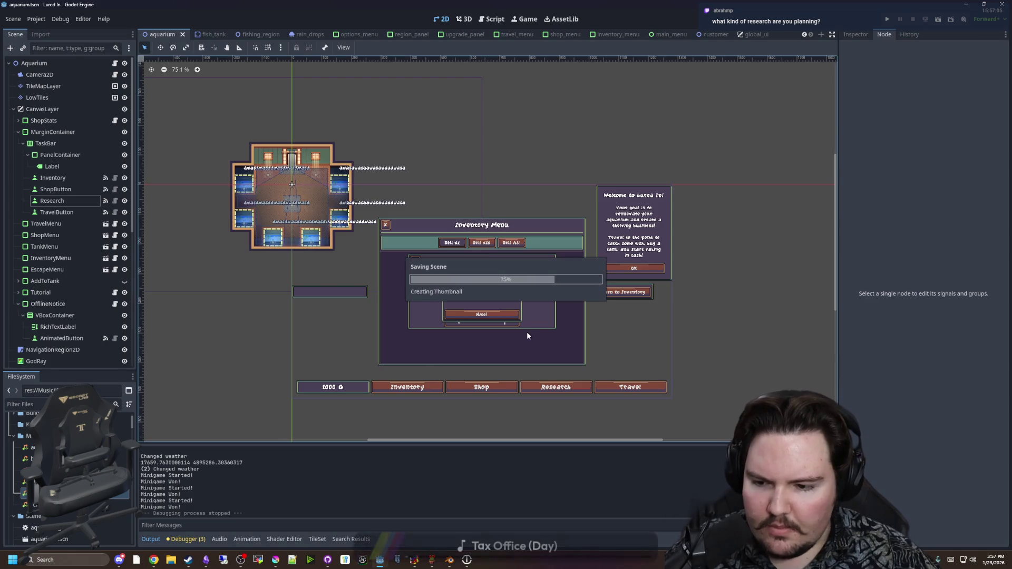
{"action": "scroll", "coordinate": [527, 331], "scroll_direction": "up", "scroll_amount": 2}
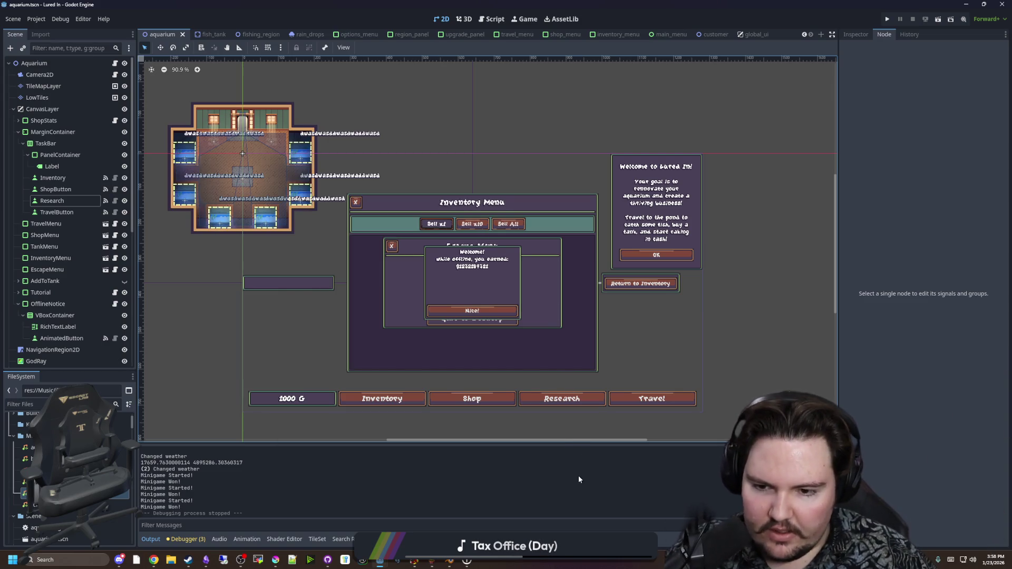
{"action": "scroll", "coordinate": [519, 273], "scroll_direction": "up", "scroll_amount": 2}
{"action": "key", "text": "ctrl+s"}
{"action": "scroll", "coordinate": [518, 272], "scroll_direction": "down", "scroll_amount": 4}
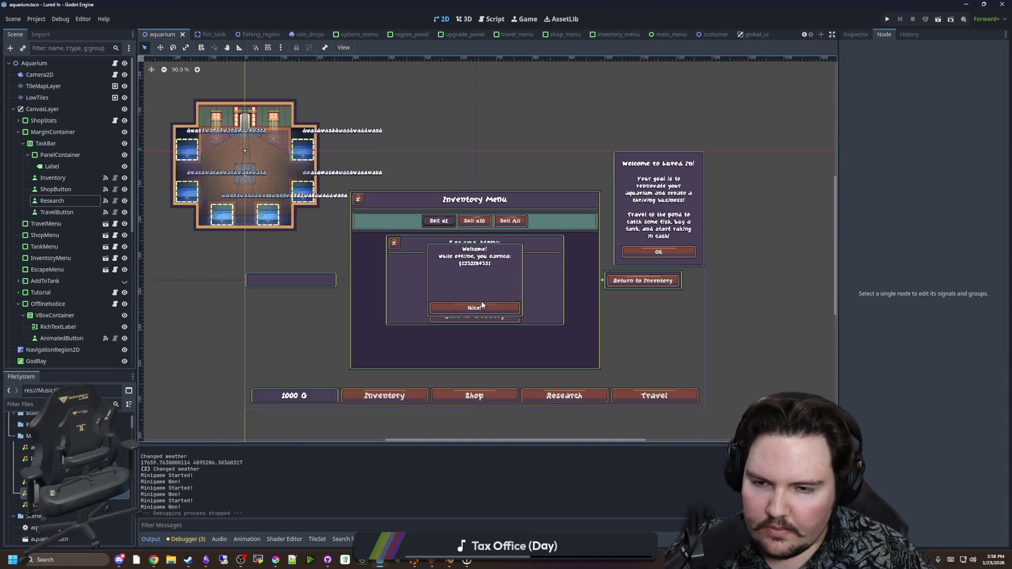
{"action": "scroll", "coordinate": [485, 305], "scroll_direction": "up", "scroll_amount": 2}
{"action": "key", "text": "ctrl+s"}
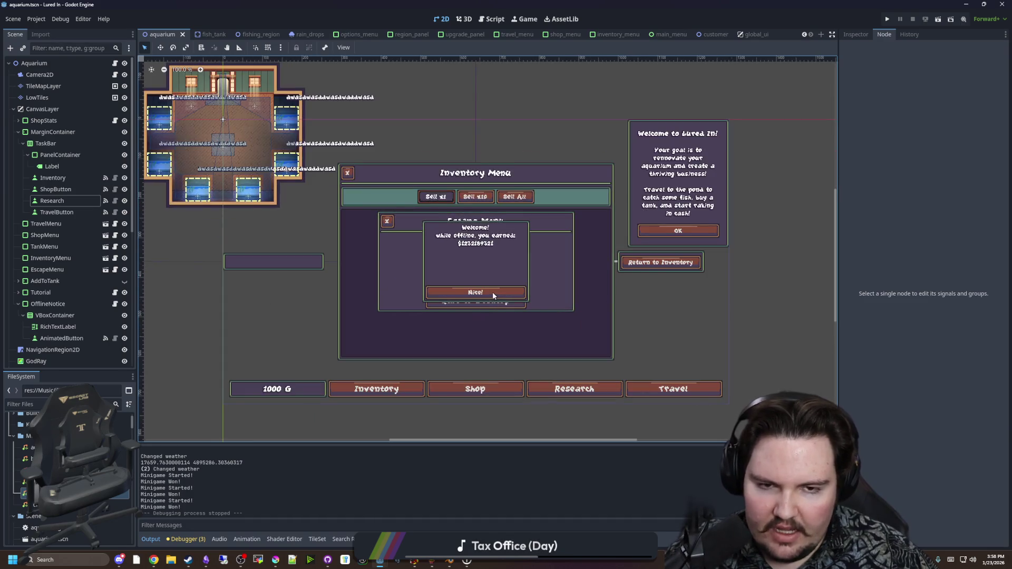
{"action": "scroll", "coordinate": [492, 292], "scroll_direction": "down", "scroll_amount": 2}
{"action": "key", "text": "ctrl+s"}
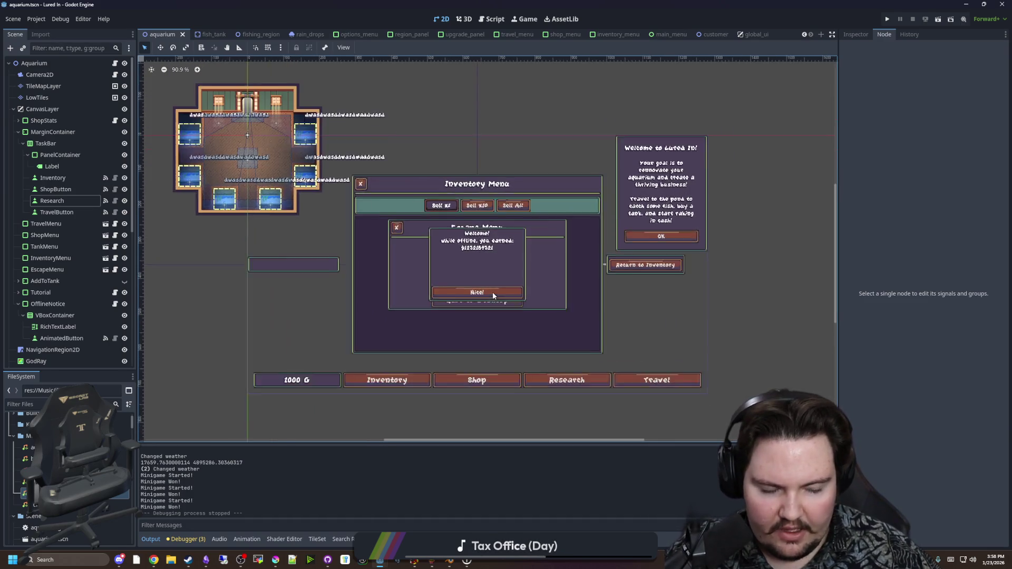
{"action": "scroll", "coordinate": [492, 292], "scroll_direction": "up", "scroll_amount": 2}
{"action": "key", "text": "ctrl+s"}
{"action": "scroll", "coordinate": [485, 316], "scroll_direction": "up", "scroll_amount": 3}
{"action": "scroll", "coordinate": [520, 187], "scroll_direction": "down", "scroll_amount": 2}
{"action": "scroll", "coordinate": [495, 252], "scroll_direction": "up", "scroll_amount": 2}
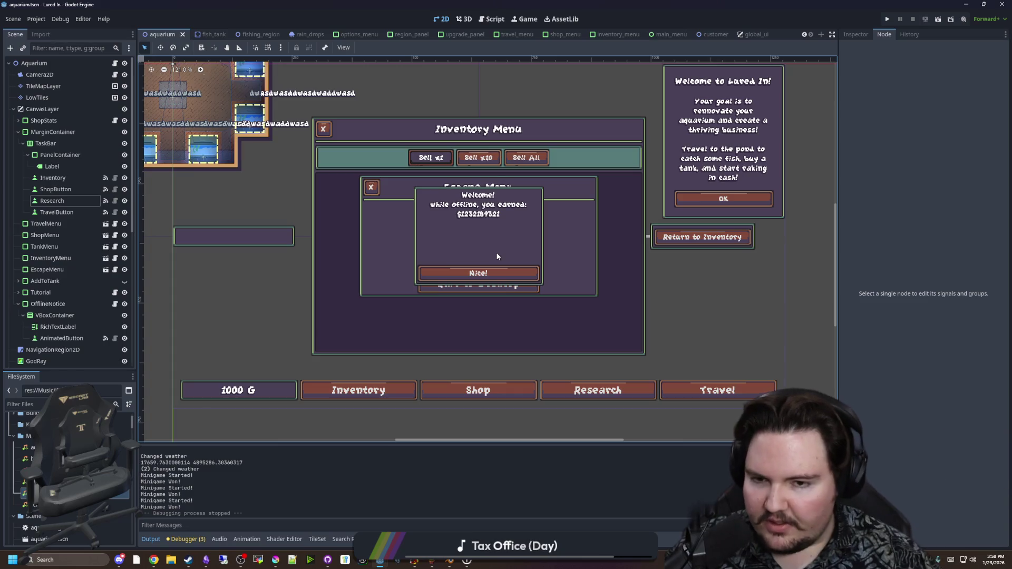
{"action": "scroll", "coordinate": [505, 276], "scroll_direction": "down", "scroll_amount": 1}
{"action": "scroll", "coordinate": [529, 298], "scroll_direction": "up", "scroll_amount": 3}
{"action": "scroll", "coordinate": [475, 296], "scroll_direction": "down", "scroll_amount": 5}
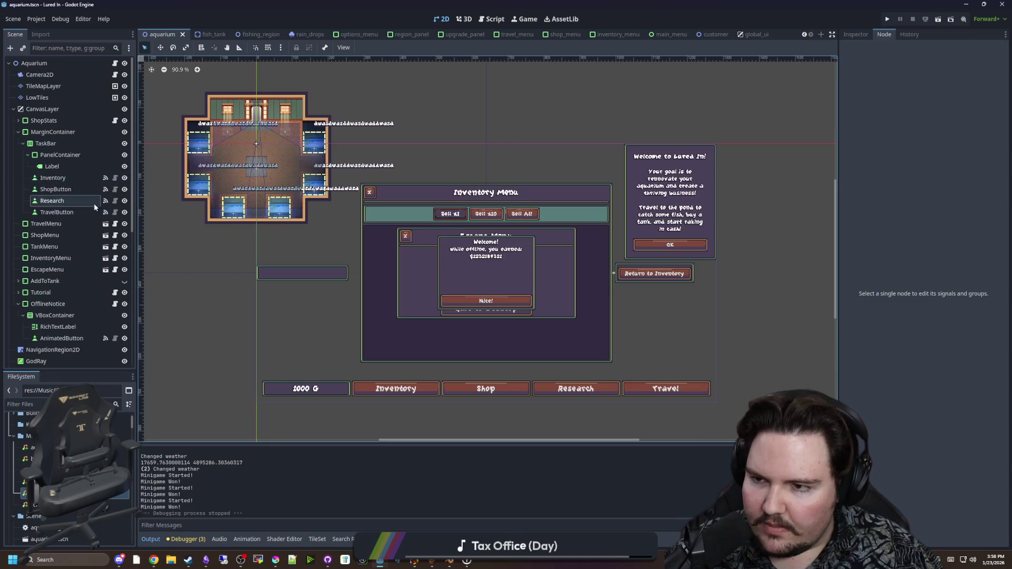
Select the Research node, filter the FileSystem by 'upgrade' and open upgrades_table.gd
{"action": "left_click", "coordinate": [57, 202]}
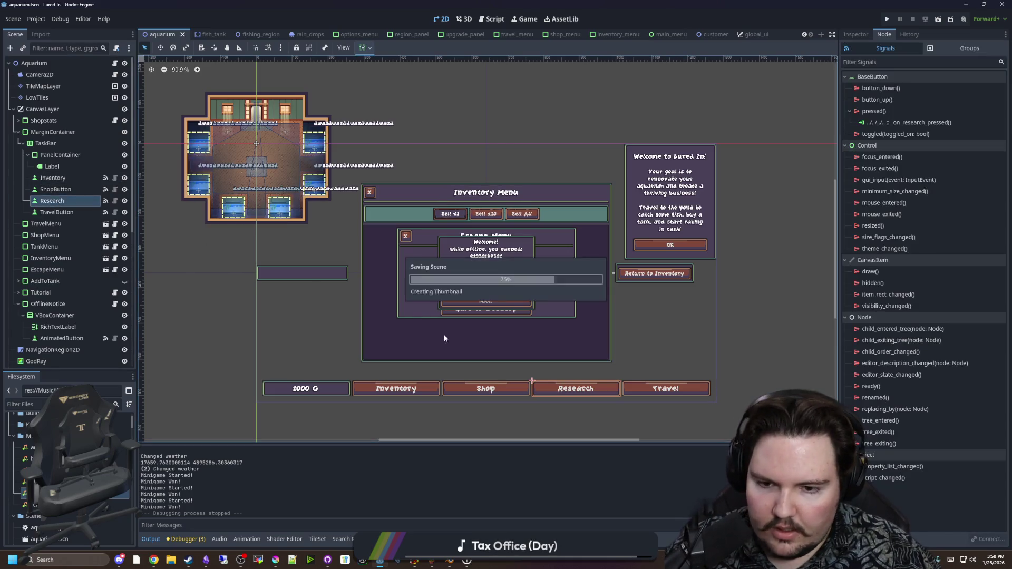
{"action": "left_click", "coordinate": [26, 404]}
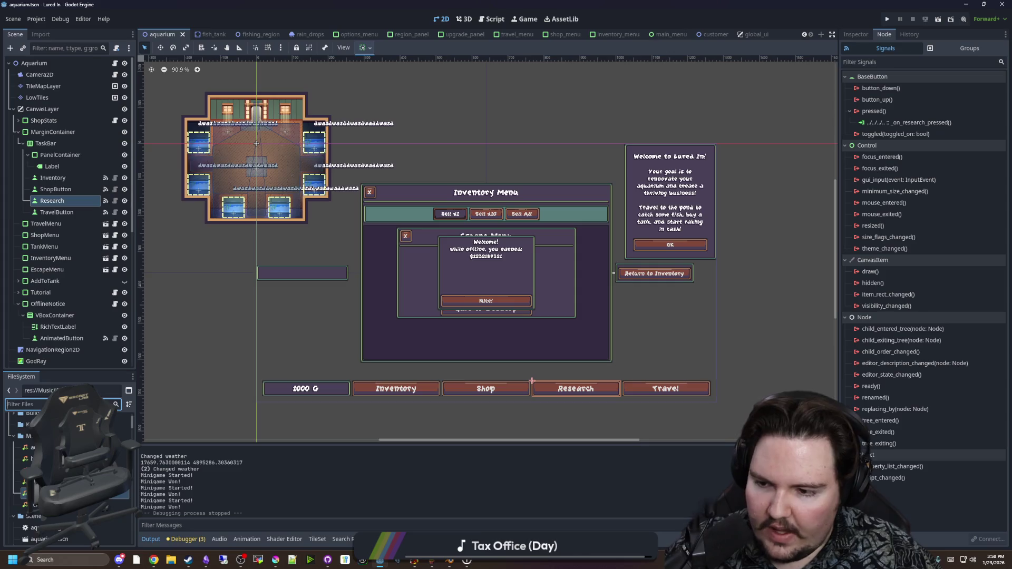
{"action": "type", "text": "upgrade"}
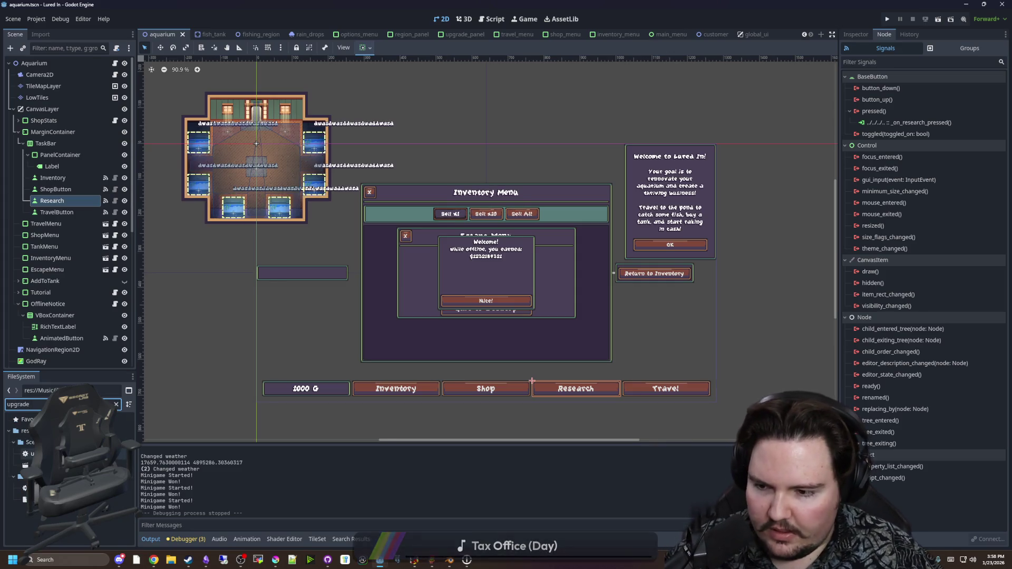
{"action": "double_click", "coordinate": [42, 488]}
{"action": "key", "text": "ctrl+s"}
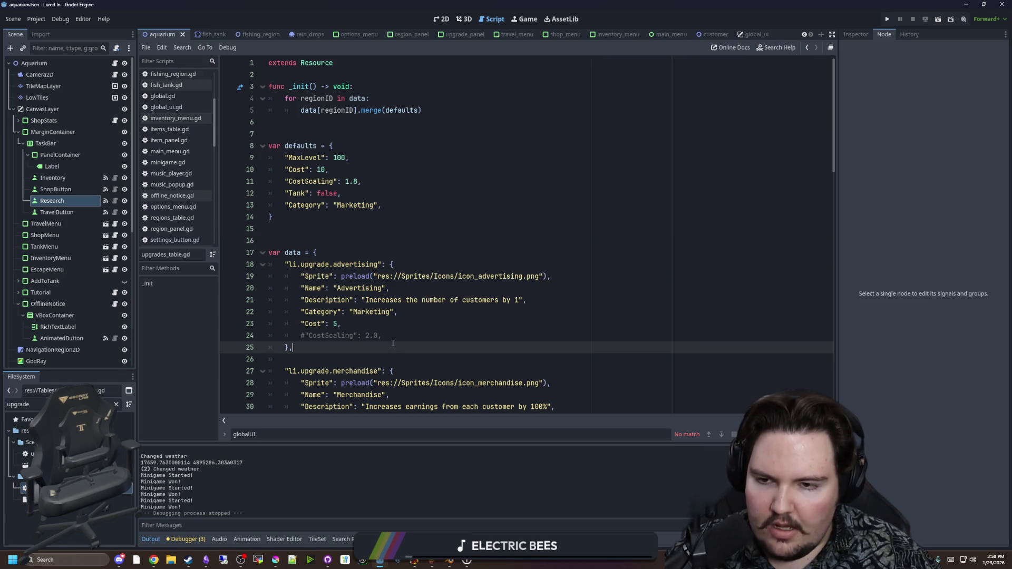
Add a "RequiredResearch": [] entry after Category in the upgrade defaults
{"action": "left_click", "coordinate": [407, 337]}
{"action": "key", "text": "shift+Home"}
{"action": "key", "text": "shift+Home"}
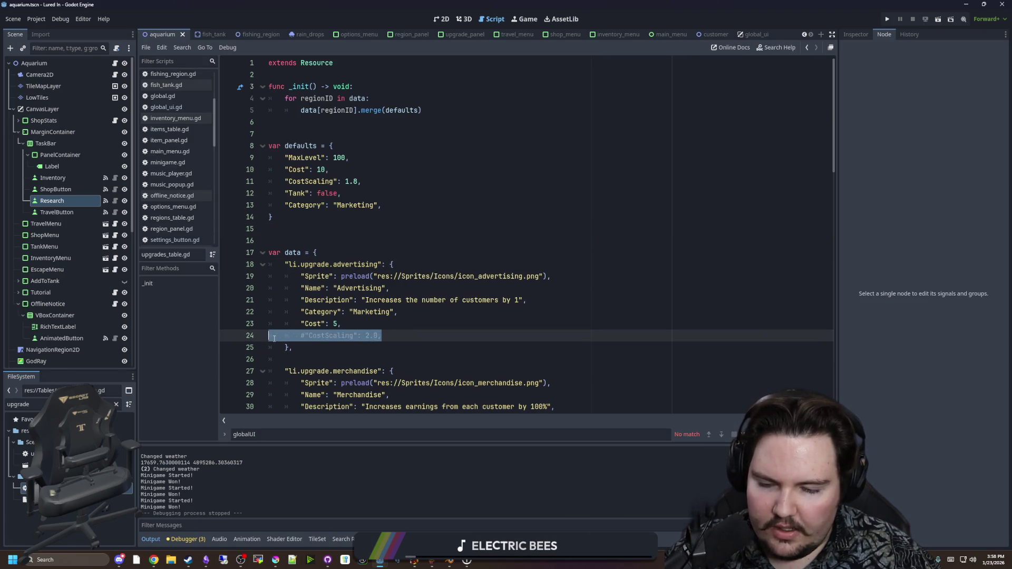
{"action": "left_click", "coordinate": [365, 245]}
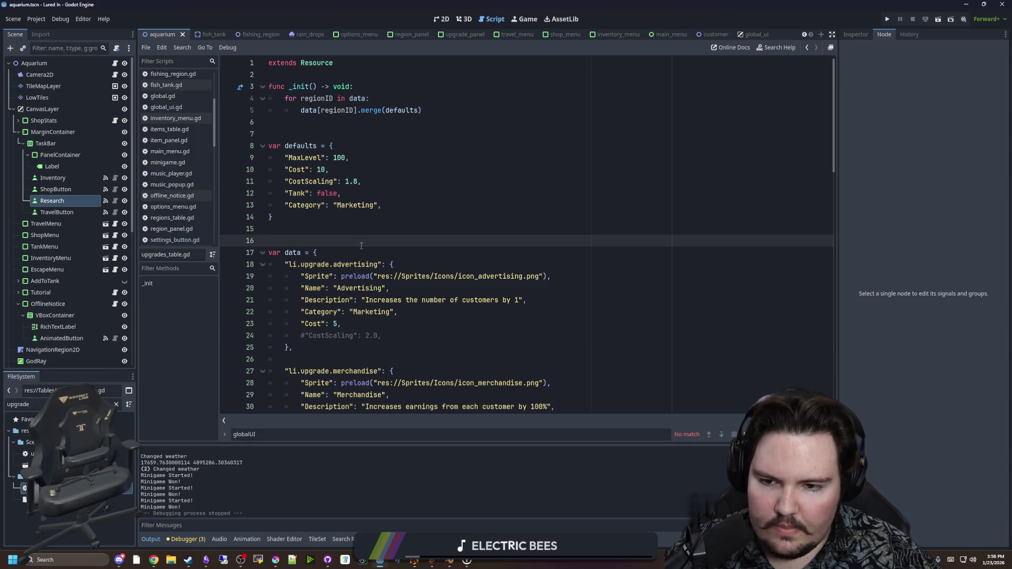
{"action": "left_click", "coordinate": [403, 209]}
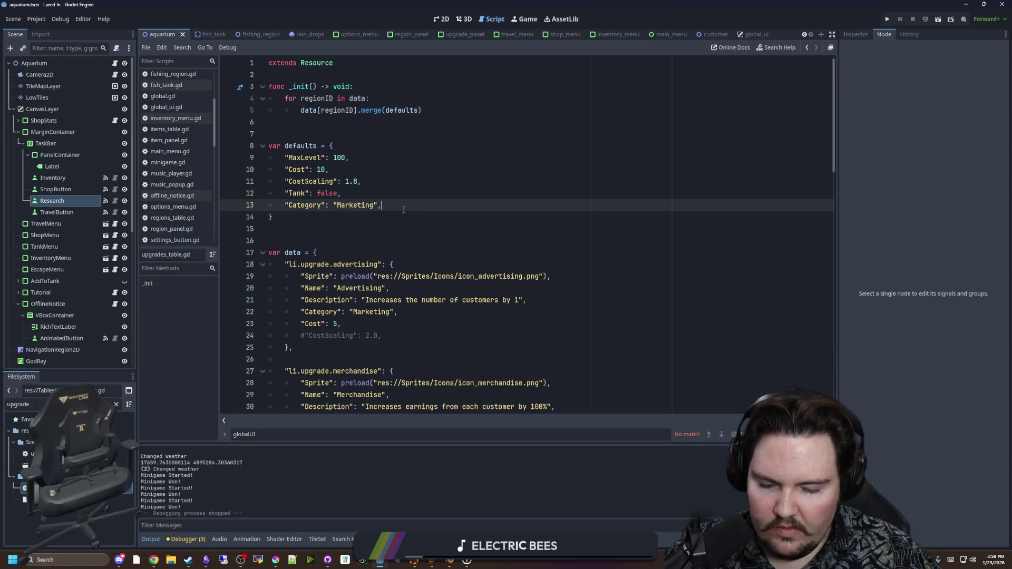
{"action": "key", "text": "Return"}
{"action": "type", "text": "\""}
{"action": "type", "text": "RequiredRe"}
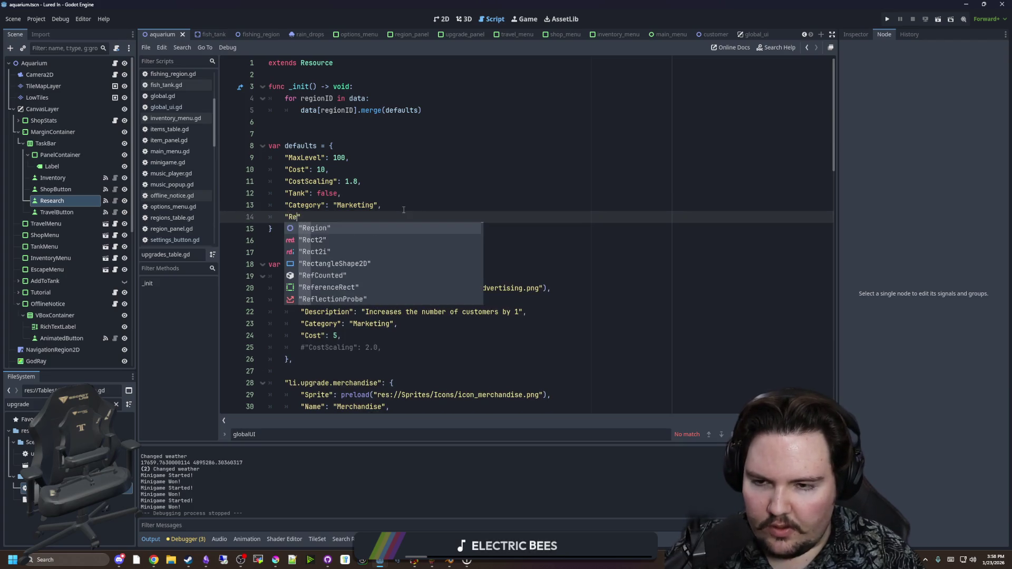
{"action": "type", "text": "search\":"}
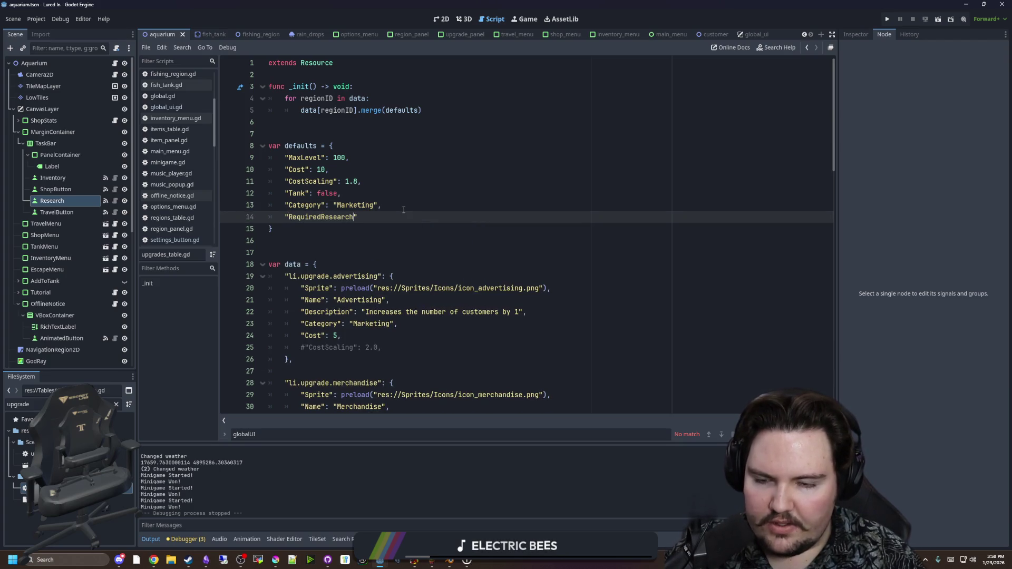
{"action": "type", "text": " ["}
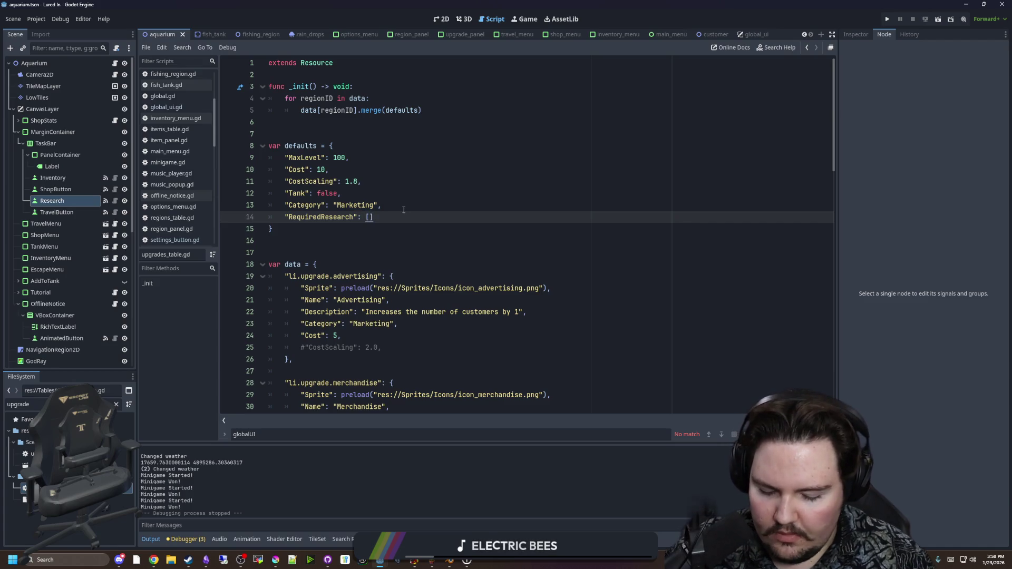
{"action": "type", "text": ","}
{"action": "left_click", "coordinate": [404, 210]}
{"action": "left_click", "coordinate": [375, 221]}
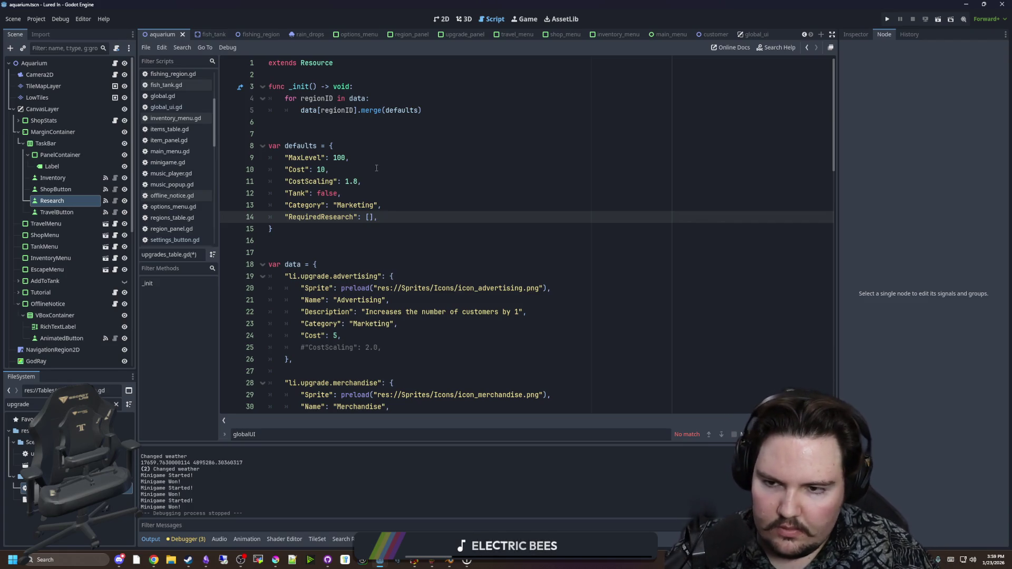
Scroll down to the li.upgrade.new_tank entry and copy the whole block
{"action": "left_click", "coordinate": [325, 253]}
{"action": "scroll", "coordinate": [325, 250], "scroll_direction": "down", "scroll_amount": 2}
{"action": "left_click", "coordinate": [307, 291]}
{"action": "scroll", "coordinate": [338, 294], "scroll_direction": "down", "scroll_amount": 5}
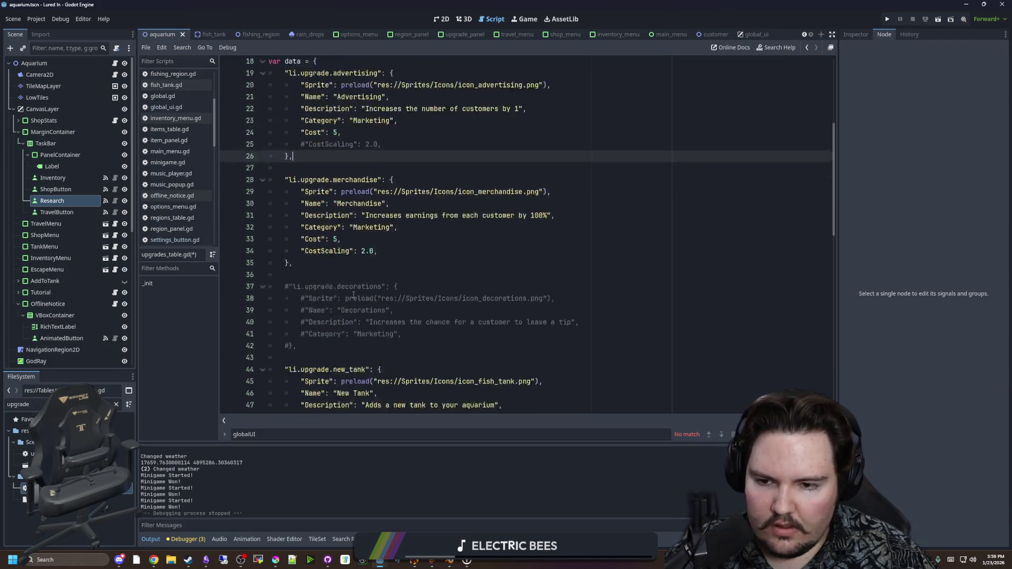
{"action": "scroll", "coordinate": [337, 293], "scroll_direction": "up", "scroll_amount": 1}
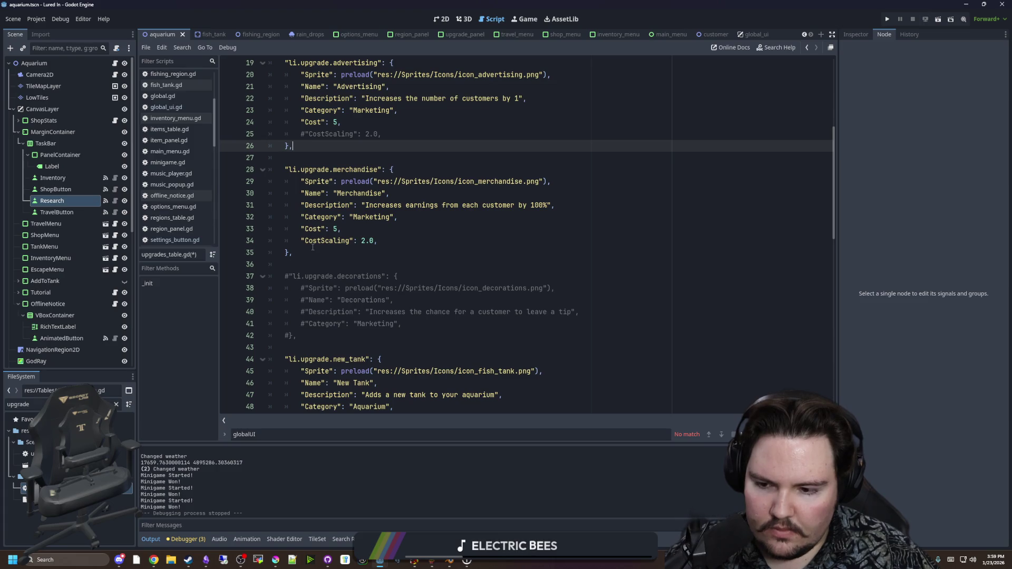
{"action": "scroll", "coordinate": [312, 246], "scroll_direction": "up", "scroll_amount": 3}
{"action": "scroll", "coordinate": [326, 263], "scroll_direction": "down", "scroll_amount": 8}
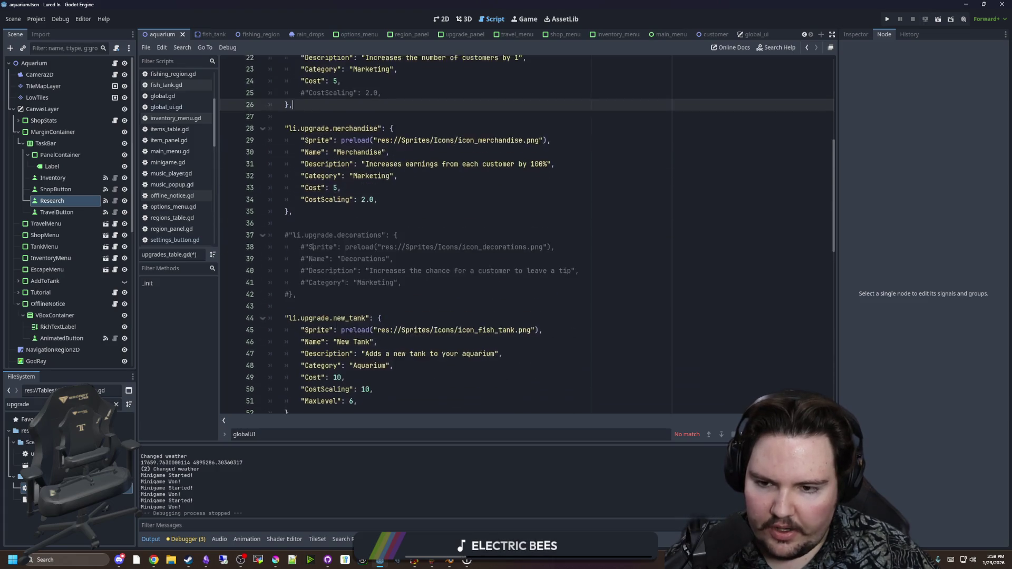
{"action": "mouse_move", "coordinate": [346, 281]}
{"action": "left_mouse_down"}
{"action": "mouse_move", "coordinate": [295, 217]}
{"action": "mouse_move", "coordinate": [223, 184]}
{"action": "left_mouse_up"}
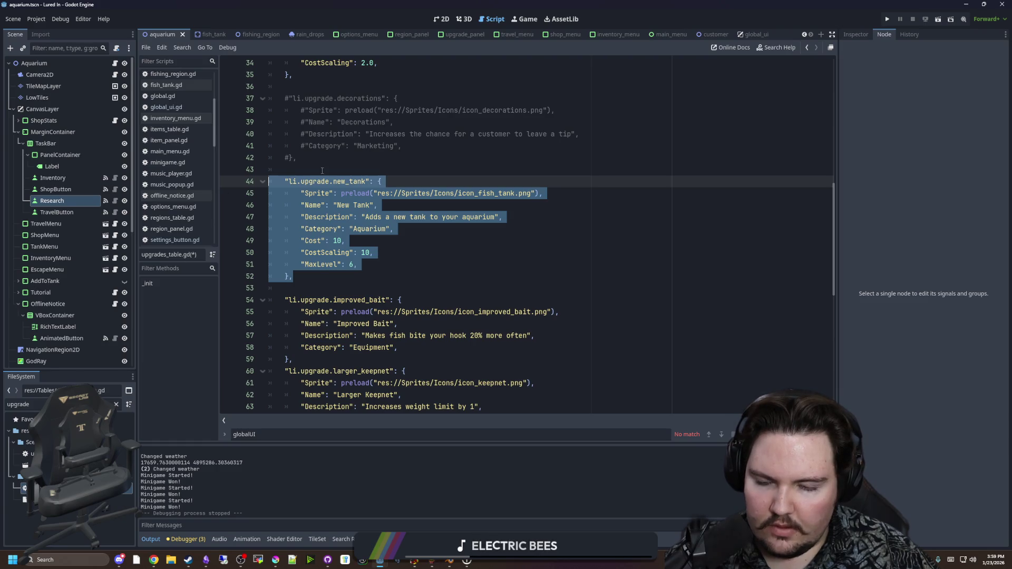
{"action": "key", "text": "ctrl+c"}
{"action": "left_click", "coordinate": [312, 276]}
Paste a duplicate of the New Tank entry and rename its id to li.upgrade.research
{"action": "key", "text": "Return"}
{"action": "key", "text": "Return"}
{"action": "key", "text": "ctrl+v"}
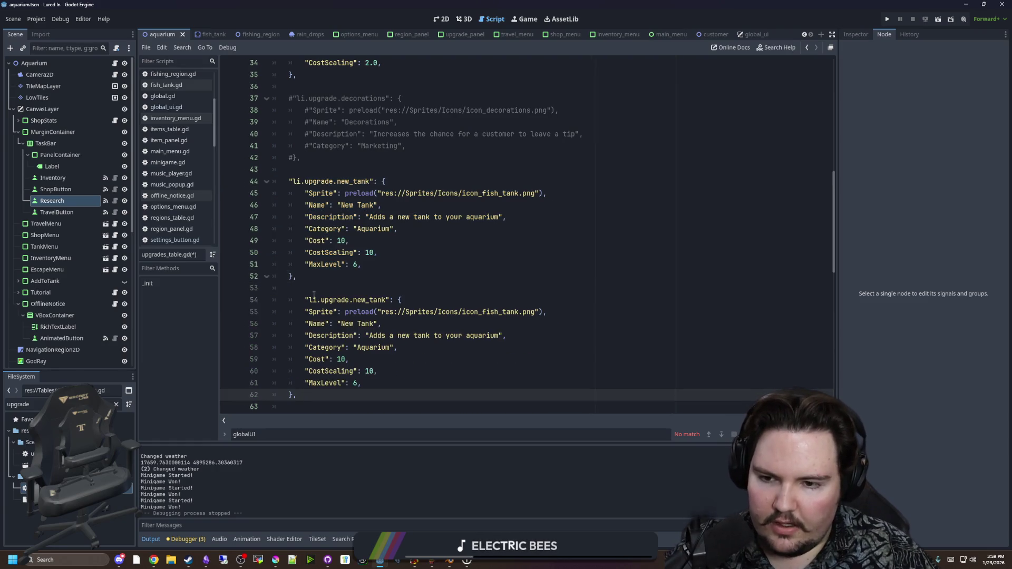
{"action": "left_click", "coordinate": [306, 299]}
{"action": "key", "text": "BackSpace"}
{"action": "double_click", "coordinate": [364, 300]}
{"action": "type", "text": "research"}
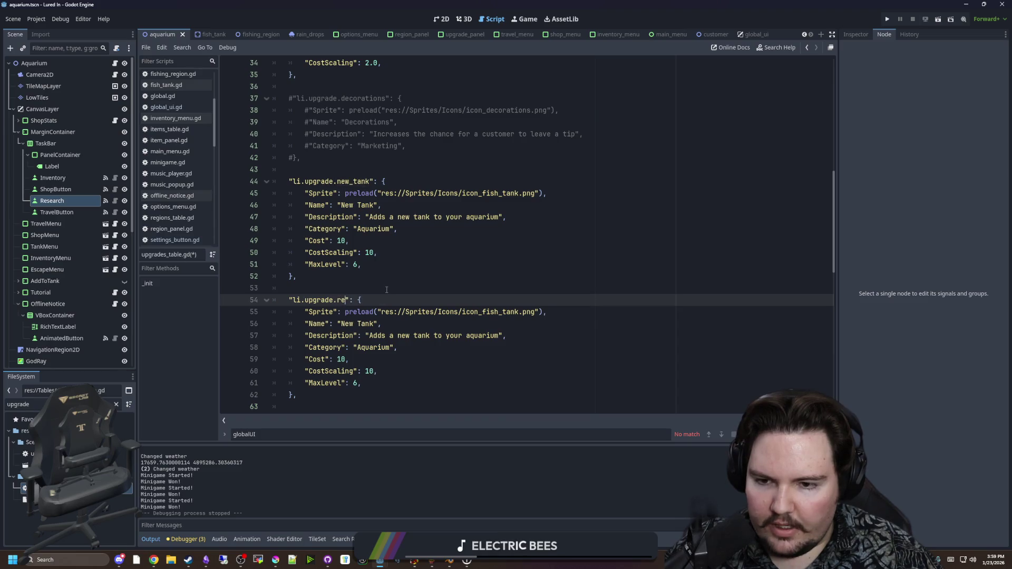
Set MaxLevel to 1 and change the description to 'Unlocks research which will enable new opportunities'
{"action": "scroll", "coordinate": [386, 289], "scroll_direction": "down", "scroll_amount": 1}
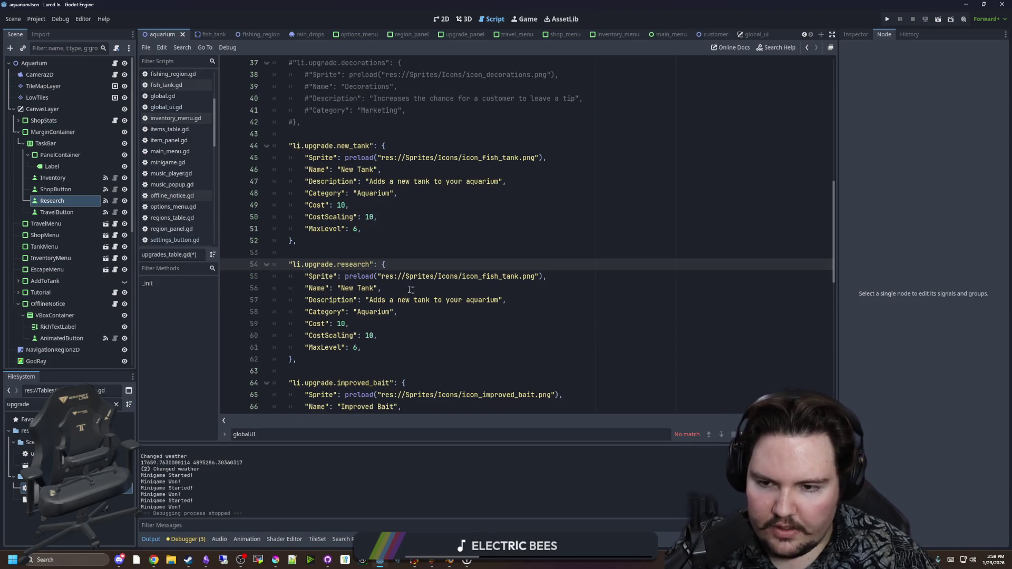
{"action": "left_click", "coordinate": [368, 335]}
{"action": "left_click", "coordinate": [356, 347]}
{"action": "type", "text": "1"}
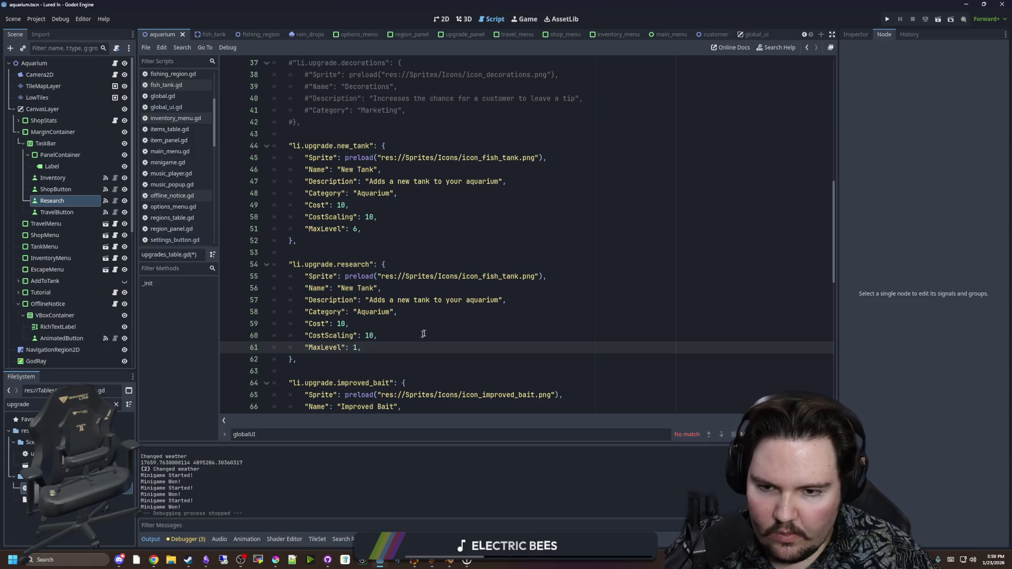
{"action": "left_click_drag", "start_coordinate": [498, 300], "coordinate": [370, 300]}
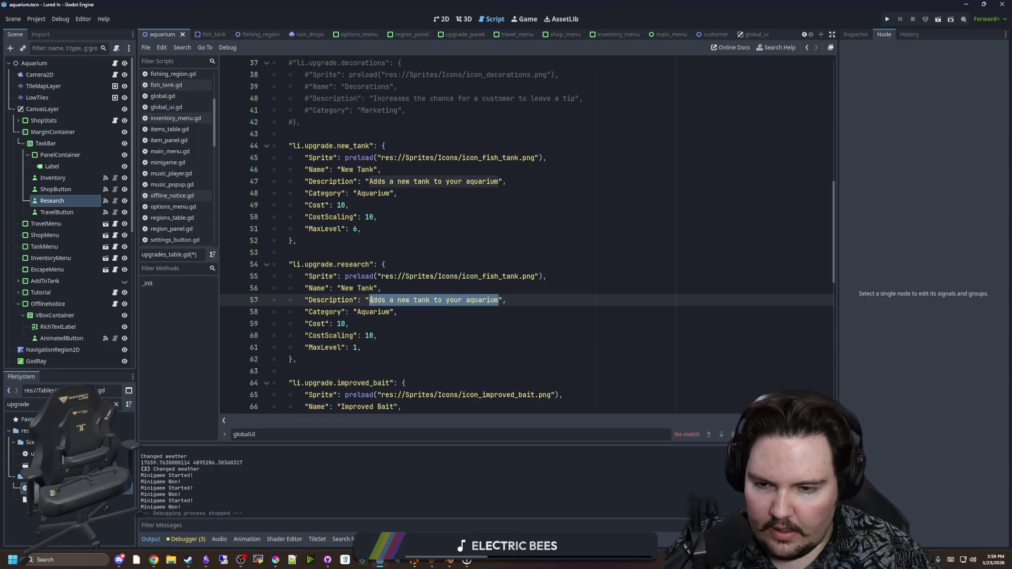
{"action": "type", "text": "Allows researc"}
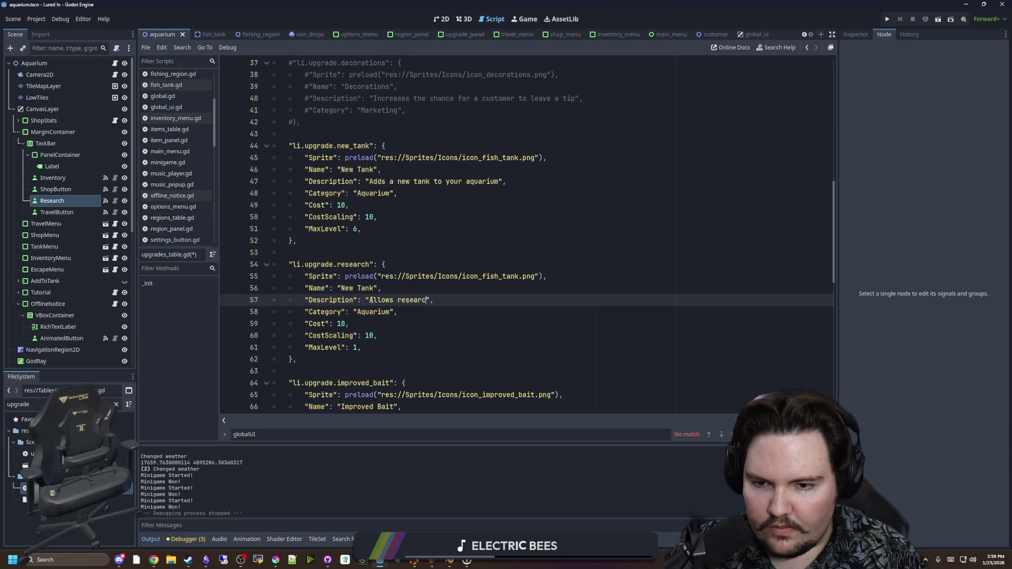
{"action": "type", "text": "h"}
{"action": "key", "text": "BackSpace"}
{"action": "key", "text": "BackSpace"}
{"action": "key", "text": "BackSpace"}
{"action": "type", "text": "Unlcoks"}
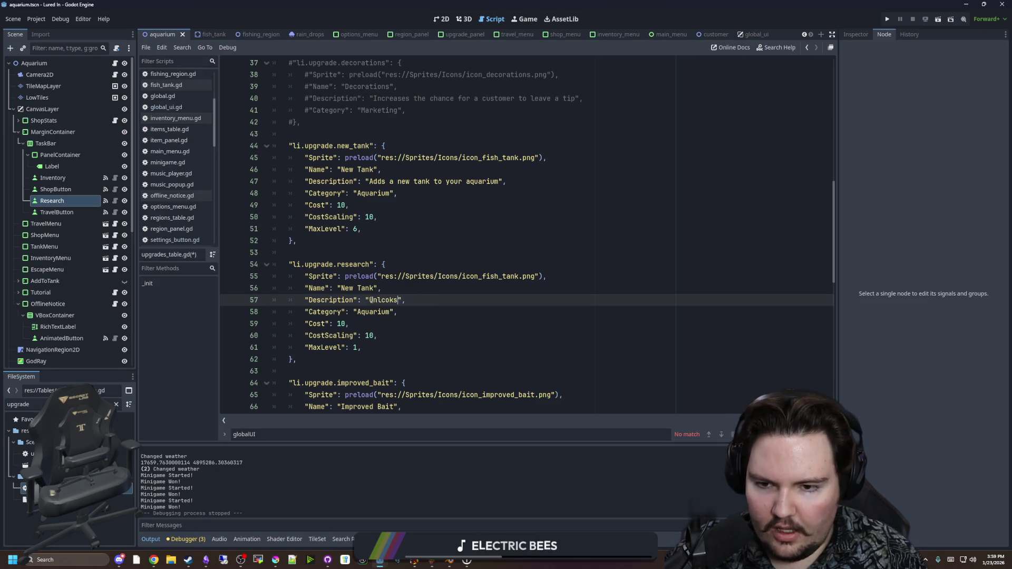
{"action": "key", "text": "BackSpace"}
{"action": "key", "text": "BackSpace"}
{"action": "key", "text": "BackSpace"}
{"action": "type", "text": "locks researc"}
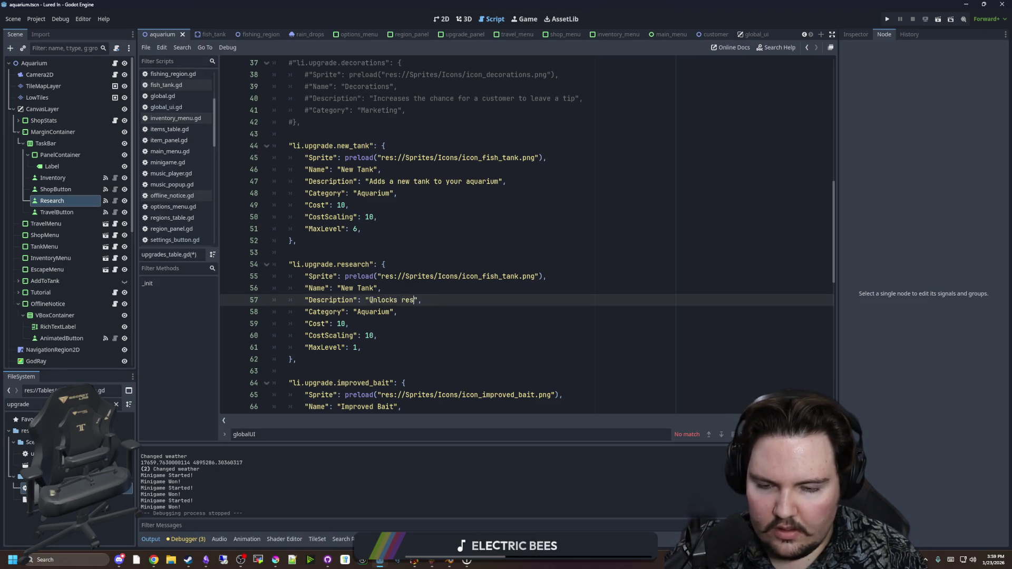
{"action": "type", "text": "h  which will"}
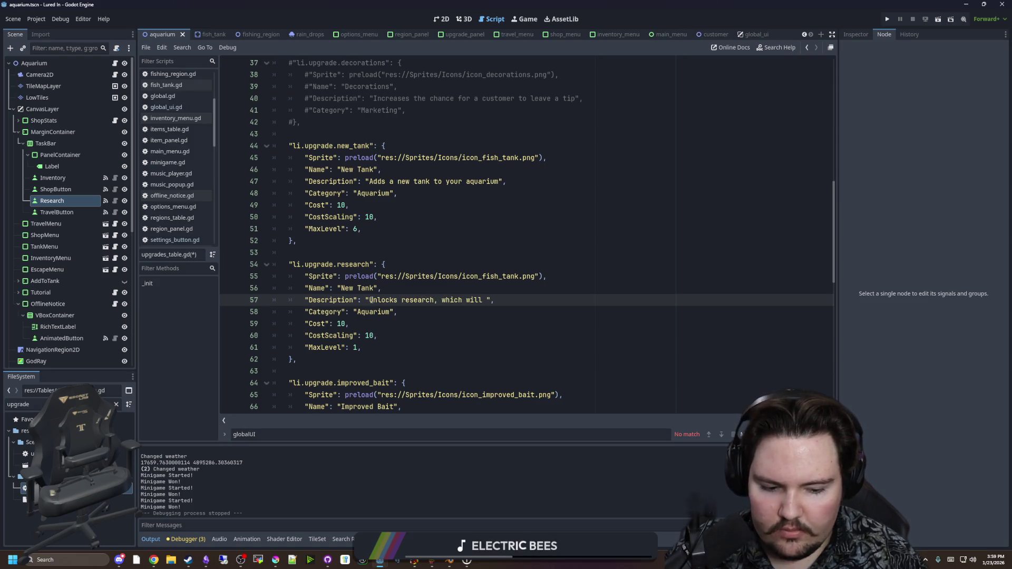
{"action": "type", "text": "enable new opportu"}
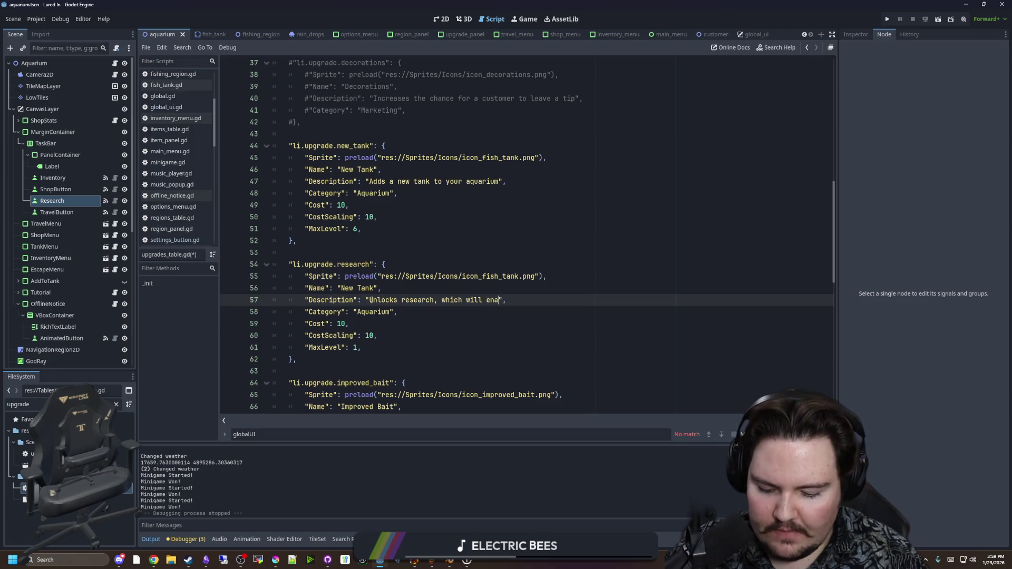
{"action": "type", "text": "nities."}
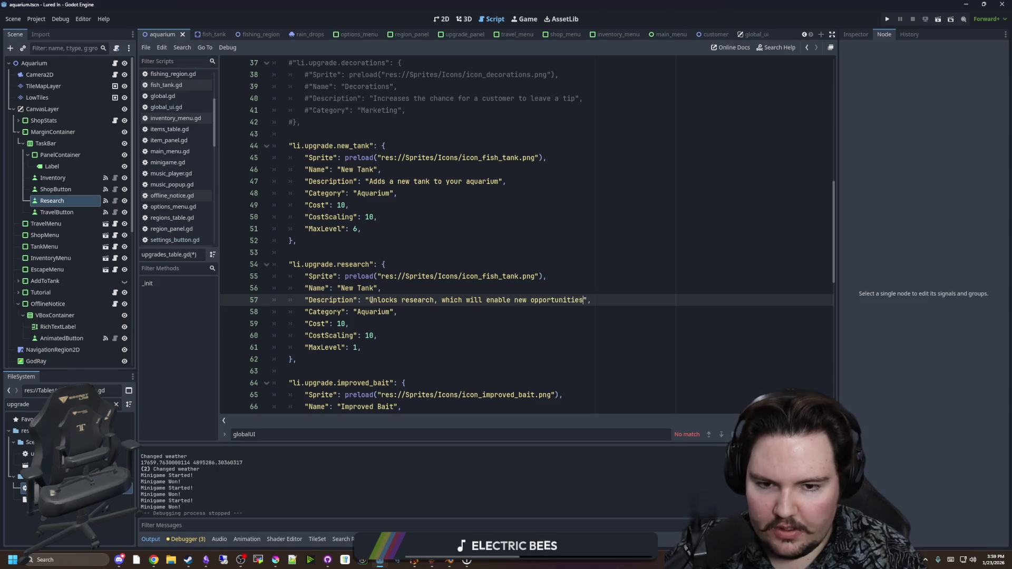
{"action": "key", "text": "BackSpace"}
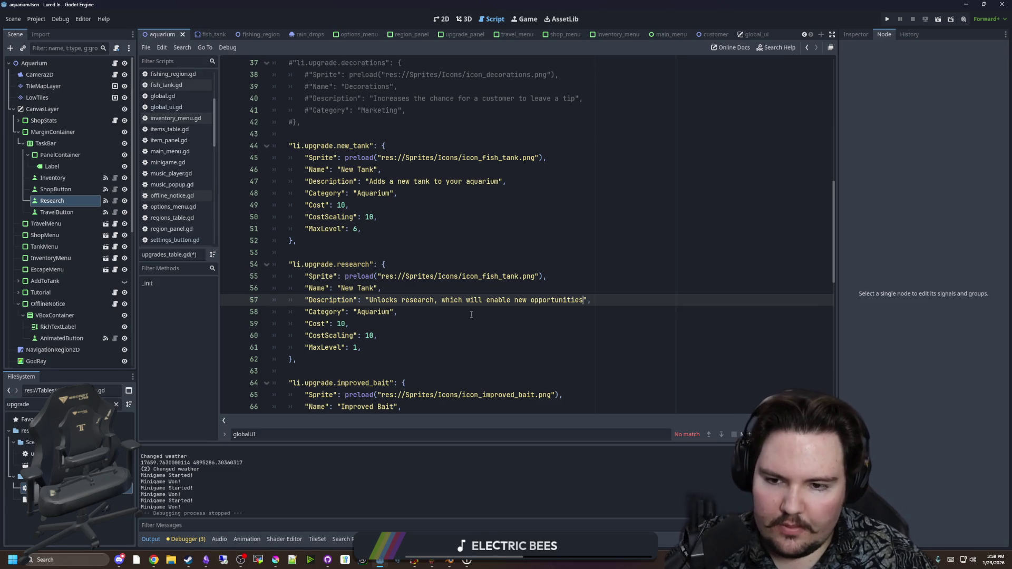
Set Cost to 200, CostScaling to 1, and the Name to Research
{"action": "left_click", "coordinate": [347, 323]}
{"action": "type", "text": "20"}
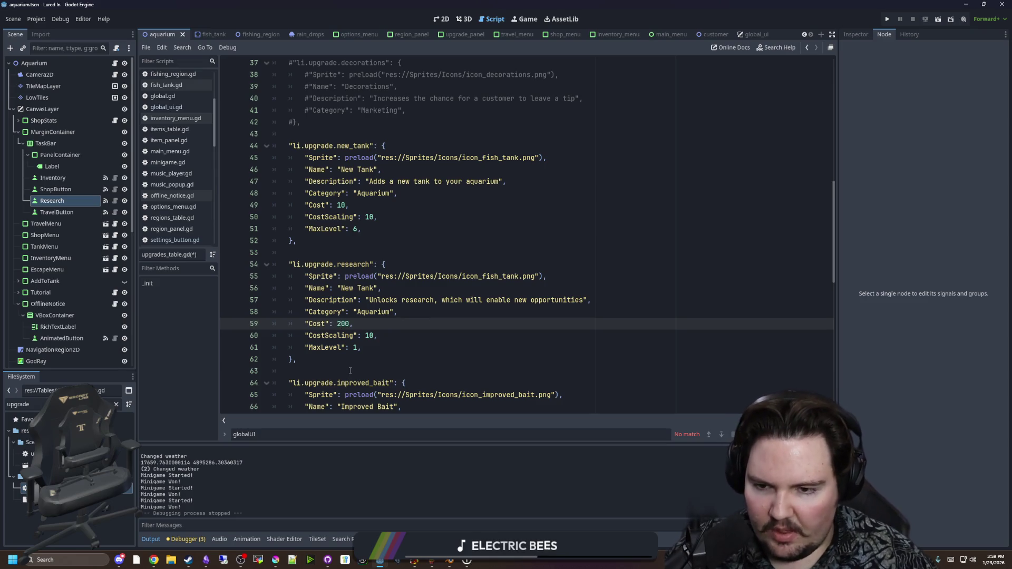
{"action": "left_click", "coordinate": [374, 335]}
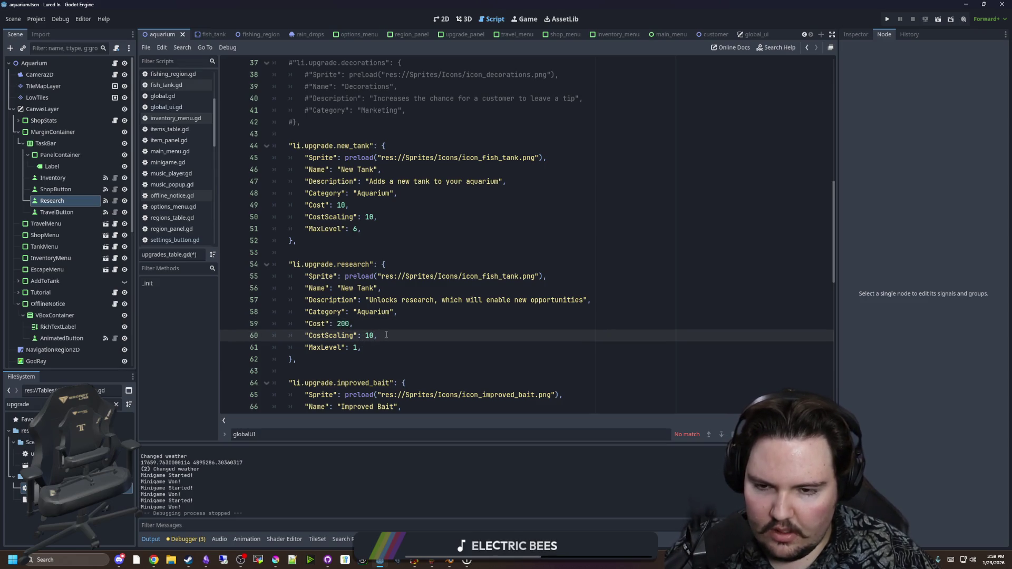
{"action": "key", "text": "BackSpace"}
{"action": "key", "text": "BackSpace"}
{"action": "left_click", "coordinate": [376, 329]}
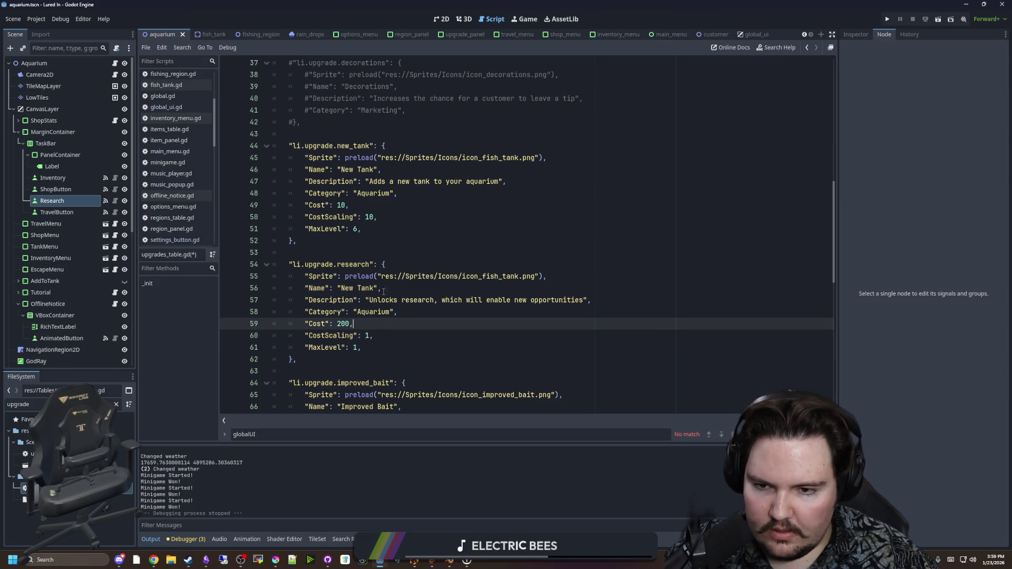
{"action": "left_click_drag", "start_coordinate": [375, 288], "coordinate": [340, 288]}
{"action": "type", "text": "Research"}
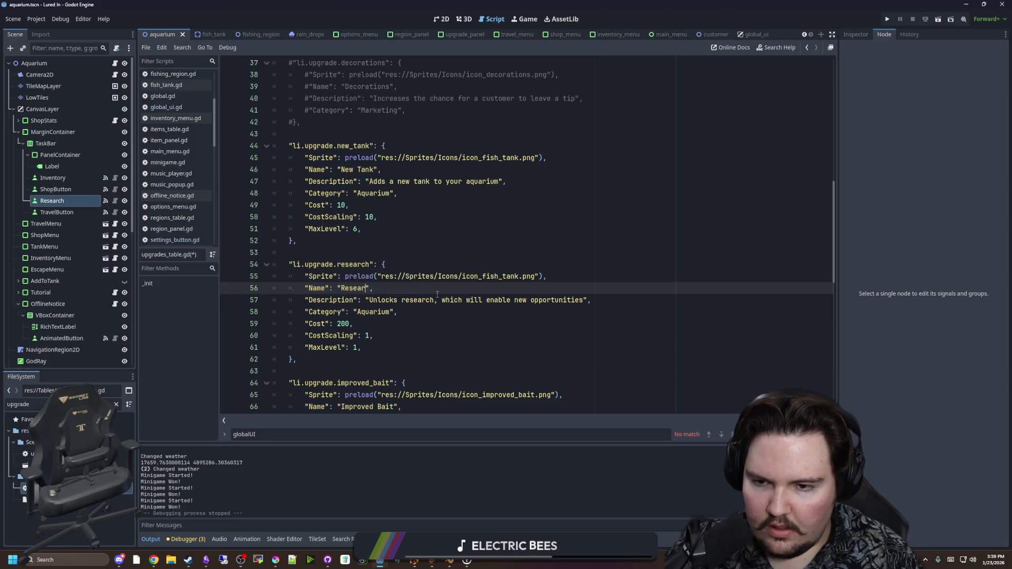
Point the entry's sprite path to icon_research.png, save the table, and run the game
{"action": "left_click", "coordinate": [456, 261]}
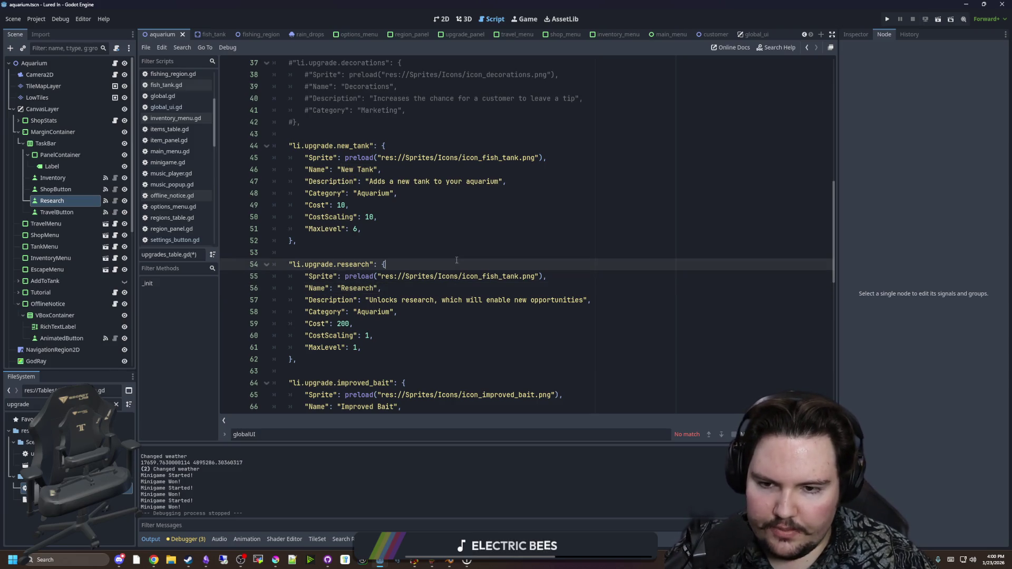
{"action": "double_click", "coordinate": [519, 276]}
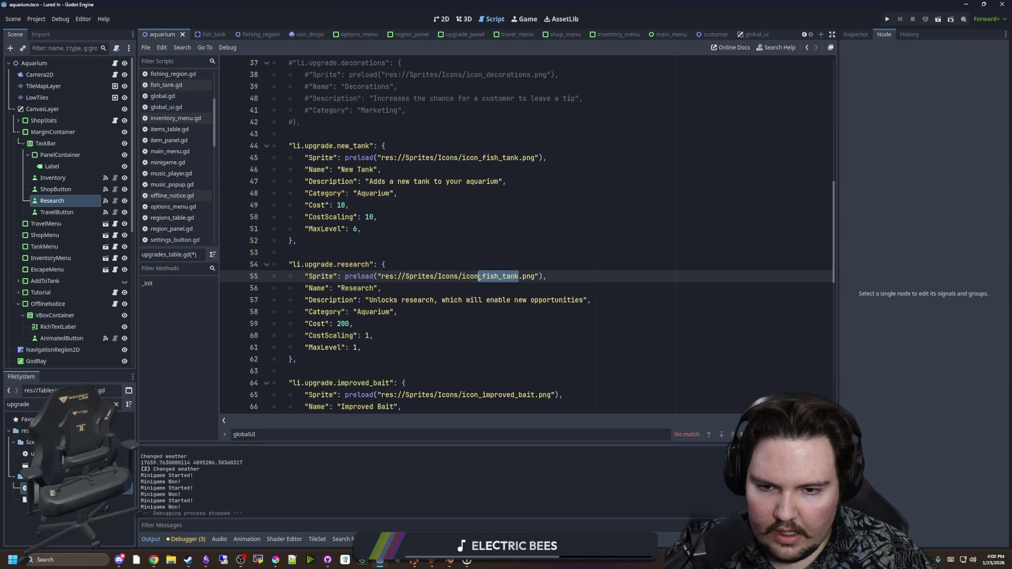
{"action": "type", "text": "r"}
{"action": "key", "text": "Return"}
{"action": "left_click", "coordinate": [495, 261]}
{"action": "scroll", "coordinate": [494, 260], "scroll_direction": "down", "scroll_amount": 1}
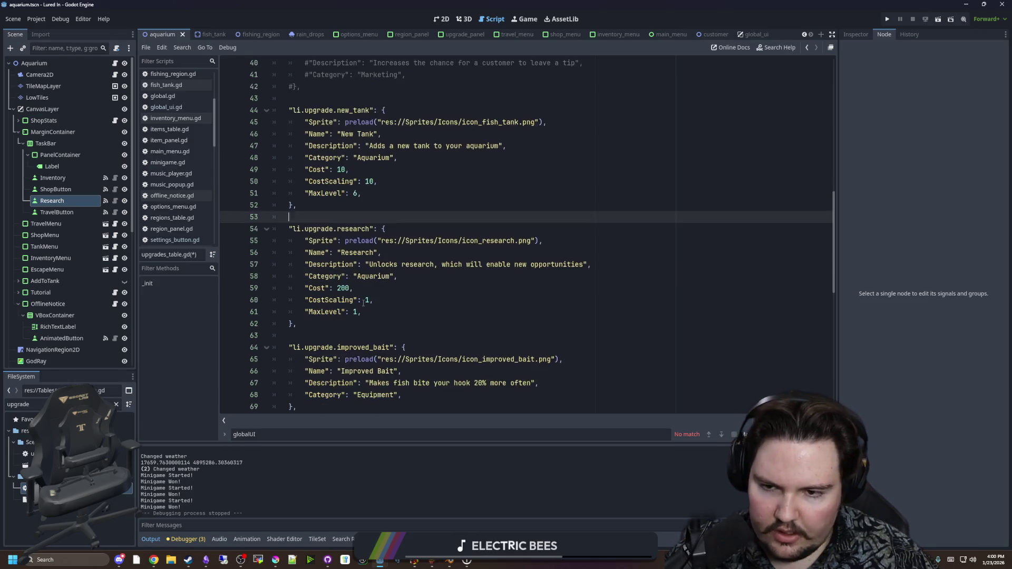
{"action": "left_click", "coordinate": [323, 326]}
{"action": "key", "text": "ctrl+s"}
{"action": "key", "text": "F5"}
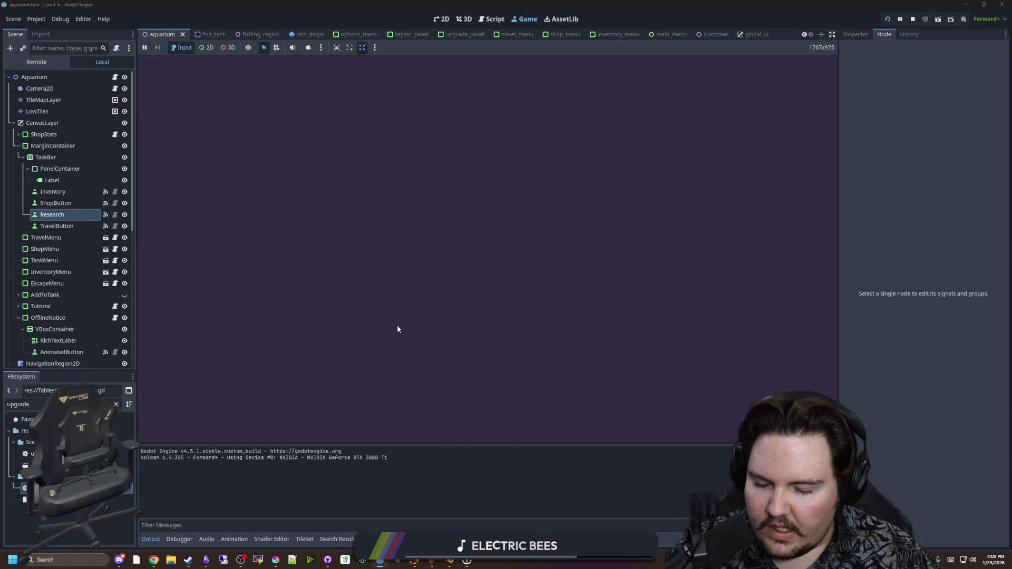
Start the game, buy the Research upgrade for $200 in the Shop, then open aquarium.gd
{"action": "left_click", "coordinate": [216, 250]}
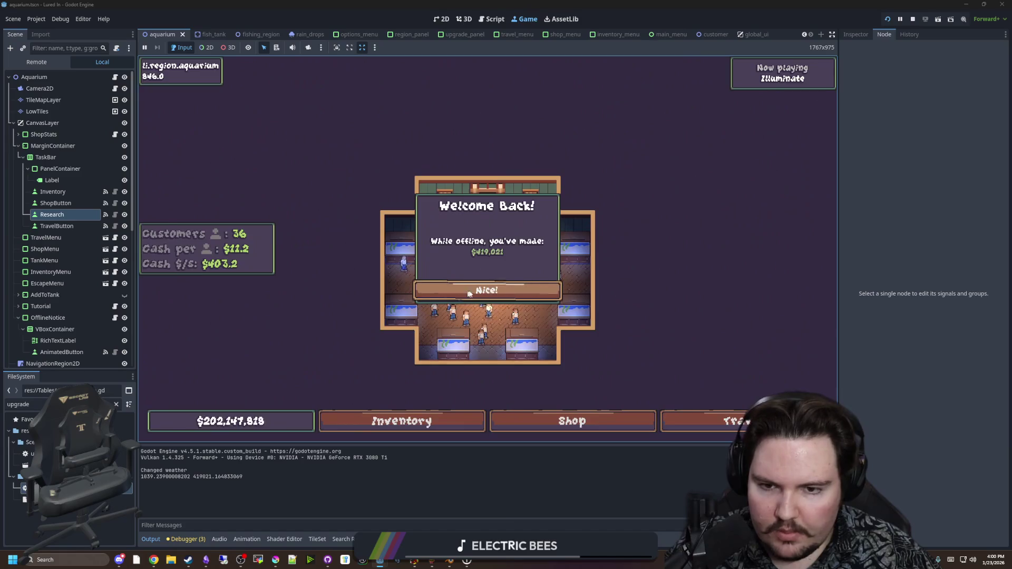
{"action": "left_click", "coordinate": [466, 290]}
{"action": "left_click", "coordinate": [527, 421]}
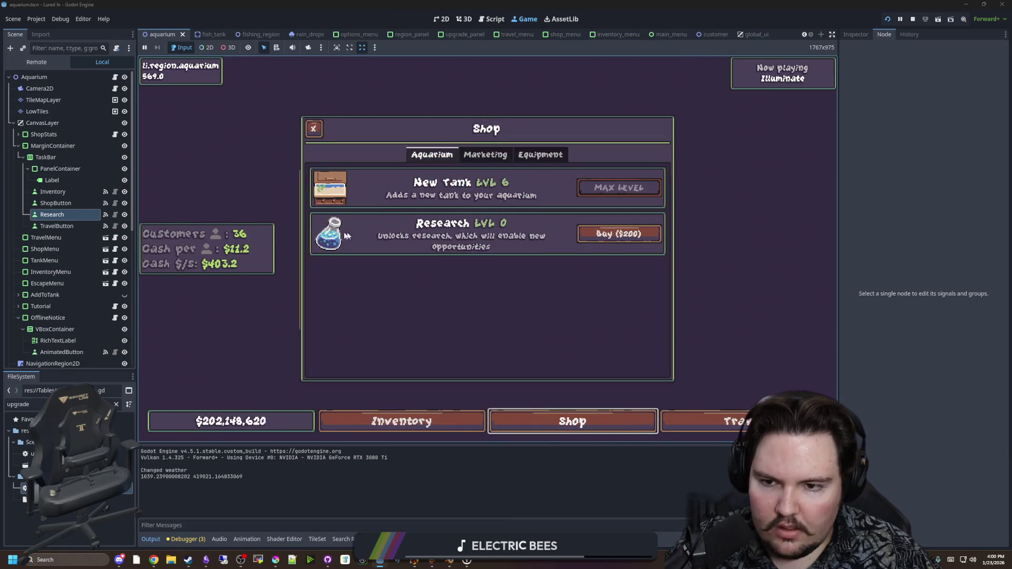
{"action": "left_click", "coordinate": [614, 235]}
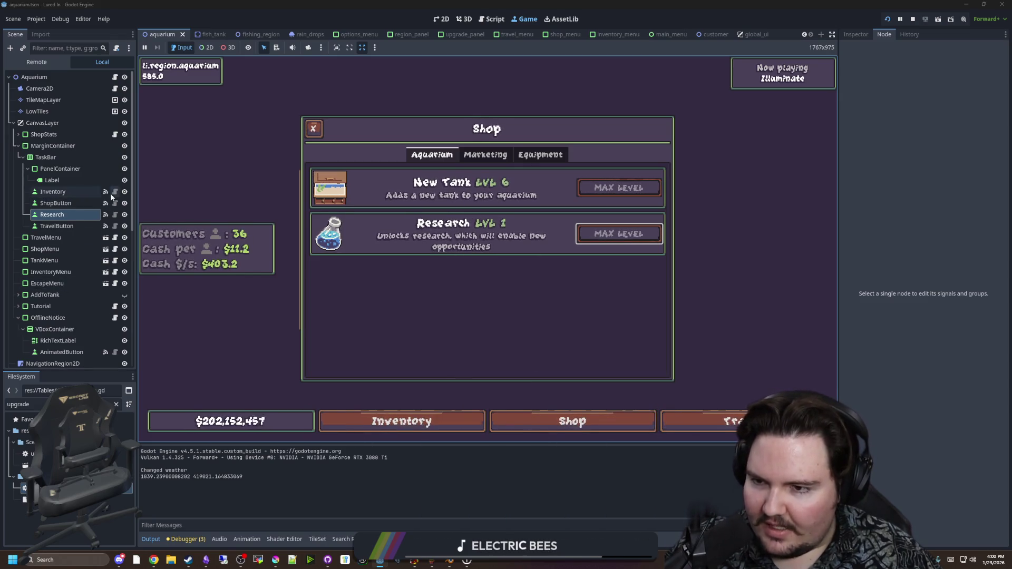
{"action": "left_click", "coordinate": [115, 77]}
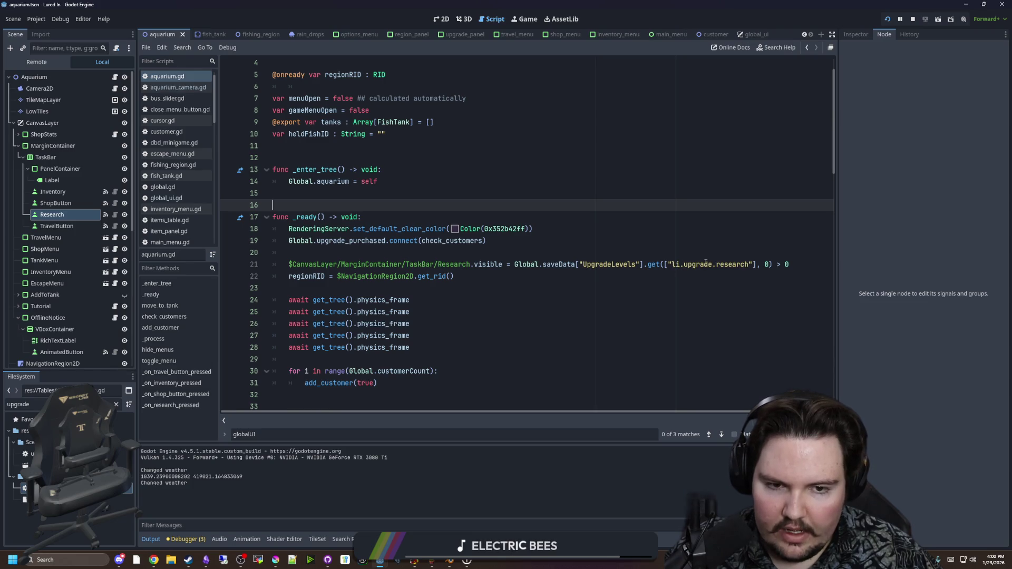
Copy the research level lookup and paste it on a new line above the visibility check
{"action": "left_click", "coordinate": [708, 287]}
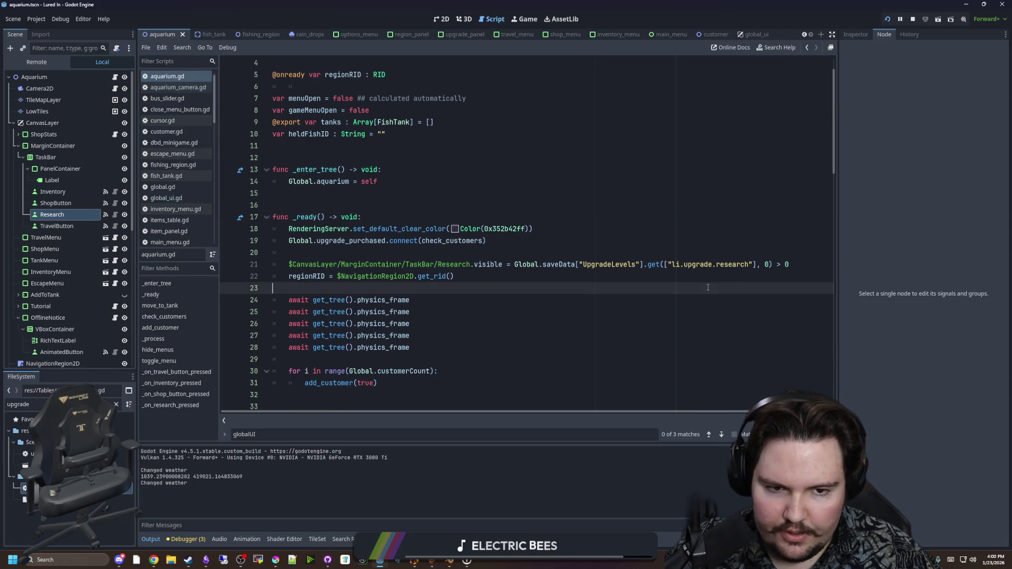
{"action": "left_click", "coordinate": [765, 272]}
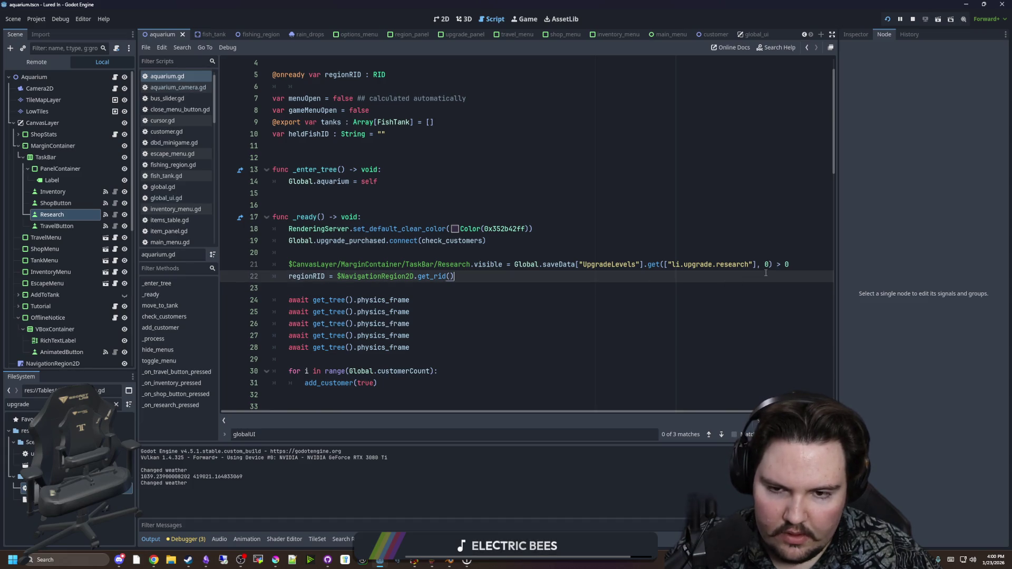
{"action": "left_click", "coordinate": [474, 269]}
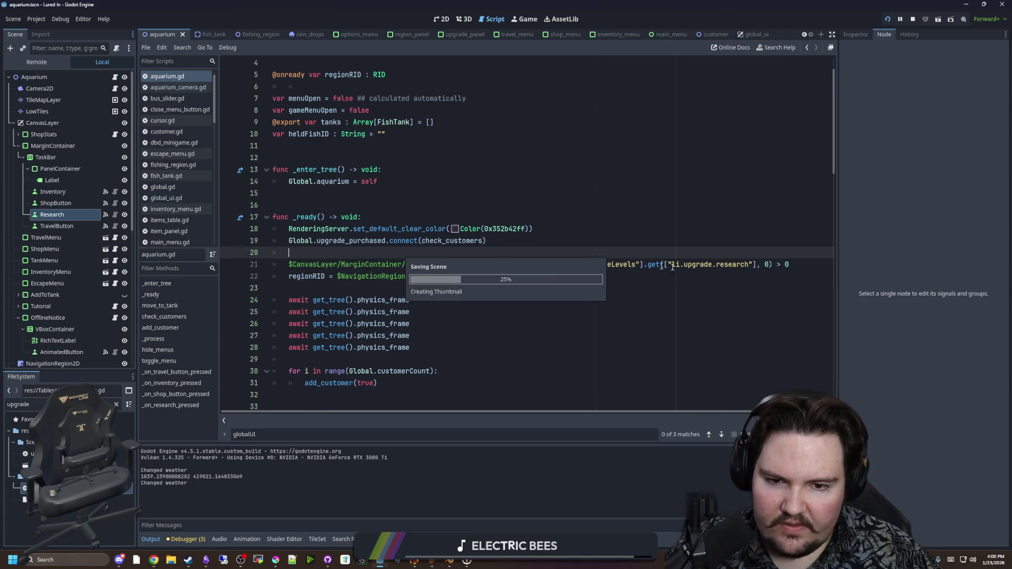
{"action": "left_click", "coordinate": [763, 275]}
{"action": "left_click", "coordinate": [757, 265]}
{"action": "left_click_drag", "start_coordinate": [756, 265], "coordinate": [516, 265]}
{"action": "key", "text": "ctrl+c"}
{"action": "left_click", "coordinate": [521, 256]}
{"action": "key", "text": "Return"}
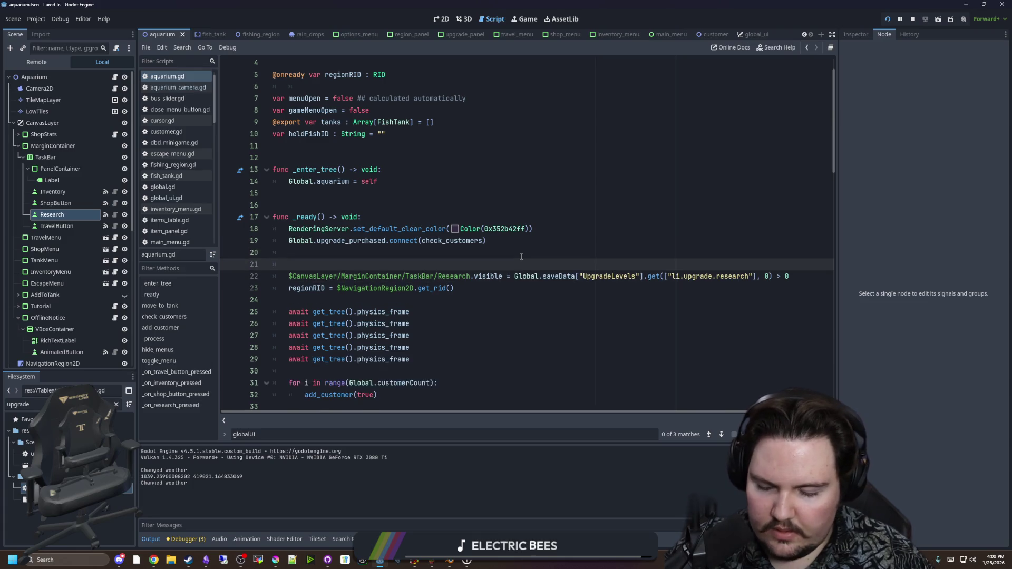
{"action": "key", "text": "ctrl+v"}
Wrap the research level lookup in a print() call and save the script
{"action": "key", "text": "Up"}
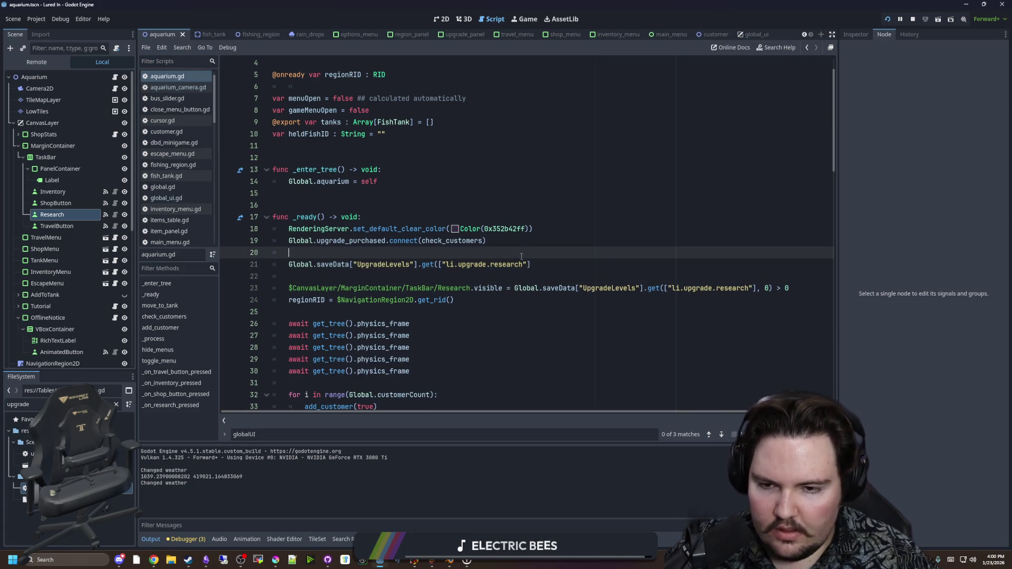
{"action": "key", "text": "Return"}
{"action": "type", "text": "print("}
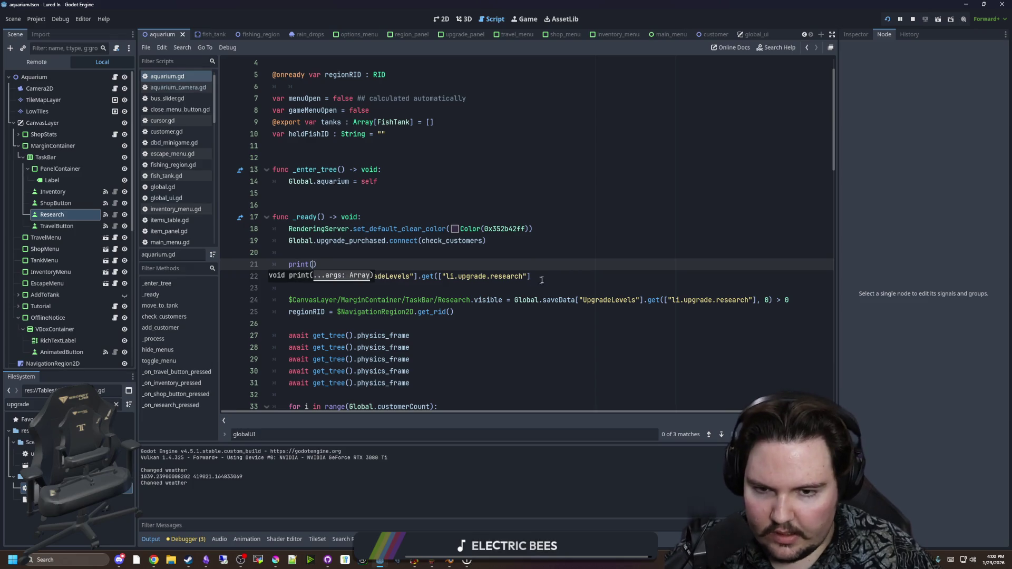
{"action": "left_click_drag", "start_coordinate": [532, 276], "coordinate": [288, 277]}
{"action": "key", "text": "ctrl+x"}
{"action": "left_click", "coordinate": [312, 264]}
{"action": "key", "text": "ctrl+v"}
{"action": "key", "text": "Up"}
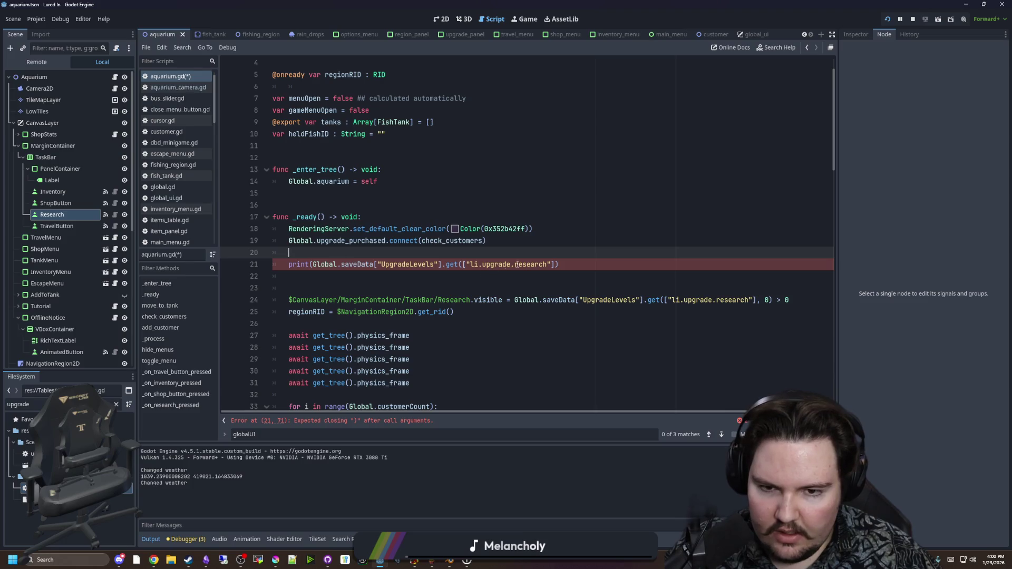
{"action": "left_click", "coordinate": [569, 264]}
{"action": "type", "text": ")"}
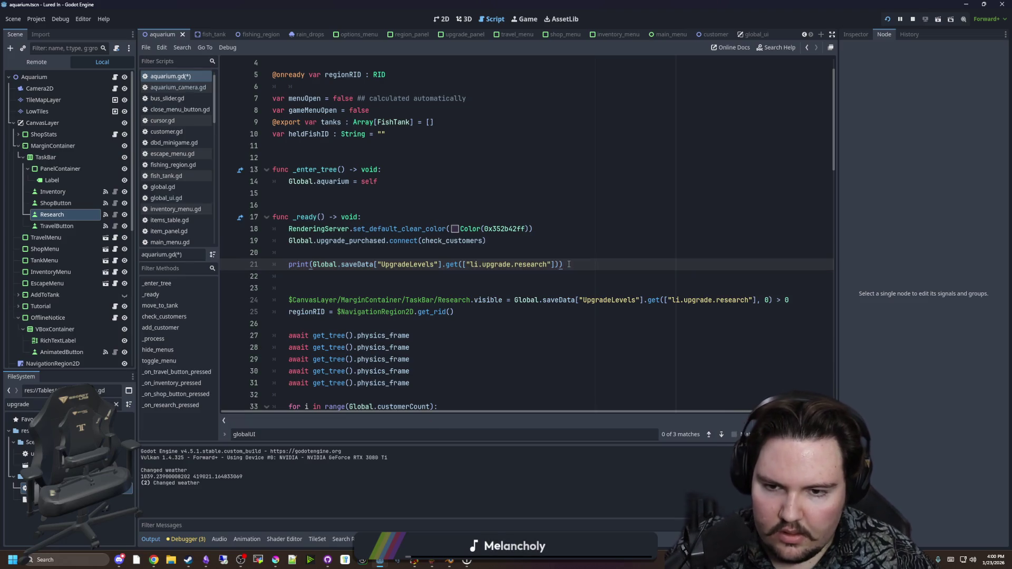
{"action": "key", "text": "ctrl+s"}
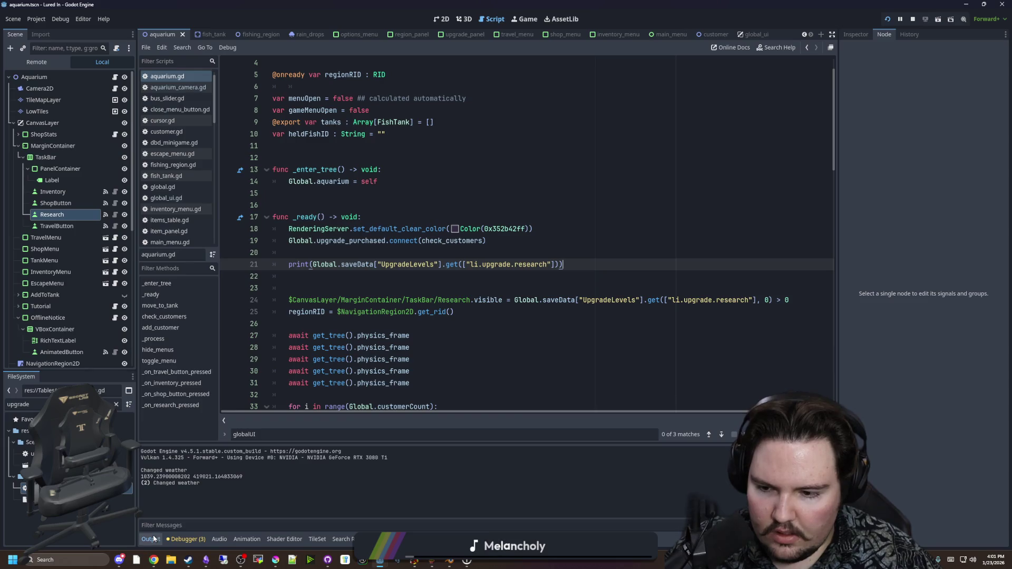
Check the output log and delete the temporary print line
{"action": "left_click", "coordinate": [153, 538]}
{"action": "left_click", "coordinate": [153, 538]}
{"action": "left_click", "coordinate": [448, 284]}
{"action": "key", "text": "Up"}
{"action": "key", "text": "Up"}
{"action": "key", "text": "shift+End"}
{"action": "key", "text": "Delete"}
{"action": "key", "text": "Delete"}
{"action": "key", "text": "Delete"}
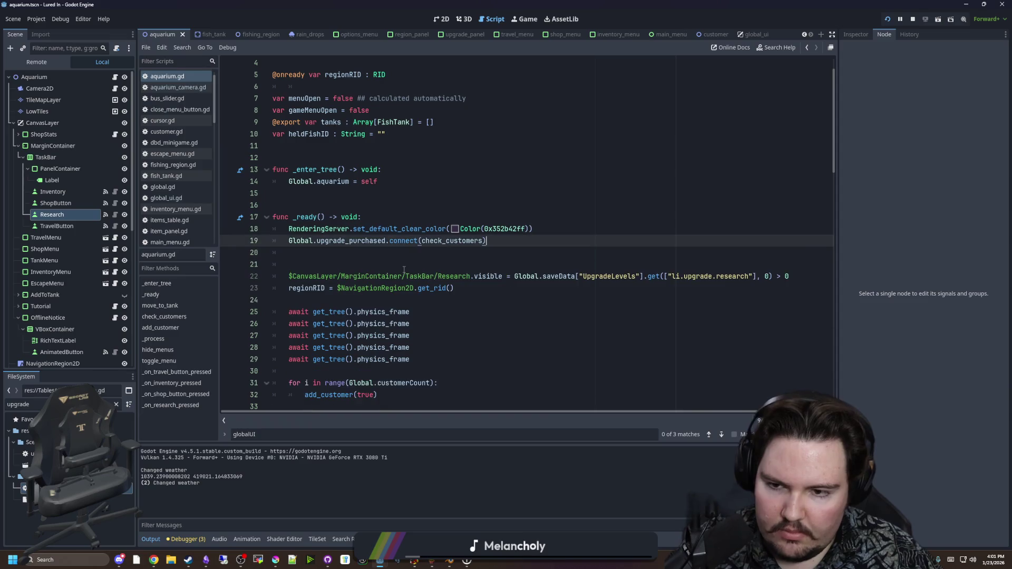
Cut the Research.visible statement out of _ready and remove the leftover empty line
{"action": "left_click", "coordinate": [794, 278]}
{"action": "key", "text": "shift+Home"}
{"action": "key", "text": "BackSpace"}
{"action": "key", "text": "shift+Home"}
{"action": "key", "text": "BackSpace"}
{"action": "key", "text": "BackSpace"}
Paste the Research visibility statement into _process, save, and run the game with F5
{"action": "key", "text": "ctrl+f"}
{"action": "type", "text": "_process"}
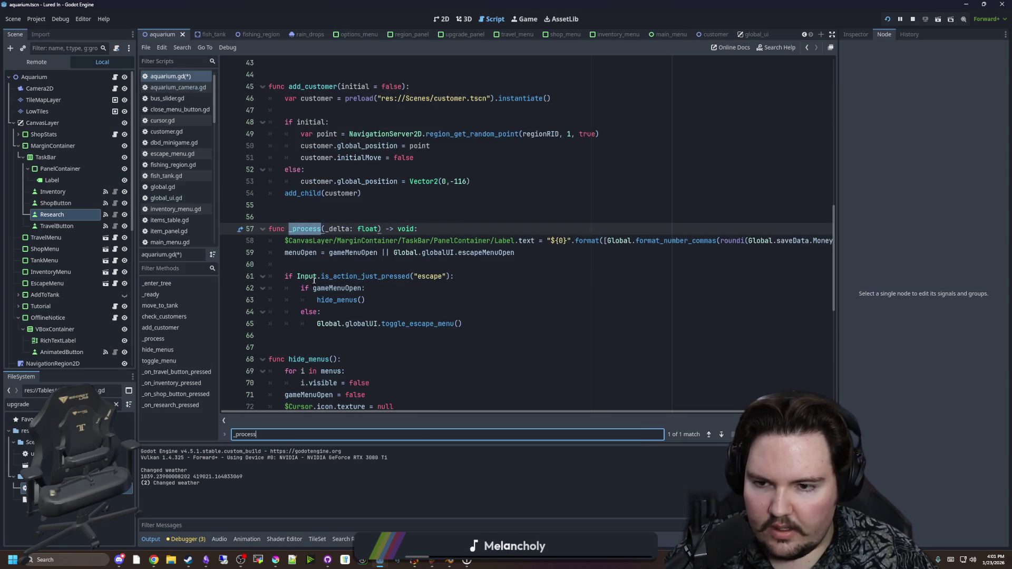
{"action": "left_click", "coordinate": [326, 264]}
{"action": "key", "text": "Return"}
{"action": "key", "text": "Return"}
{"action": "key", "text": "Up"}
{"action": "key", "text": "ctrl+v"}
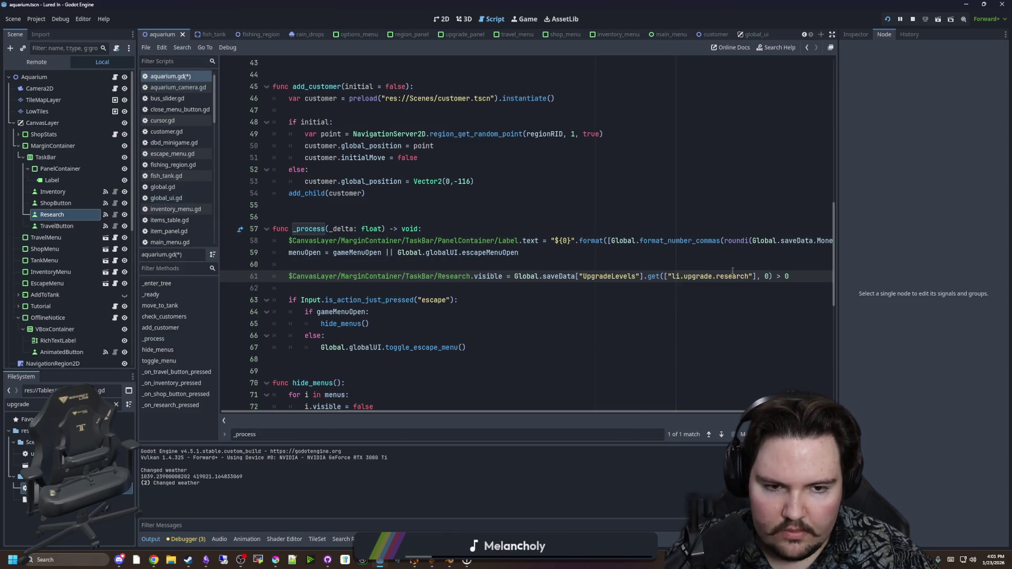
{"action": "key", "text": "Up"}
{"action": "key", "text": "ctrl+s"}
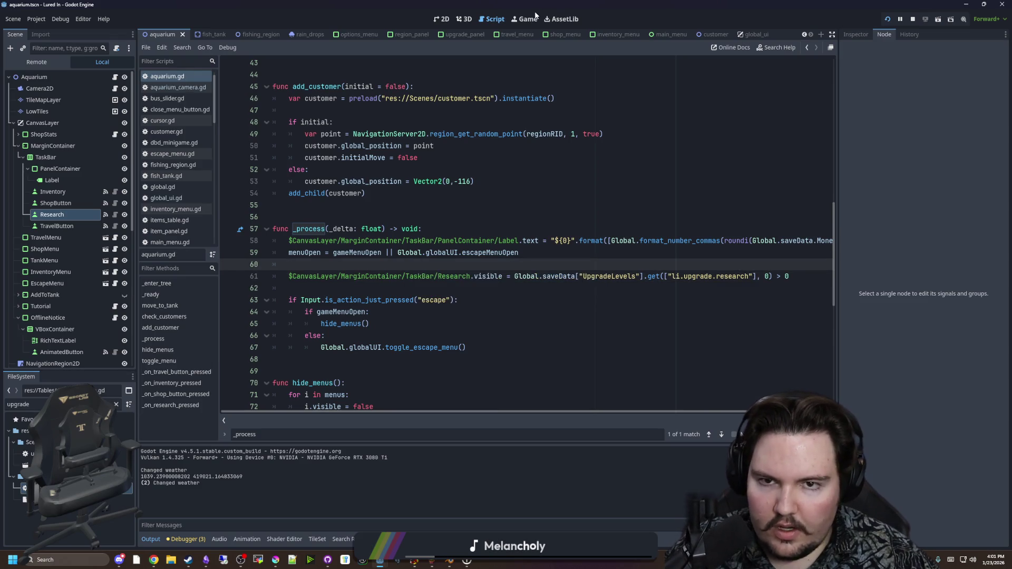
{"action": "key", "text": "F5"}
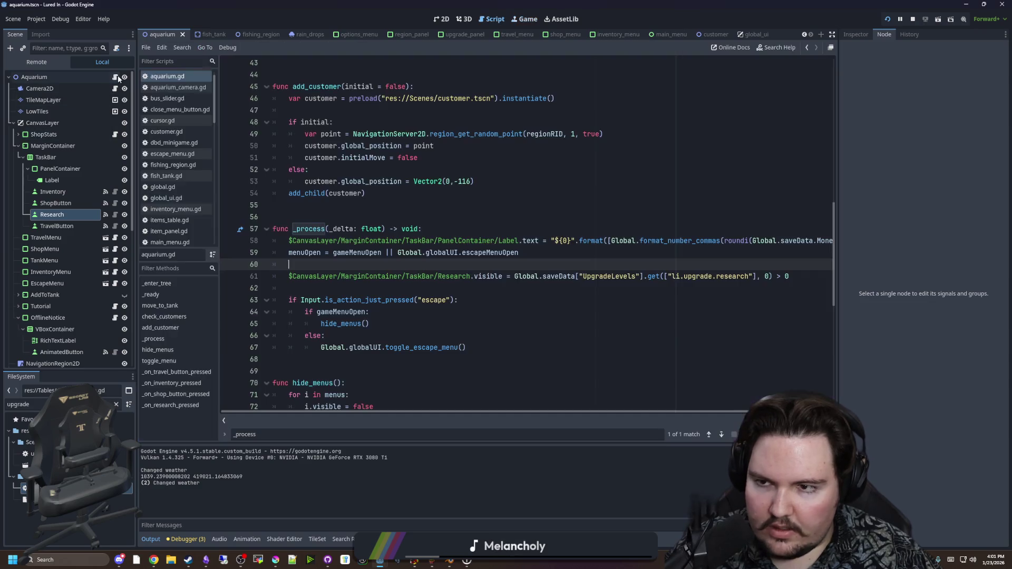
Back in the script editor, copy the research level lookup from the visibility line
{"action": "left_click", "coordinate": [115, 77]}
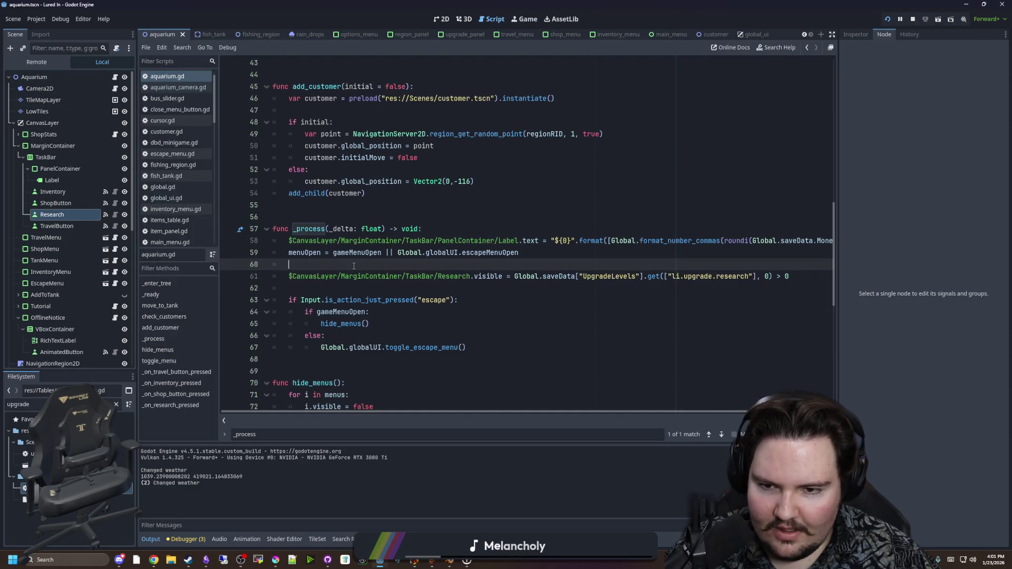
{"action": "left_click", "coordinate": [482, 291]}
{"action": "left_click", "coordinate": [754, 277]}
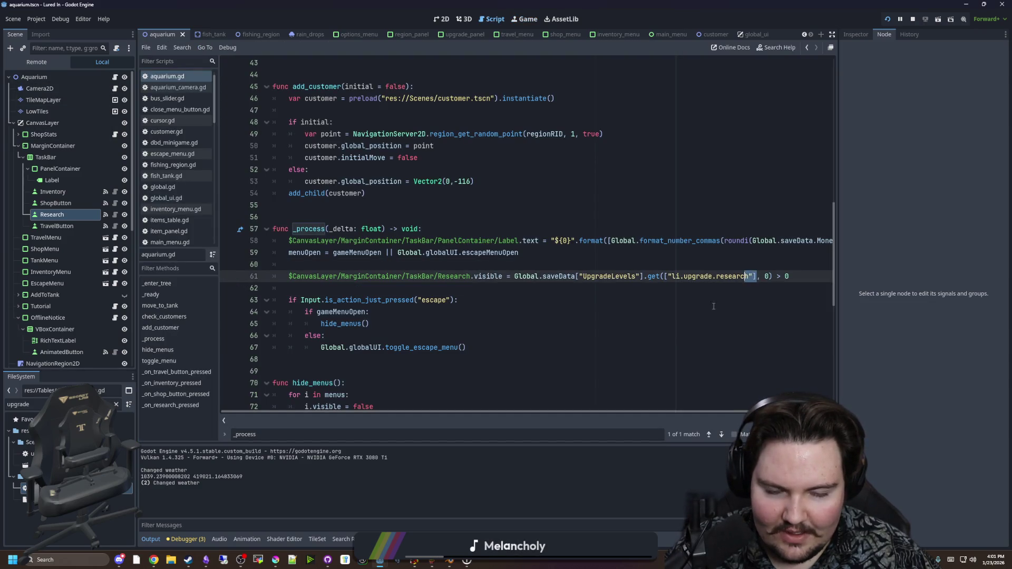
{"action": "key", "text": "Down"}
{"action": "key", "text": "Down"}
{"action": "key", "text": "Down"}
{"action": "left_click_drag", "start_coordinate": [514, 276], "coordinate": [771, 277]}
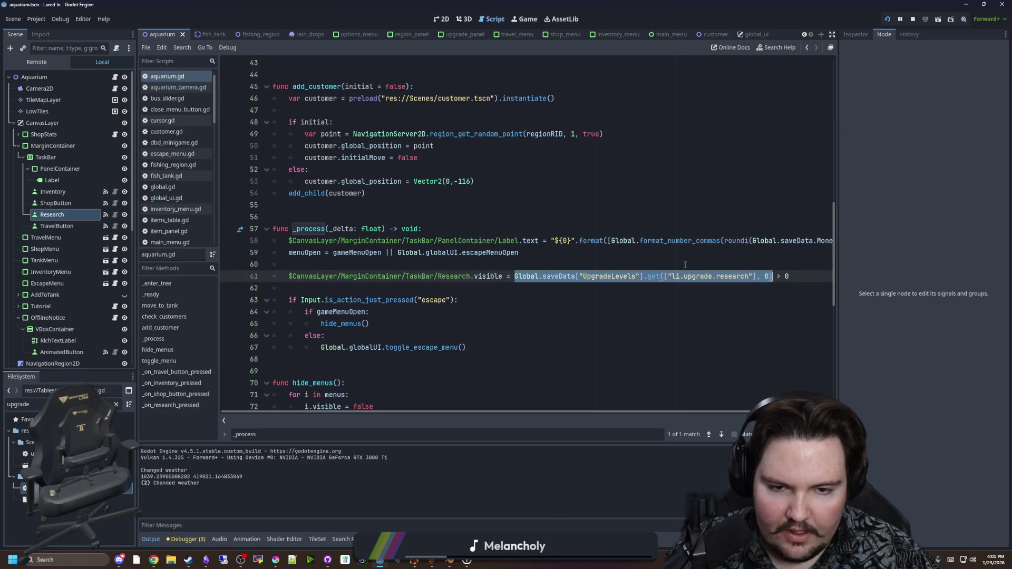
{"action": "key", "text": "ctrl+c"}
Insert print() of the research level lookup above the visibility check and save
{"action": "key", "text": "Home"}
{"action": "key", "text": "Return"}
{"action": "key", "text": "Return"}
{"action": "key", "text": "Up"}
{"action": "key", "text": "Up"}
{"action": "type", "text": "print("}
{"action": "key", "text": "ctrl+v"}
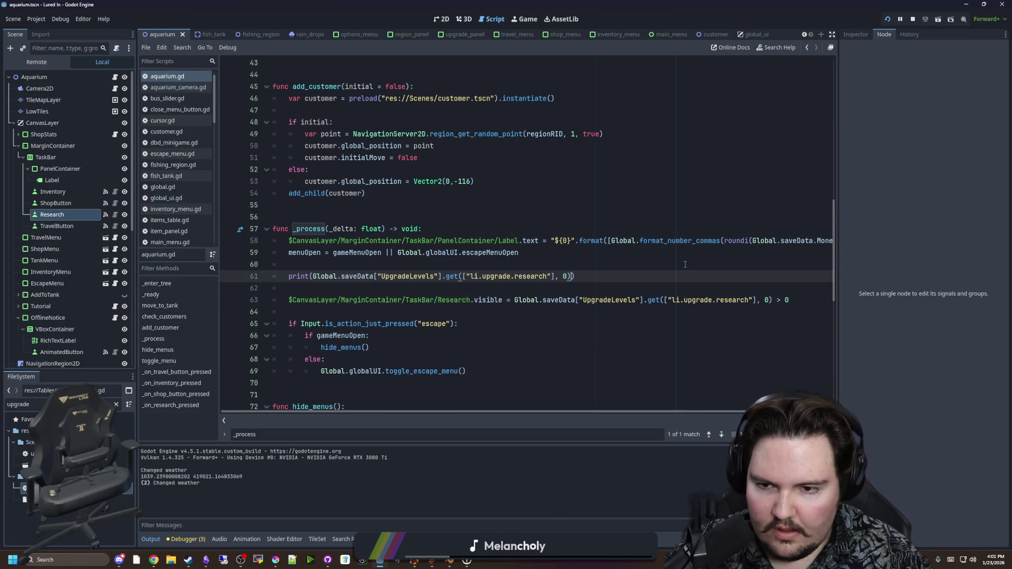
{"action": "type", "text": ")"}
{"action": "key", "text": "ctrl+s"}
{"action": "key", "text": "Up"}
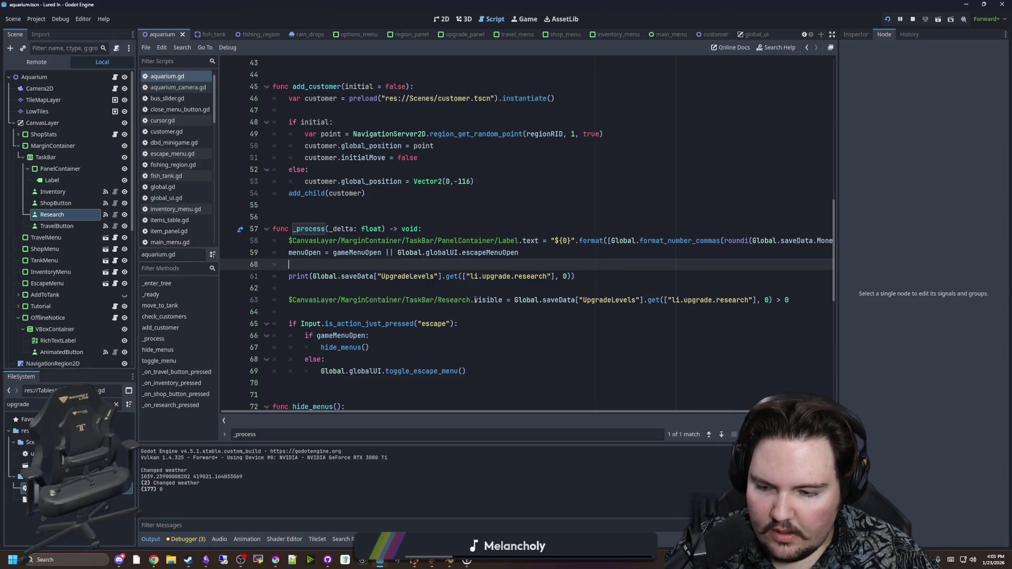
Change the lookup's default value to -1 and save the script
{"action": "left_click", "coordinate": [517, 283]}
{"action": "left_click", "coordinate": [418, 265]}
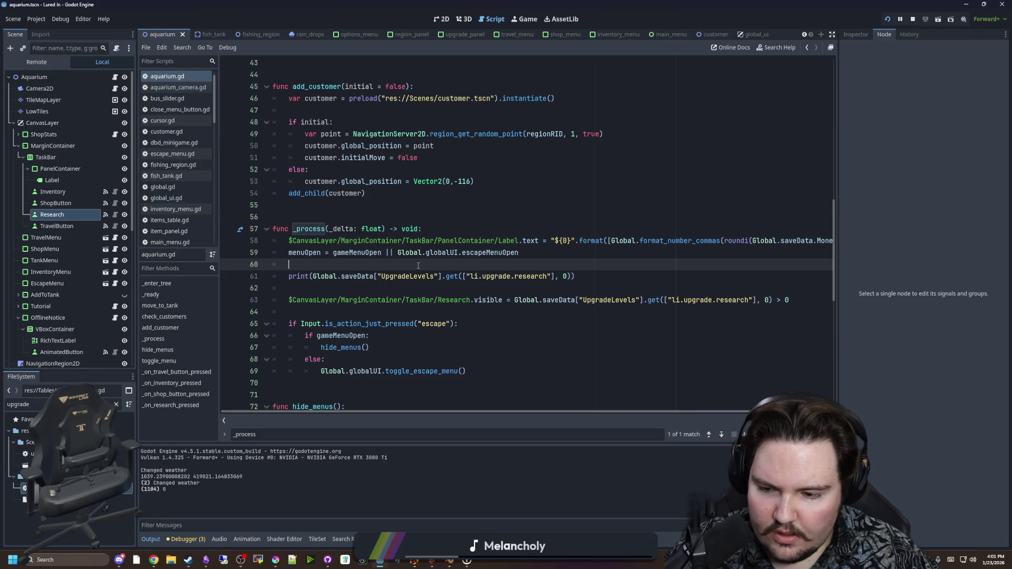
{"action": "left_click", "coordinate": [566, 277]}
{"action": "type", "text": "1"}
{"action": "key", "text": "ctrl+s"}
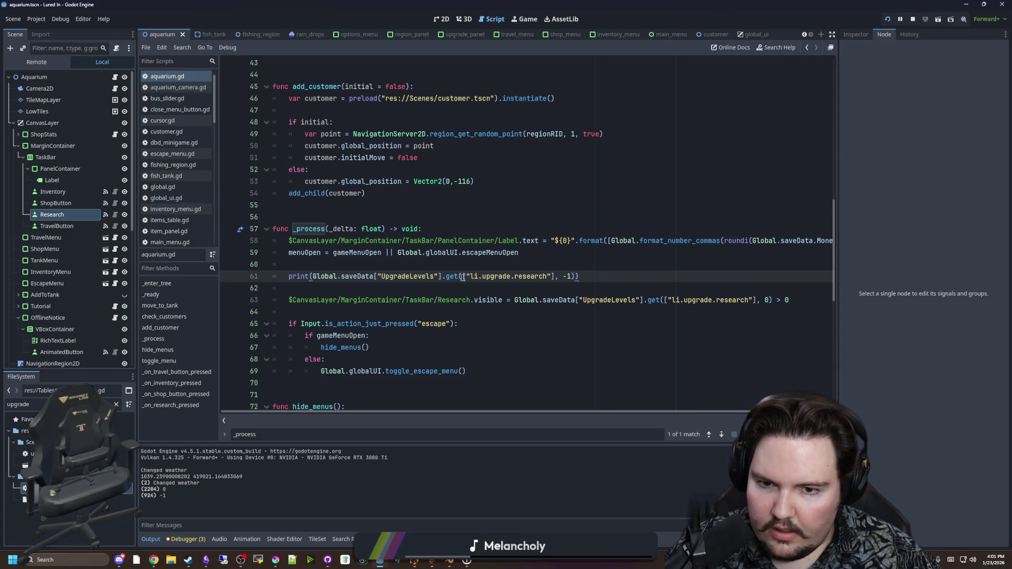
Bring up the research upgrade definition in upgrades_table.gd
{"action": "double_click", "coordinate": [491, 276]}
{"action": "double_click", "coordinate": [530, 276]}
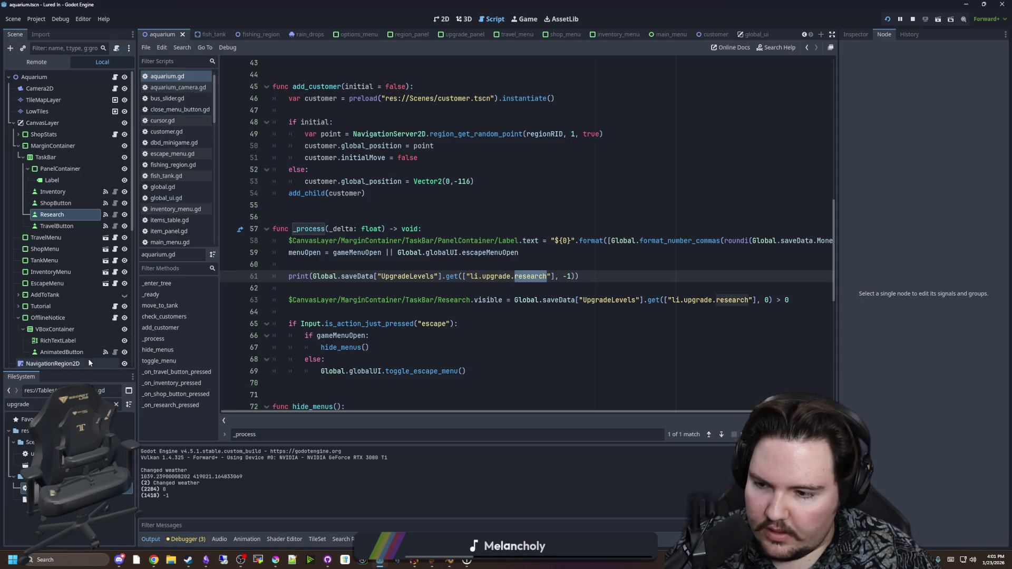
{"action": "key", "text": "alt+Left"}
{"action": "left_click", "coordinate": [457, 305]}
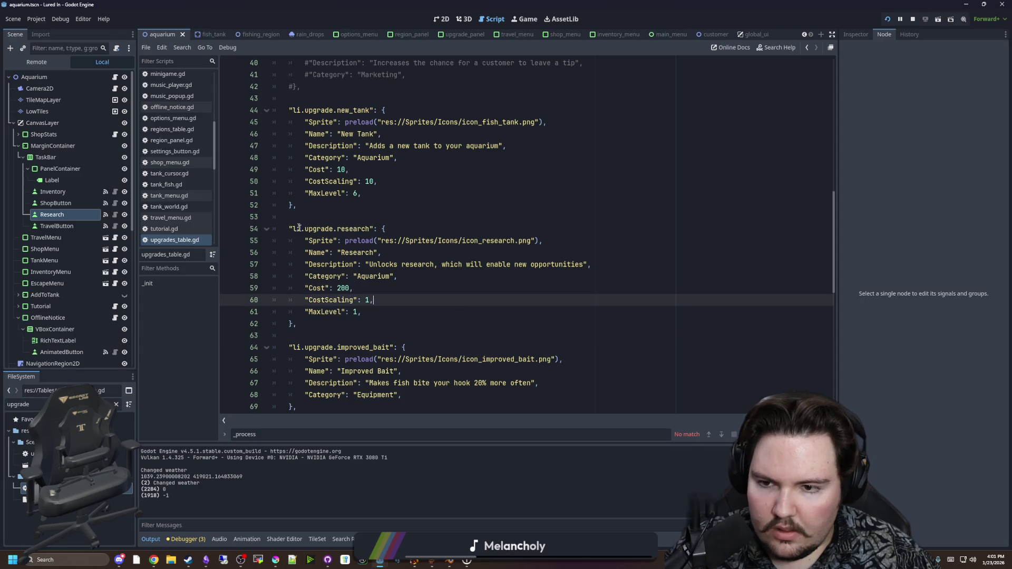
Look over the research upgrade id, then jump from aquarium.gd to the saveData declaration in global.gd
{"action": "double_click", "coordinate": [298, 228]}
{"action": "left_click", "coordinate": [339, 229]}
{"action": "left_click", "coordinate": [353, 201]}
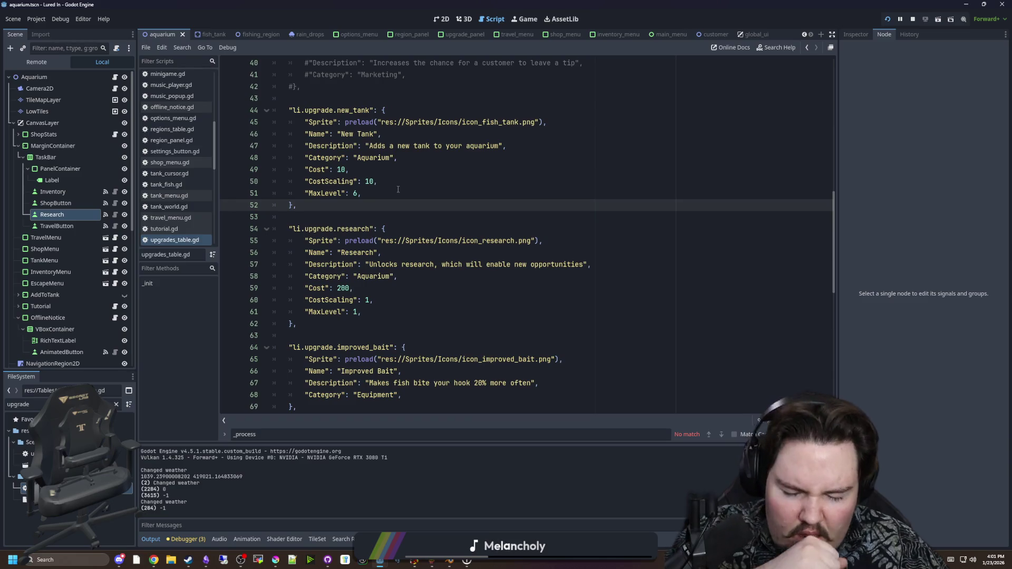
{"action": "left_click", "coordinate": [114, 76]}
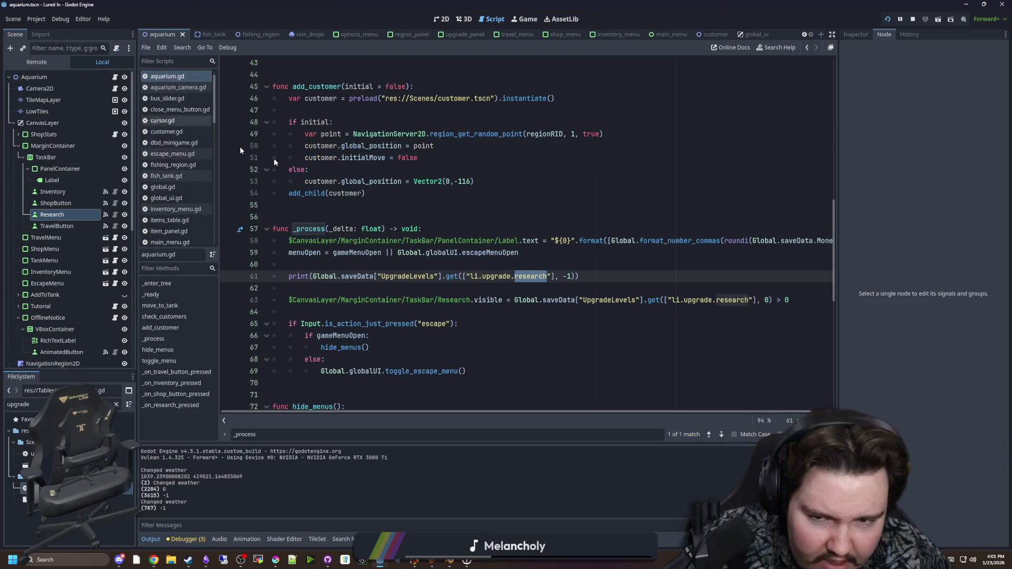
{"action": "left_click", "coordinate": [472, 289]}
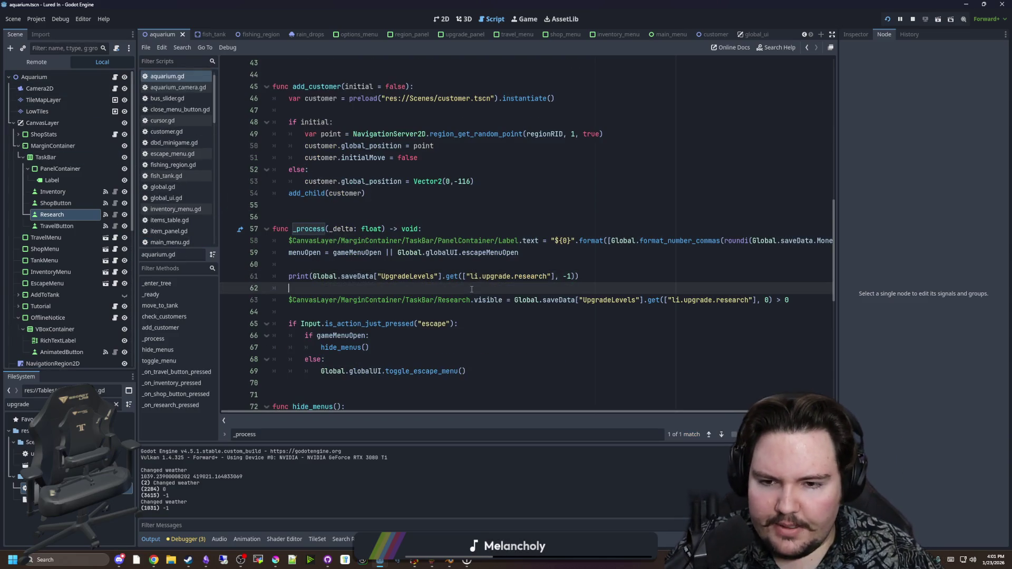
{"action": "left_click", "coordinate": [412, 276]}
{"action": "left_click", "coordinate": [359, 276], "text": "ctrl"}
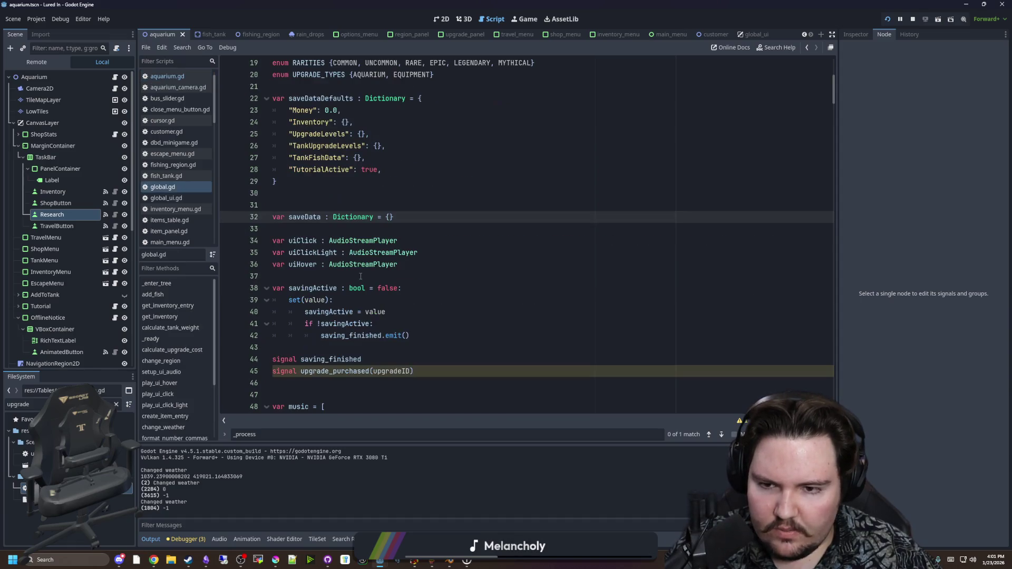
Inspect the UpgradeLevels default entry in global.gd, then return to aquarium.gd
{"action": "scroll", "coordinate": [365, 294], "scroll_direction": "up", "scroll_amount": 3}
{"action": "left_click", "coordinate": [329, 299]}
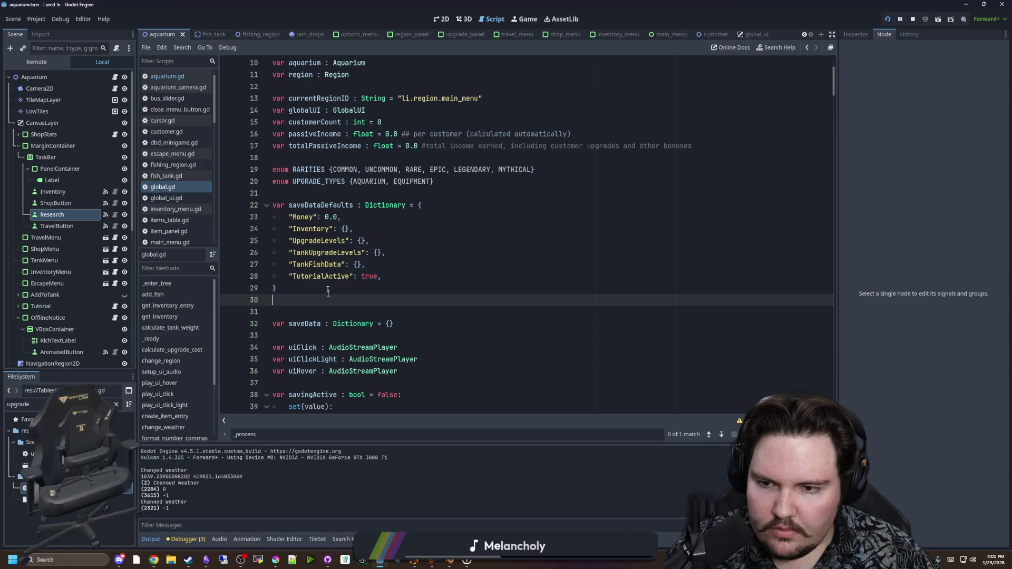
{"action": "double_click", "coordinate": [313, 240]}
{"action": "left_click", "coordinate": [407, 298]}
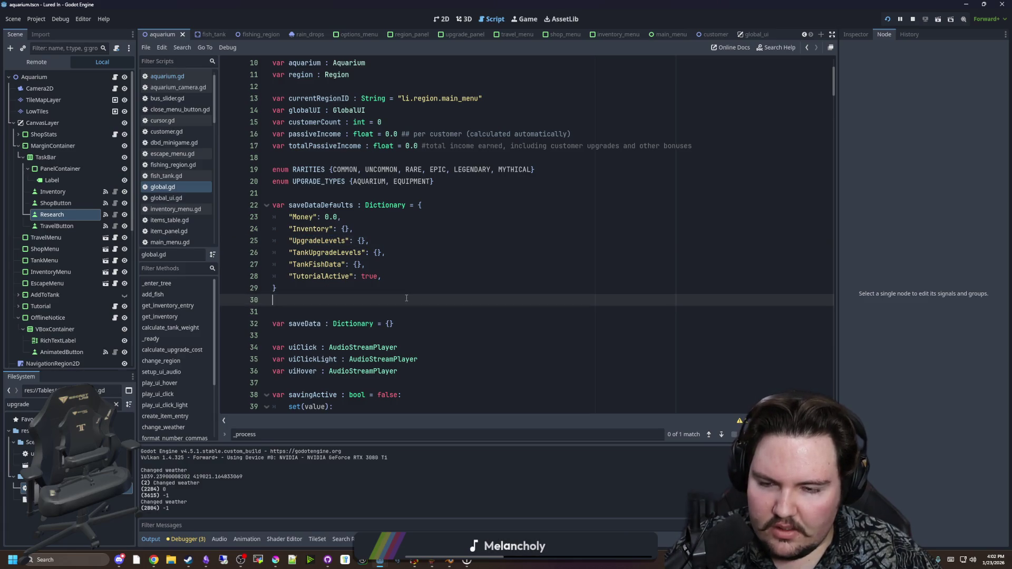
{"action": "scroll", "coordinate": [406, 298], "scroll_direction": "down", "scroll_amount": 7}
{"action": "key", "text": "alt+Left"}
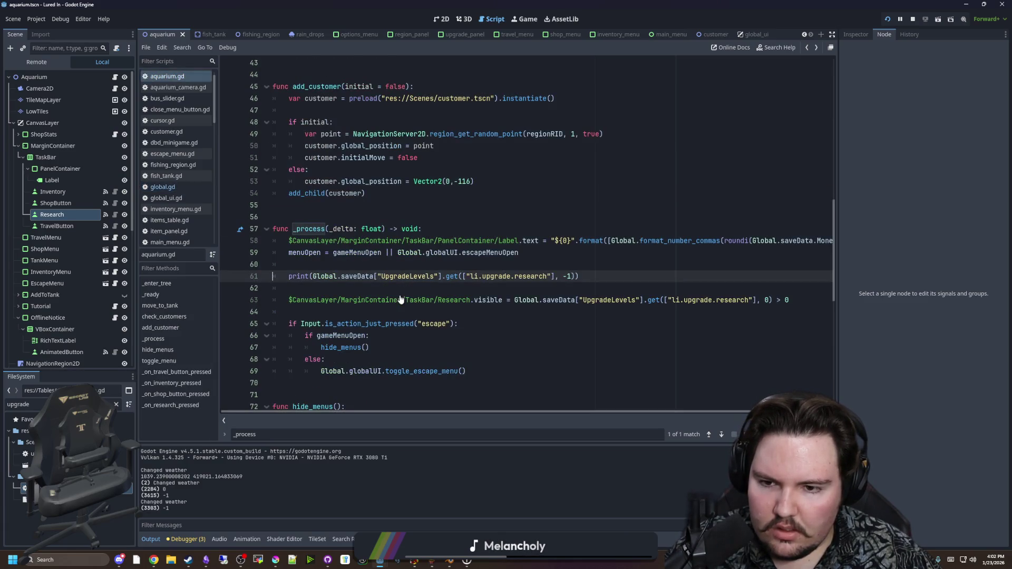
{"action": "left_click", "coordinate": [407, 268]}
{"action": "double_click", "coordinate": [405, 274]}
{"action": "left_click", "coordinate": [409, 268]}
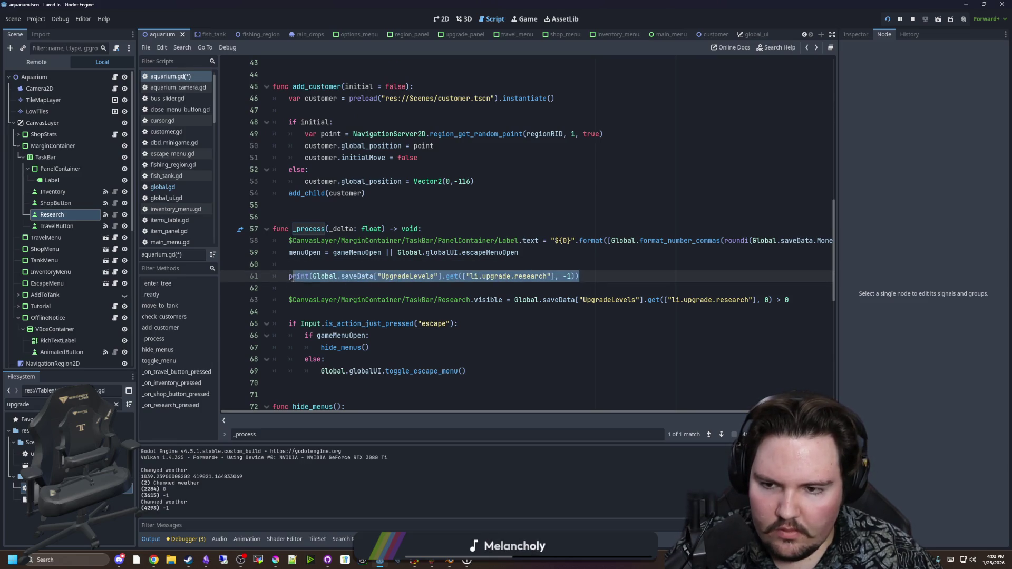
Delete the print(Global.saveData["UpgradeLevels"]) debug line from _process and save
{"action": "left_click_drag", "start_coordinate": [578, 276], "coordinate": [442, 278]}
{"action": "key", "text": "BackSpace"}
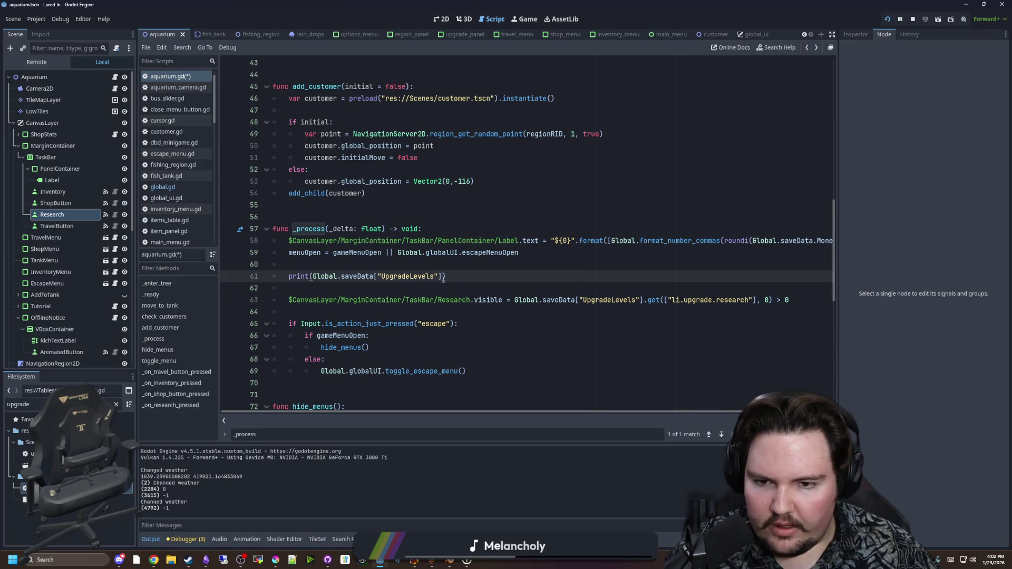
{"action": "left_click", "coordinate": [461, 268]}
{"action": "key", "text": "ctrl+s"}
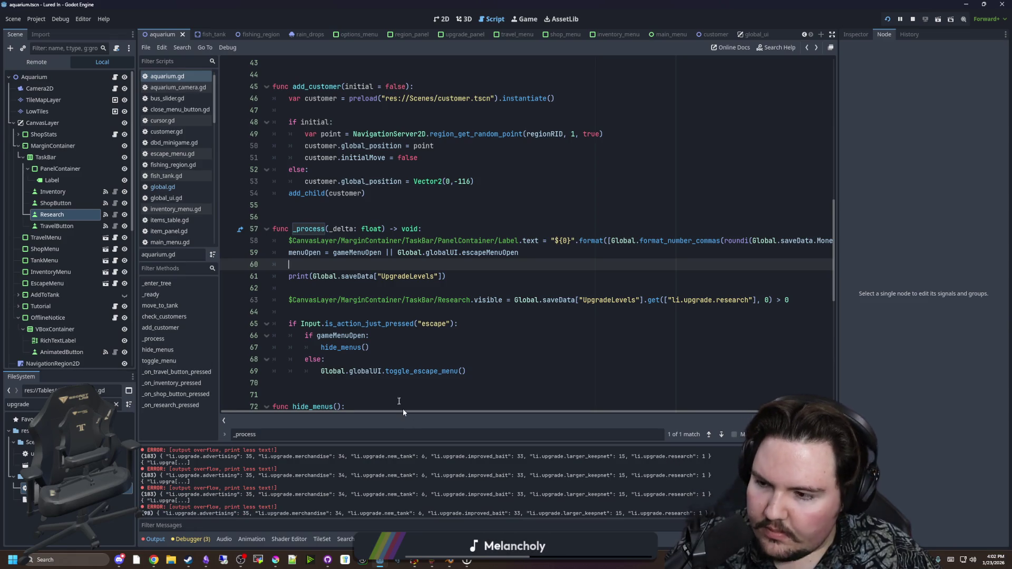
{"action": "left_click", "coordinate": [363, 286]}
{"action": "key", "text": "Up"}
{"action": "key", "text": "shift+End"}
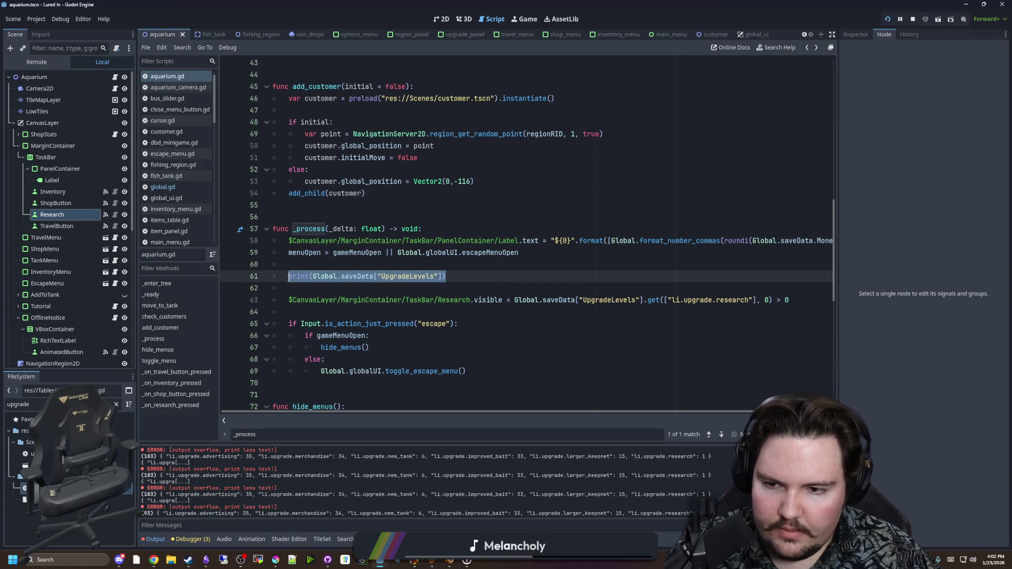
{"action": "key", "text": "BackSpace"}
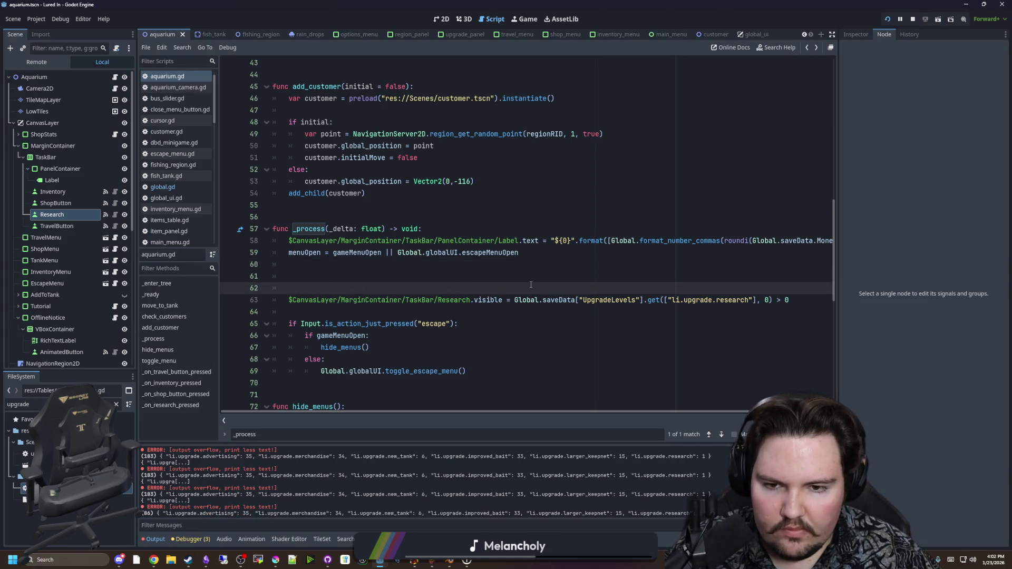
Filter the FileSystem for 'globa' and open global.gd
{"action": "left_click", "coordinate": [516, 300]}
{"action": "left_click", "coordinate": [772, 300], "text": "shift"}
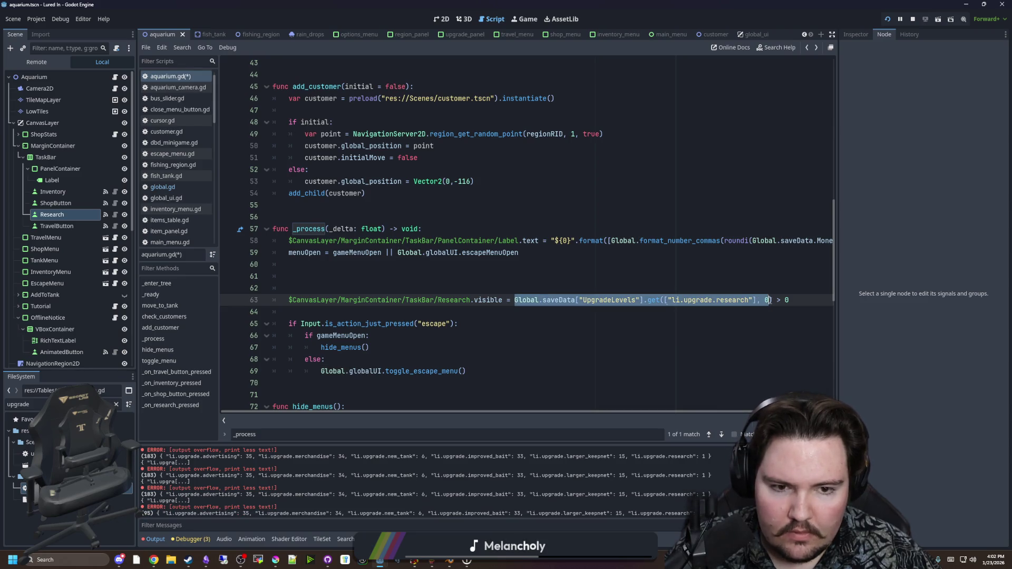
{"action": "left_click", "coordinate": [682, 280]}
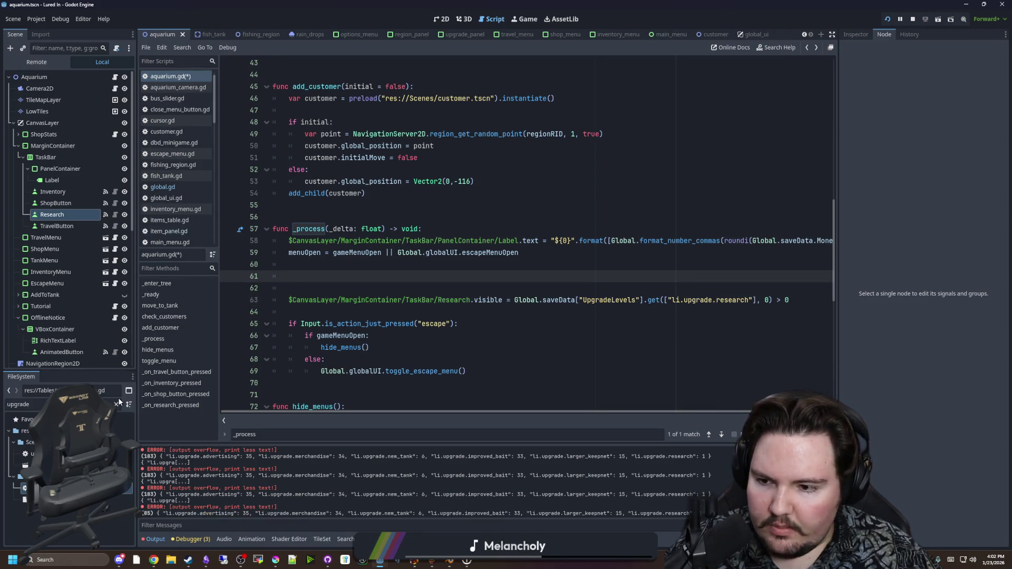
{"action": "left_click", "coordinate": [116, 404]}
{"action": "type", "text": "glob"}
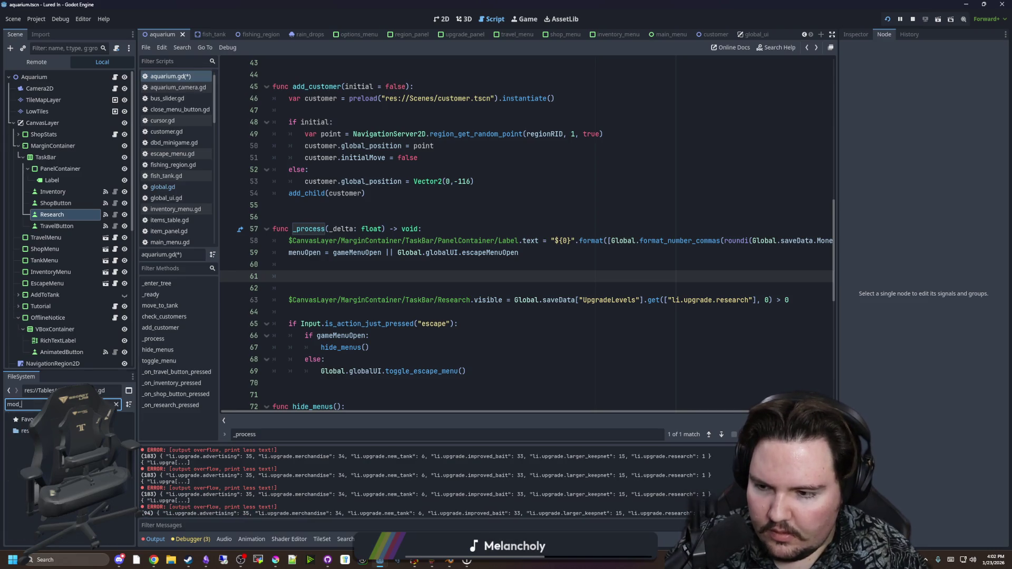
{"action": "type", "text": "a"}
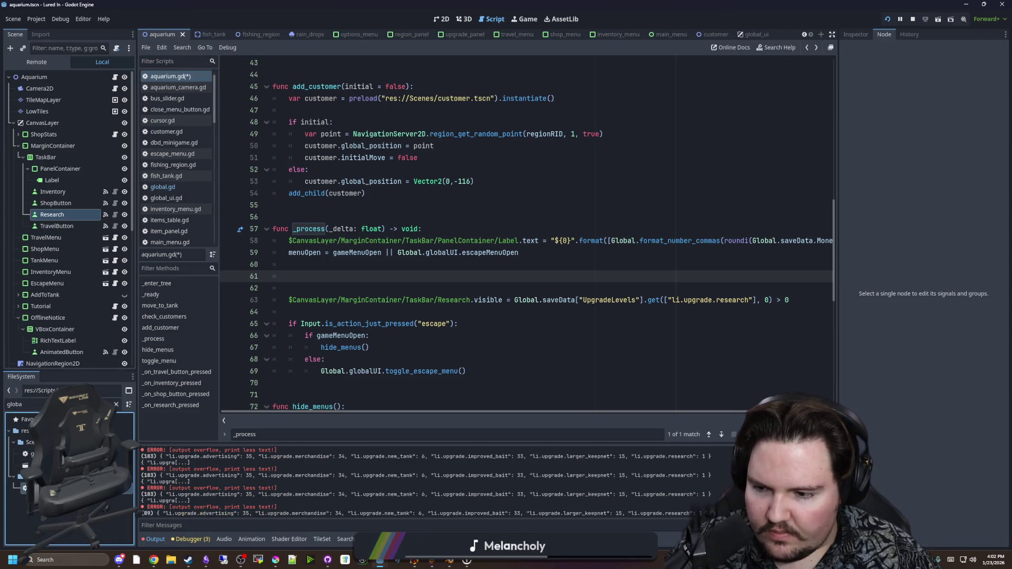
{"action": "double_click", "coordinate": [31, 488]}
Write func get_research_level(researchID : String) -> int: returning the pasted UpgradeLevels lookup with default 0
{"action": "scroll", "coordinate": [429, 269], "scroll_direction": "down", "scroll_amount": 20}
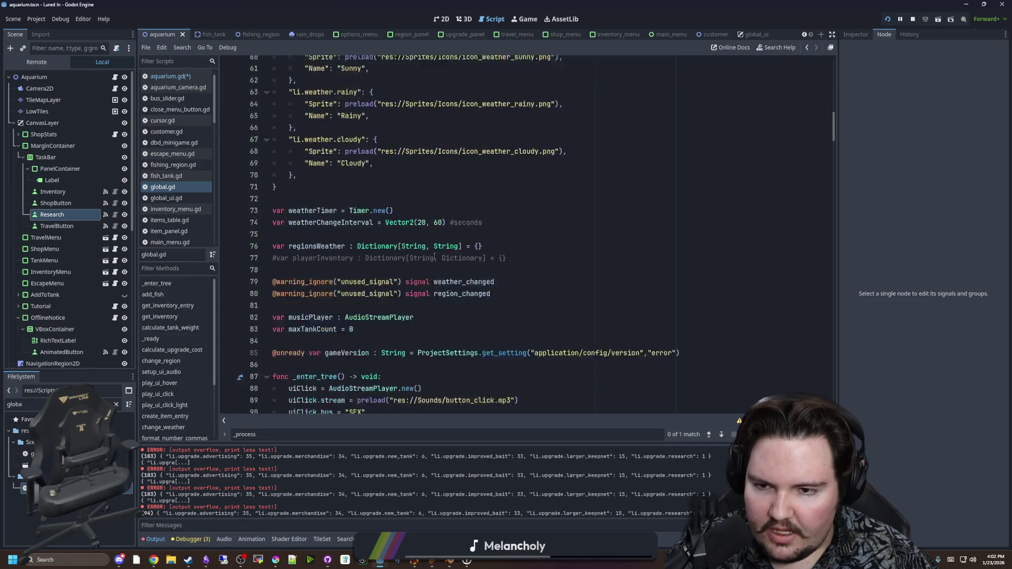
{"action": "left_click", "coordinate": [378, 272]}
{"action": "key", "text": "Return"}
{"action": "key", "text": "Return"}
{"action": "key", "text": "Return"}
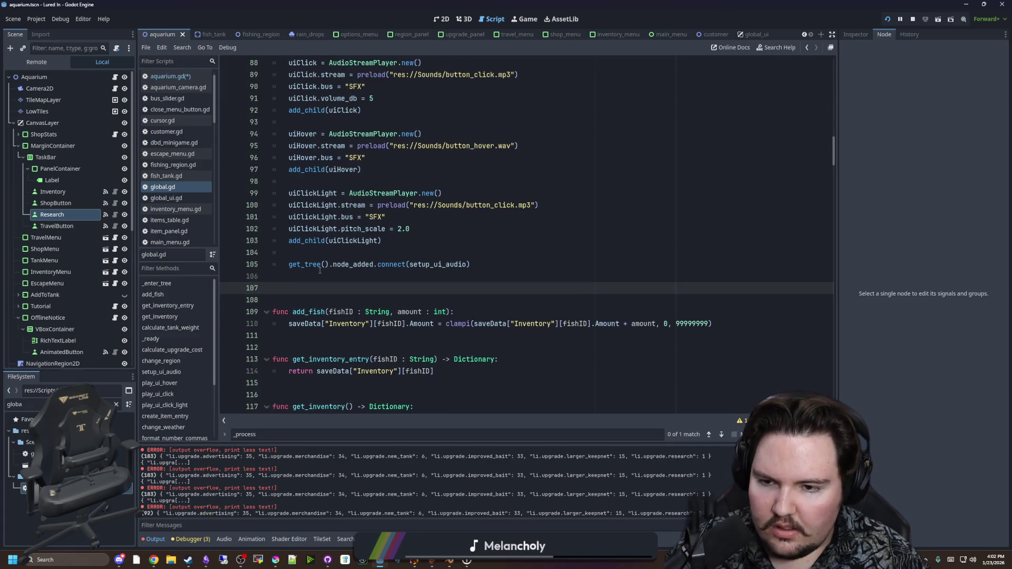
{"action": "type", "text": "func get_res"}
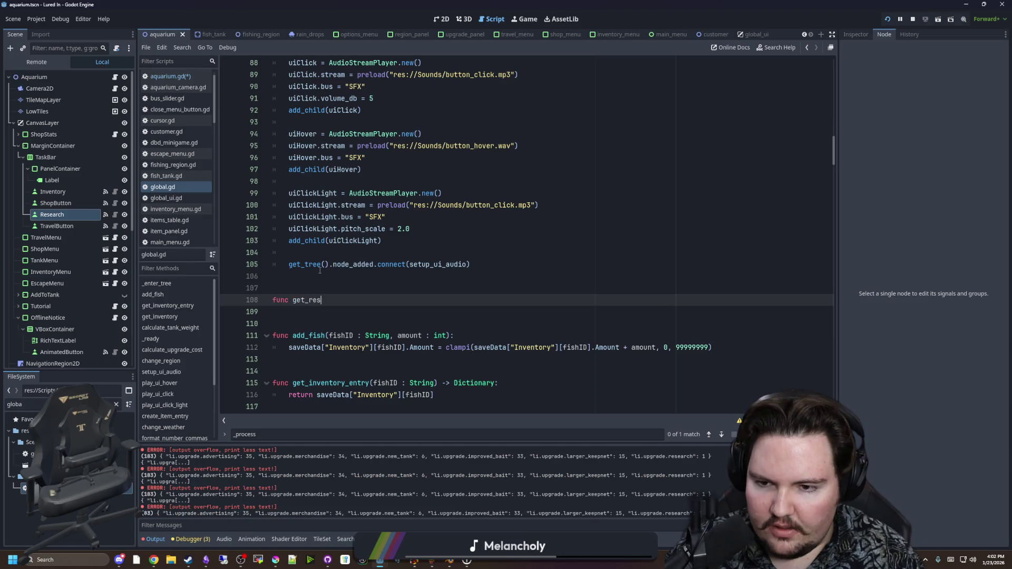
{"action": "type", "text": "earch_level(\"res"}
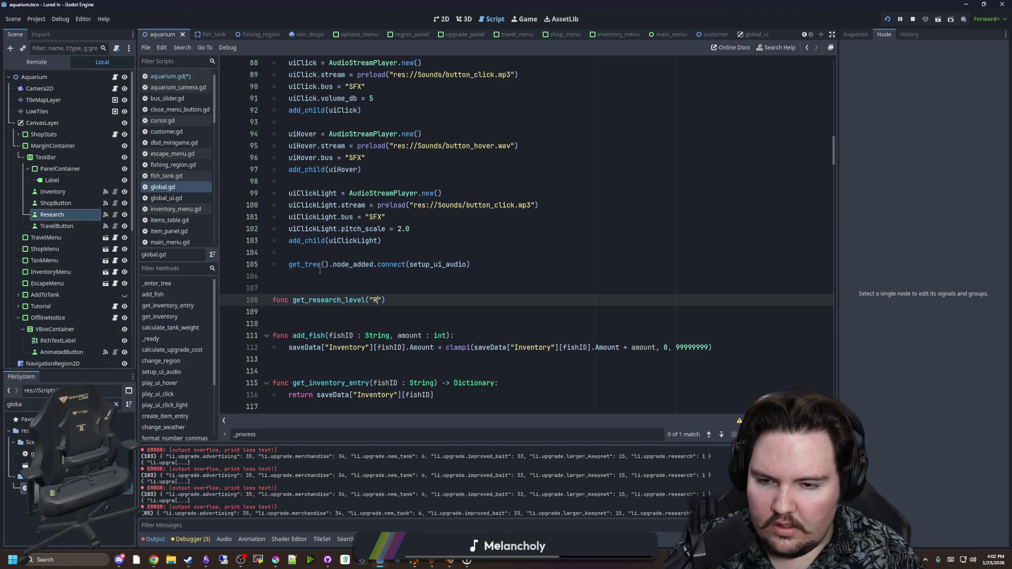
{"action": "key", "text": "BackSpace"}
{"action": "key", "text": "BackSpace"}
{"action": "key", "text": "BackSpace"}
{"action": "type", "text": "research"}
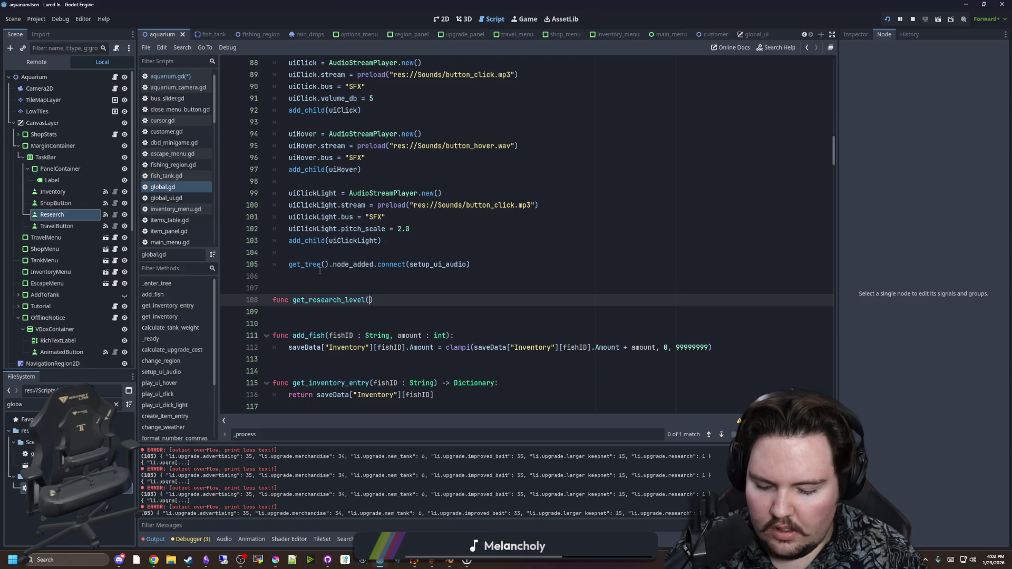
{"action": "type", "text": "ID : St"}
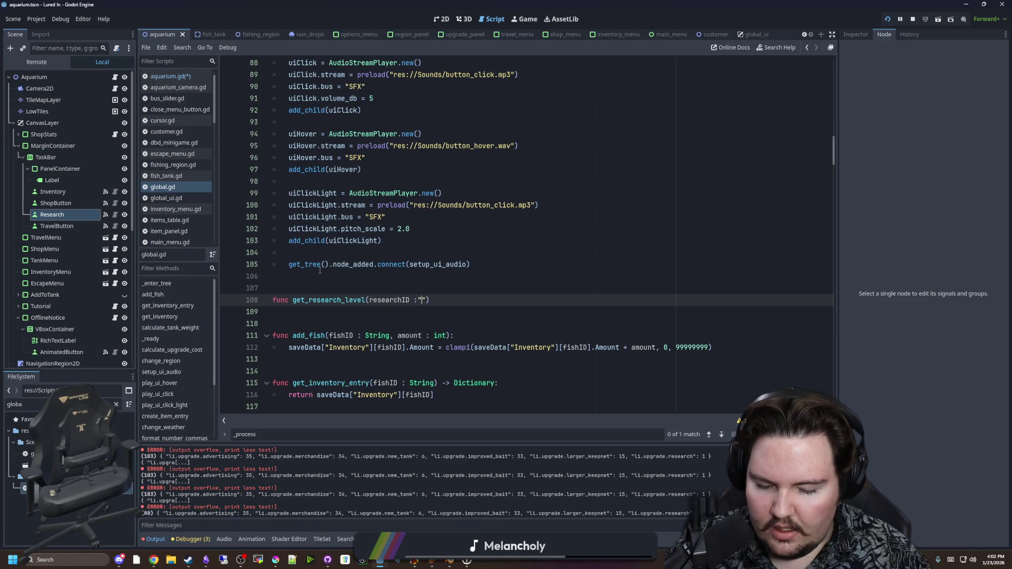
{"action": "type", "text": "ring)"}
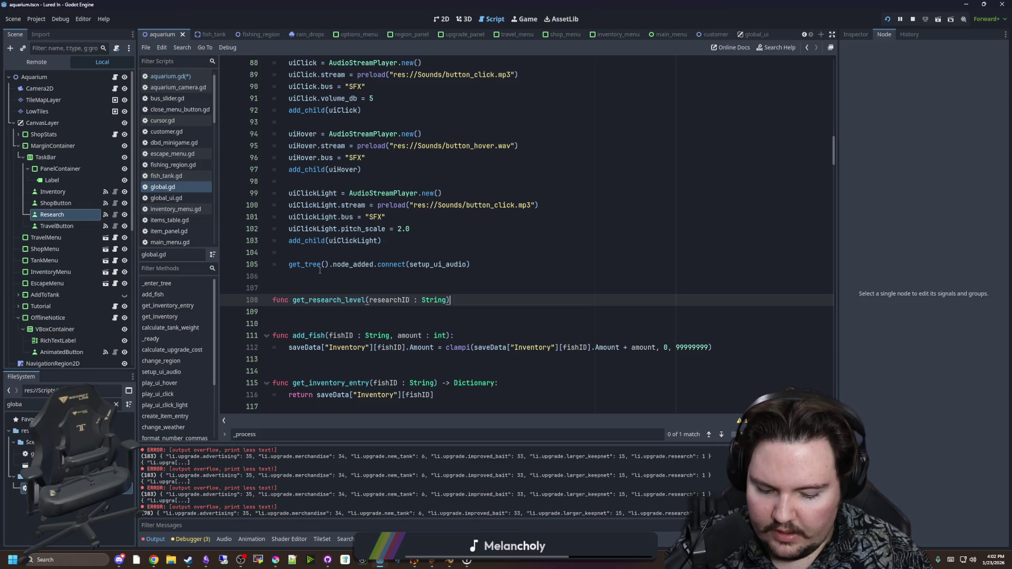
{"action": "type", "text": " -> int:"}
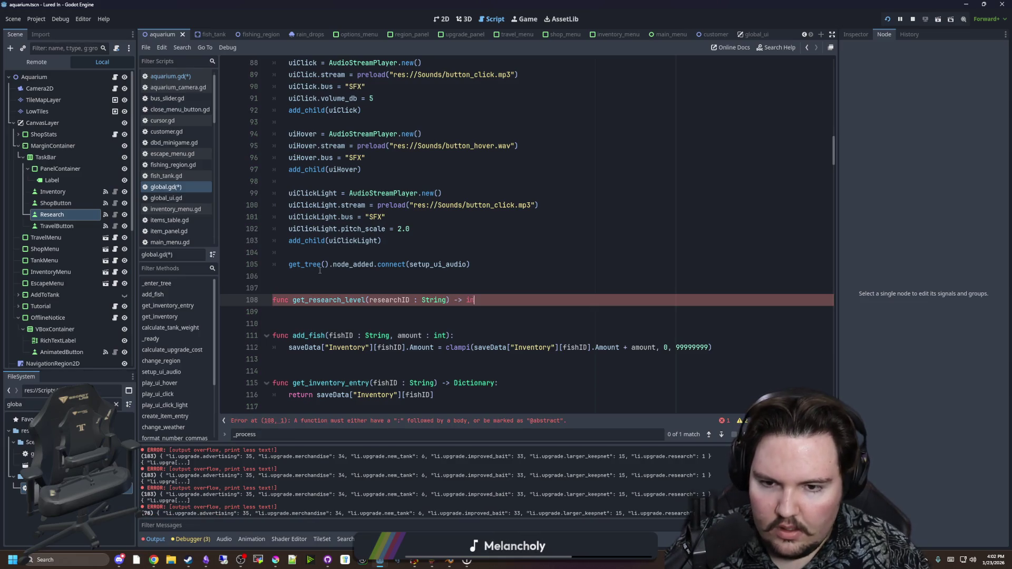
{"action": "key", "text": "Return"}
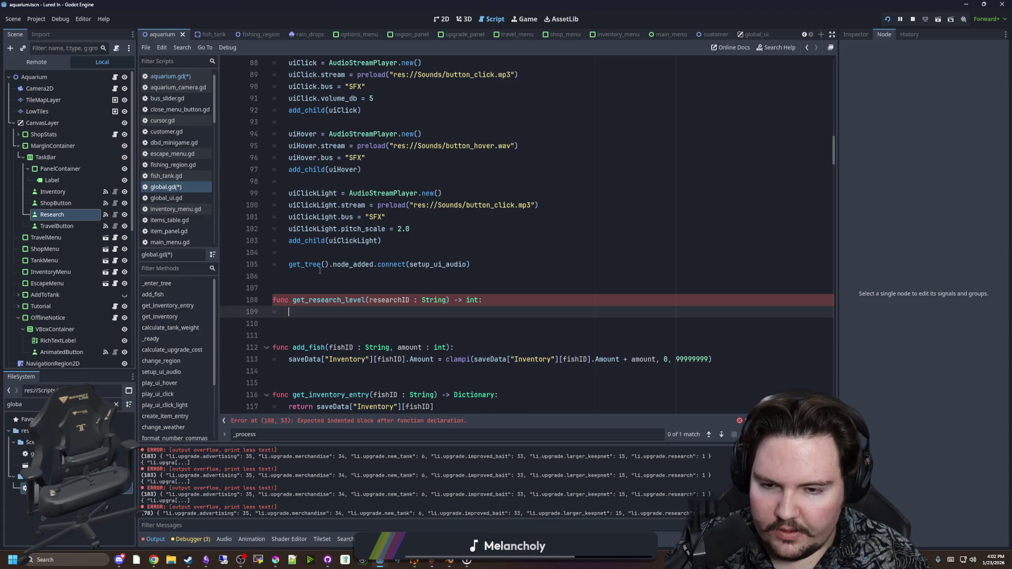
{"action": "type", "text": "Global.saveData[\"UpgradeLevels\"].get([\"li.upgrade.research\"], 0)"}
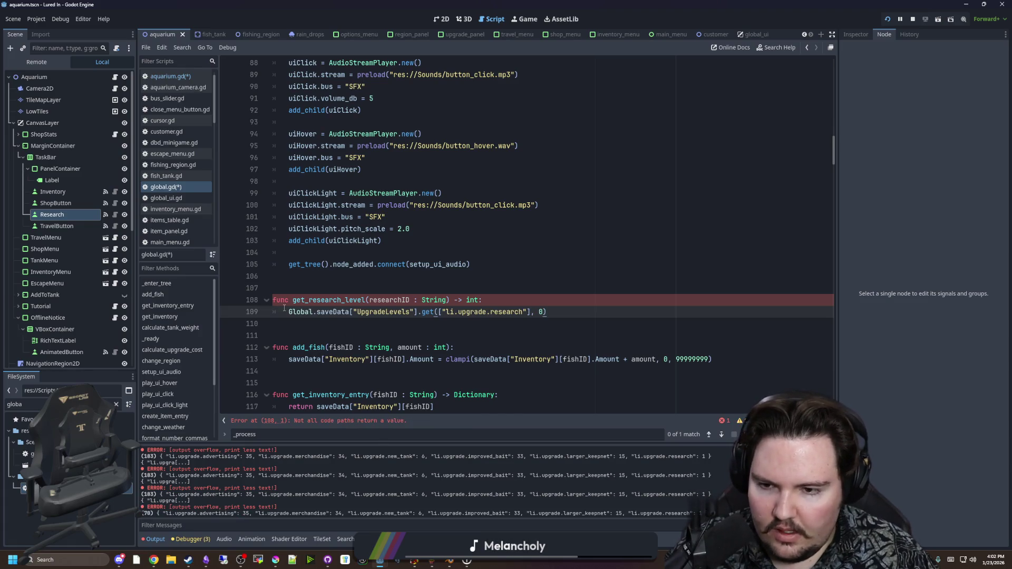
{"action": "type", "text": "return"}
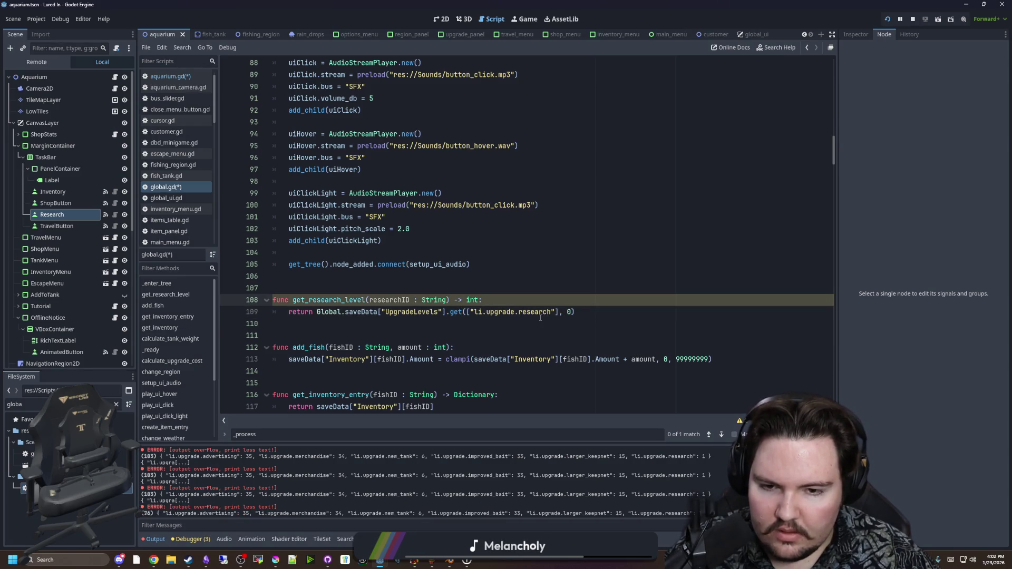
{"action": "scroll", "coordinate": [548, 305], "scroll_direction": "down", "scroll_amount": 1}
{"action": "left_click", "coordinate": [570, 276]}
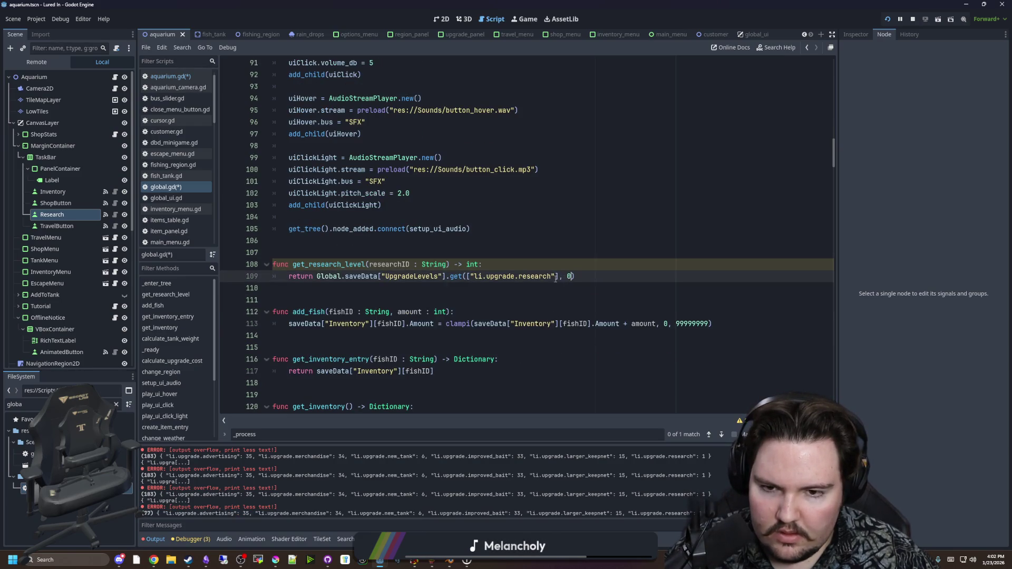
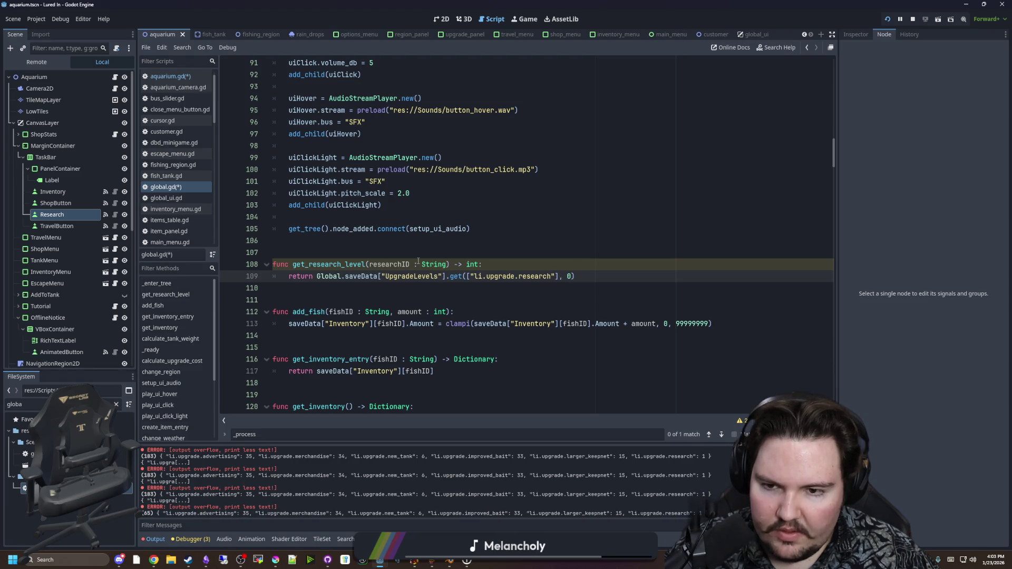
In global.gd, replace the hard-coded research id on line 109 with researchID and save
{"action": "left_click", "coordinate": [739, 420]}
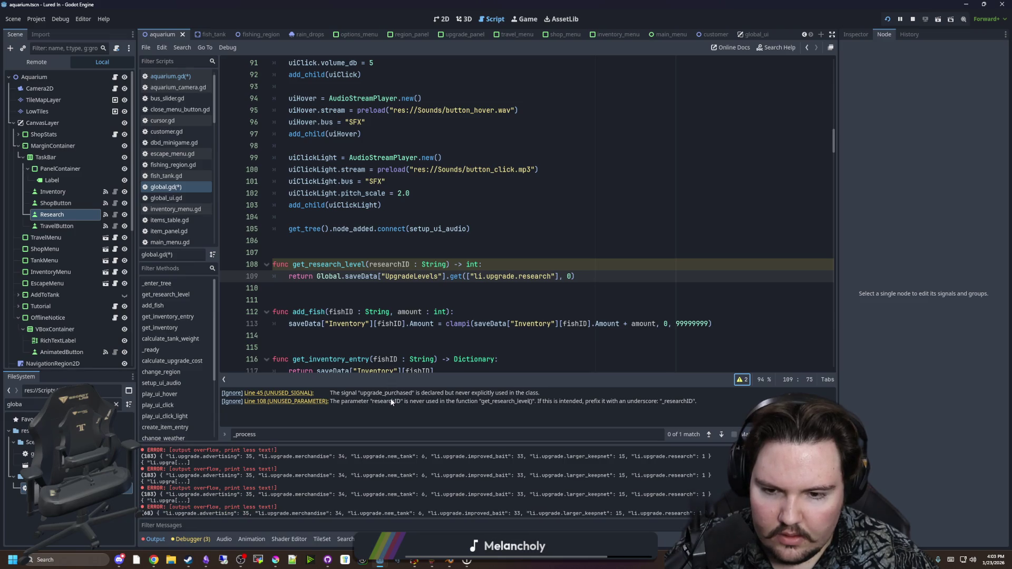
{"action": "key", "text": "Down"}
{"action": "key", "text": "Down"}
{"action": "key", "text": "Up"}
{"action": "key", "text": "Up"}
{"action": "key", "text": "Up"}
{"action": "key", "text": "Down"}
{"action": "key", "text": "Down"}
{"action": "key", "text": "Down"}
{"action": "key", "text": "Down"}
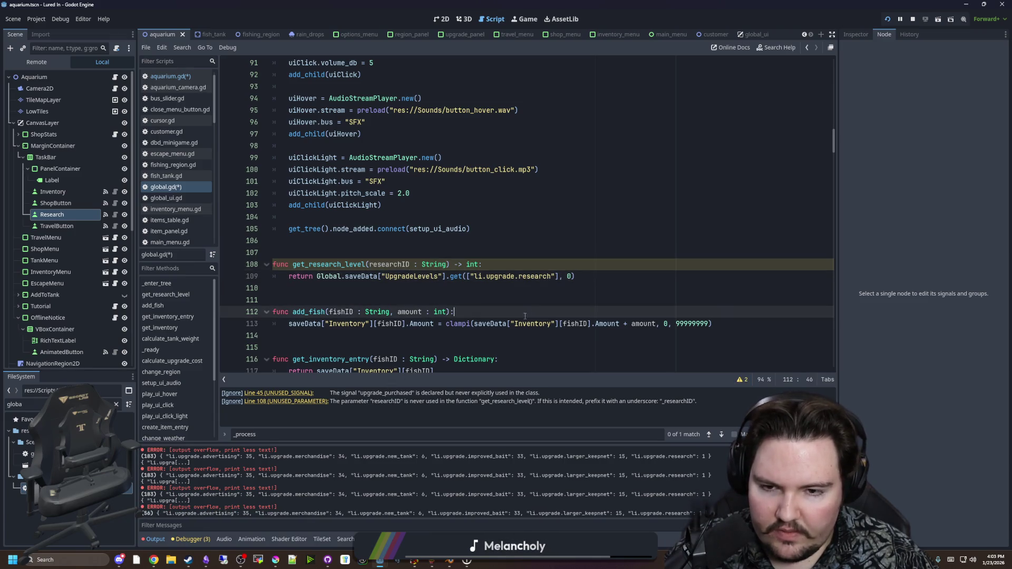
{"action": "left_click_drag", "start_coordinate": [554, 276], "coordinate": [470, 276]}
{"action": "type", "text": "researchID"}
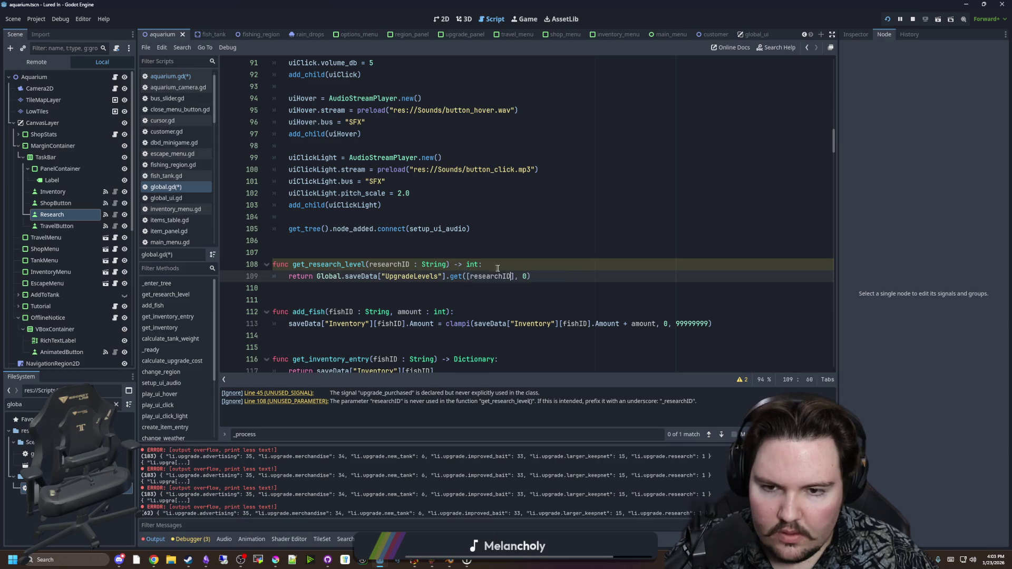
{"action": "key", "text": "Up"}
{"action": "key", "text": "Down"}
{"action": "key", "text": "Down"}
{"action": "key", "text": "Up"}
{"action": "key", "text": "Up"}
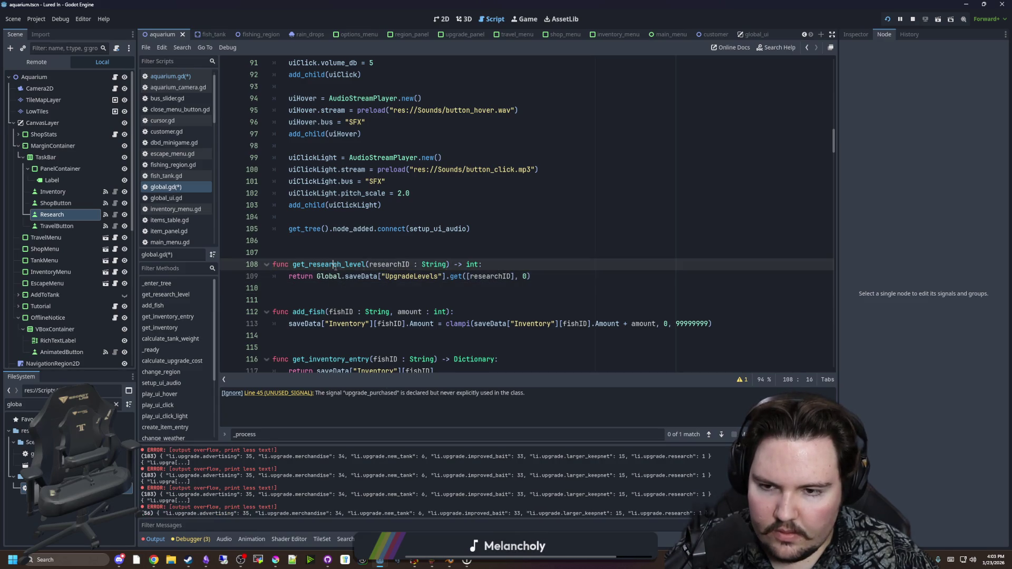
{"action": "key", "text": "Up"}
{"action": "key", "text": "ctrl+s"}
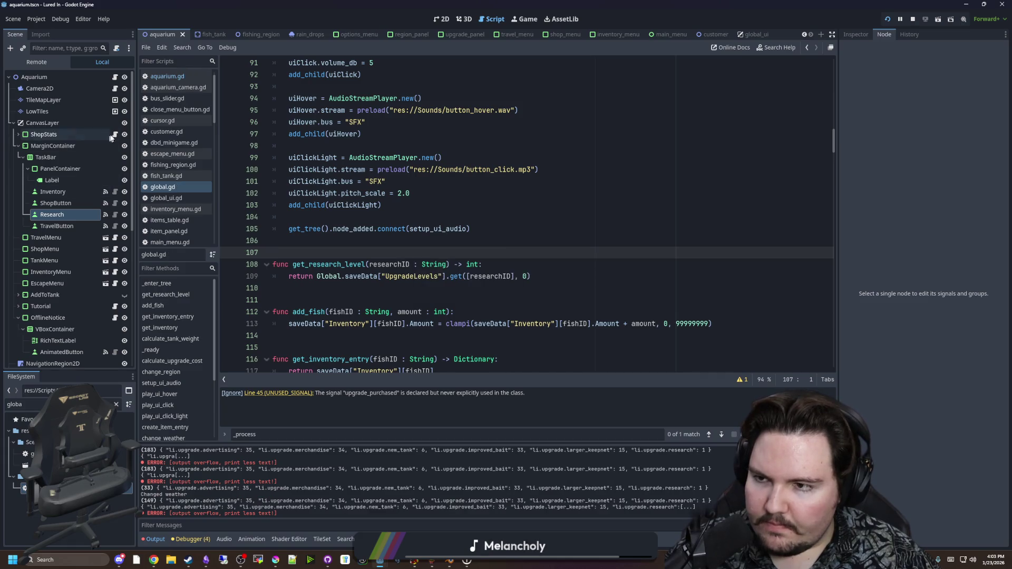
In aquarium.gd, base Research visibility on Global.get_research_level("li.upgrade.research") > 0, remove blank lines, and save
{"action": "left_click", "coordinate": [116, 78]}
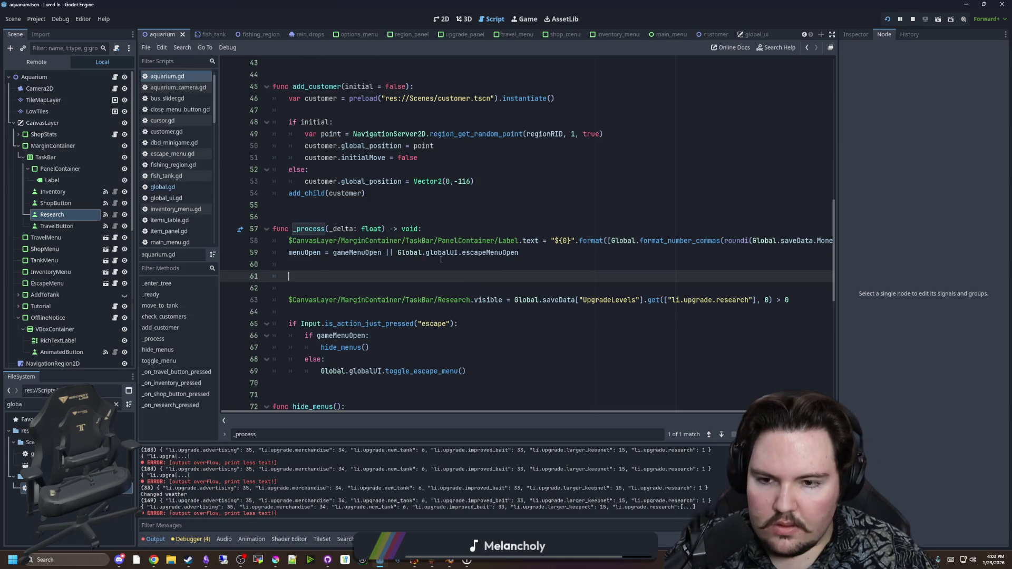
{"action": "left_click_drag", "start_coordinate": [789, 300], "coordinate": [627, 300]}
{"action": "left_click", "coordinate": [799, 371]}
{"action": "left_click_drag", "start_coordinate": [773, 300], "coordinate": [514, 300]}
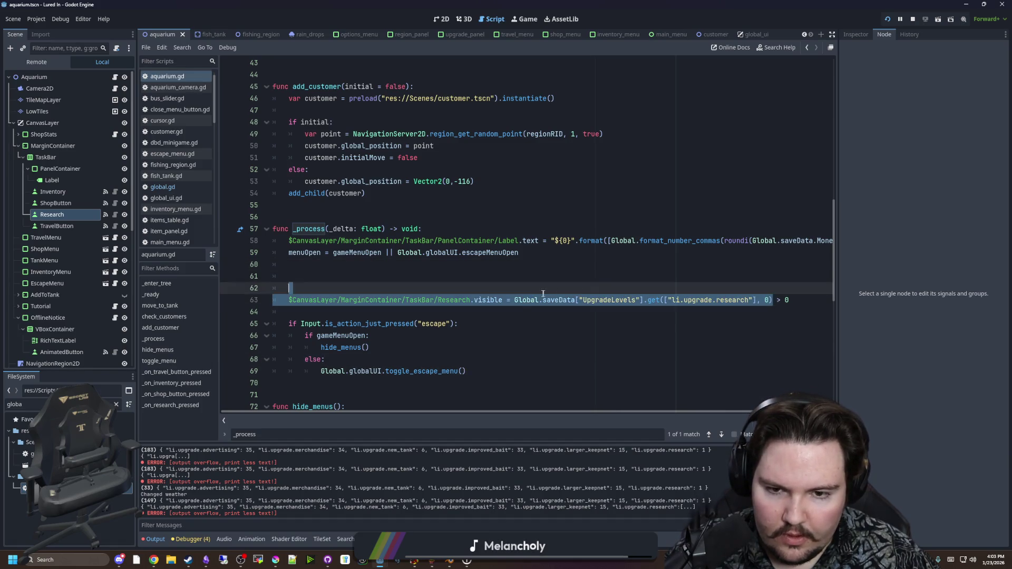
{"action": "type", "text": "get_research_level"}
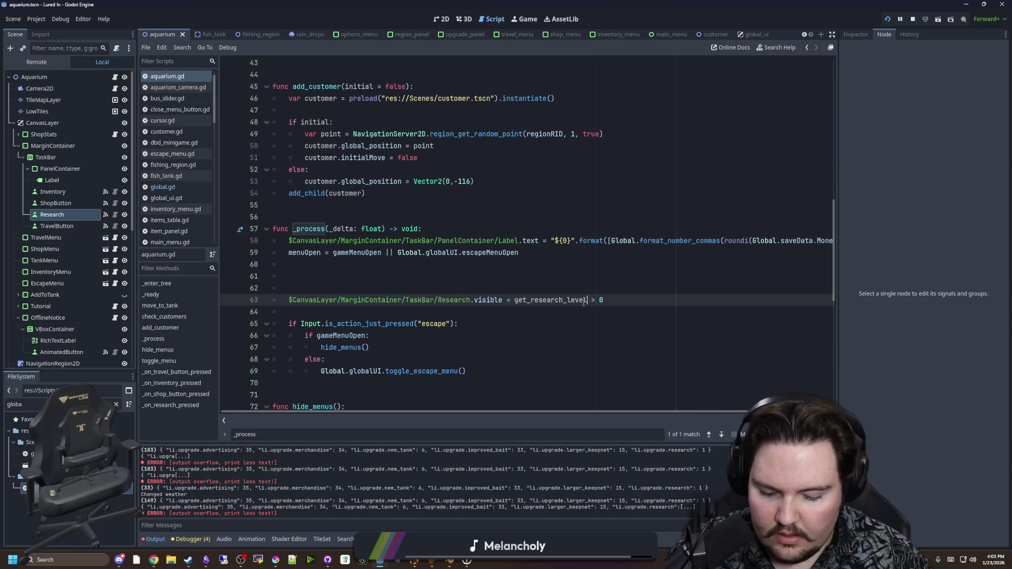
{"action": "key", "text": "Left"}
{"action": "key", "text": "Left"}
{"action": "key", "text": "Left"}
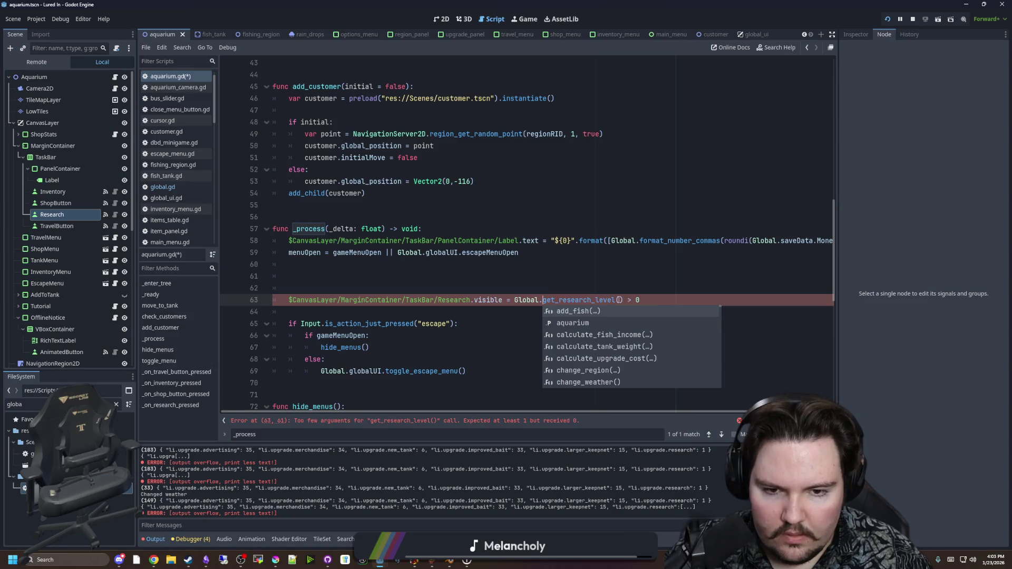
{"action": "left_click", "coordinate": [619, 299]}
{"action": "type", "text": "li.upgrade.researc\""}
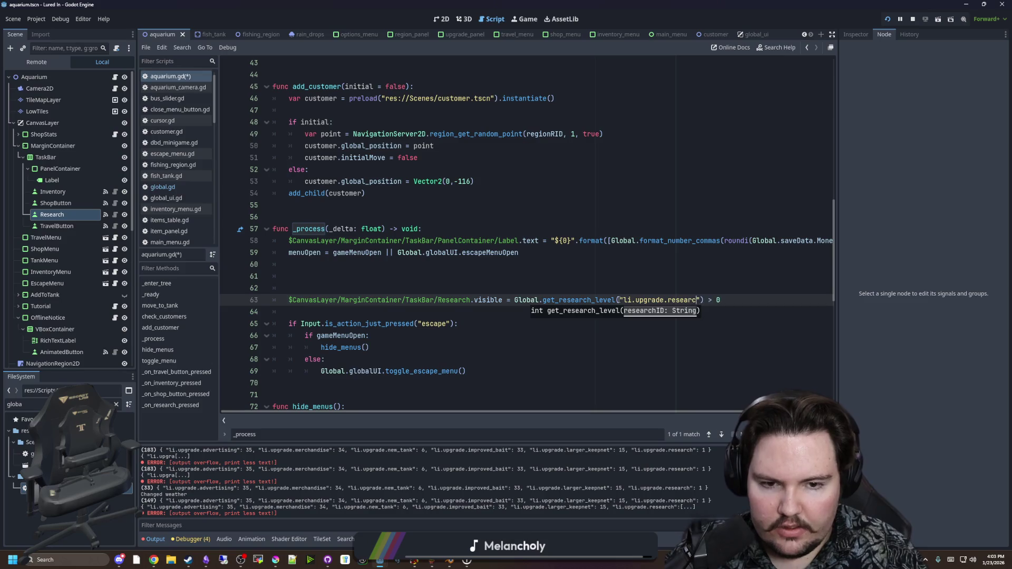
{"action": "type", "text": "h"}
{"action": "key", "text": "ctrl+s"}
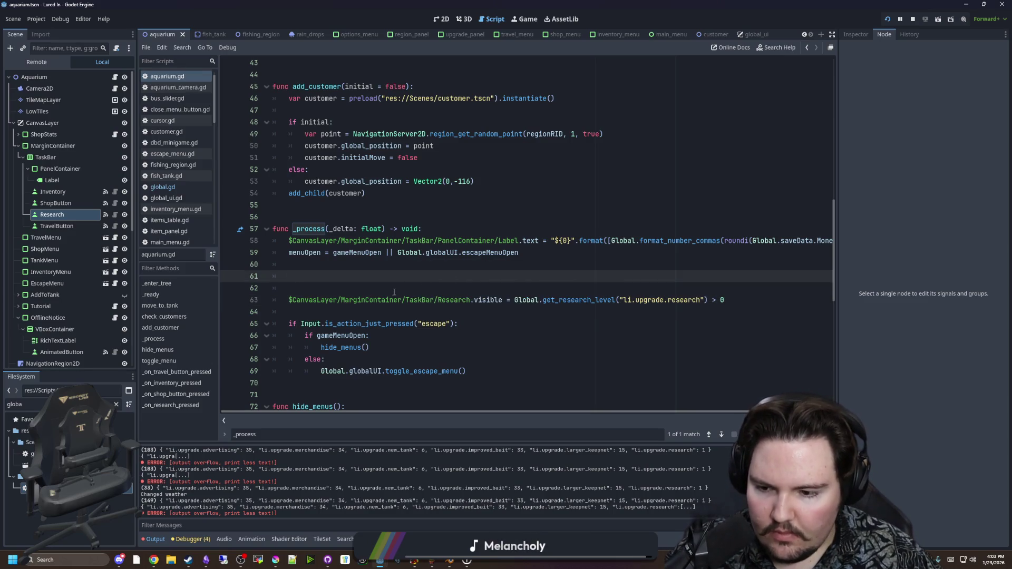
{"action": "left_click", "coordinate": [373, 291]}
{"action": "key", "text": "BackSpace"}
{"action": "key", "text": "BackSpace"}
{"action": "key", "text": "BackSpace"}
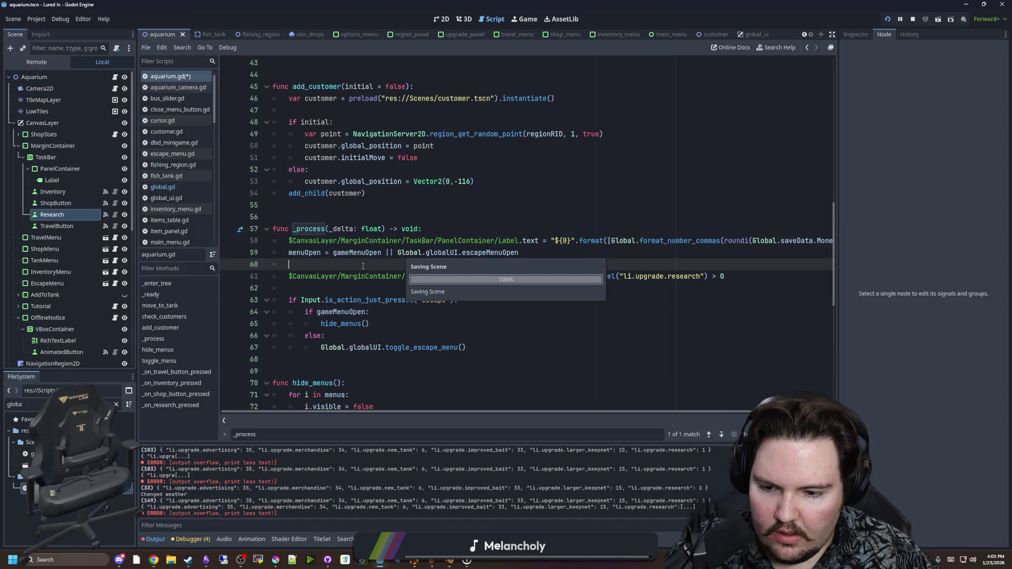
{"action": "left_click", "coordinate": [525, 20]}
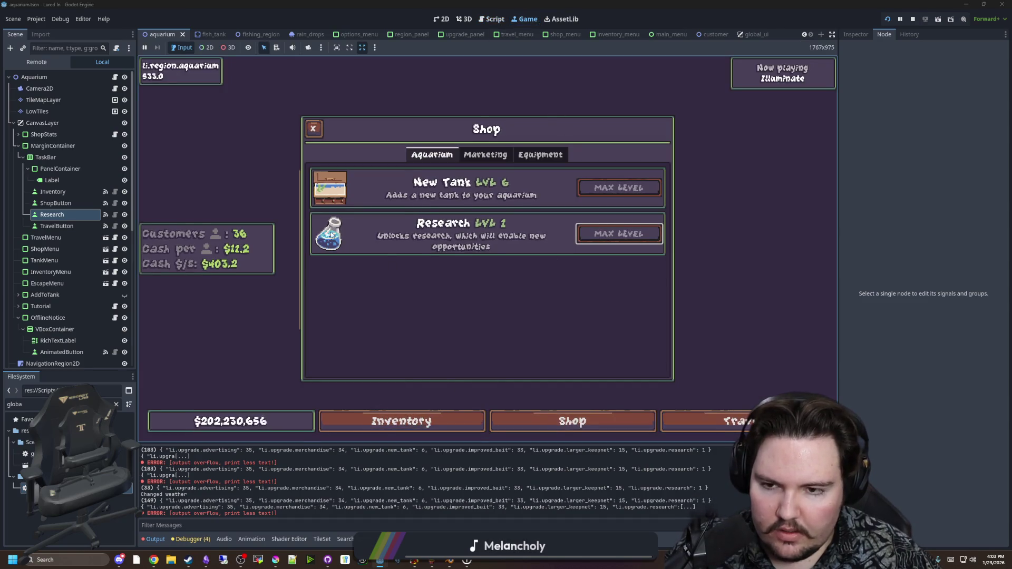
Close the Shop panel in the running game and return to the aquarium.gd script
{"action": "left_click", "coordinate": [313, 128]}
{"action": "scroll", "coordinate": [372, 305], "scroll_direction": "up", "scroll_amount": 2}
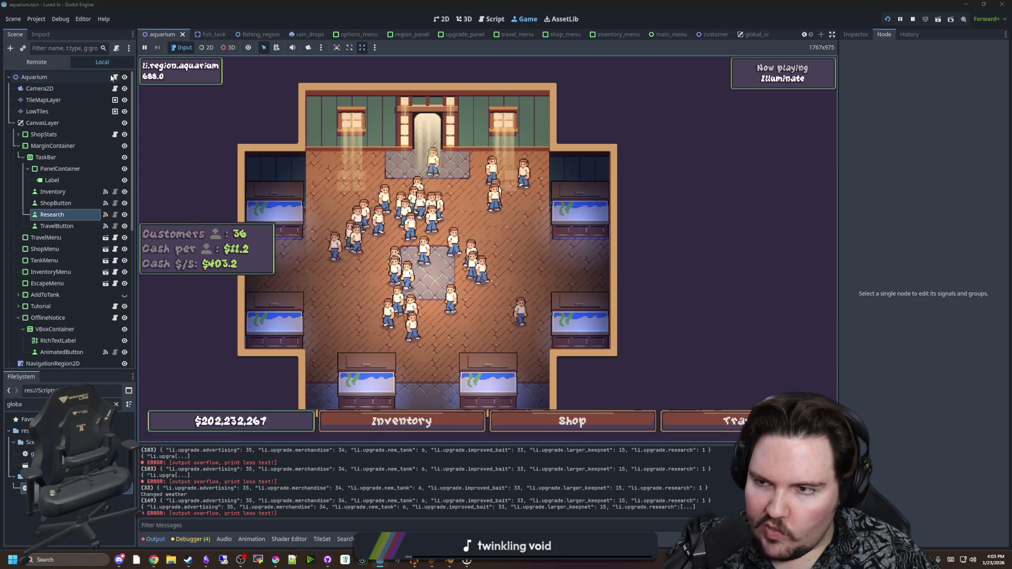
{"action": "key", "text": "ctrl+F3"}
{"action": "left_click", "coordinate": [590, 288]}
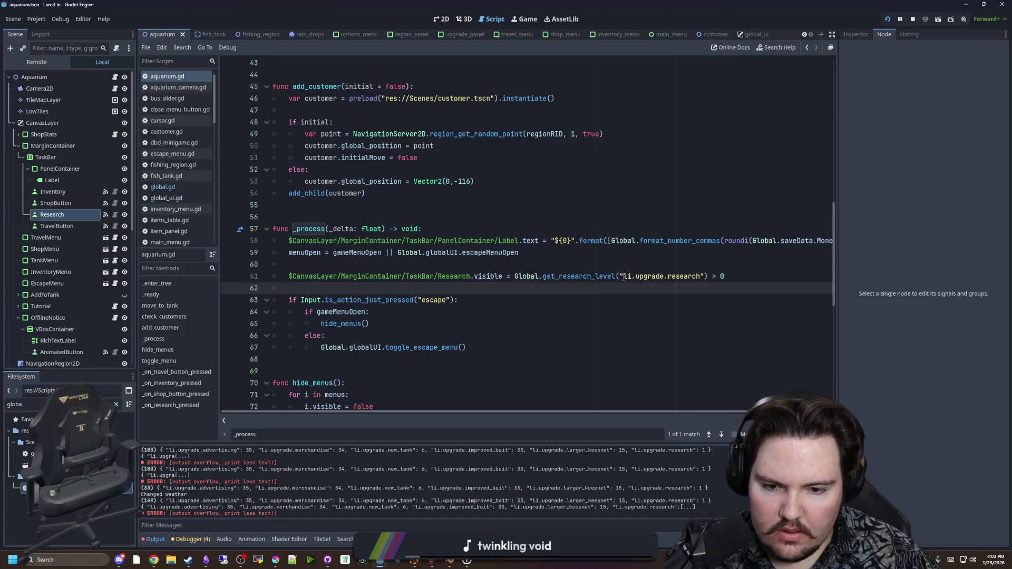
{"action": "key", "text": "Up"}
{"action": "key", "text": "Up"}
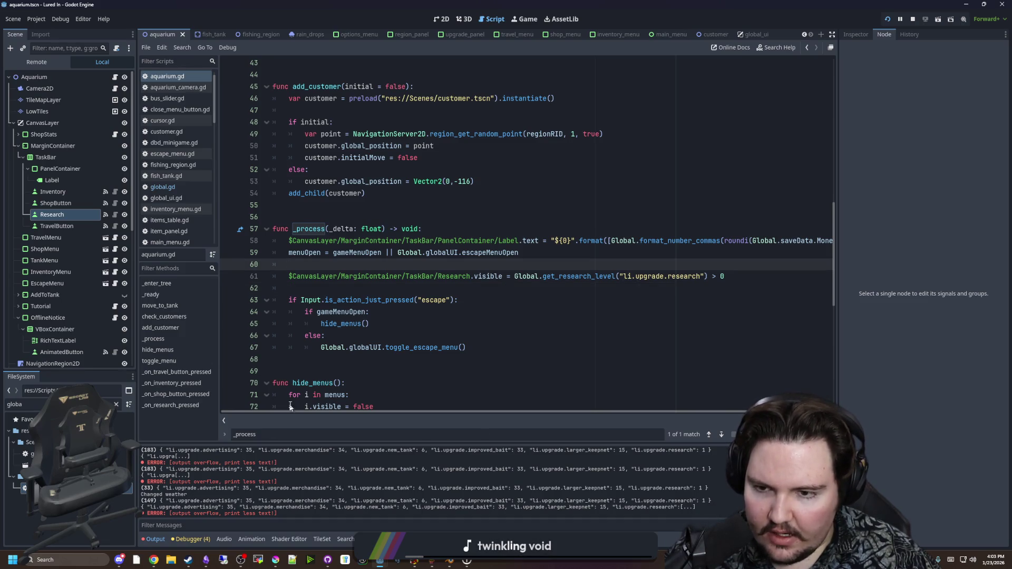
{"action": "left_click_drag", "start_coordinate": [162, 488], "coordinate": [318, 493]}
{"action": "left_click", "coordinate": [201, 495]}
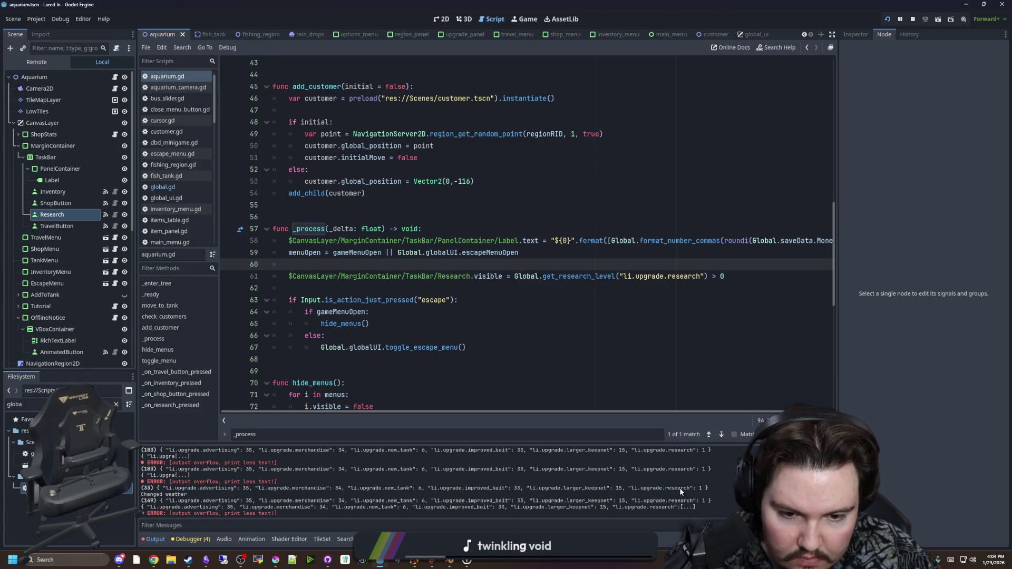
Ctrl+click get_research_level to open its definition in global.gd
{"action": "left_click", "coordinate": [416, 289]}
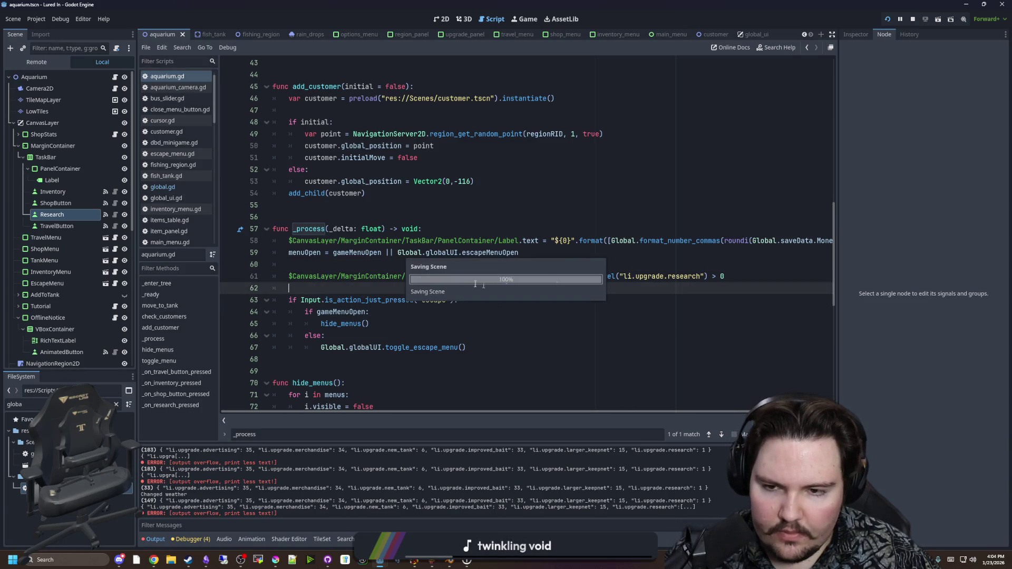
{"action": "left_click", "coordinate": [358, 263]}
{"action": "left_click", "coordinate": [599, 277], "text": "ctrl"}
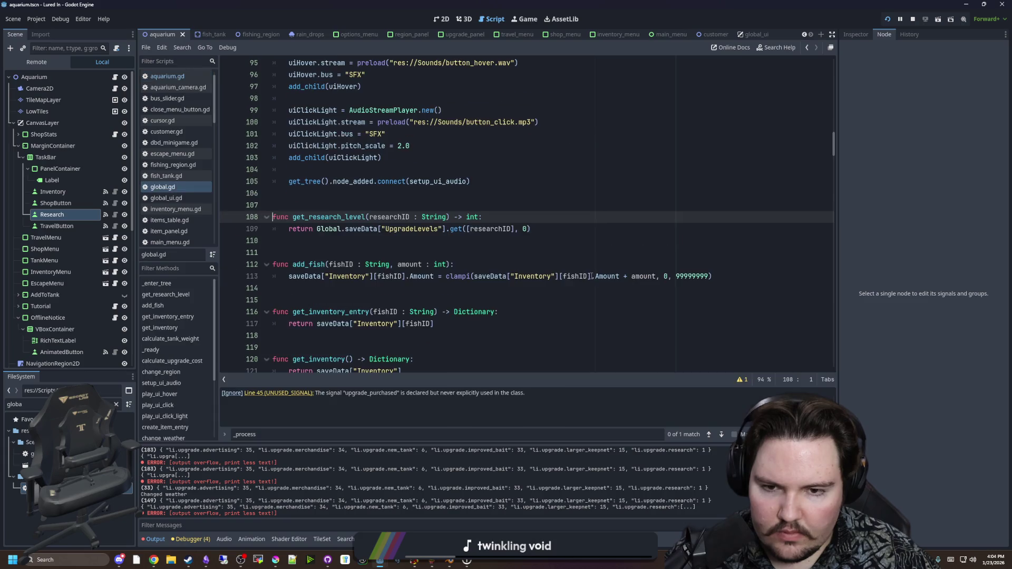
Remove the square brackets around researchID on line 109 of get_research_level
{"action": "left_click", "coordinate": [361, 250]}
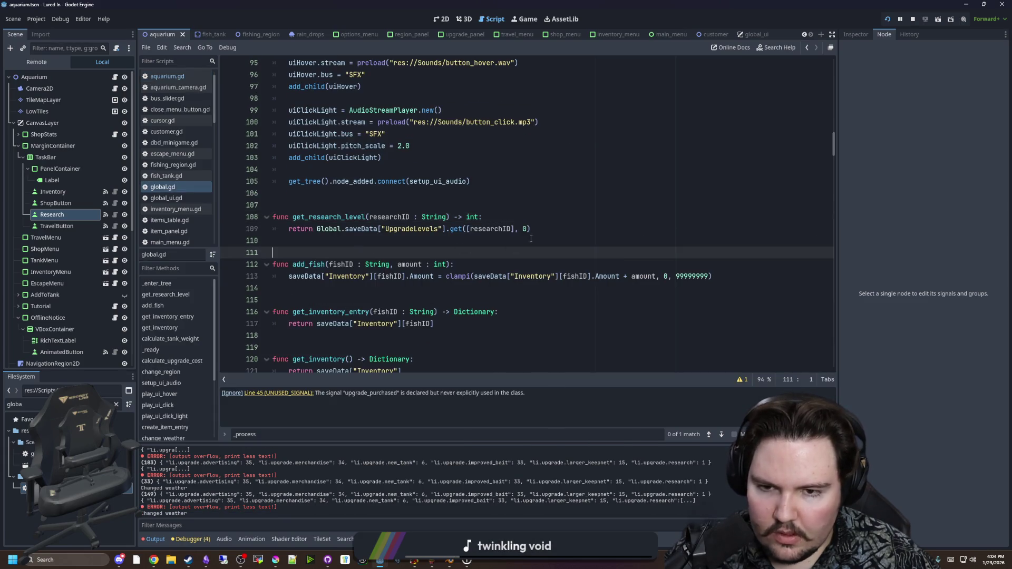
{"action": "left_click", "coordinate": [549, 231]}
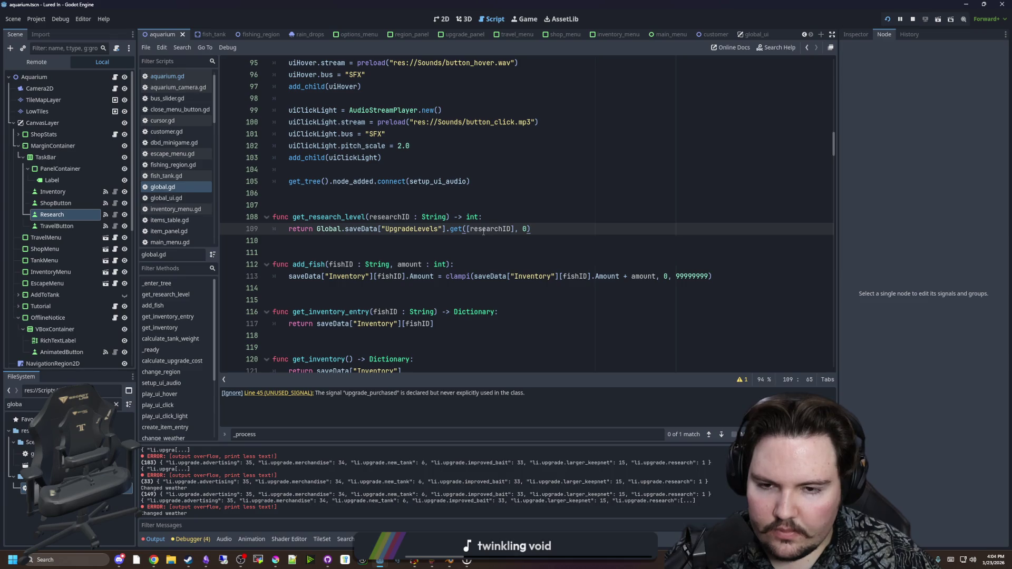
{"action": "mouse_move", "coordinate": [484, 231]}
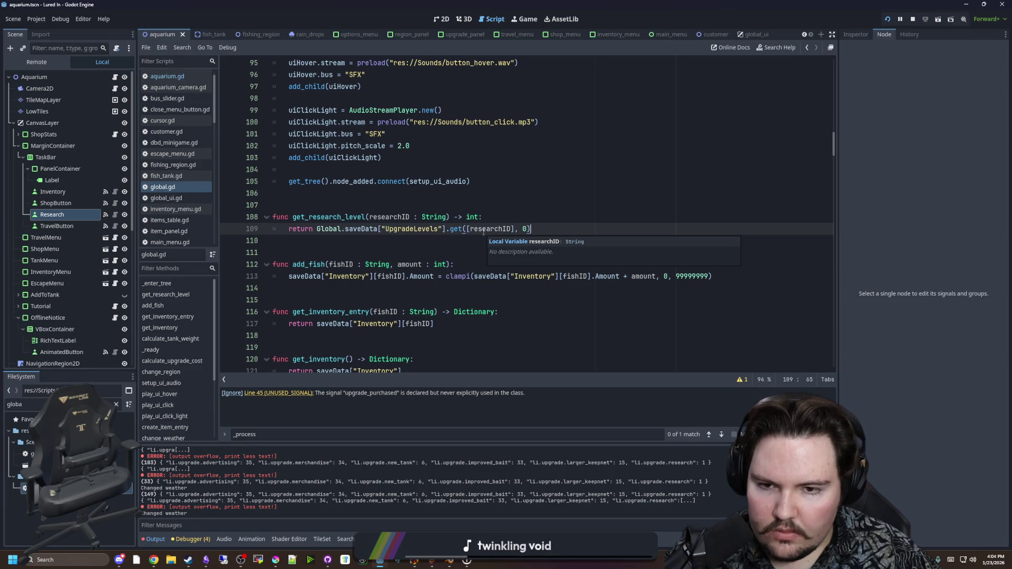
{"action": "left_click", "coordinate": [470, 229]}
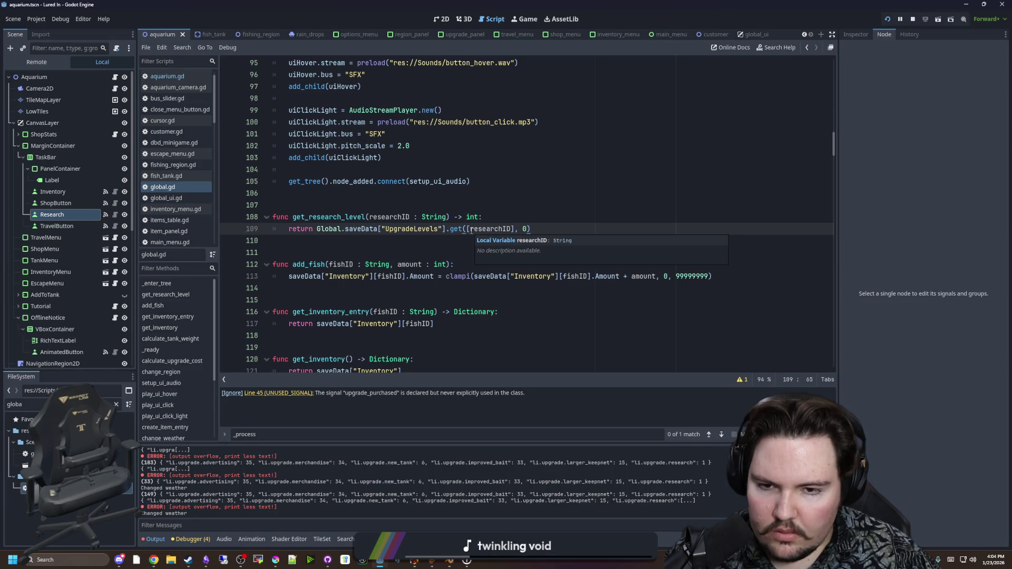
{"action": "left_click", "coordinate": [511, 228]}
{"action": "key", "text": "BackSpace"}
{"action": "left_click", "coordinate": [481, 207]}
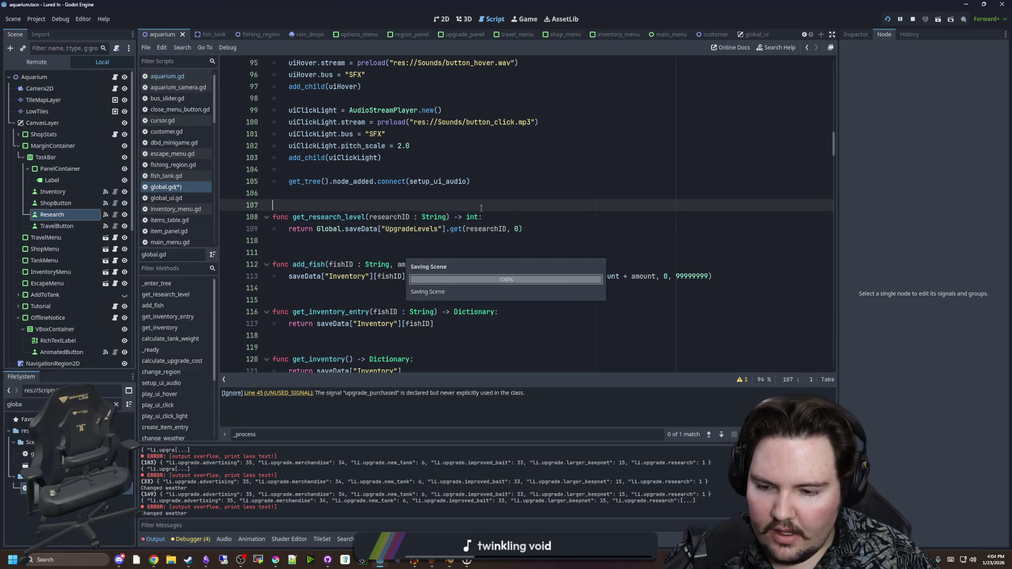
Run the game, open the Shop menu to test, then stop the game with F8
{"action": "left_click", "coordinate": [521, 20]}
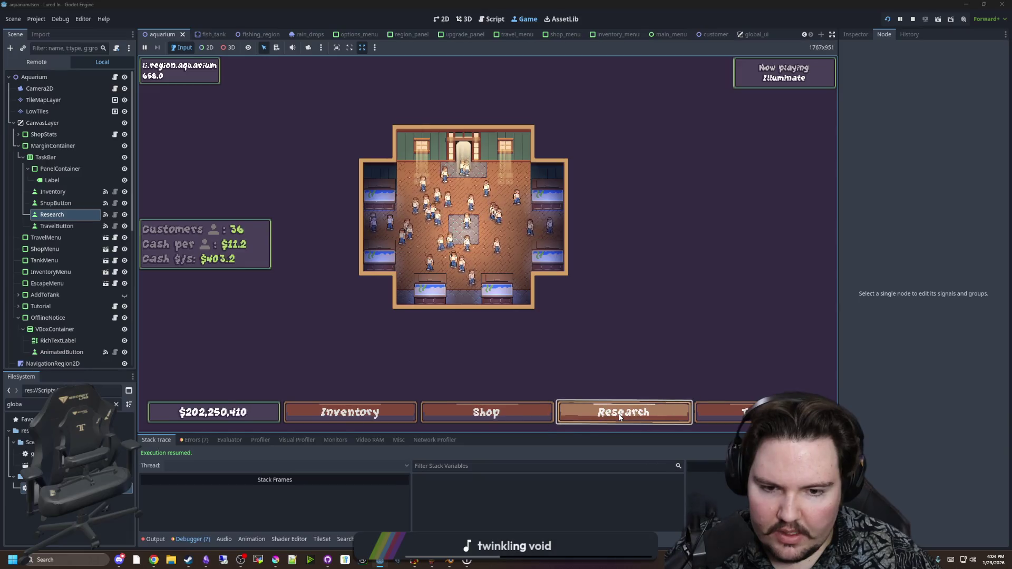
{"action": "left_click", "coordinate": [486, 412]}
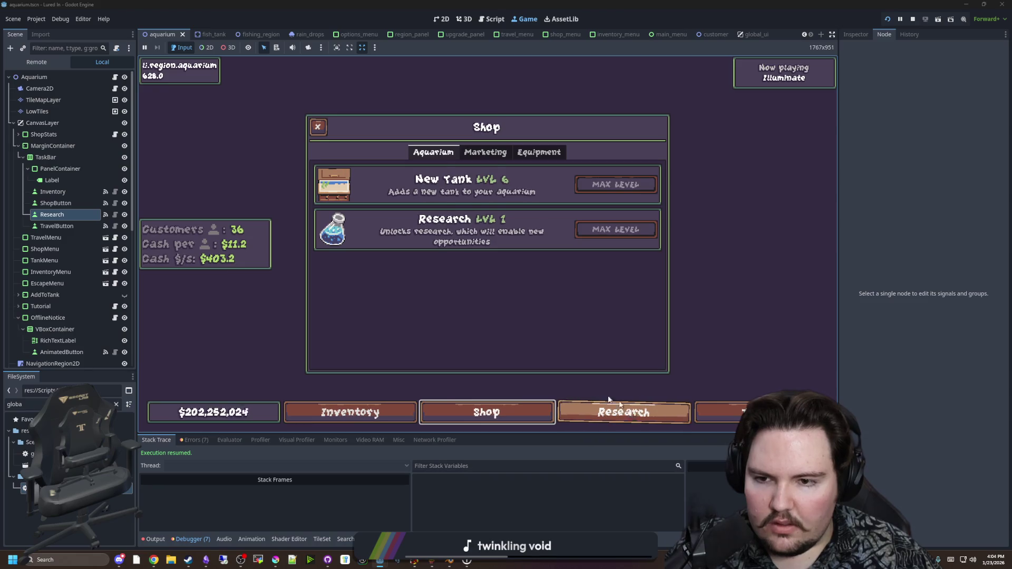
{"action": "key", "text": "F8"}
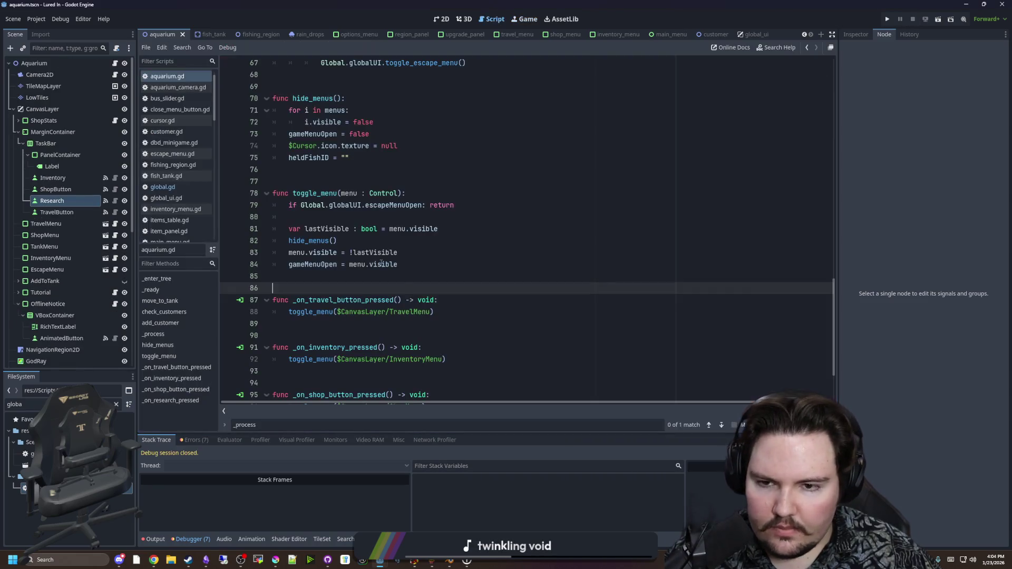
Switch to the 2D view, zoom around the aquarium.tscn canvas, and save the scene
{"action": "left_click", "coordinate": [463, 20]}
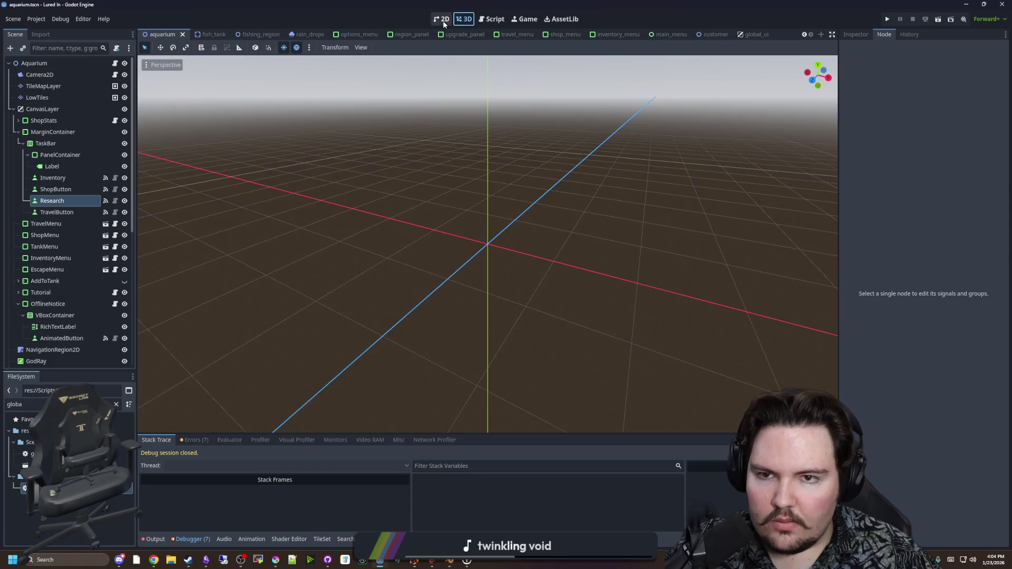
{"action": "left_click", "coordinate": [444, 24]}
{"action": "scroll", "coordinate": [430, 309], "scroll_direction": "down", "scroll_amount": 3}
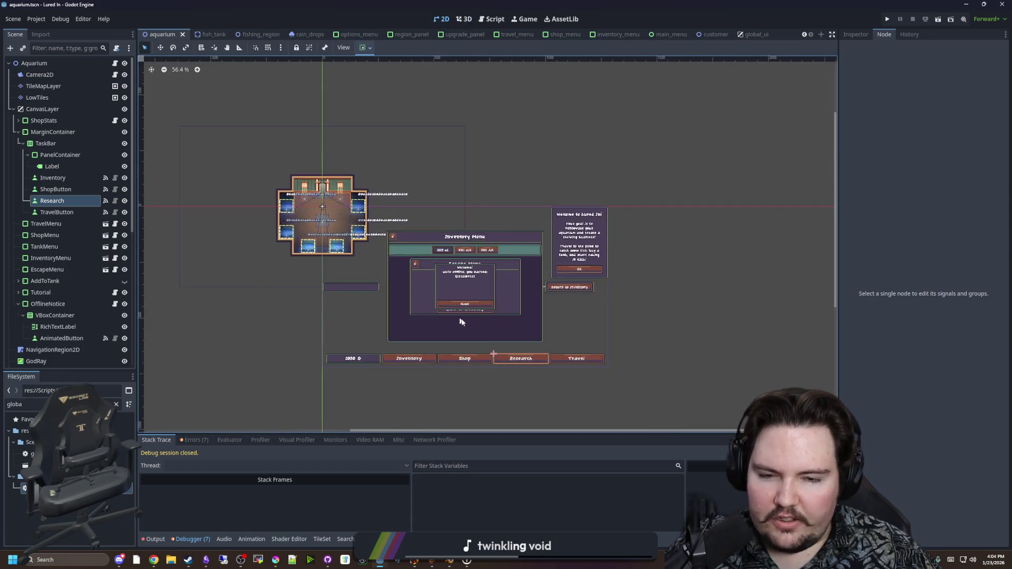
{"action": "scroll", "coordinate": [456, 319], "scroll_direction": "up", "scroll_amount": 2}
{"action": "scroll", "coordinate": [463, 320], "scroll_direction": "down", "scroll_amount": 1}
{"action": "scroll", "coordinate": [467, 319], "scroll_direction": "up", "scroll_amount": 2}
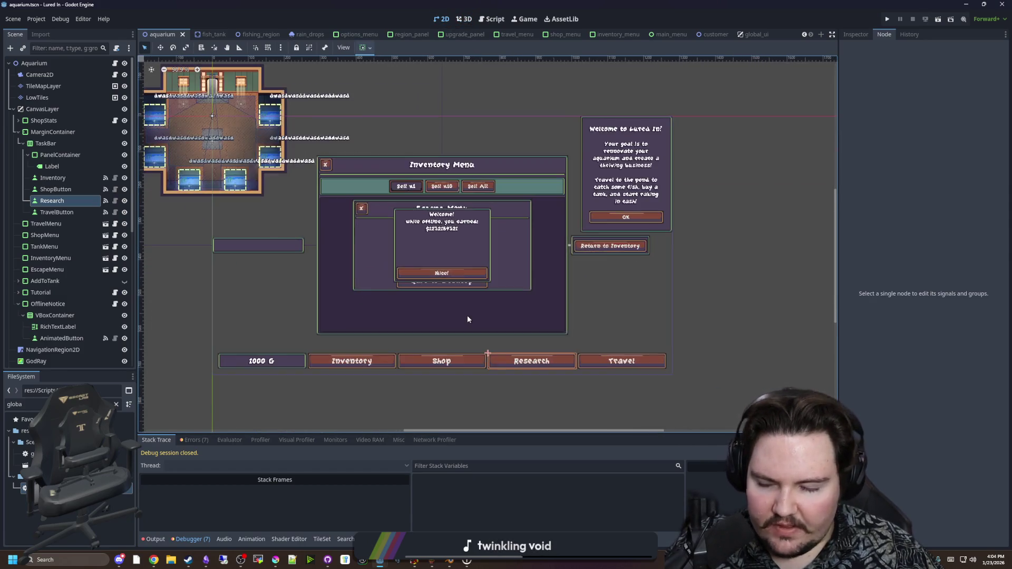
{"action": "scroll", "coordinate": [429, 289], "scroll_direction": "up", "scroll_amount": 1}
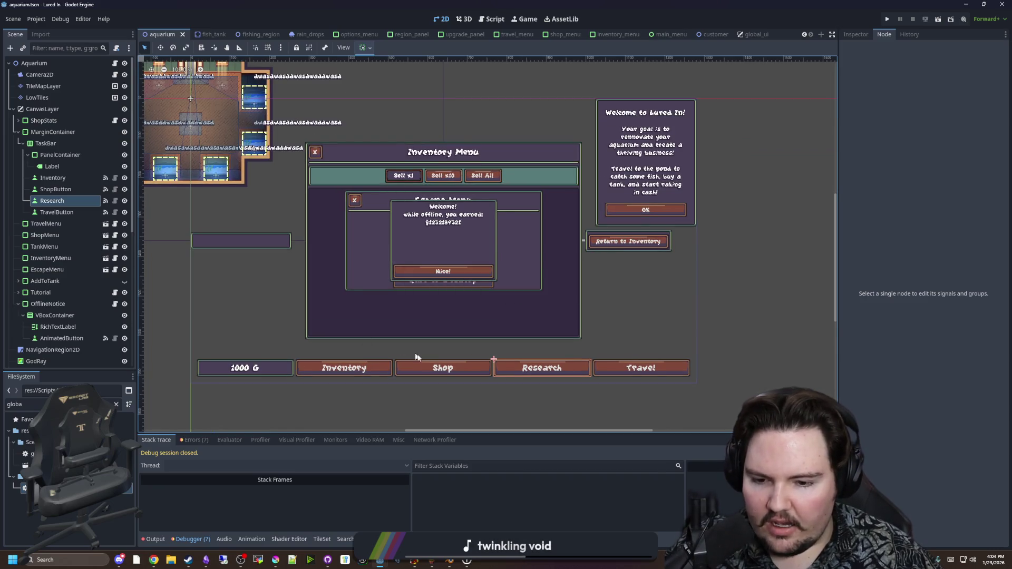
{"action": "scroll", "coordinate": [419, 361], "scroll_direction": "down", "scroll_amount": 5}
{"action": "scroll", "coordinate": [424, 366], "scroll_direction": "up", "scroll_amount": 2}
{"action": "scroll", "coordinate": [420, 324], "scroll_direction": "up", "scroll_amount": 2}
{"action": "scroll", "coordinate": [420, 325], "scroll_direction": "up", "scroll_amount": 1}
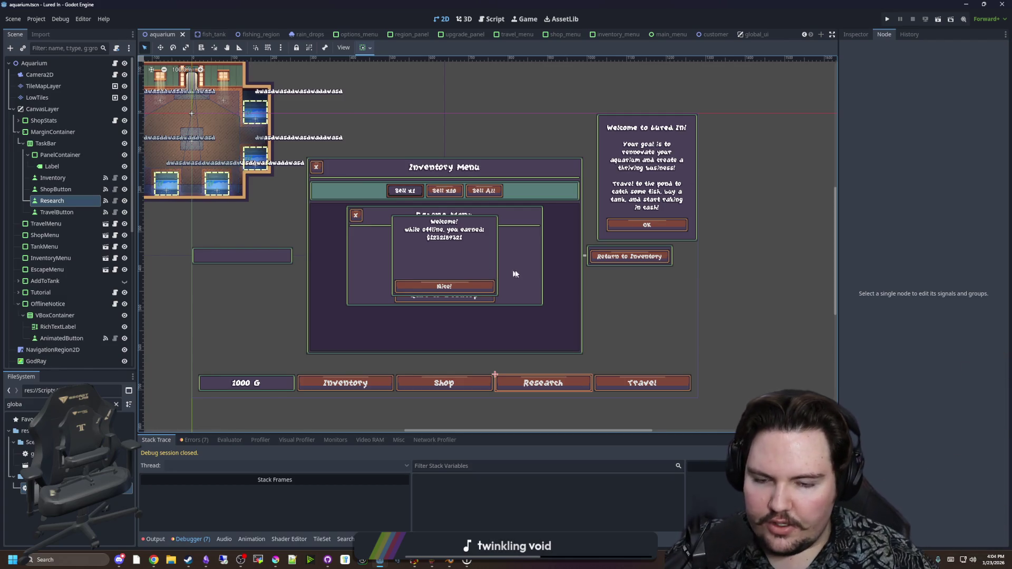
{"action": "key", "text": "ctrl+s"}
{"action": "scroll", "coordinate": [481, 281], "scroll_direction": "down", "scroll_amount": 3}
{"action": "key", "text": "ctrl+s"}
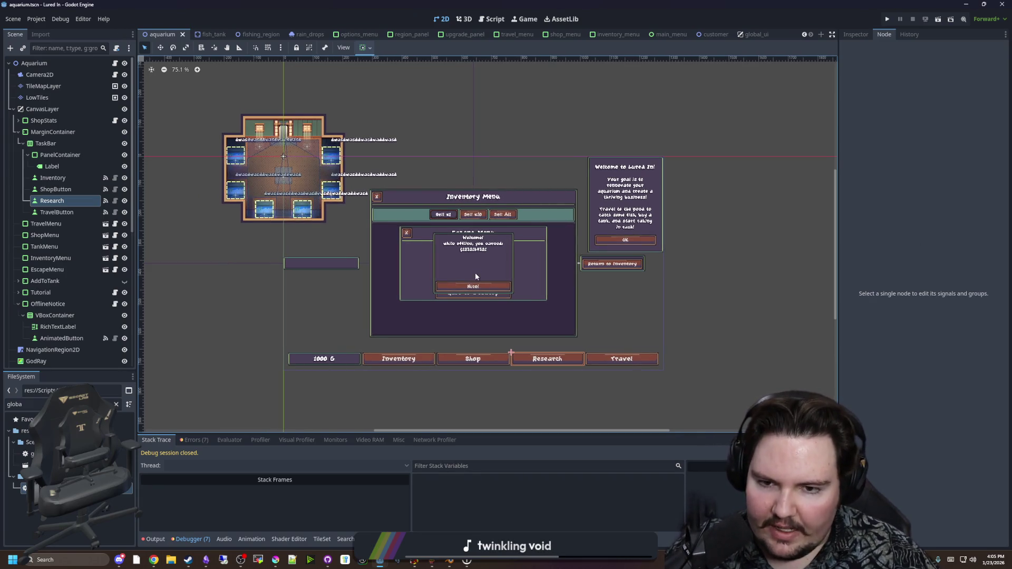
Pan over the inventory, escape and welcome menus, save again, and select InventoryMenu
{"action": "scroll", "coordinate": [449, 262], "scroll_direction": "down", "scroll_amount": 3}
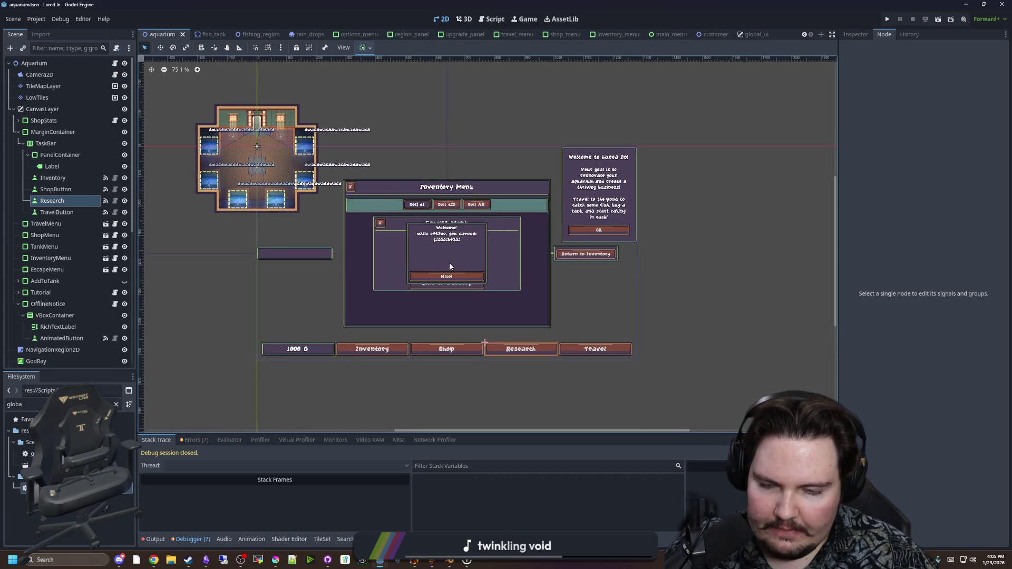
{"action": "scroll", "coordinate": [449, 263], "scroll_direction": "up", "scroll_amount": 4}
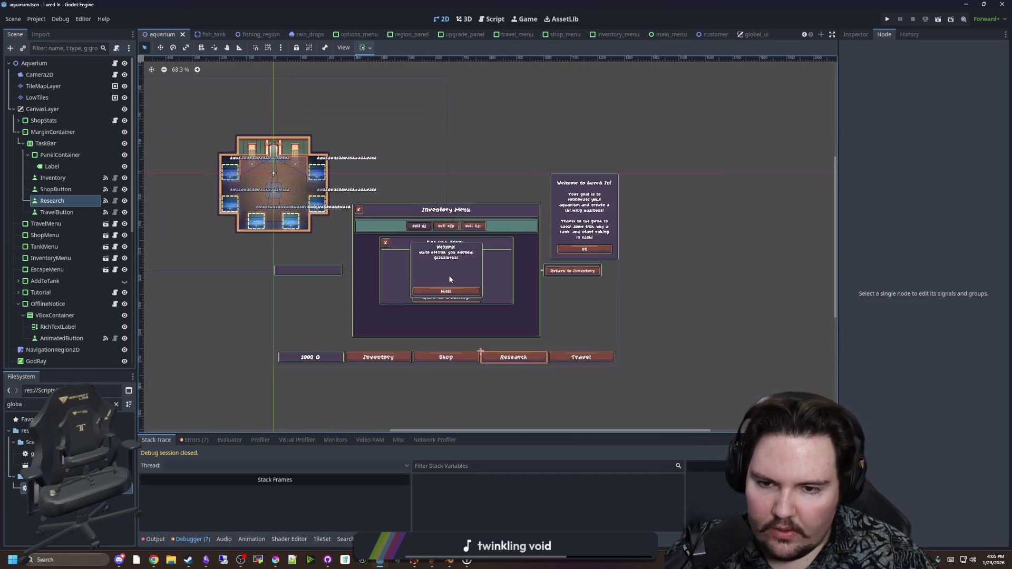
{"action": "scroll", "coordinate": [486, 302], "scroll_direction": "down", "scroll_amount": 2}
{"action": "scroll", "coordinate": [486, 301], "scroll_direction": "up", "scroll_amount": 3}
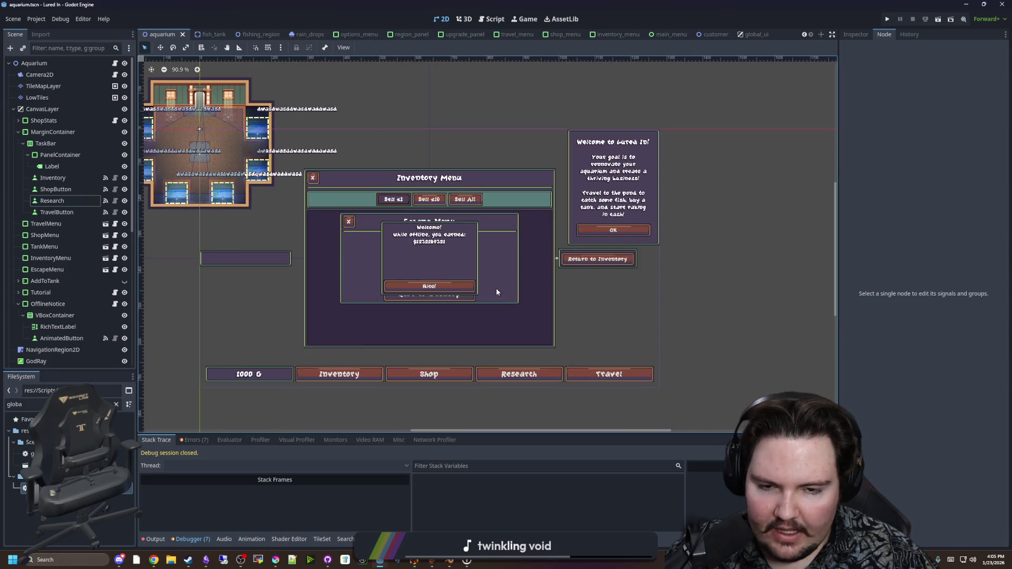
{"action": "scroll", "coordinate": [734, 293], "scroll_direction": "down", "scroll_amount": 2}
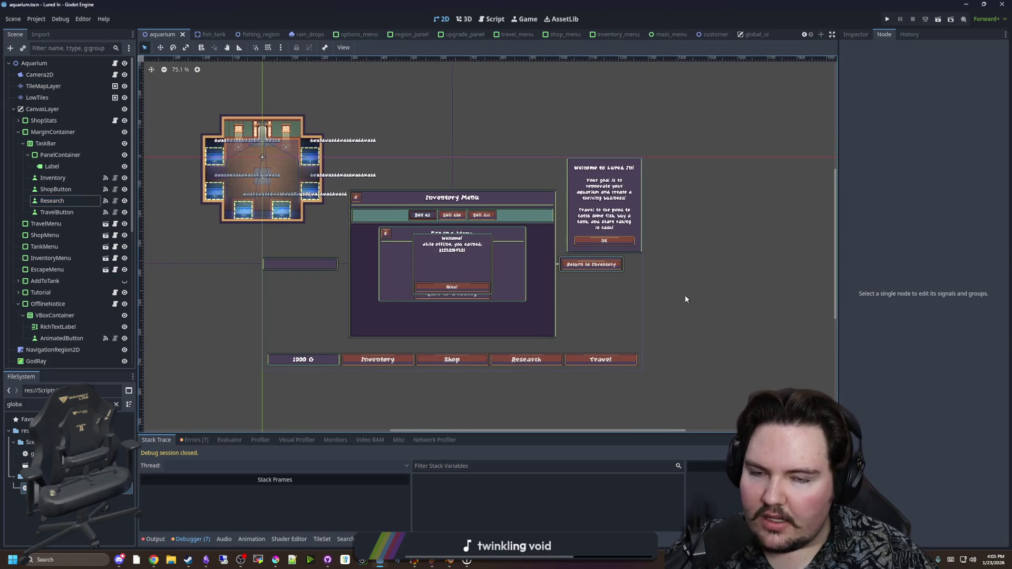
{"action": "scroll", "coordinate": [596, 313], "scroll_direction": "up", "scroll_amount": 2}
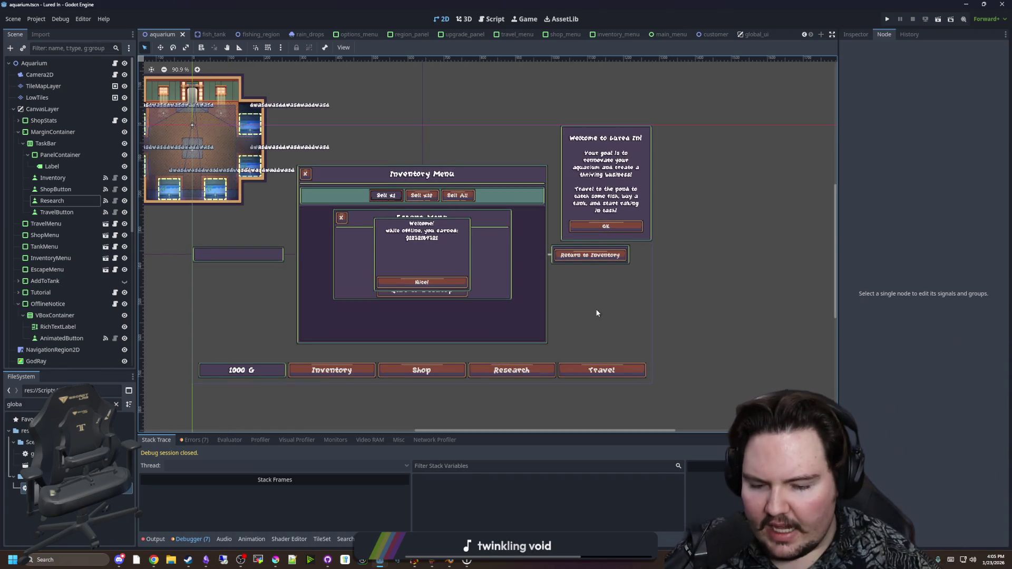
{"action": "left_click_drag", "start_coordinate": [534, 276], "coordinate": [564, 280]}
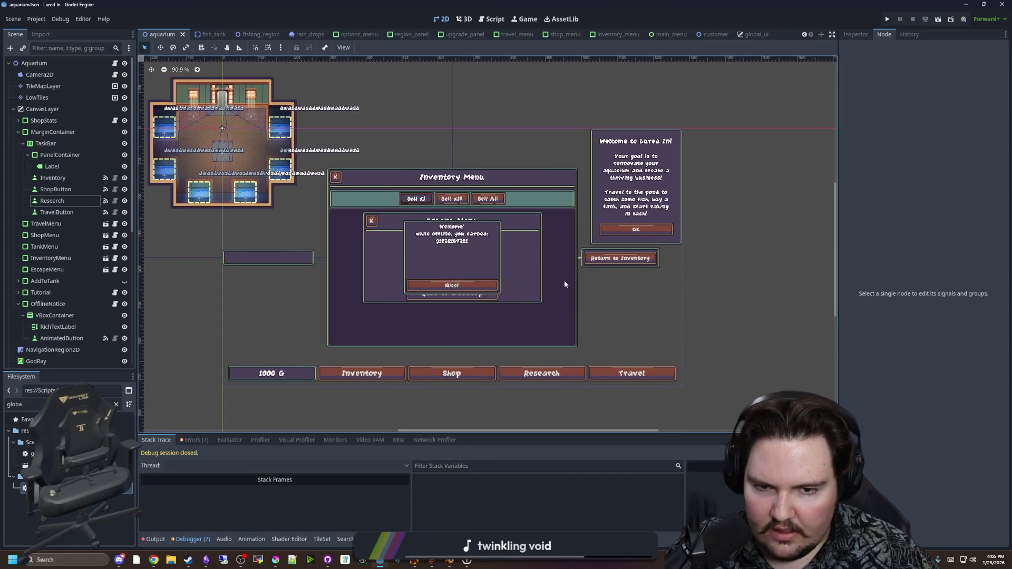
{"action": "scroll", "coordinate": [564, 279], "scroll_direction": "down", "scroll_amount": 1}
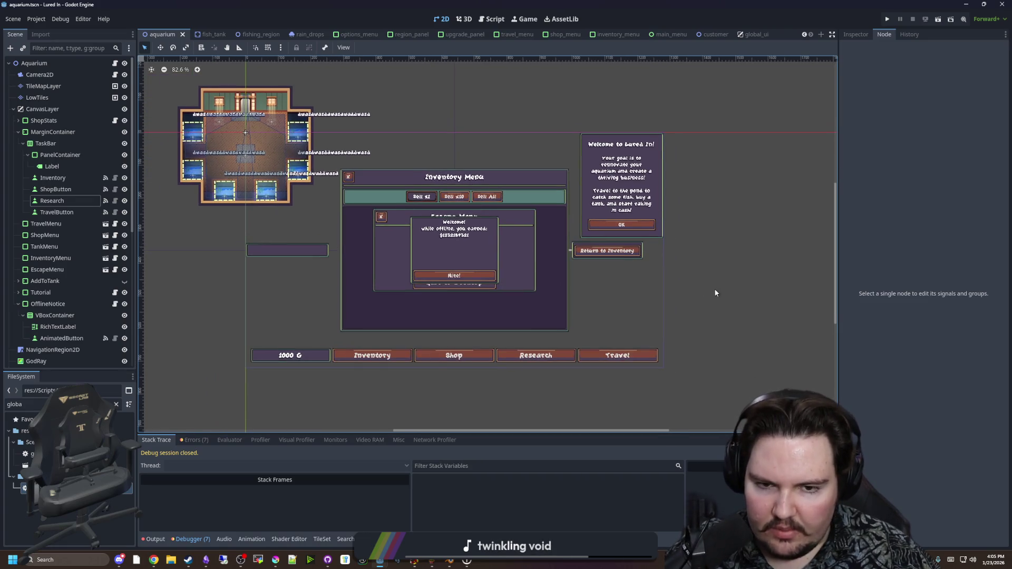
{"action": "key", "text": "ctrl+s"}
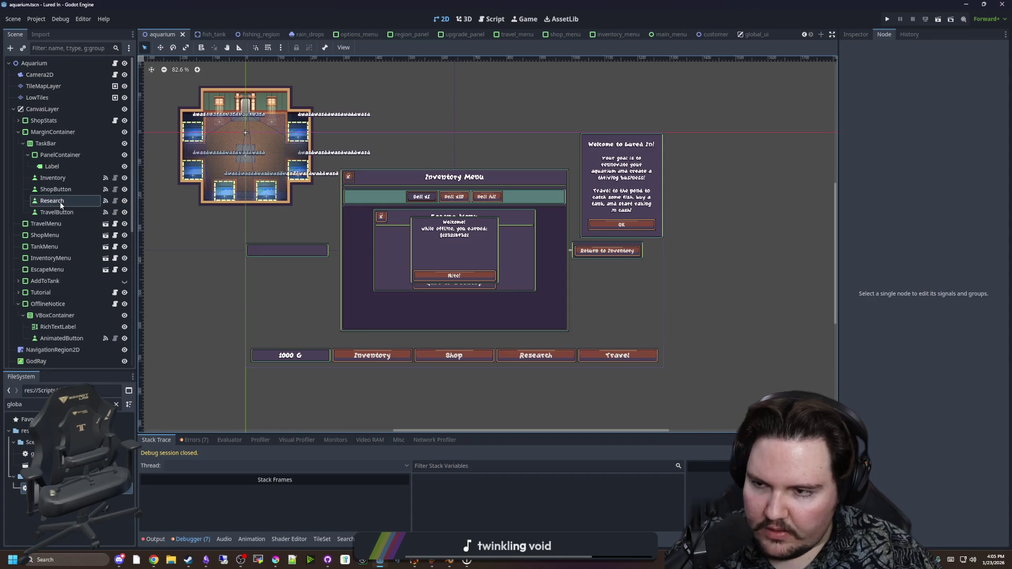
{"action": "left_click", "coordinate": [58, 258]}
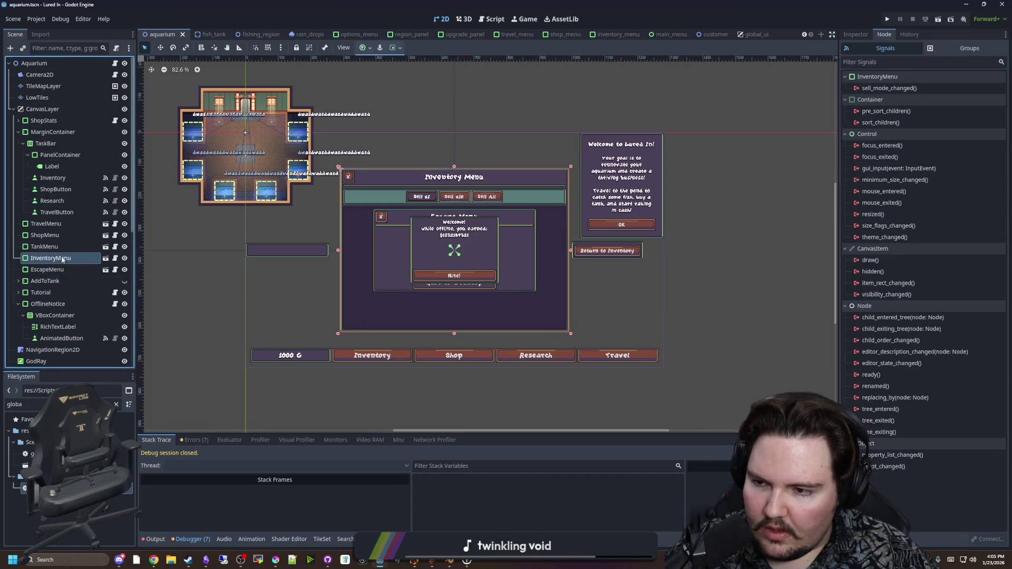
Open the TankMenu node's own scene, tank_menu.tscn, and zoom to the Fish Tank panel
{"action": "left_click", "coordinate": [54, 246]}
{"action": "left_click", "coordinate": [107, 247]}
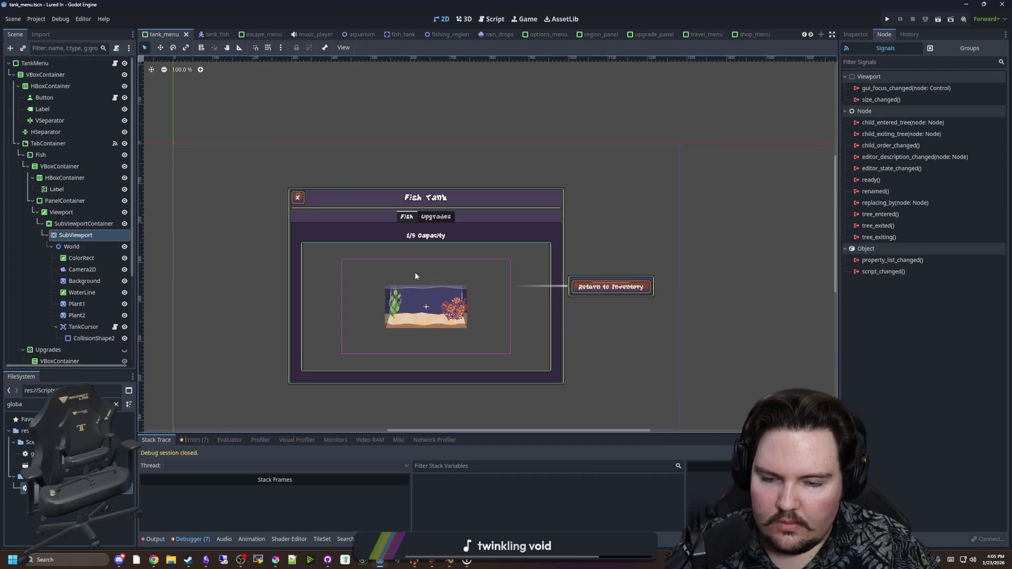
{"action": "scroll", "coordinate": [500, 273], "scroll_direction": "down", "scroll_amount": 3}
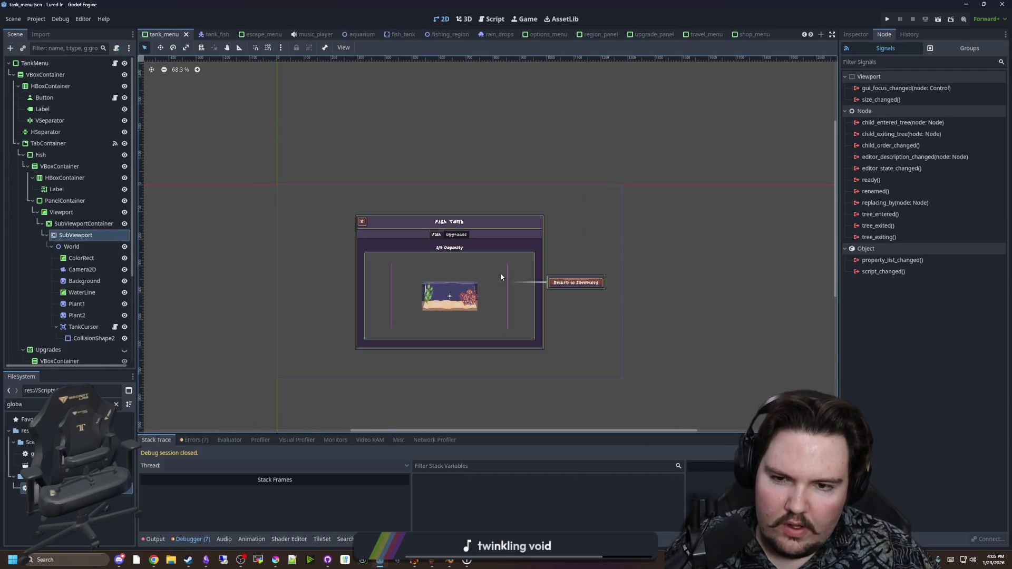
{"action": "scroll", "coordinate": [492, 348], "scroll_direction": "up", "scroll_amount": 7}
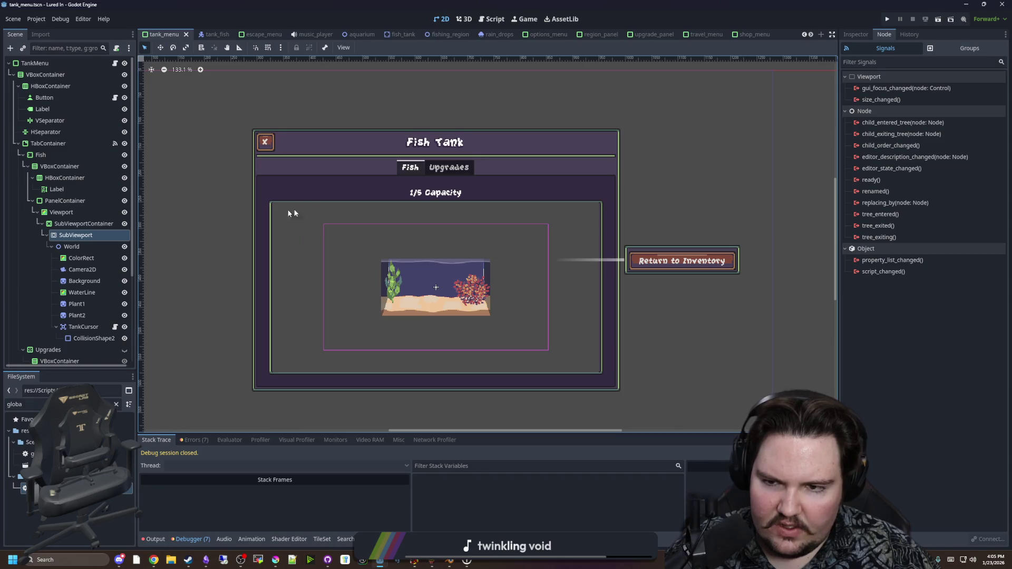
{"action": "scroll", "coordinate": [452, 310], "scroll_direction": "down", "scroll_amount": 4}
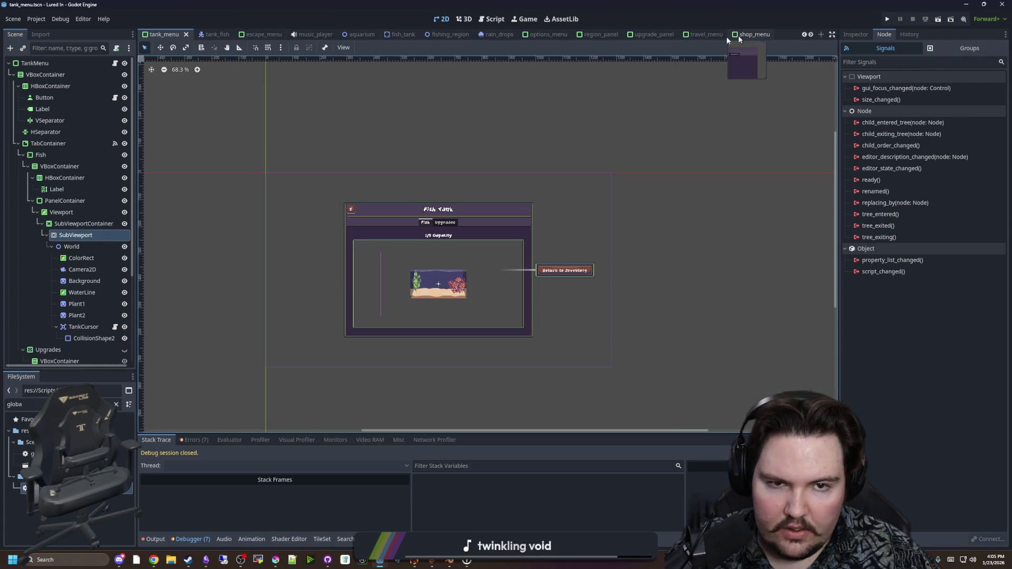
{"action": "left_click", "coordinate": [116, 404]}
Search FileSystem for 'aquar' and reopen the aquarium scene
{"action": "type", "text": "aquar"}
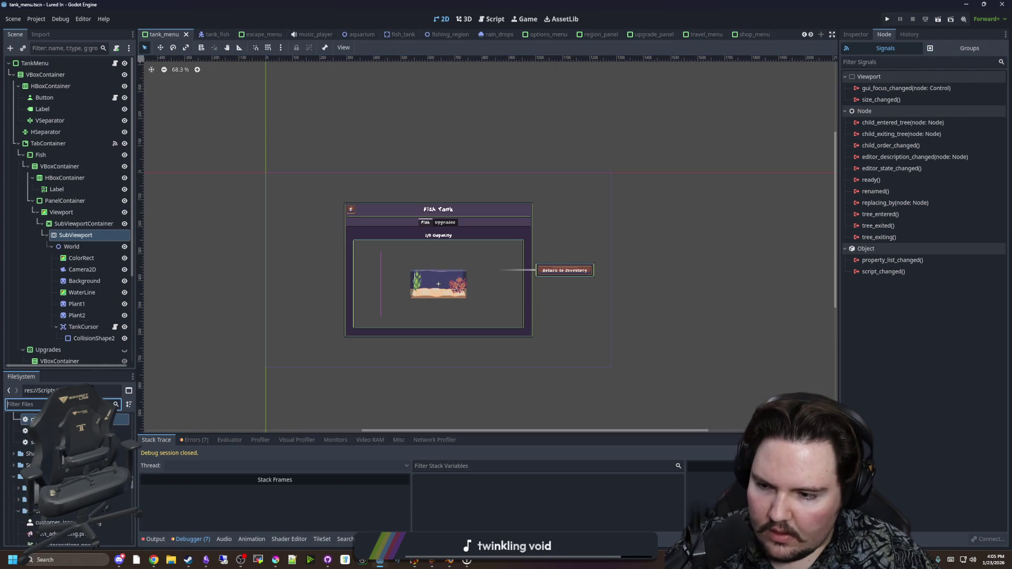
{"action": "double_click", "coordinate": [27, 465]}
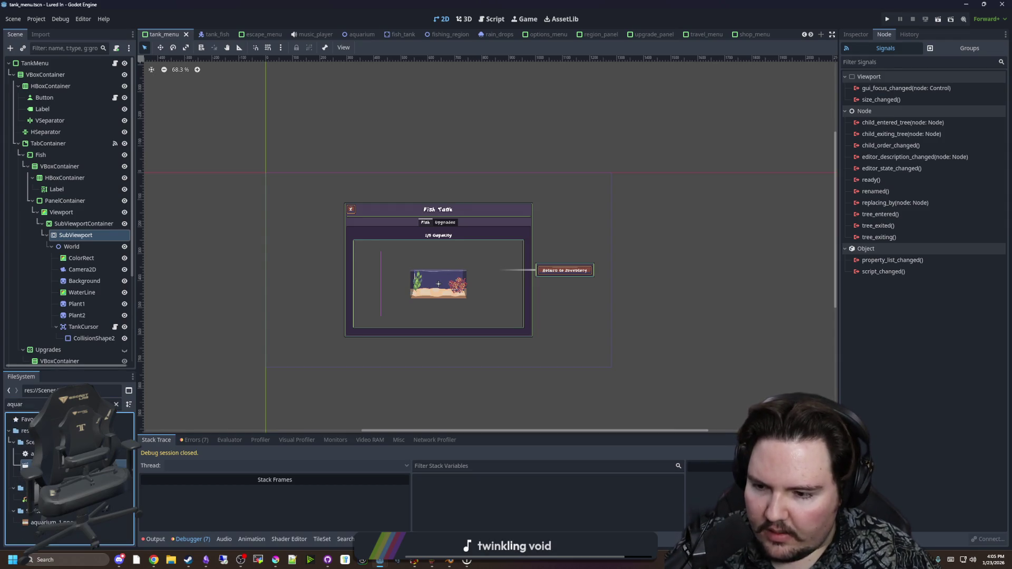
{"action": "right_click", "coordinate": [74, 246]}
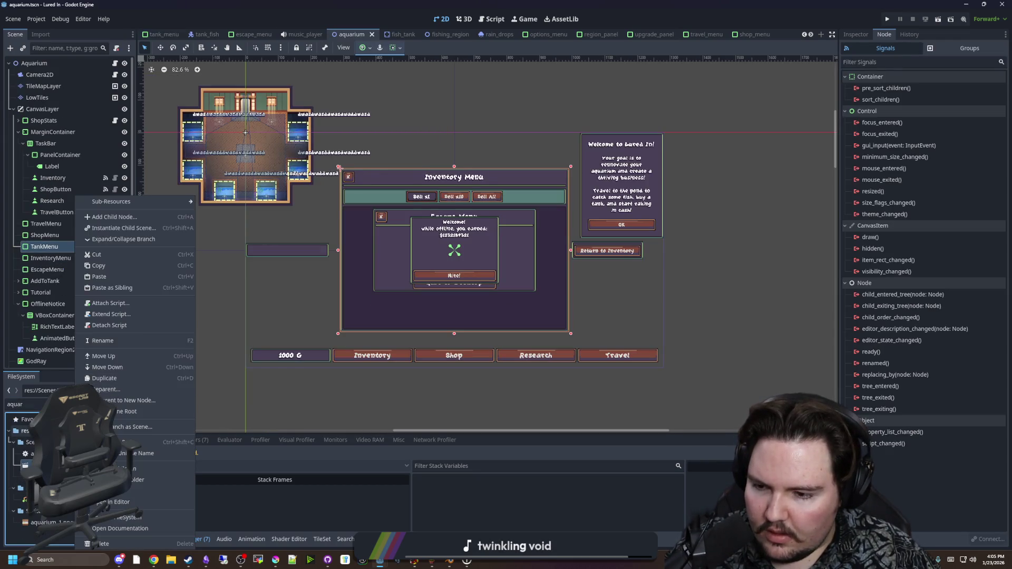
{"action": "key", "text": "Escape"}
Filter files by 'tank' and duplicate tank_menu.tscn as research_menu.tscn
{"action": "left_click", "coordinate": [117, 403]}
{"action": "type", "text": "tank"}
{"action": "right_click", "coordinate": [63, 492]}
{"action": "left_click", "coordinate": [106, 468]}
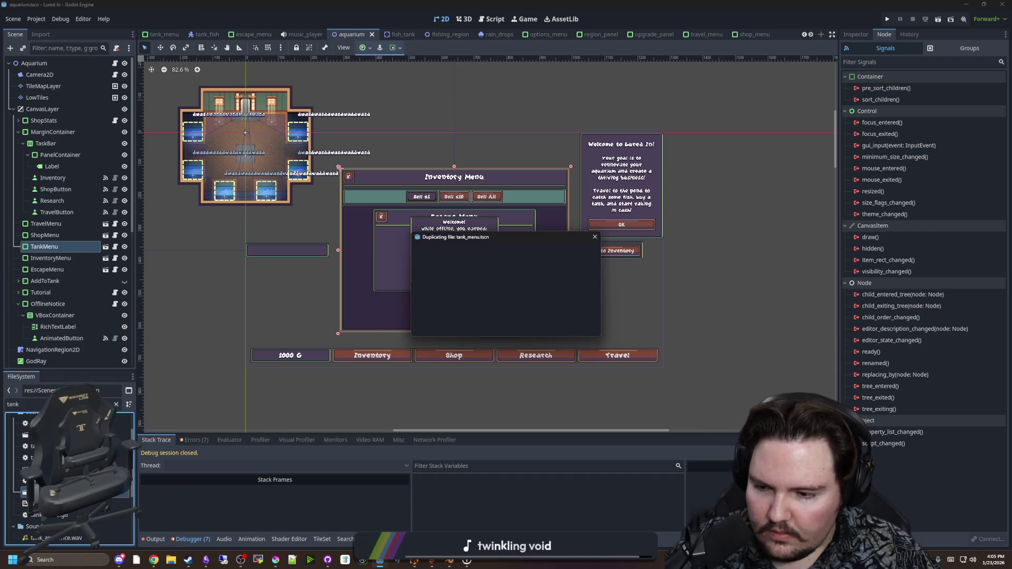
{"action": "type", "text": "research_menu.tscn"}
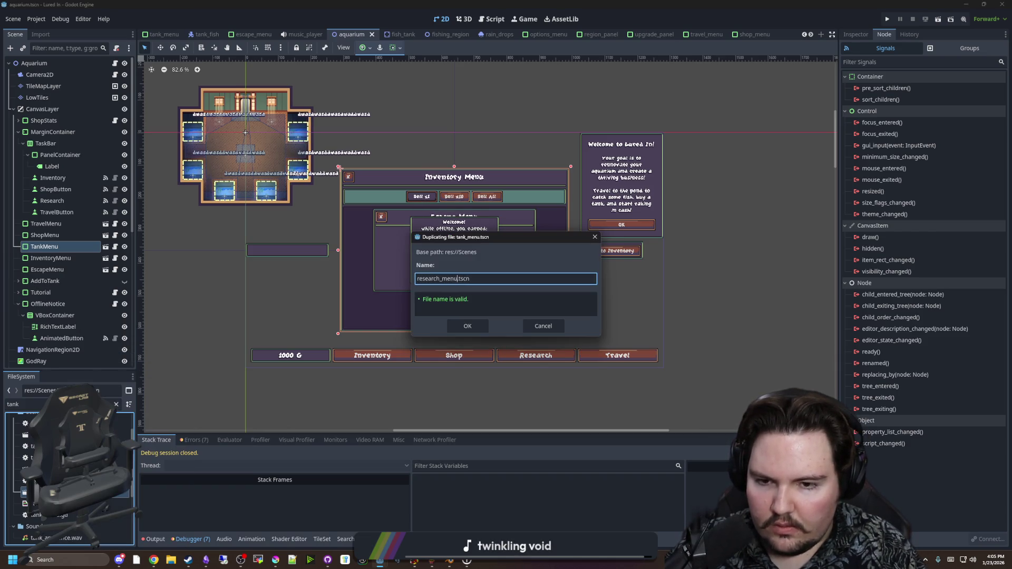
{"action": "key", "text": "Return"}
Open research_menu.tscn and rename its root node to ResearchMenu
{"action": "double_click", "coordinate": [13, 404]}
{"action": "type", "text": "resea"}
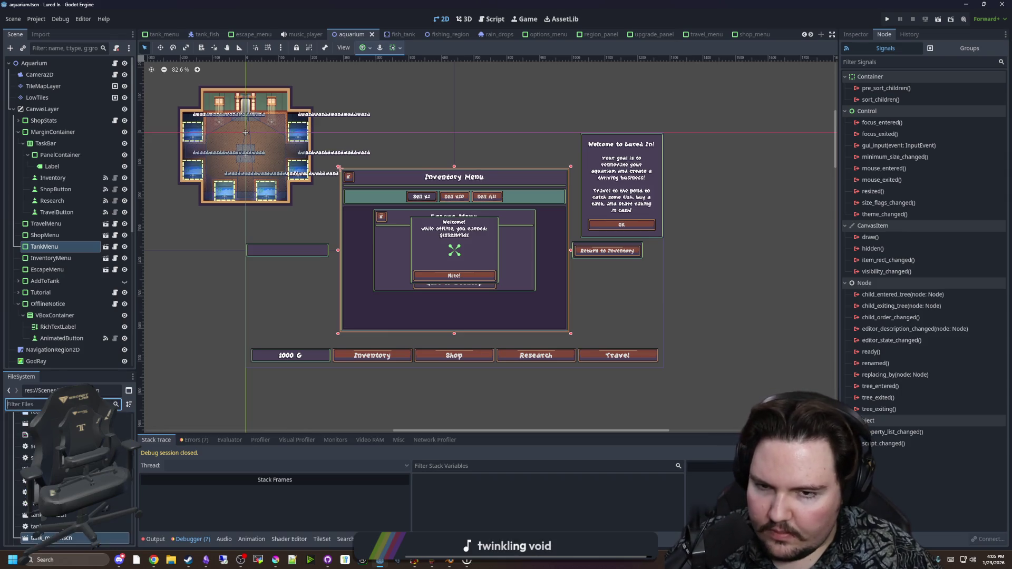
{"action": "type", "text": "rc"}
{"action": "double_click", "coordinate": [32, 453]}
{"action": "double_click", "coordinate": [46, 63]}
{"action": "type", "text": "ResearchMenu"}
{"action": "key", "text": "Return"}
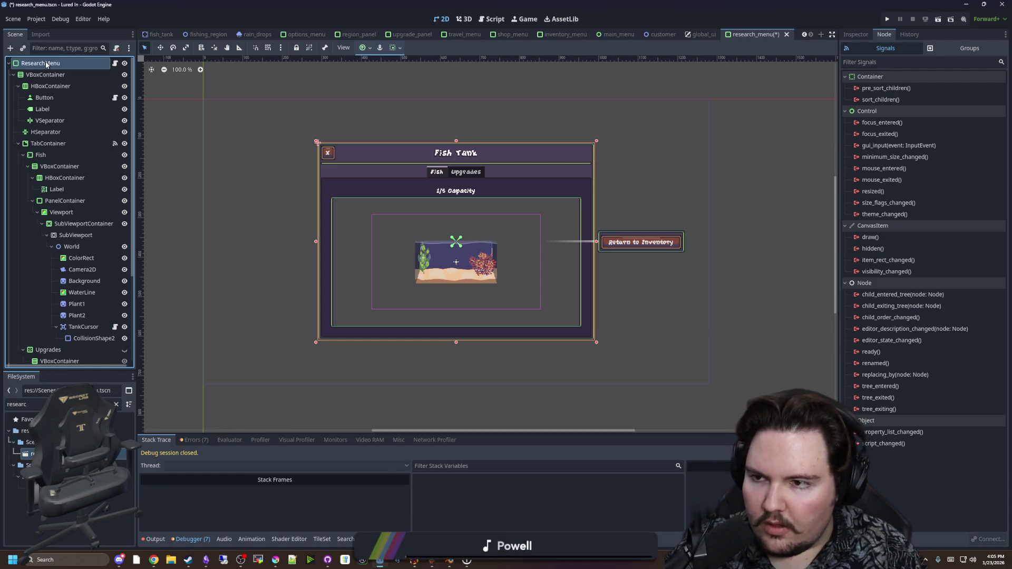
{"action": "scroll", "coordinate": [464, 227], "scroll_direction": "up", "scroll_amount": 3}
{"action": "key", "text": "ctrl+s"}
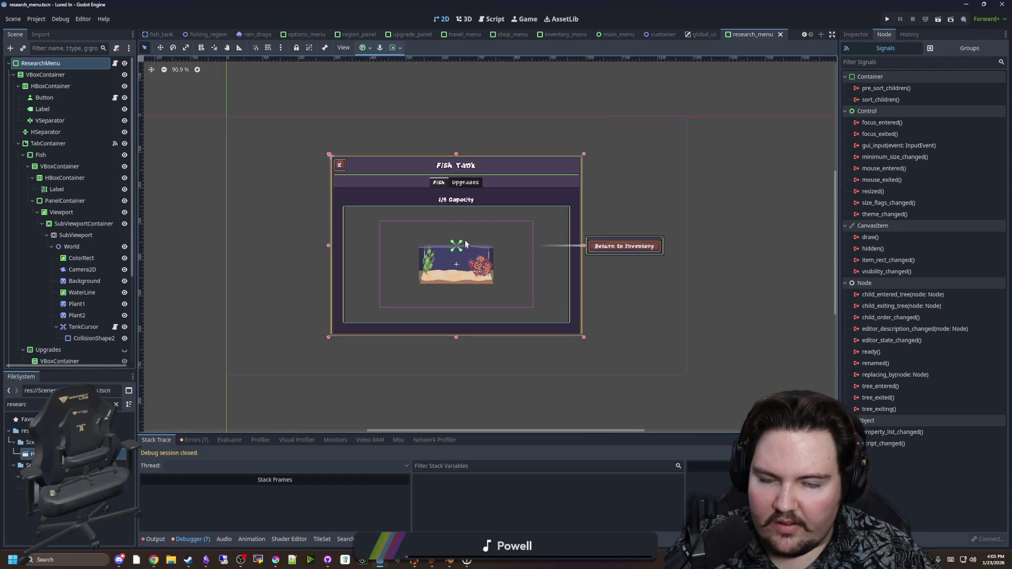
{"action": "scroll", "coordinate": [497, 224], "scroll_direction": "down", "scroll_amount": 2}
{"action": "key", "text": "ctrl+s"}
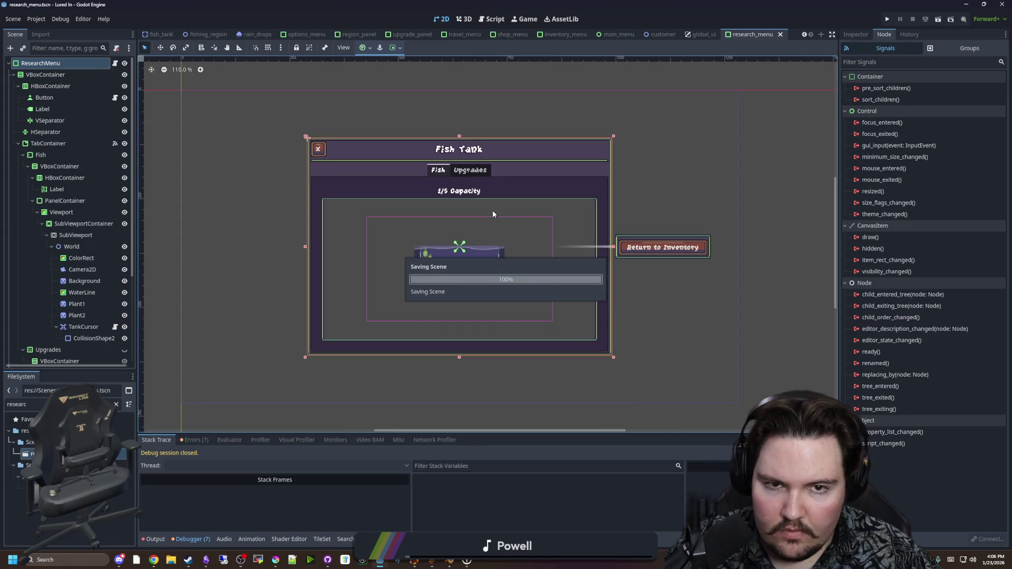
{"action": "scroll", "coordinate": [492, 210], "scroll_direction": "up", "scroll_amount": 2}
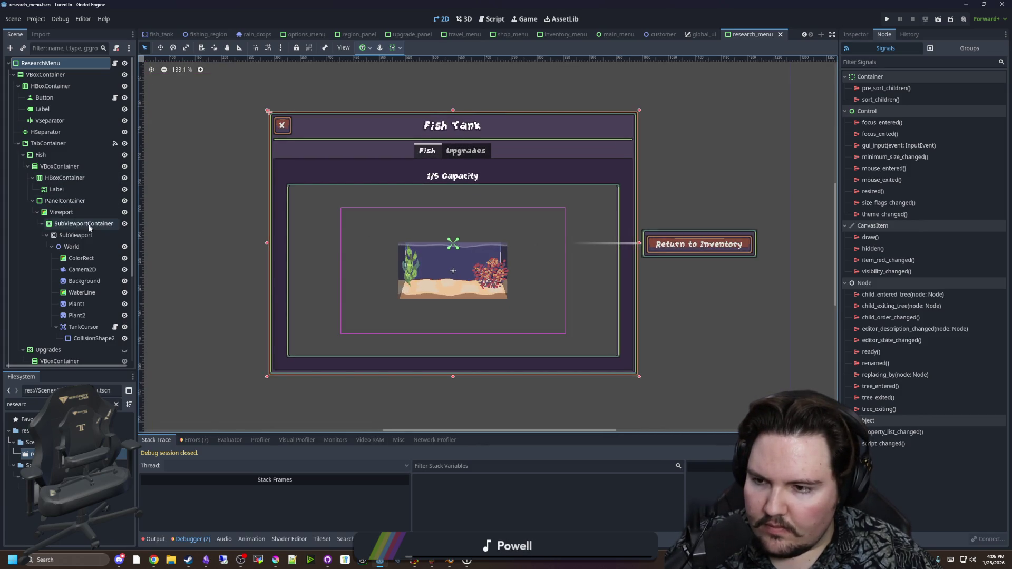
{"action": "left_click", "coordinate": [71, 237]}
{"action": "left_click", "coordinate": [72, 247]}
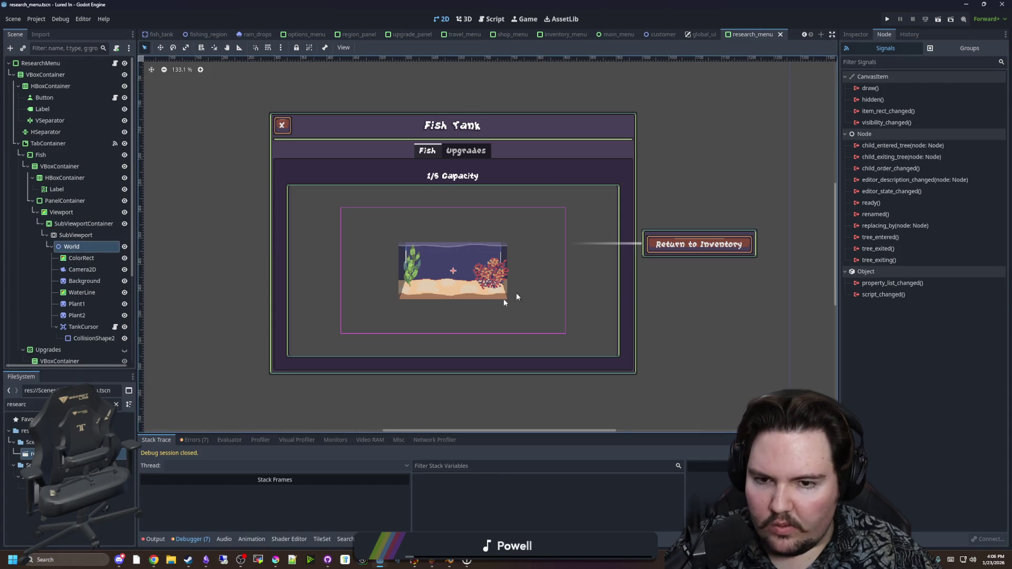
{"action": "scroll", "coordinate": [364, 281], "scroll_direction": "down", "scroll_amount": 1}
{"action": "scroll", "coordinate": [76, 285], "scroll_direction": "down", "scroll_amount": 2}
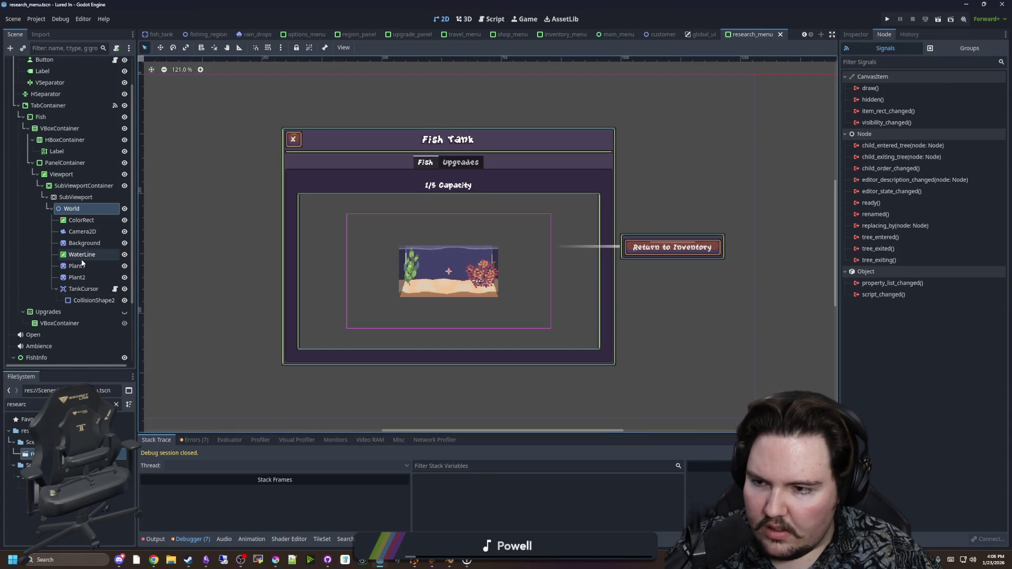
{"action": "left_click", "coordinate": [86, 223]}
{"action": "left_click", "coordinate": [88, 301], "text": "shift"}
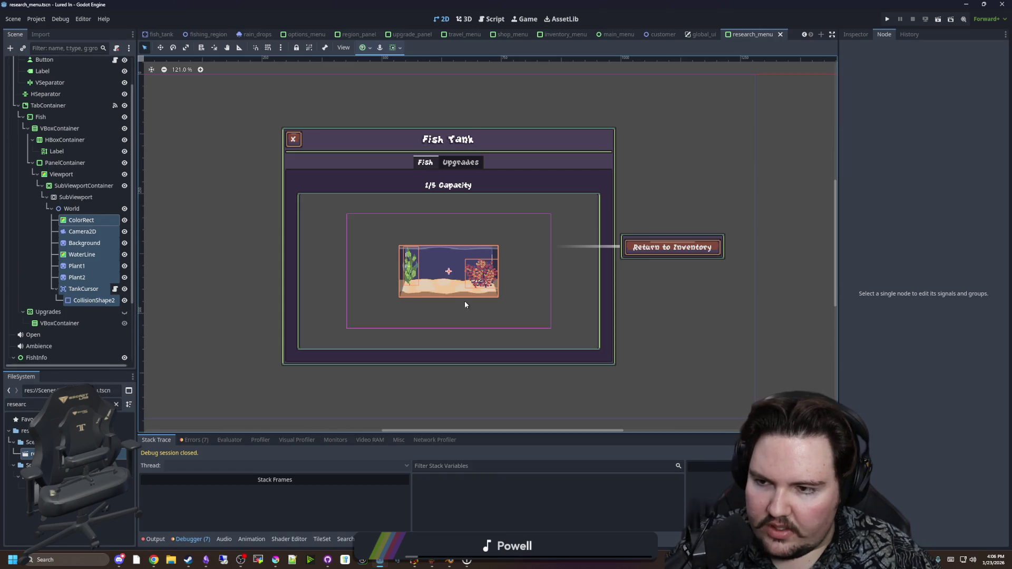
{"action": "key", "text": "Delete"}
{"action": "left_click", "coordinate": [489, 299]}
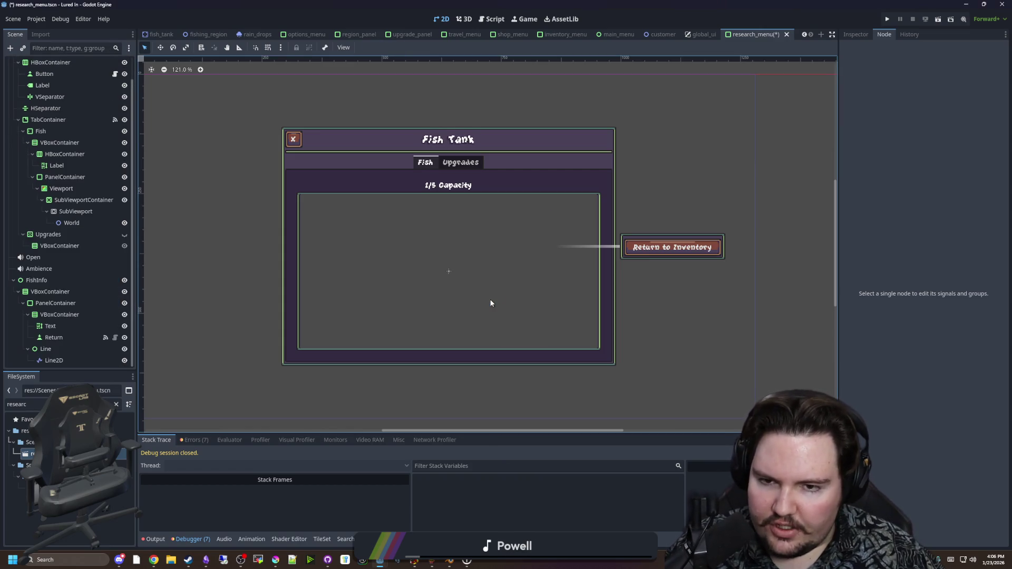
{"action": "scroll", "coordinate": [79, 224], "scroll_direction": "up", "scroll_amount": 1}
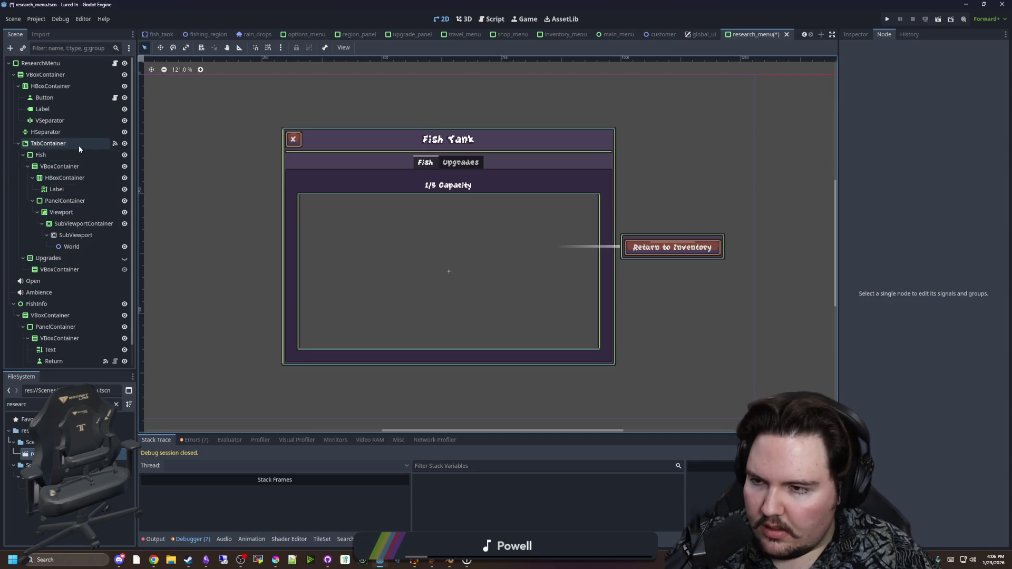
{"action": "left_click", "coordinate": [53, 153]}
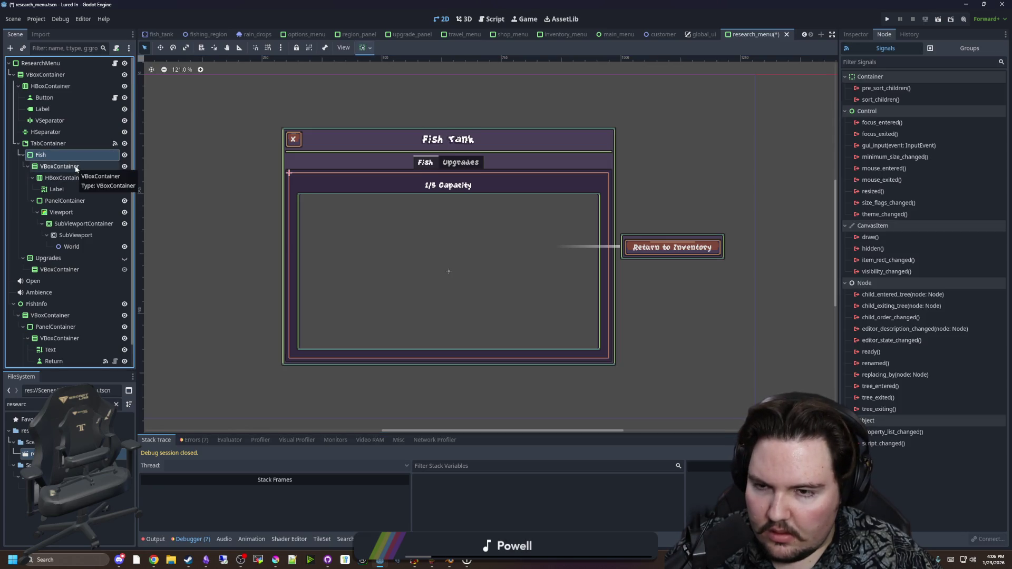
{"action": "left_click", "coordinate": [64, 142]}
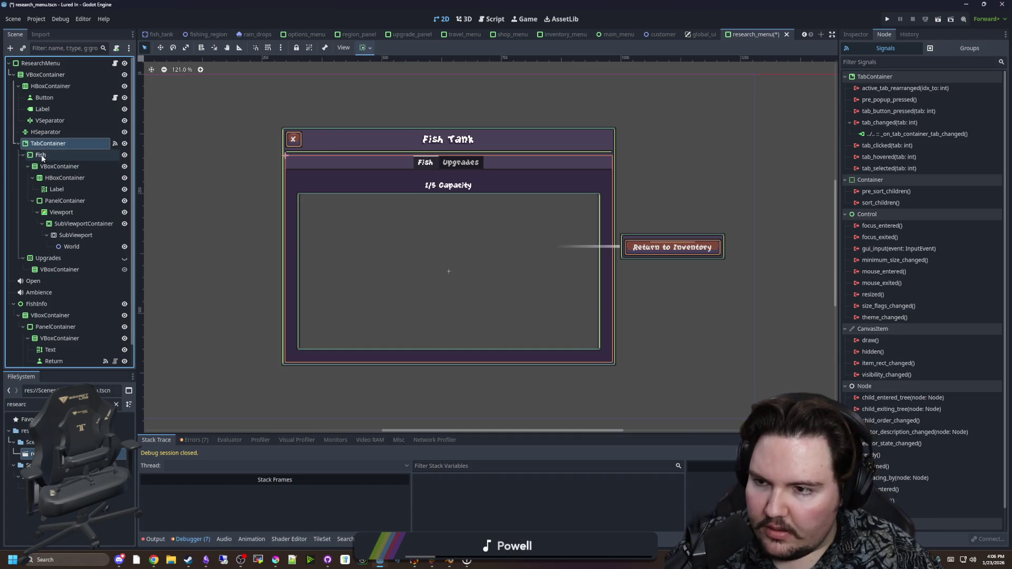
{"action": "left_click", "coordinate": [42, 157]}
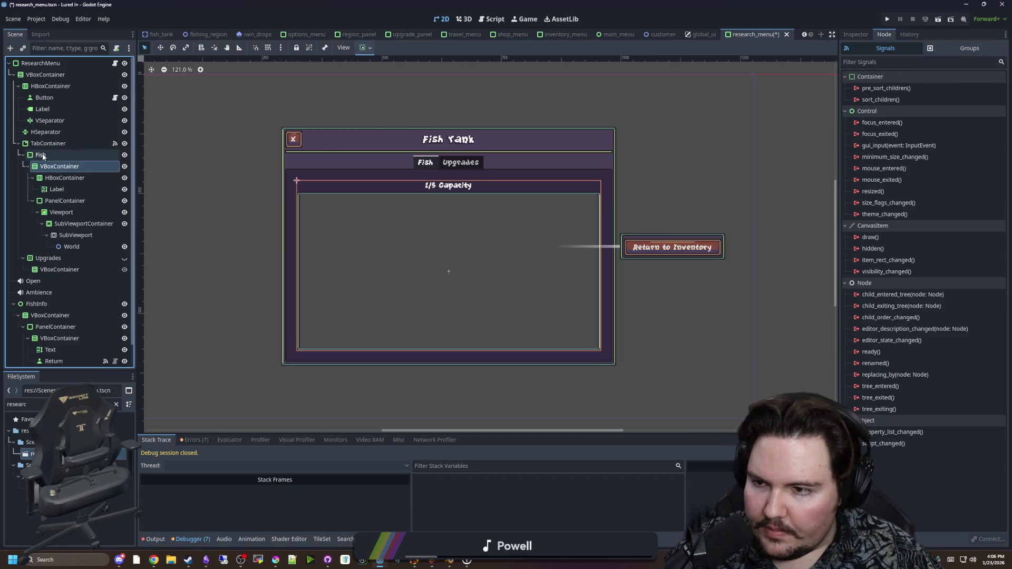
Change the Fish node's type to PanelContainer
{"action": "right_click", "coordinate": [43, 155]}
{"action": "left_click", "coordinate": [81, 274]}
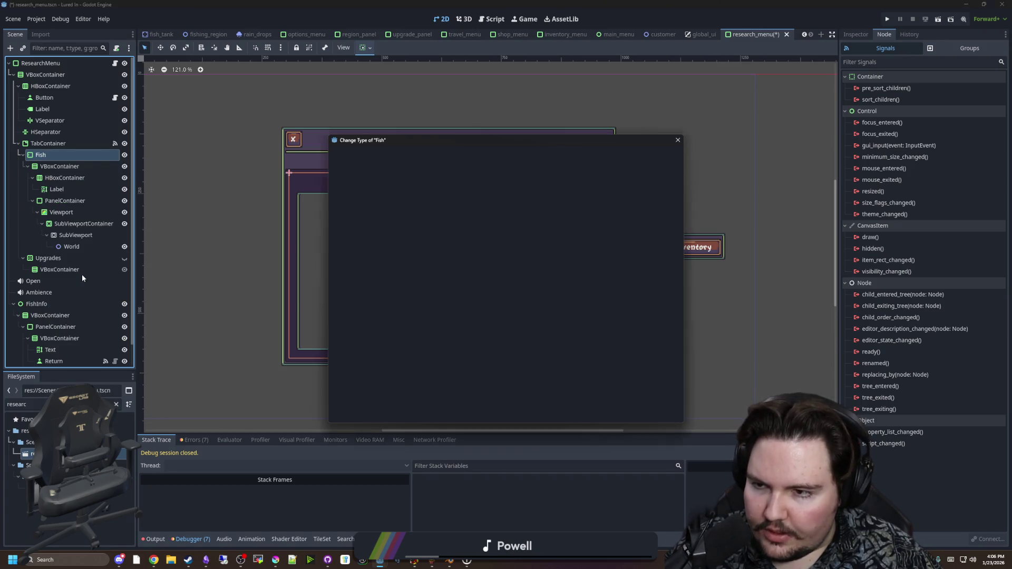
{"action": "type", "text": "panel"}
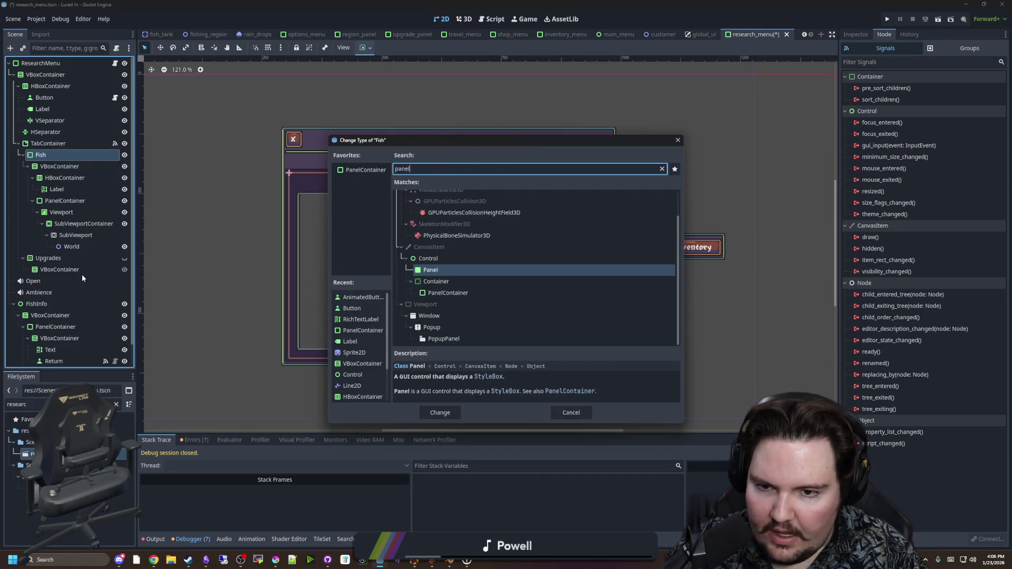
{"action": "key", "text": "Down"}
{"action": "key", "text": "Return"}
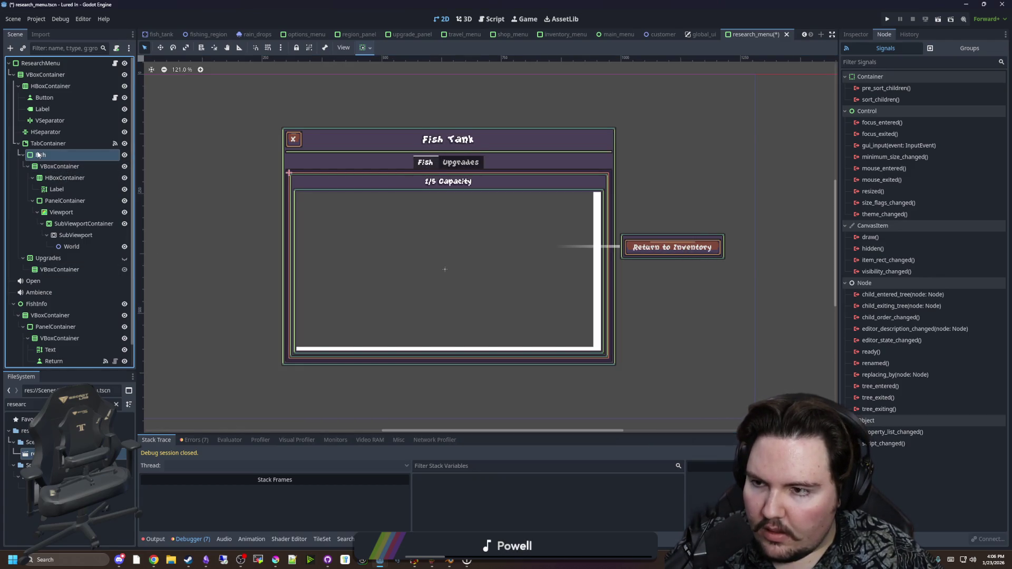
Move Fish above the TabContainer and delete the TabContainer with its children
{"action": "left_click_drag", "start_coordinate": [48, 142], "coordinate": [48, 143]}
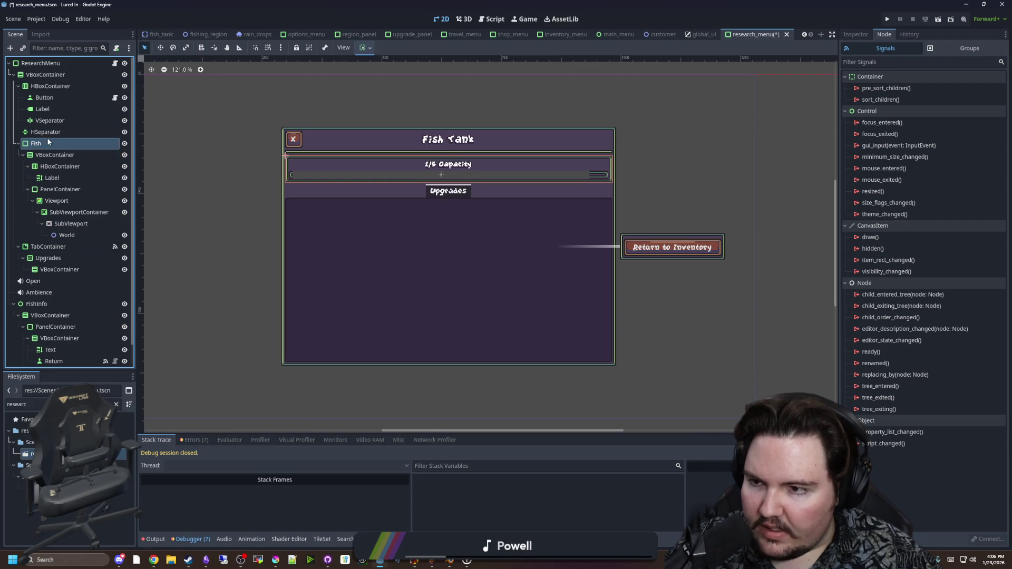
{"action": "left_click", "coordinate": [42, 248]}
{"action": "key", "text": "Delete"}
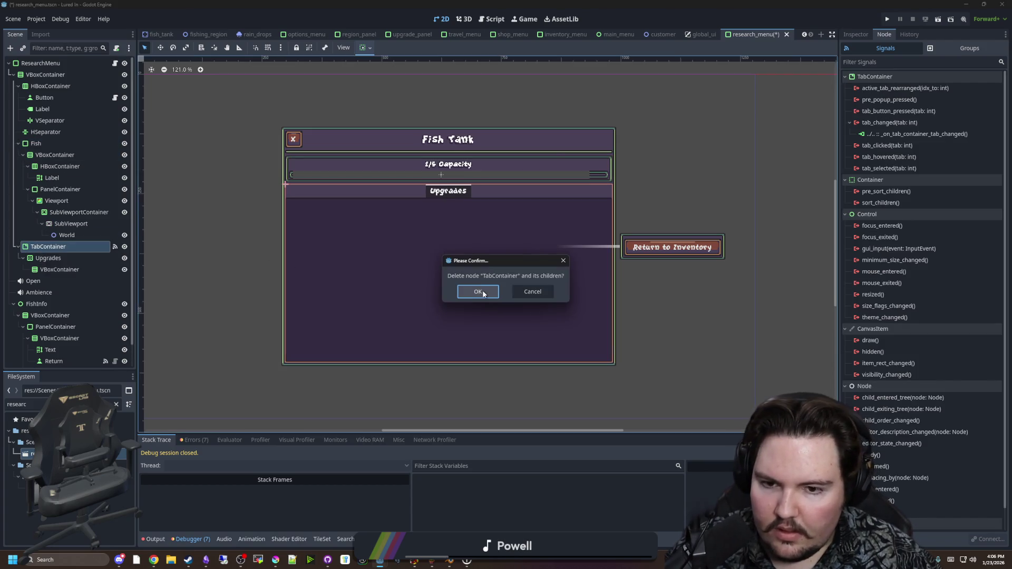
{"action": "left_click", "coordinate": [480, 290]}
Turn on Vertical Expand in the Fish node's layout properties
{"action": "left_click", "coordinate": [68, 166]}
{"action": "left_click", "coordinate": [36, 143]}
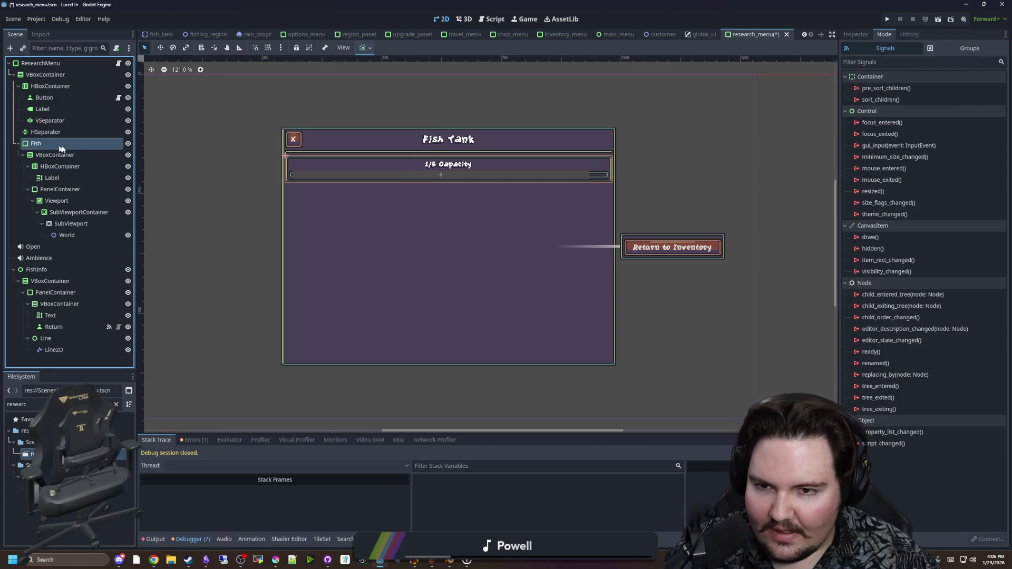
{"action": "left_click", "coordinate": [859, 35]}
{"action": "left_click", "coordinate": [868, 177]}
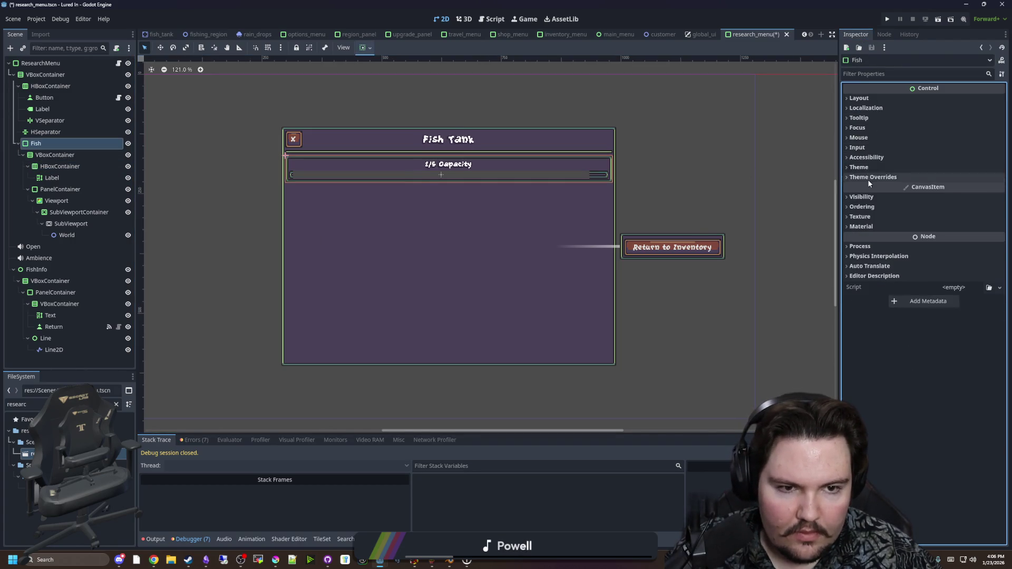
{"action": "left_click", "coordinate": [864, 100]}
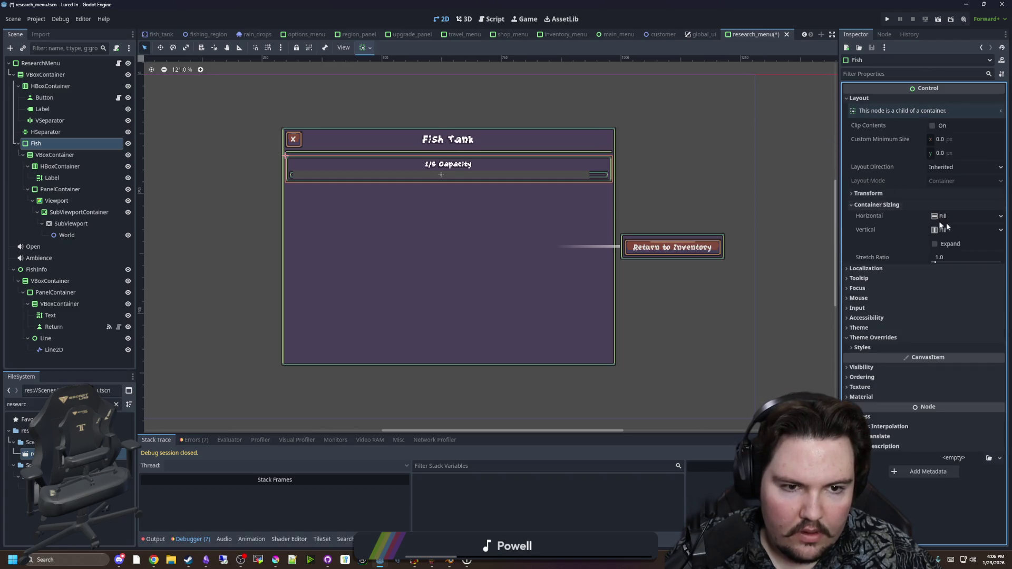
{"action": "left_click", "coordinate": [933, 244]}
Delete the HBoxContainer holding the capacity label
{"action": "left_click", "coordinate": [58, 155]}
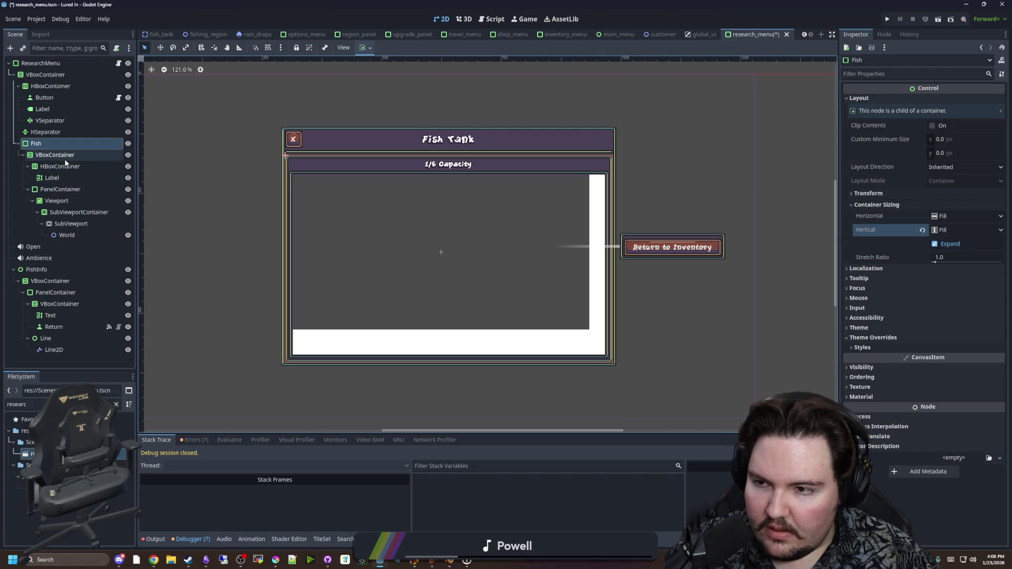
{"action": "scroll", "coordinate": [525, 259], "scroll_direction": "up", "scroll_amount": 2}
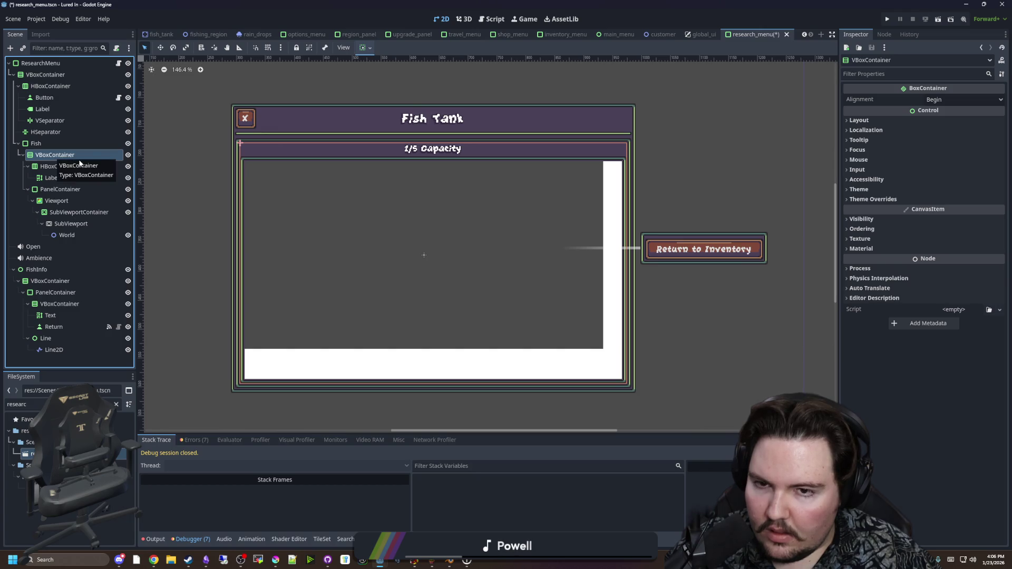
{"action": "left_click", "coordinate": [60, 166]}
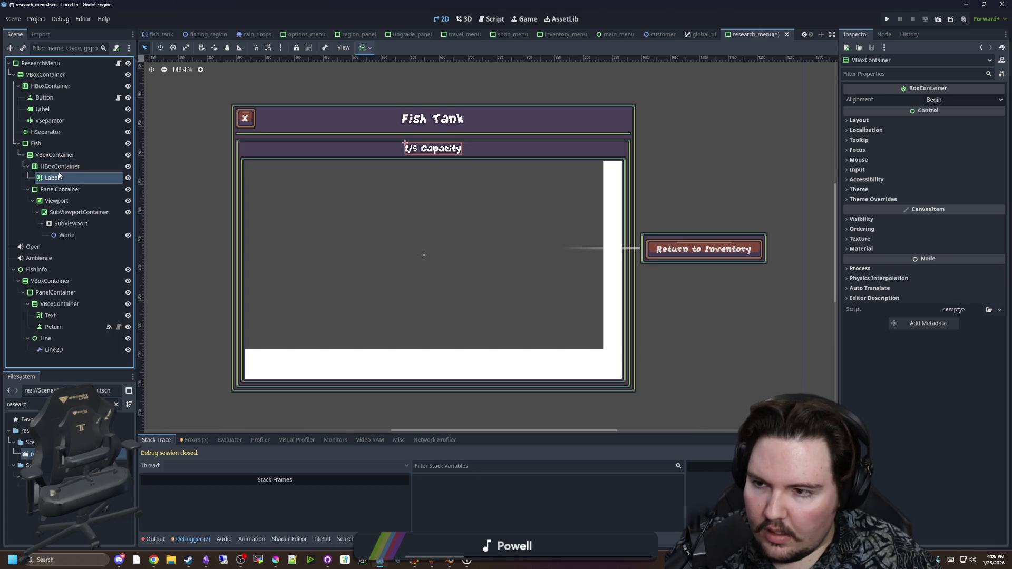
{"action": "right_click", "coordinate": [59, 166]}
{"action": "left_click", "coordinate": [116, 430]}
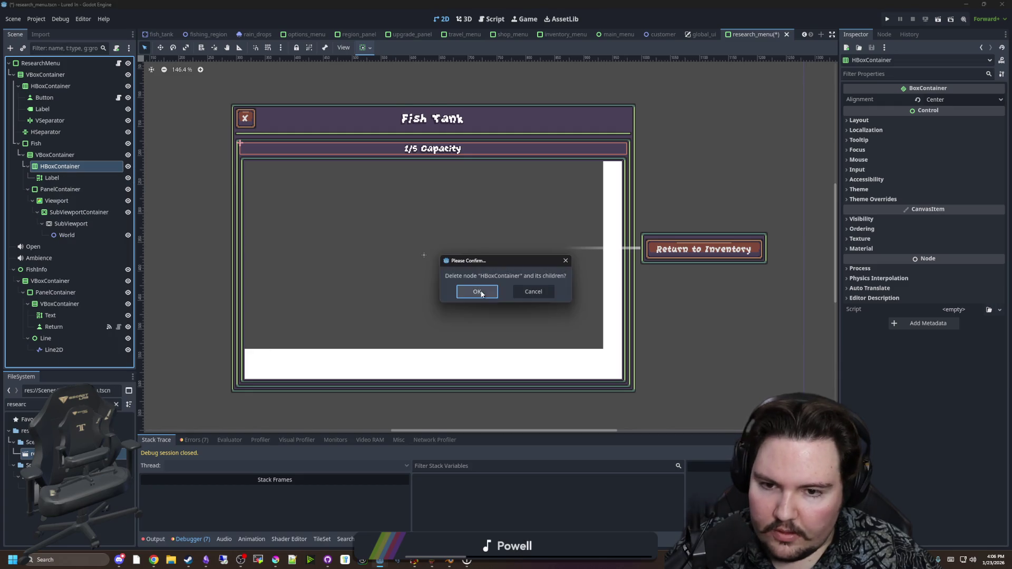
{"action": "left_click", "coordinate": [477, 290]}
{"action": "left_click", "coordinate": [63, 167]}
{"action": "left_click", "coordinate": [68, 155]}
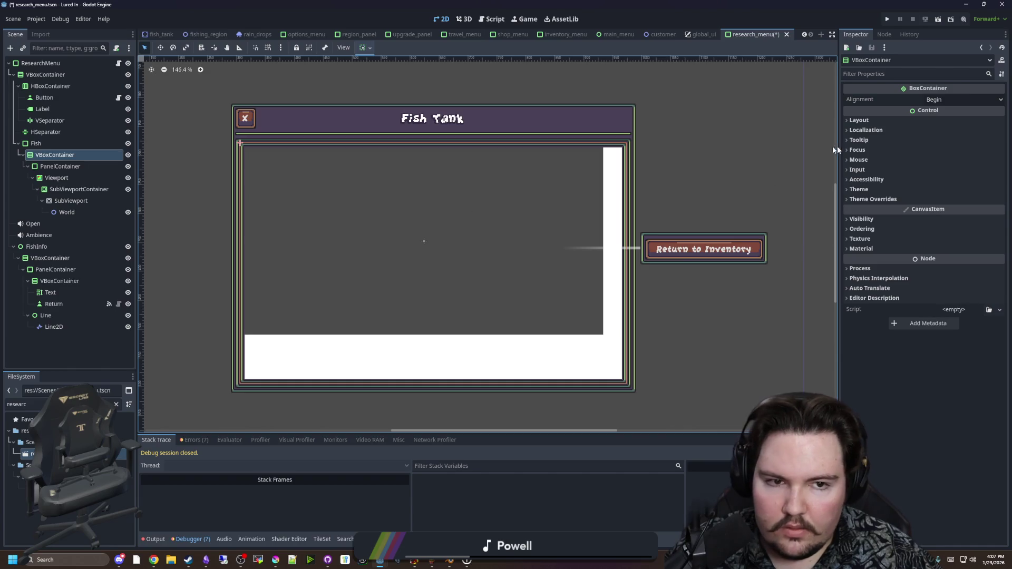
{"action": "left_click", "coordinate": [35, 143]}
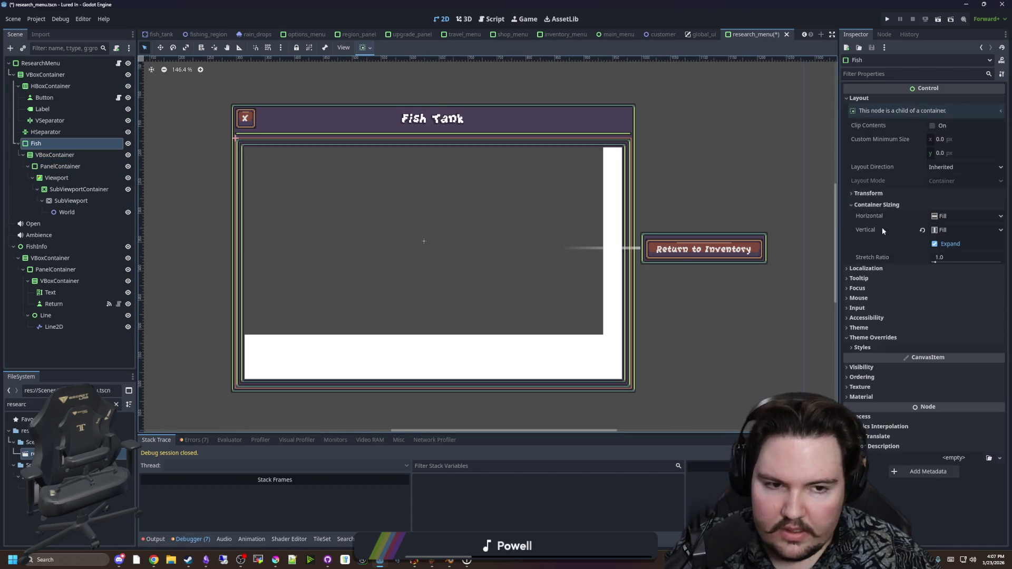
Give the Fish node the PanelContainer3 theme type variation
{"action": "left_click", "coordinate": [875, 348]}
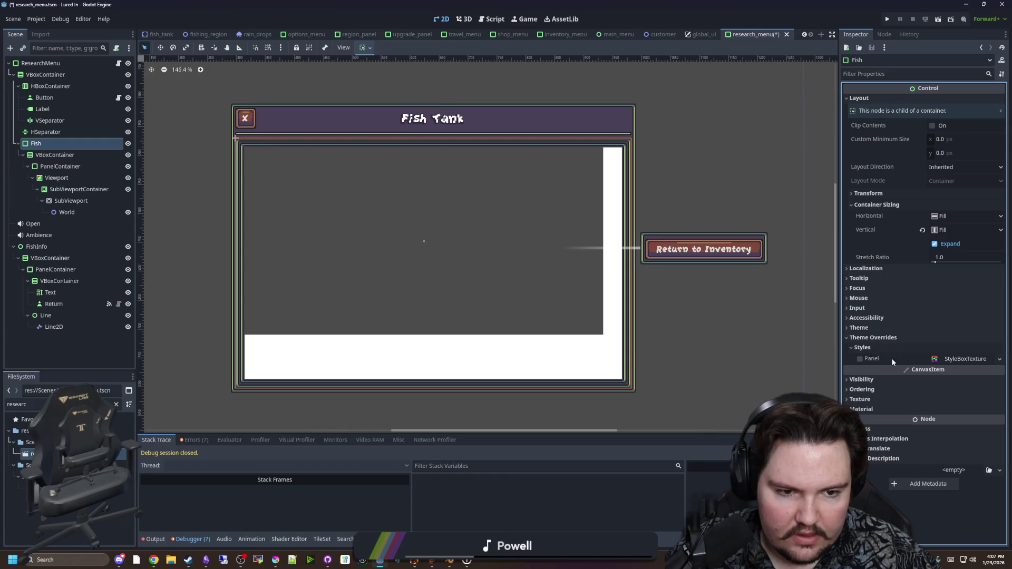
{"action": "left_click", "coordinate": [868, 348]}
{"action": "left_click", "coordinate": [859, 327]}
{"action": "left_click", "coordinate": [958, 352]}
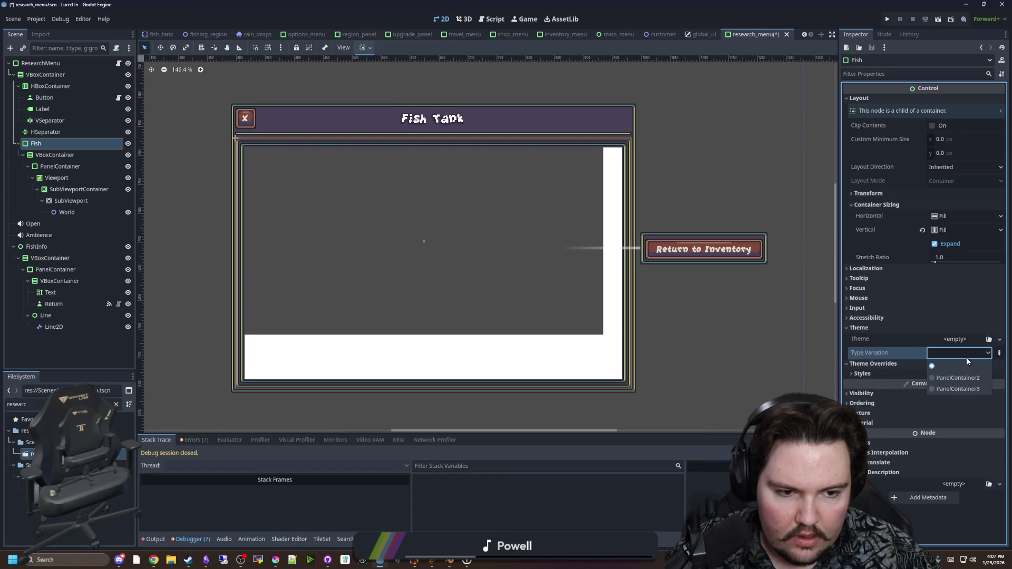
{"action": "left_click", "coordinate": [958, 389]}
Move SubViewport and SubViewportContainer up to sit directly under Fish
{"action": "left_click", "coordinate": [66, 156]}
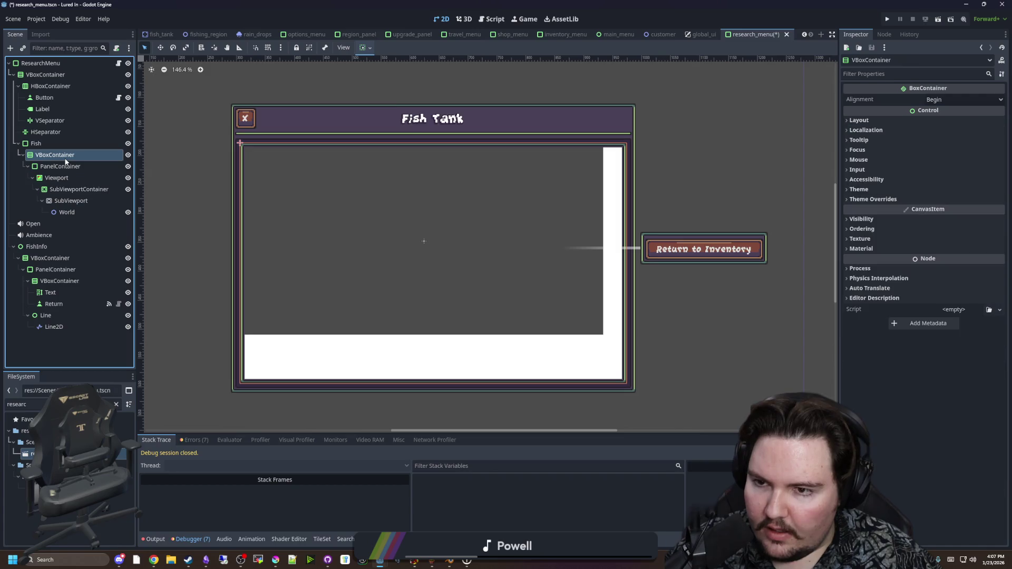
{"action": "left_click", "coordinate": [65, 167]}
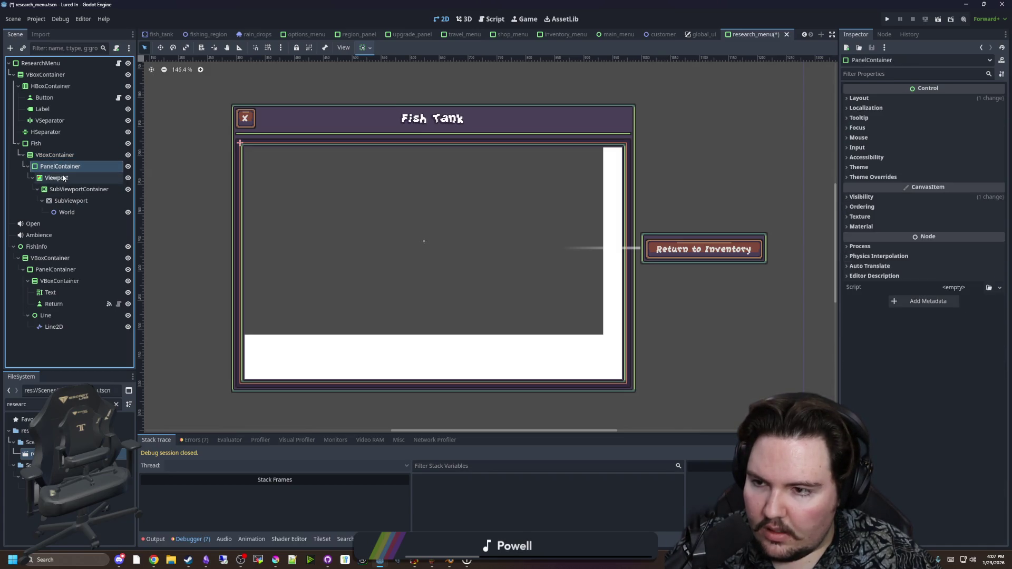
{"action": "left_click", "coordinate": [64, 178]}
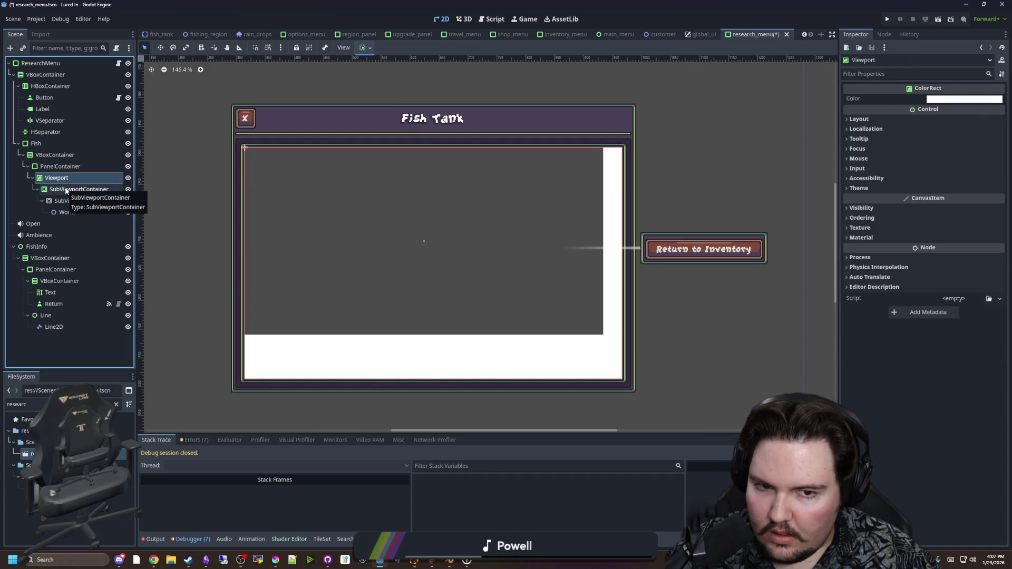
{"action": "left_click", "coordinate": [66, 190]}
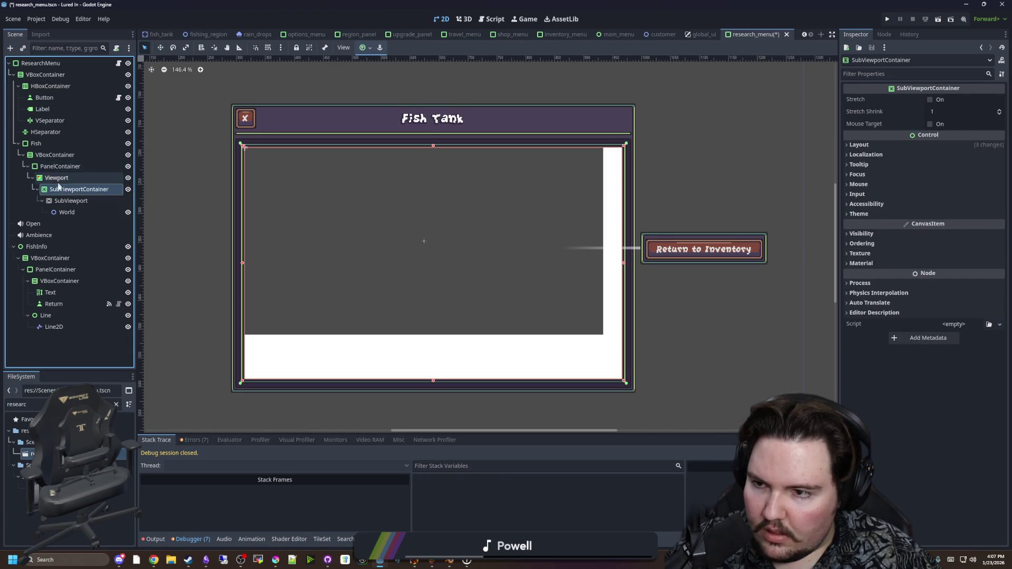
{"action": "left_click", "coordinate": [72, 203]}
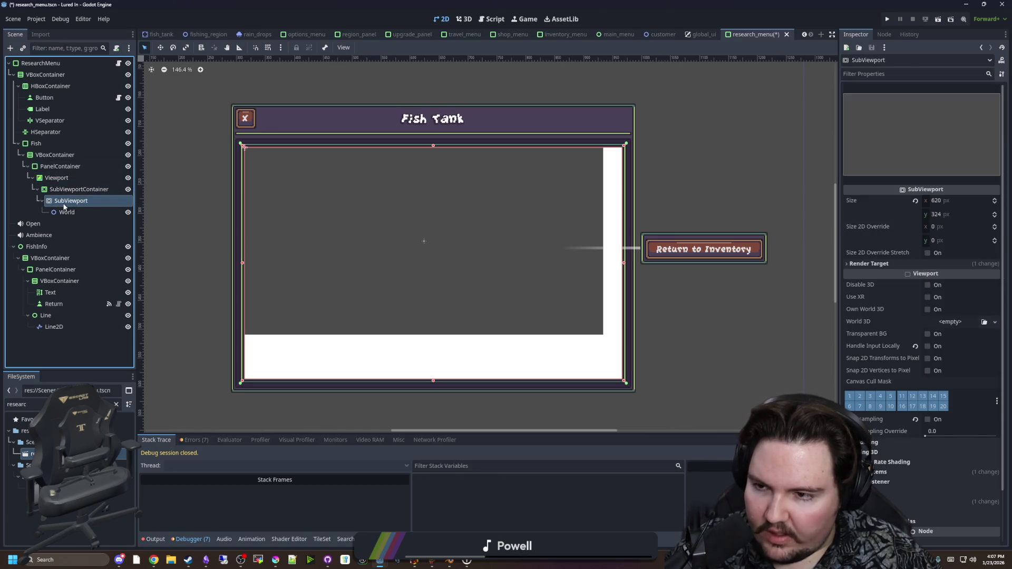
{"action": "left_click_drag", "start_coordinate": [60, 164], "coordinate": [58, 156]}
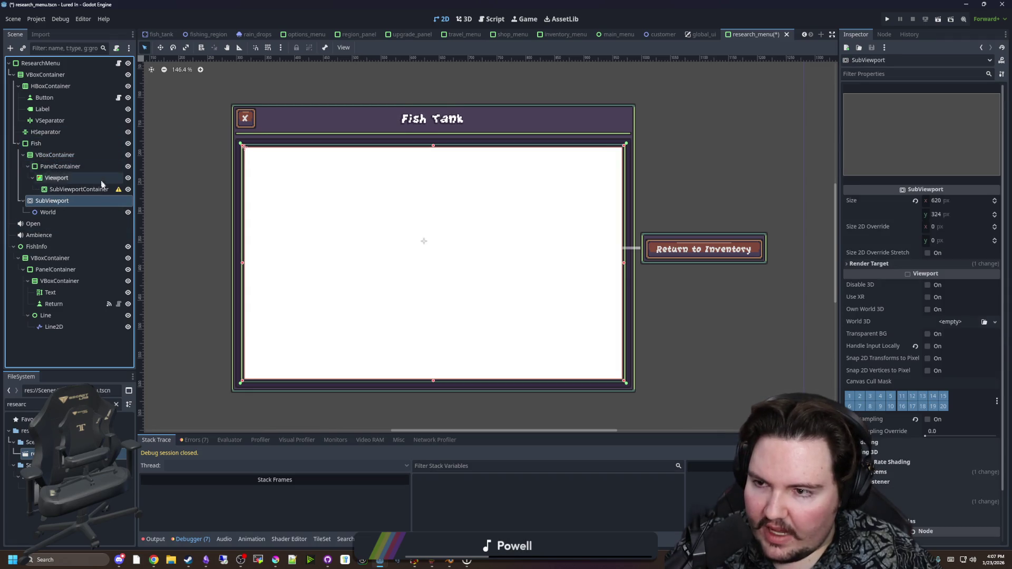
{"action": "left_click_drag", "start_coordinate": [70, 190], "coordinate": [44, 149]}
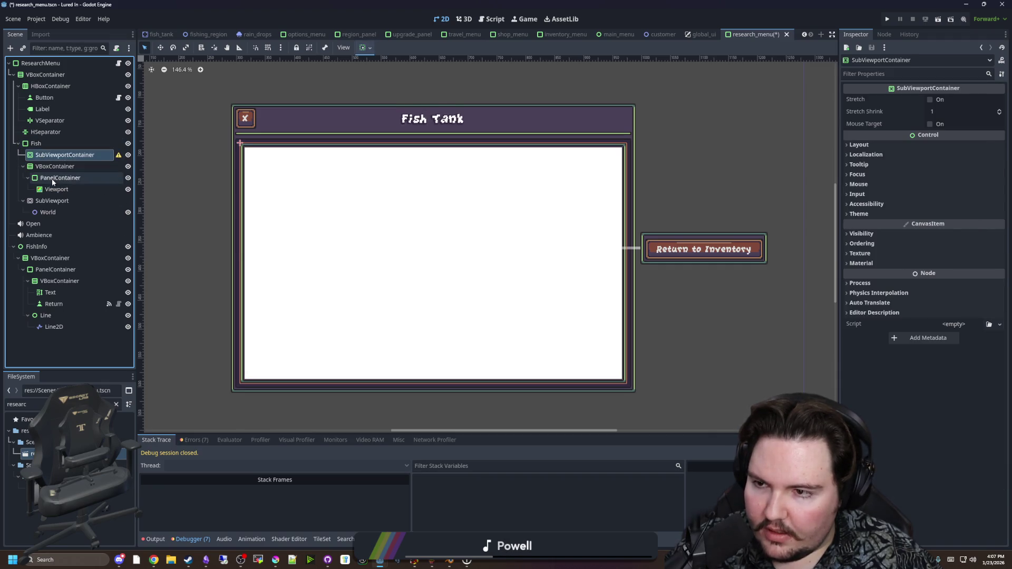
Delete the leftover VBoxContainer, PanelContainer and Viewport nodes
{"action": "left_click", "coordinate": [53, 166]}
{"action": "left_click", "coordinate": [58, 192], "text": "shift"}
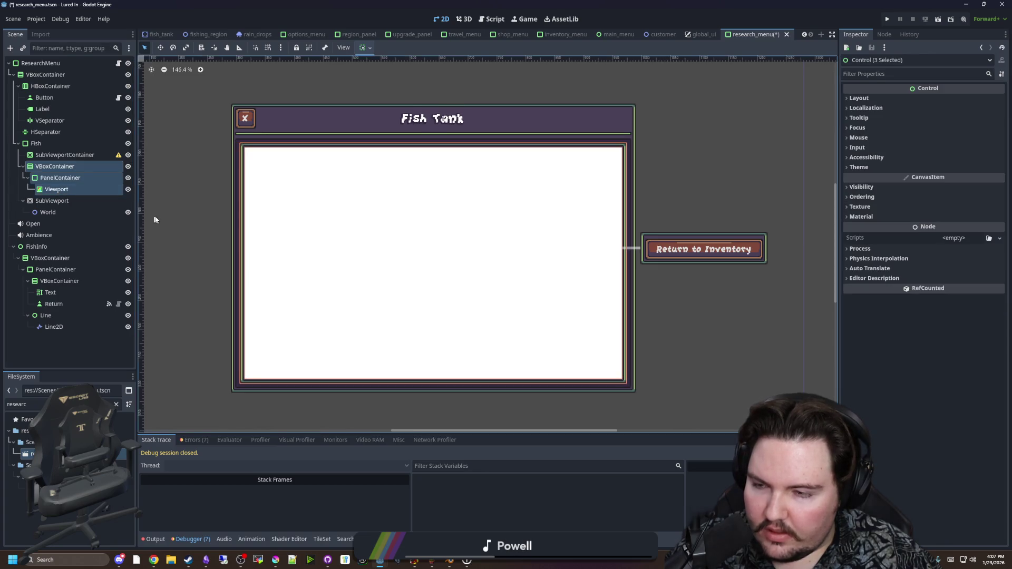
{"action": "scroll", "coordinate": [334, 253], "scroll_direction": "down", "scroll_amount": 4}
{"action": "key", "text": "Delete"}
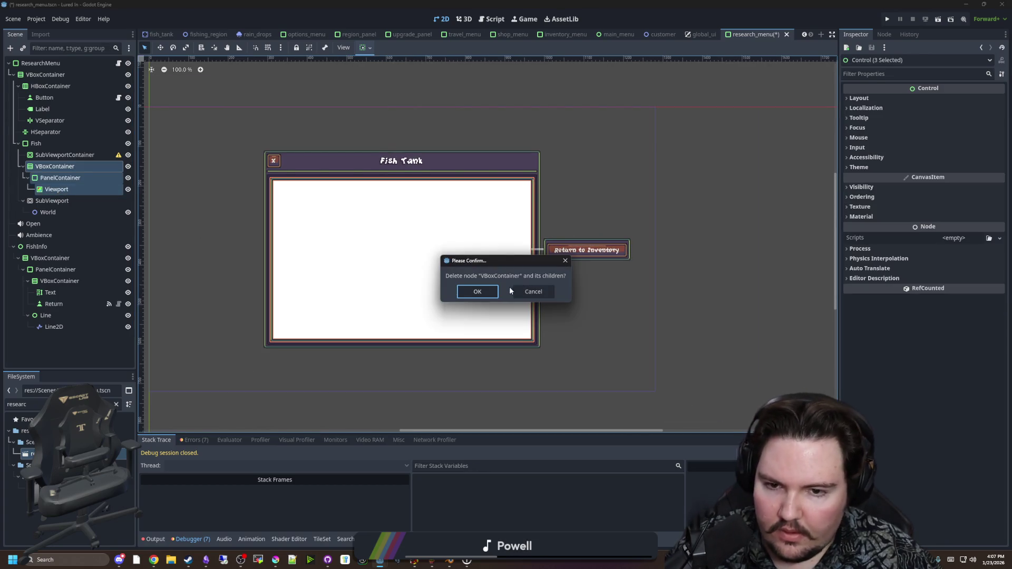
{"action": "left_click", "coordinate": [474, 290]}
Nest SubViewport inside SubViewportContainer and tick its Stretch option
{"action": "left_click", "coordinate": [54, 158]}
{"action": "scroll", "coordinate": [352, 203], "scroll_direction": "up", "scroll_amount": 3}
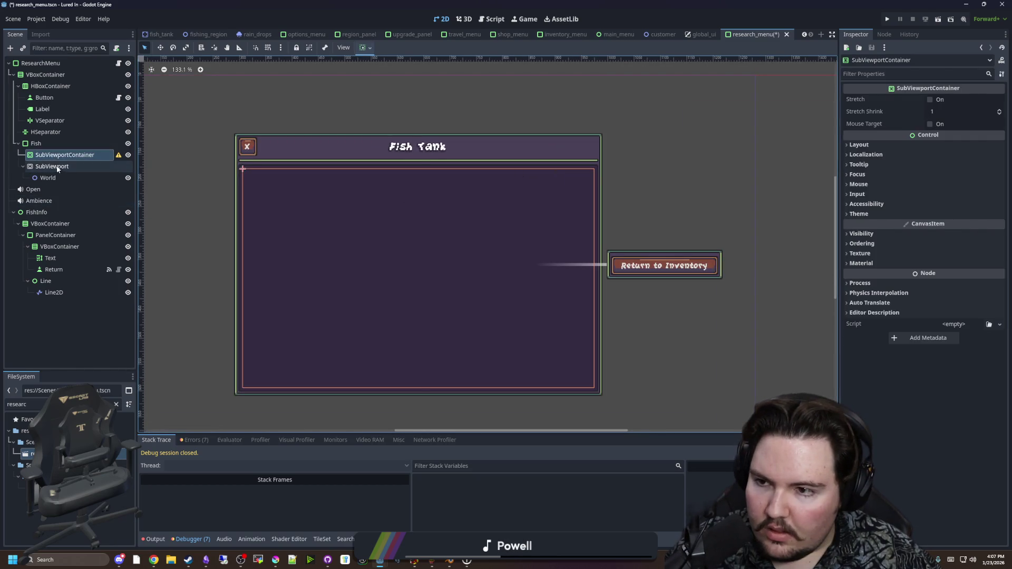
{"action": "left_click_drag", "start_coordinate": [52, 166], "coordinate": [63, 155]}
{"action": "left_click", "coordinate": [336, 260]}
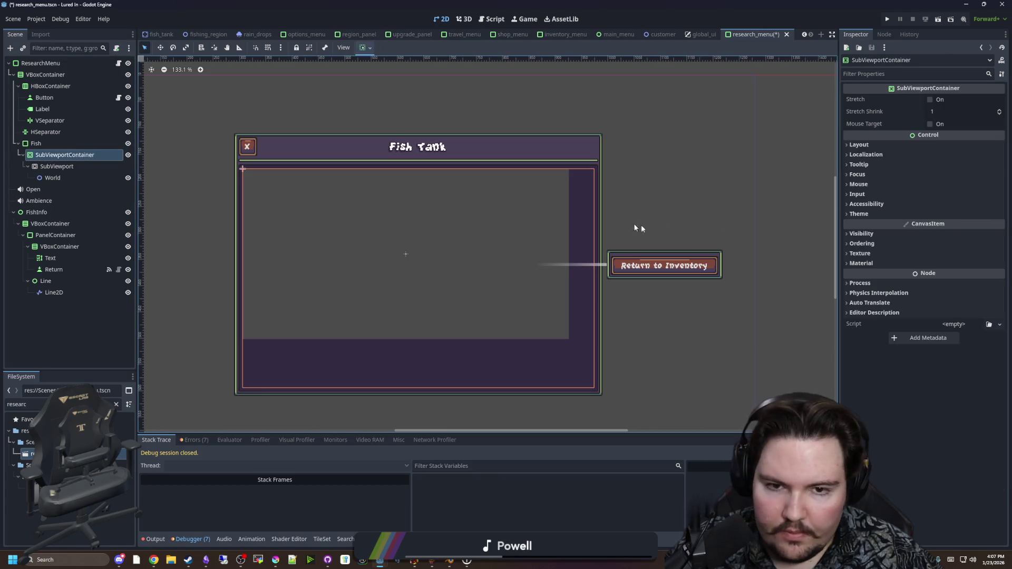
{"action": "left_click", "coordinate": [930, 100]}
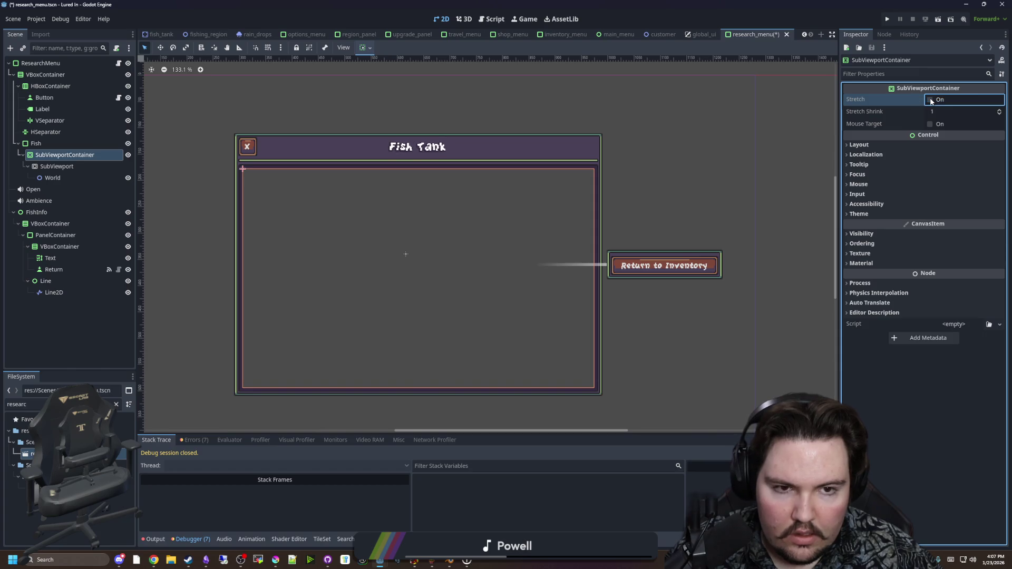
{"action": "mouse_move", "coordinate": [900, 101]}
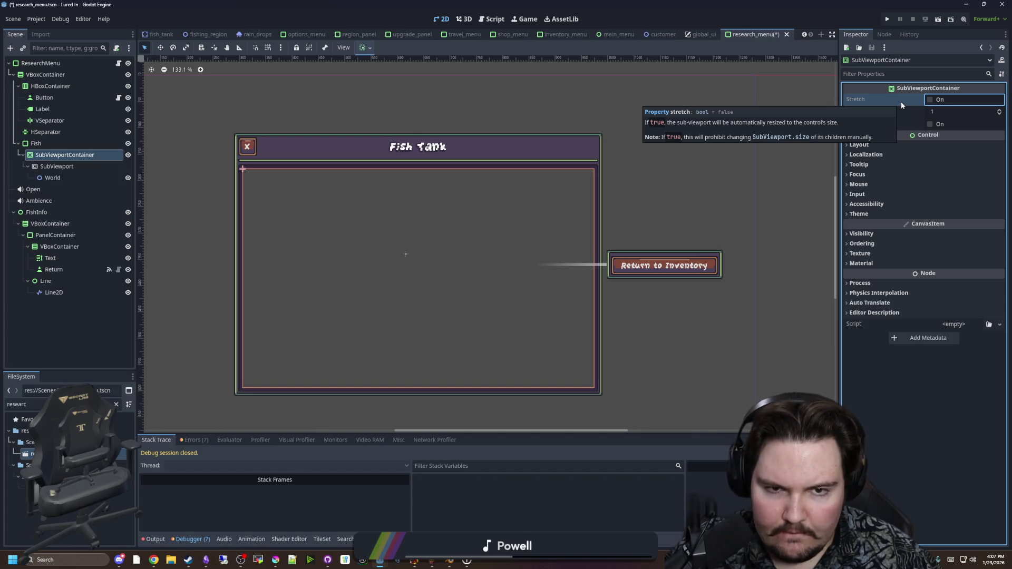
{"action": "left_click", "coordinate": [930, 99]}
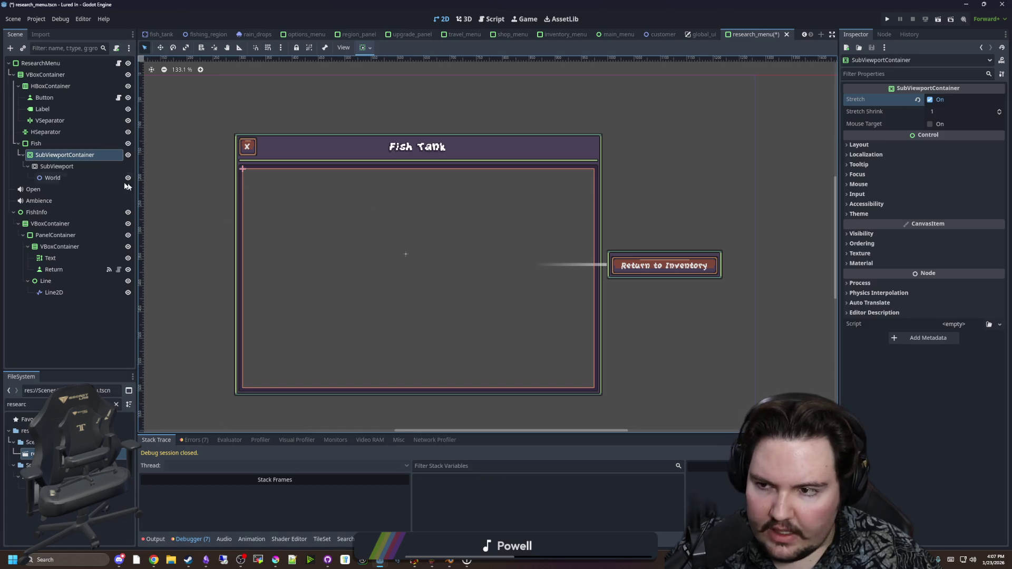
Add a PanelContainer under Fish and nest the SubViewportContainer inside it
{"action": "left_click", "coordinate": [63, 166]}
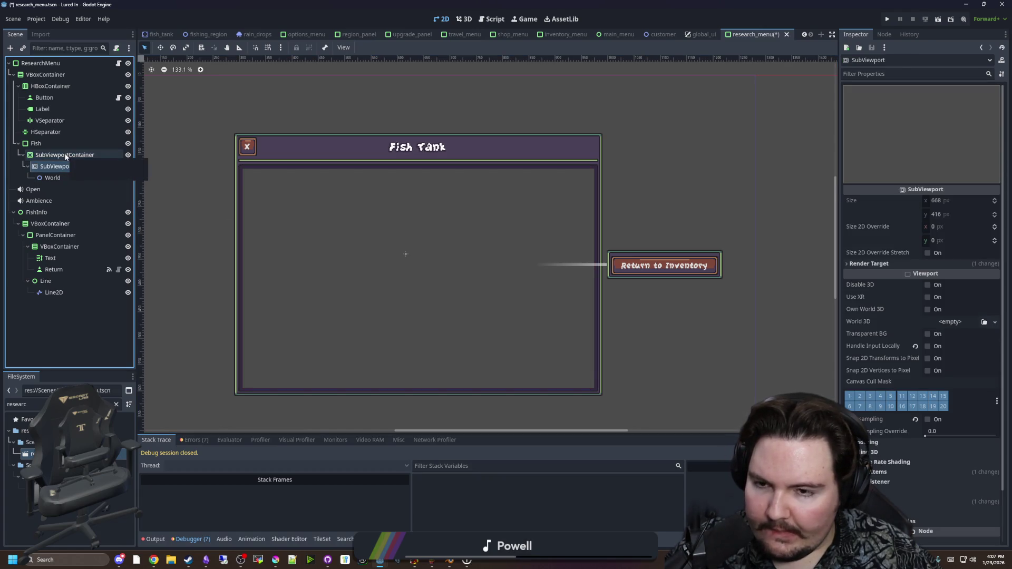
{"action": "left_click", "coordinate": [66, 155]}
{"action": "left_click", "coordinate": [42, 143]}
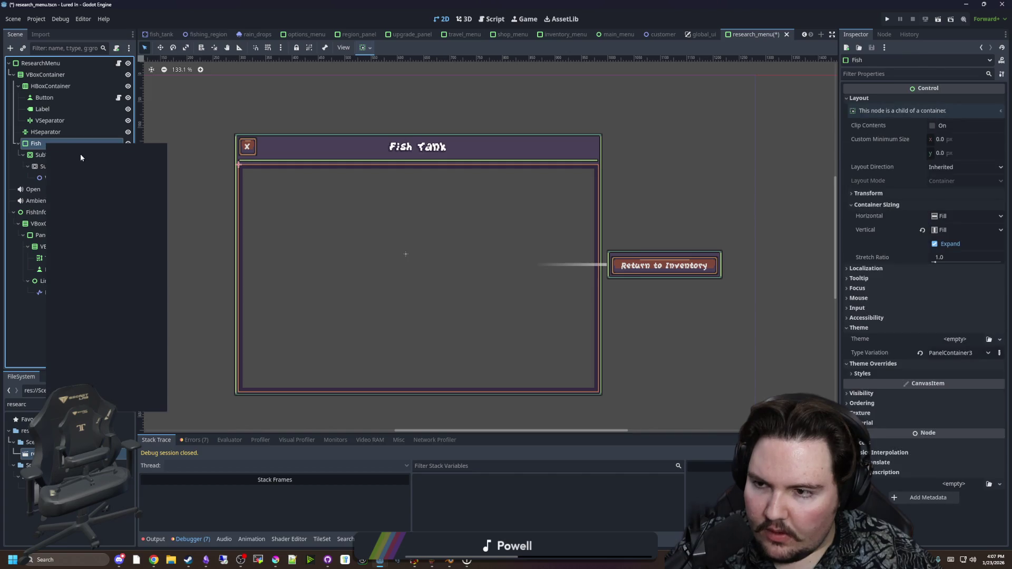
{"action": "left_click", "coordinate": [83, 154]}
{"action": "type", "text": "c"}
{"action": "key", "text": "BackSpace"}
{"action": "type", "text": "panelcon"}
{"action": "key", "text": "Return"}
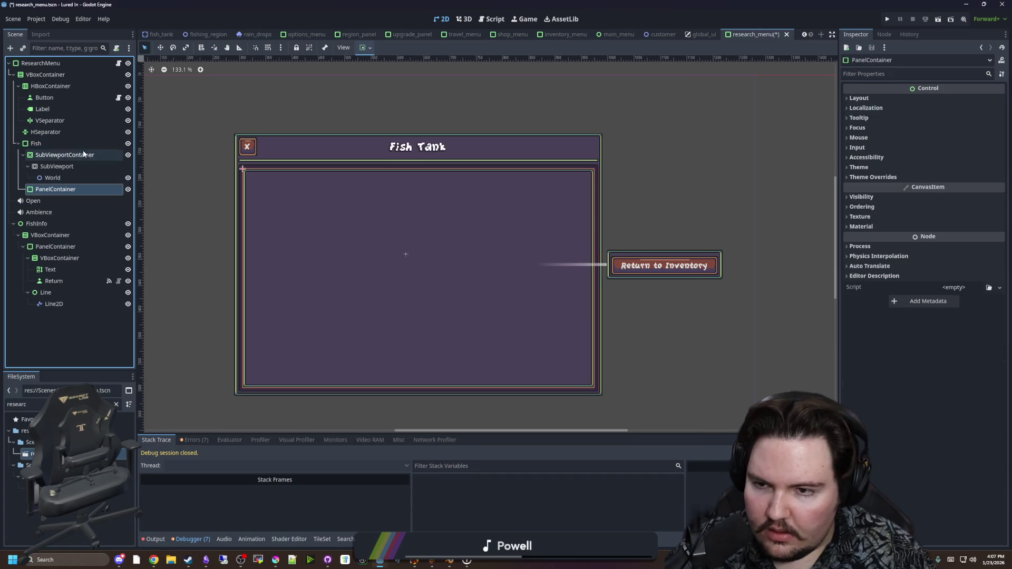
{"action": "left_click_drag", "start_coordinate": [52, 192], "coordinate": [52, 157]}
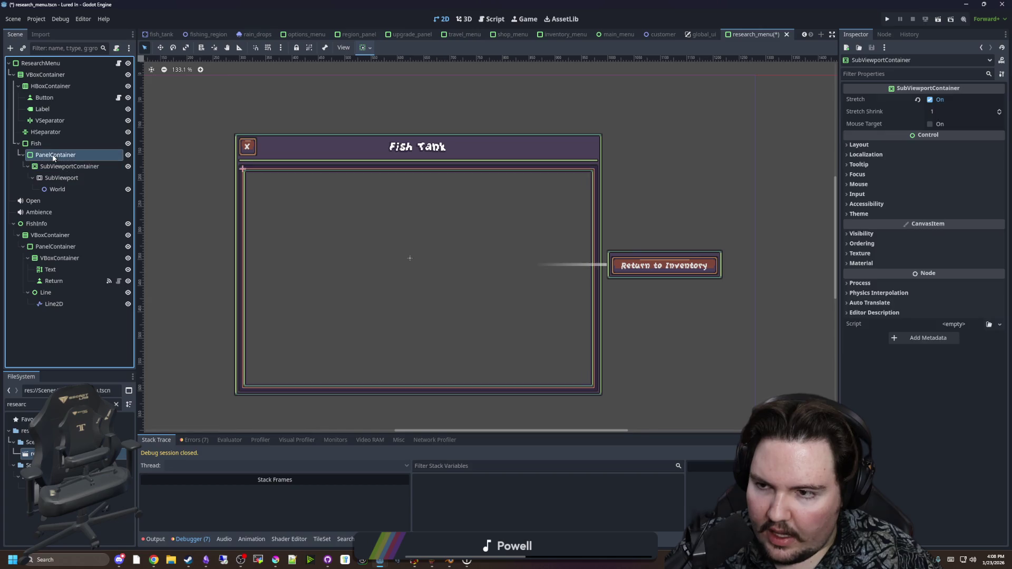
Clear the selection and pick the heading Label for retitling
{"action": "left_click", "coordinate": [44, 144]}
{"action": "left_click", "coordinate": [738, 188]}
{"action": "scroll", "coordinate": [447, 338], "scroll_direction": "up", "scroll_amount": 3}
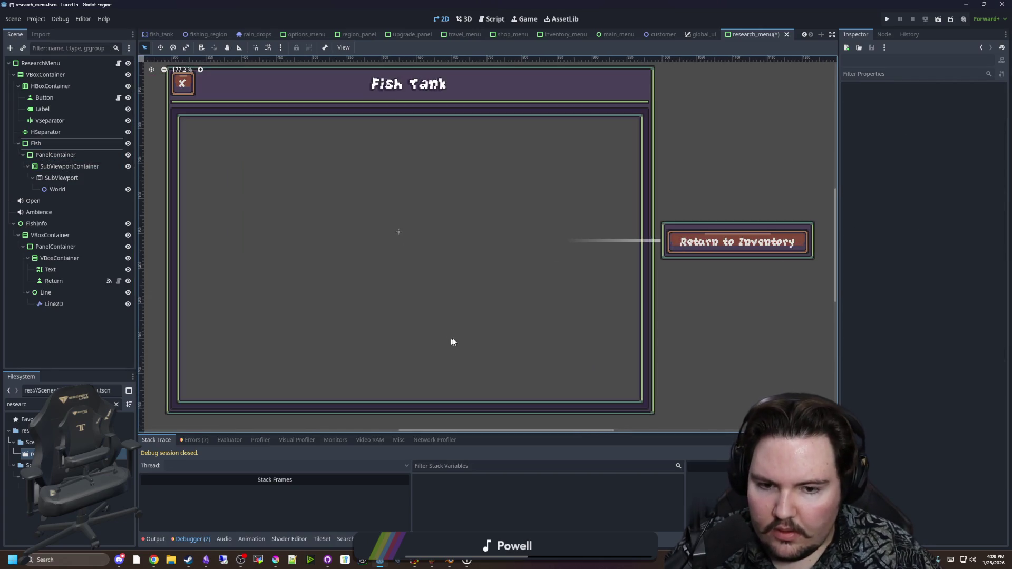
{"action": "scroll", "coordinate": [417, 221], "scroll_direction": "down", "scroll_amount": 8}
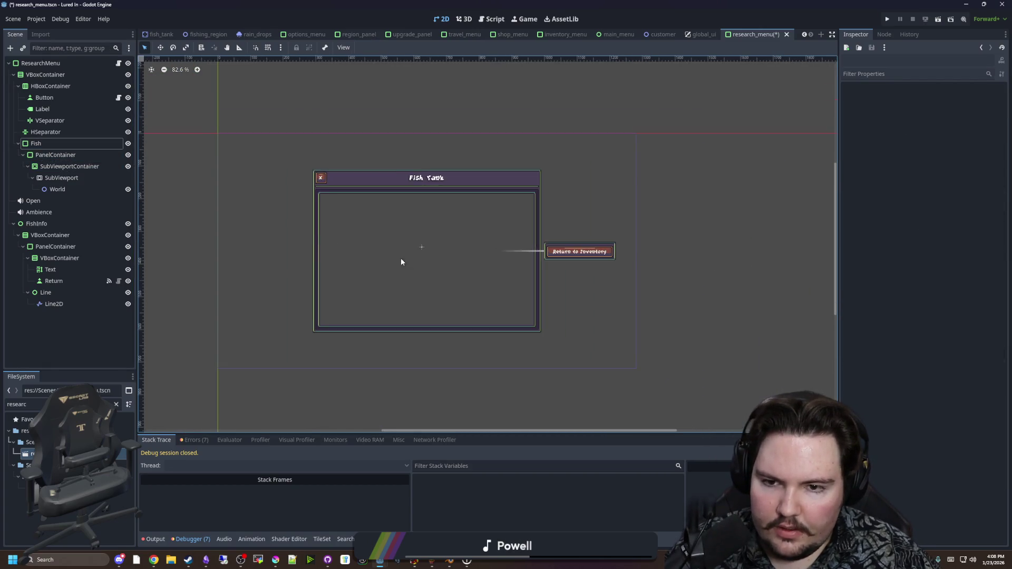
{"action": "scroll", "coordinate": [370, 220], "scroll_direction": "up", "scroll_amount": 4}
{"action": "left_click", "coordinate": [43, 110]}
Set the heading Label's text to 'Research' and select the FishInfo node
{"action": "type", "text": "Research"}
{"action": "left_click", "coordinate": [655, 141]}
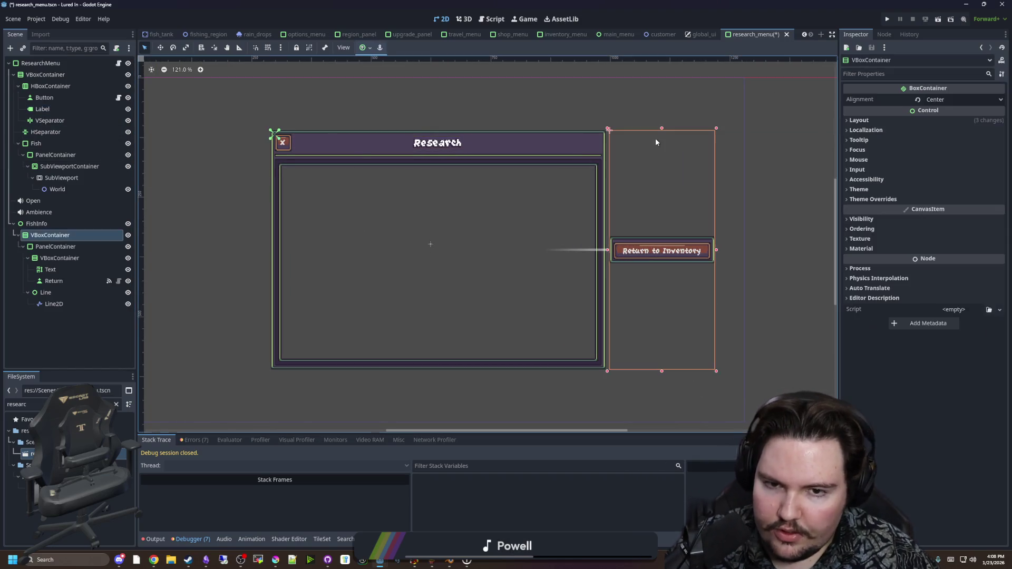
{"action": "left_click", "coordinate": [52, 225]}
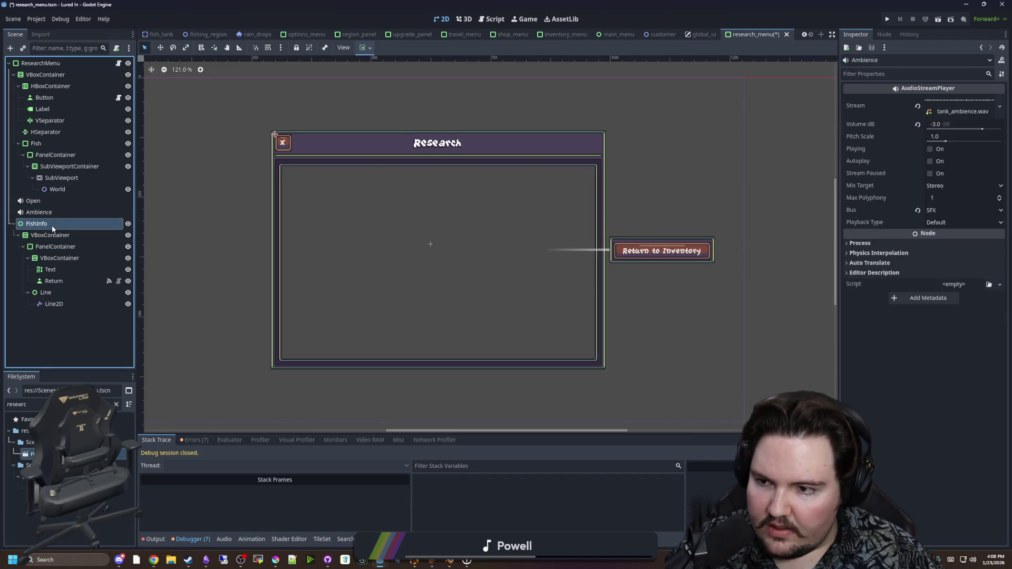
{"action": "right_click", "coordinate": [51, 226]}
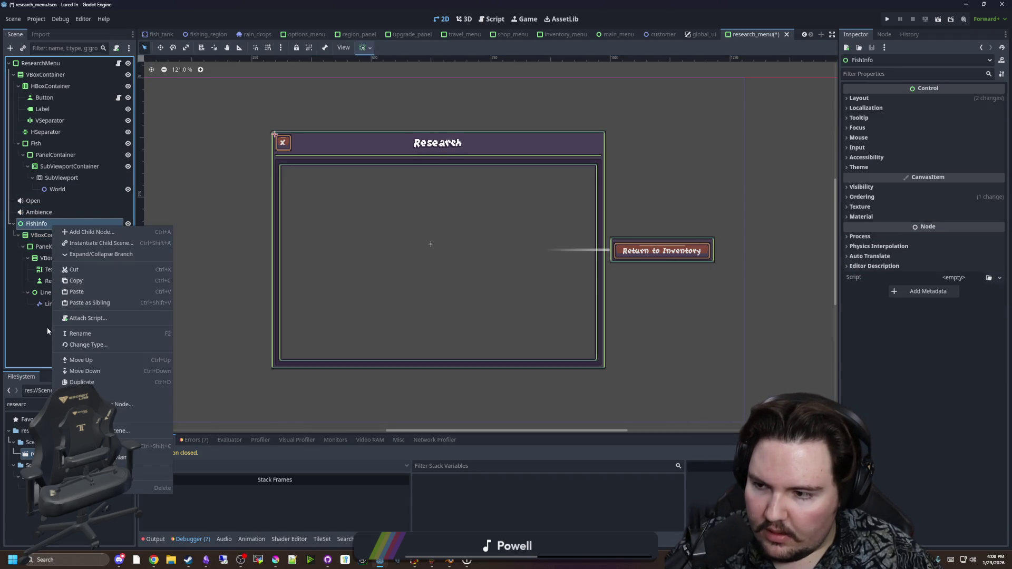
{"action": "left_click", "coordinate": [39, 280]}
{"action": "left_click", "coordinate": [47, 235]}
{"action": "left_click", "coordinate": [45, 226]}
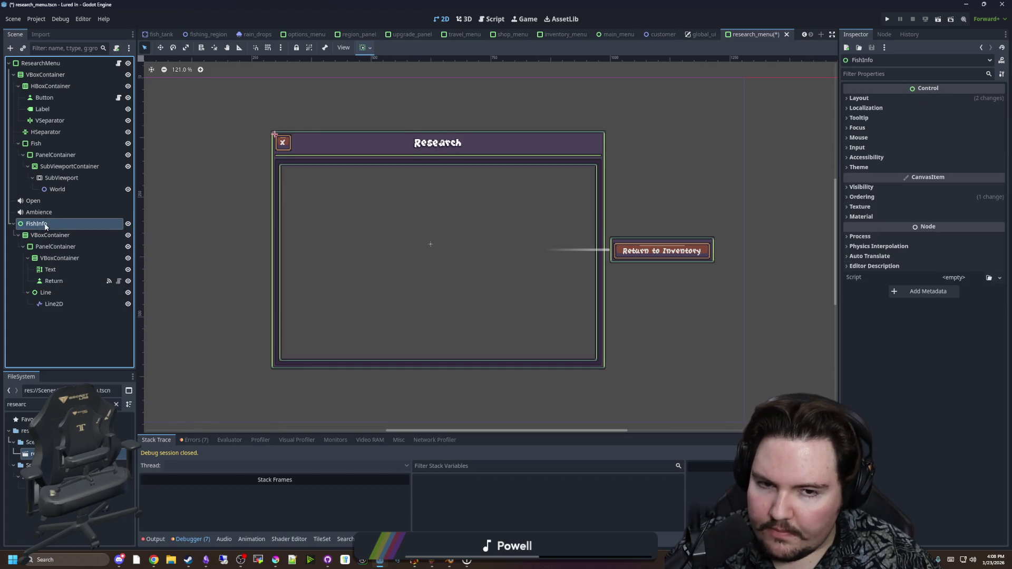
Rename the FishInfo node to Info
{"action": "scroll", "coordinate": [432, 244], "scroll_direction": "up", "scroll_amount": 3}
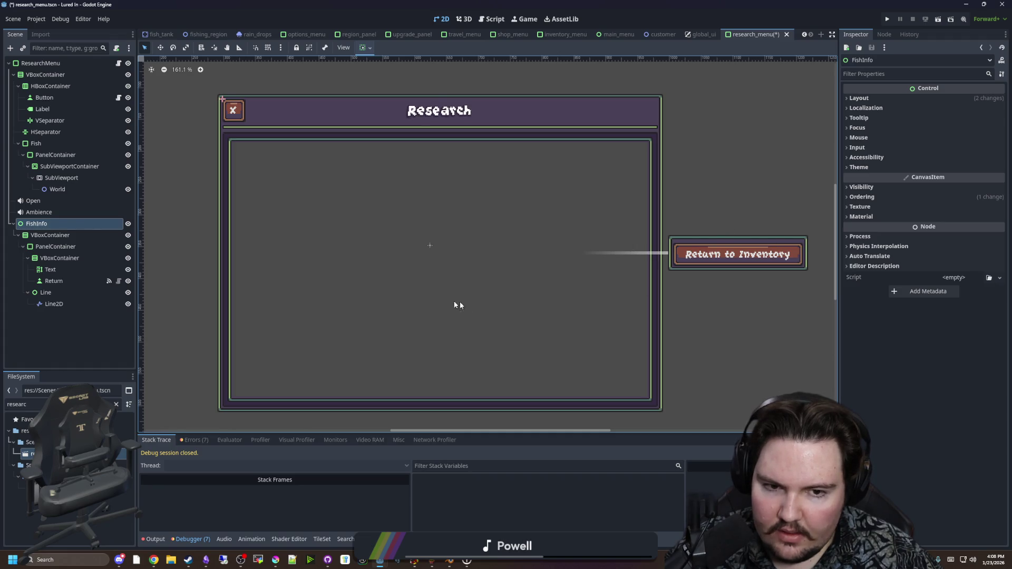
{"action": "scroll", "coordinate": [389, 251], "scroll_direction": "down", "scroll_amount": 2}
{"action": "scroll", "coordinate": [579, 264], "scroll_direction": "up", "scroll_amount": 1}
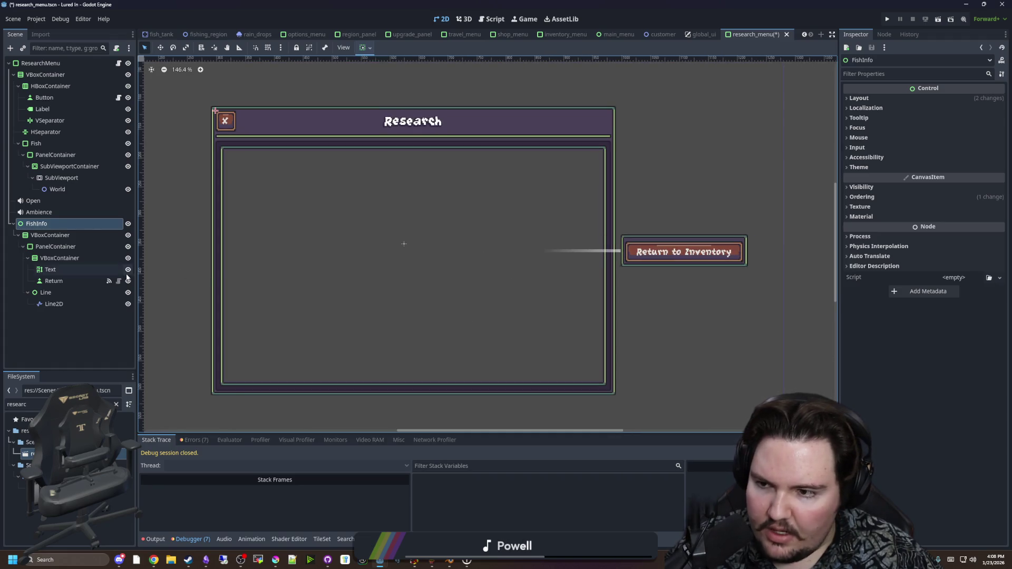
{"action": "left_click", "coordinate": [42, 224]}
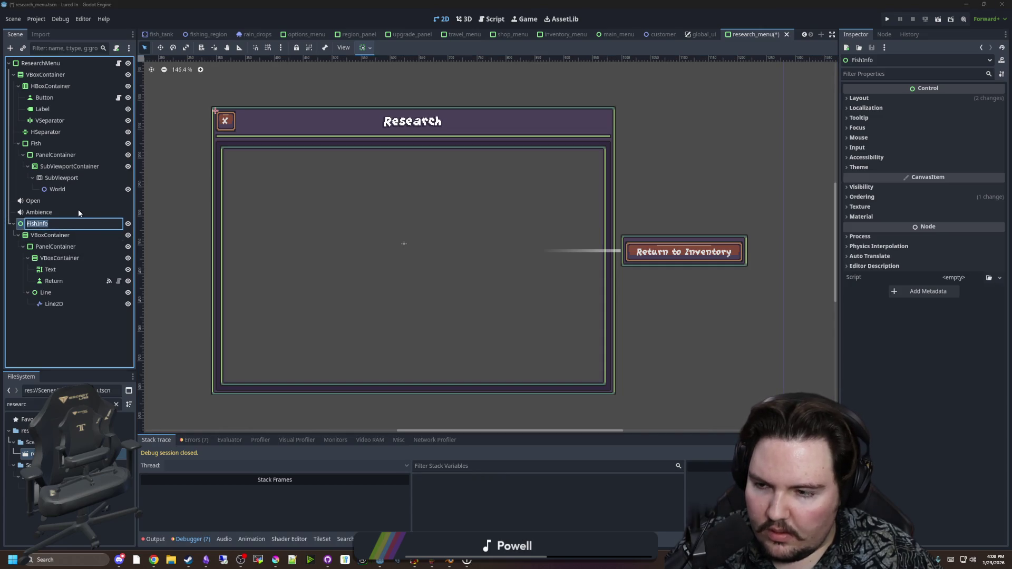
{"action": "type", "text": "Info"}
{"action": "key", "text": "Return"}
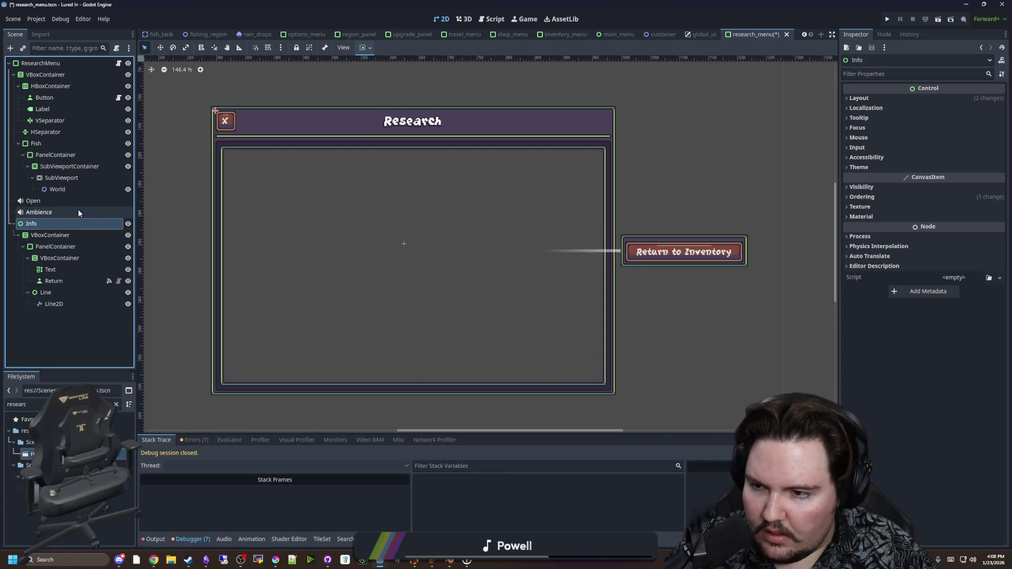
Review the Line2D, Info and World nodes, keep World's name, and save research_menu.tscn
{"action": "left_click", "coordinate": [54, 304]}
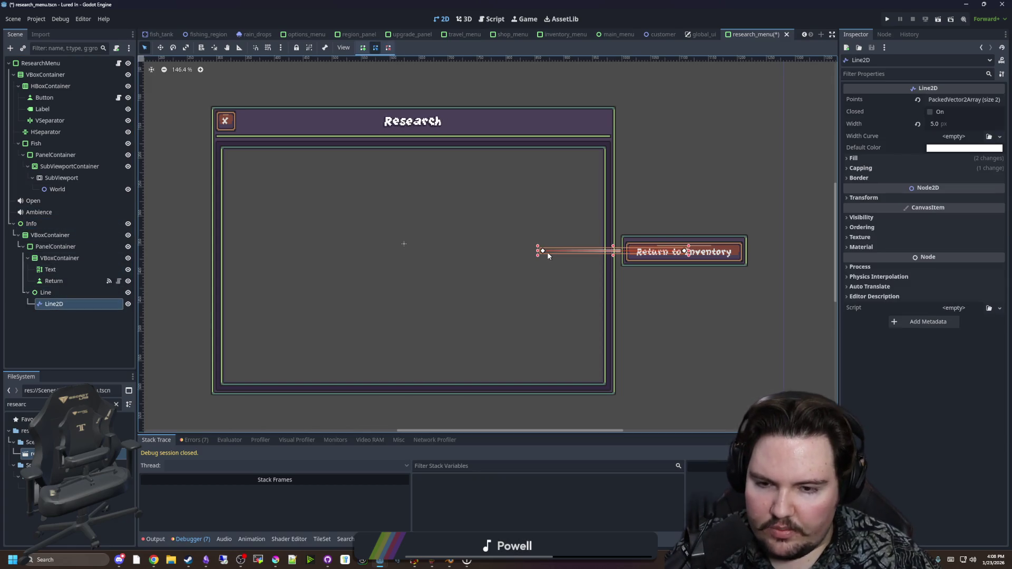
{"action": "scroll", "coordinate": [413, 270], "scroll_direction": "down", "scroll_amount": 1}
{"action": "left_click", "coordinate": [674, 347]}
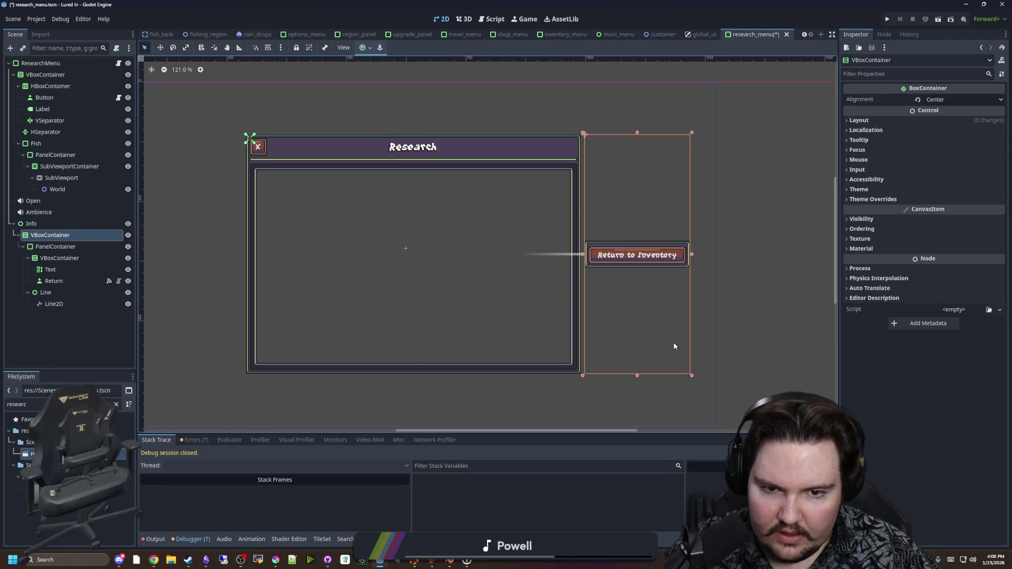
{"action": "left_click", "coordinate": [455, 384]}
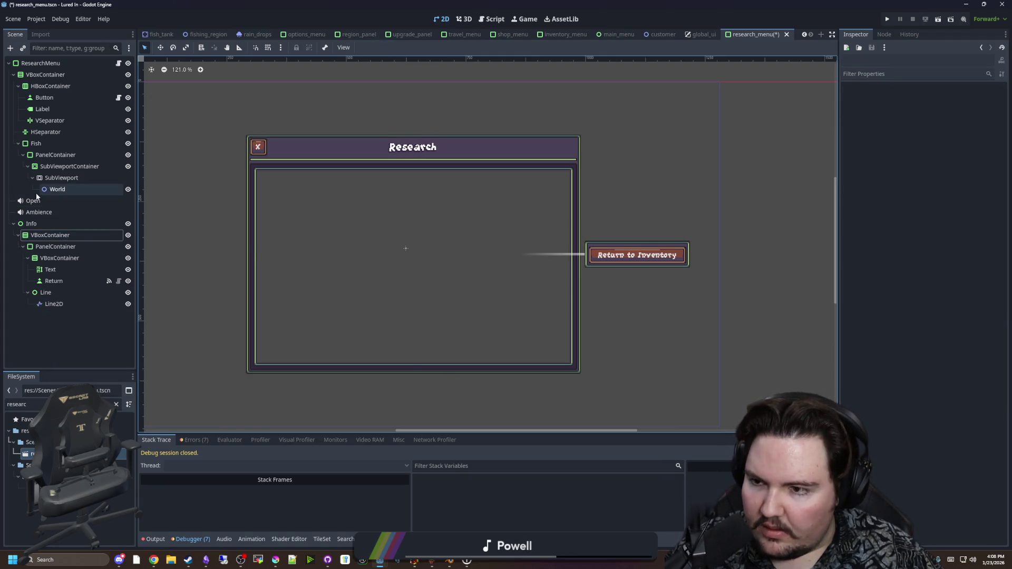
{"action": "left_click", "coordinate": [58, 190]}
{"action": "left_click", "coordinate": [61, 178]}
{"action": "left_click", "coordinate": [65, 193]}
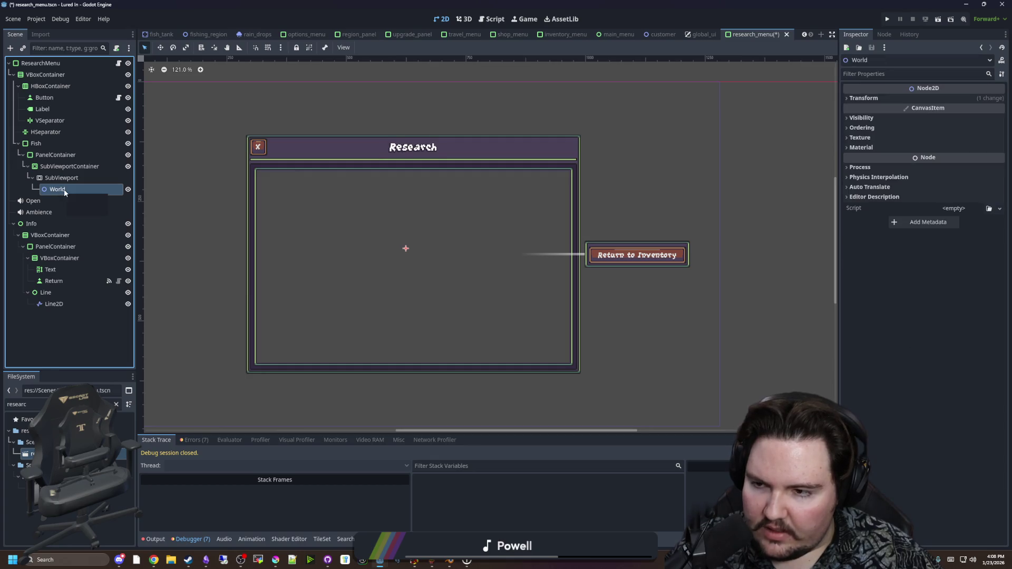
{"action": "left_click", "coordinate": [64, 193]}
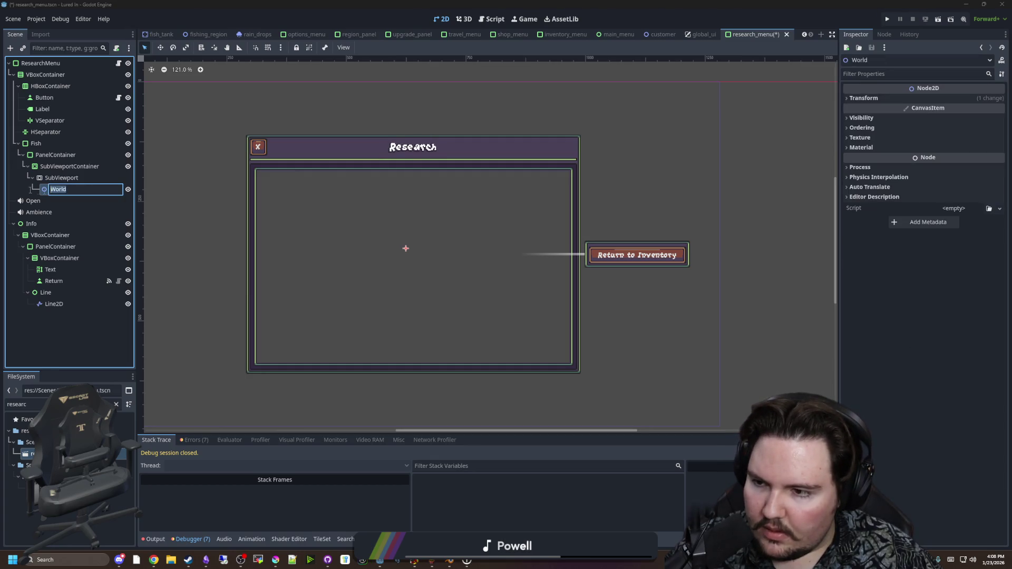
{"action": "left_click", "coordinate": [140, 210]}
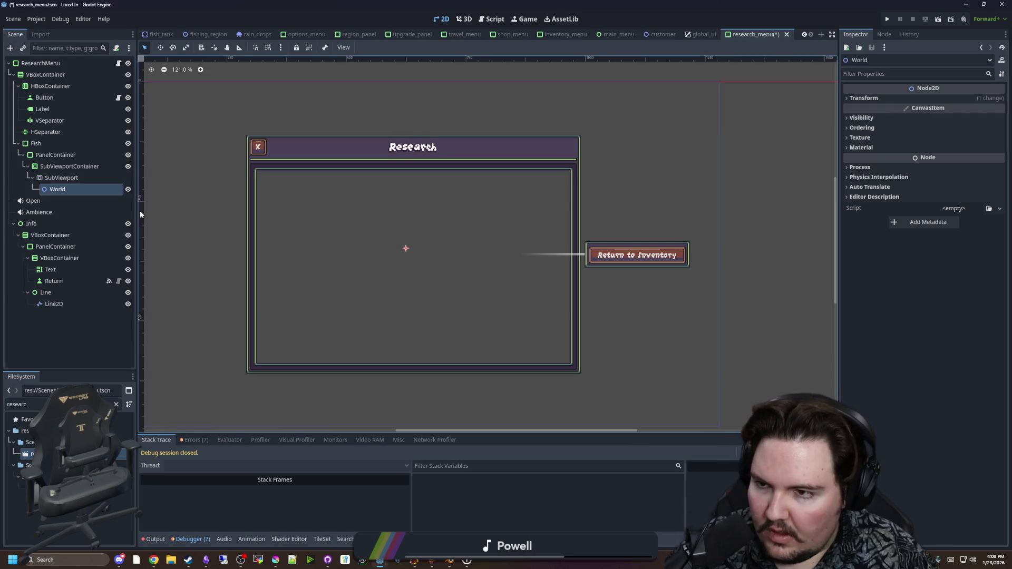
{"action": "key", "text": "ctrl+s"}
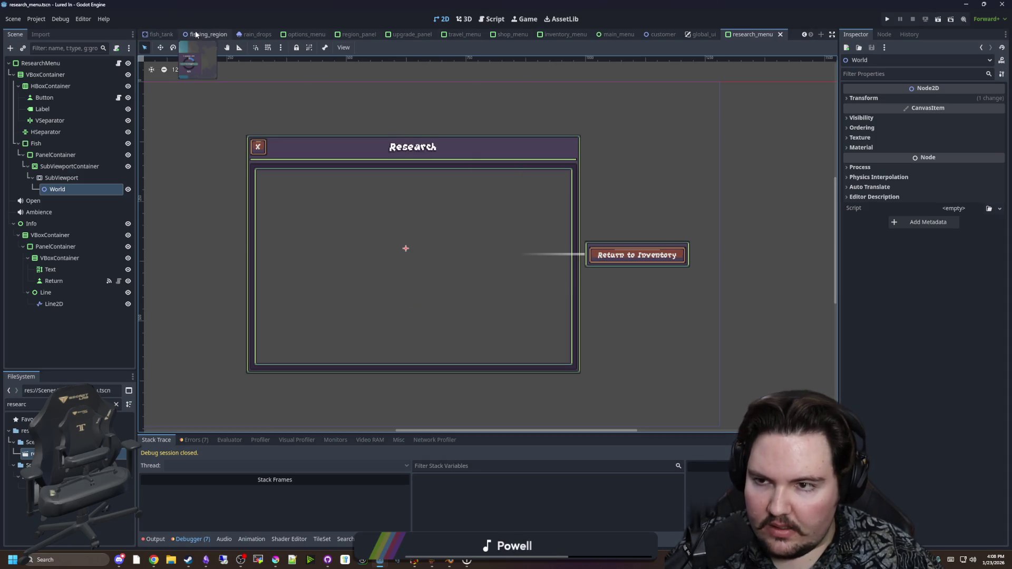
Open aquarium.tscn via the FileSystem filter and copy its Camera2D node
{"action": "left_click", "coordinate": [205, 35]}
{"action": "left_click", "coordinate": [667, 35]}
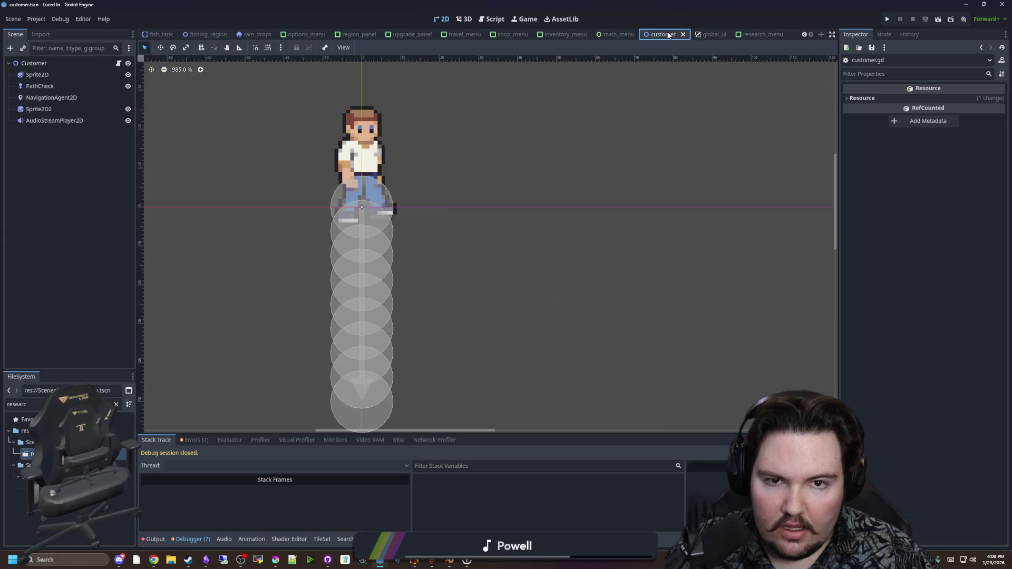
{"action": "left_click", "coordinate": [117, 404]}
{"action": "type", "text": "a"}
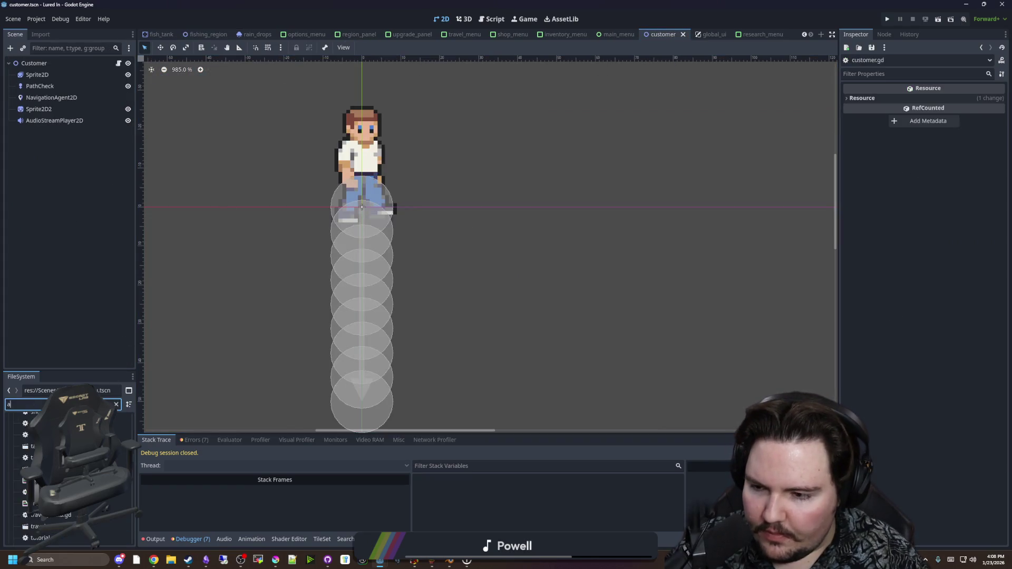
{"action": "type", "text": "quarium"}
{"action": "double_click", "coordinate": [31, 465]}
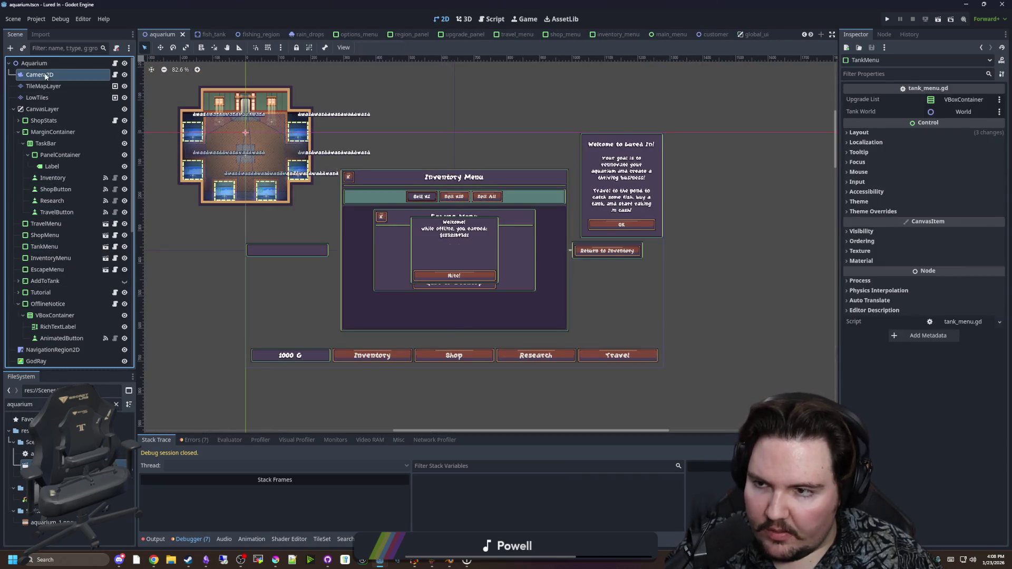
{"action": "left_click", "coordinate": [46, 77]}
{"action": "right_click", "coordinate": [46, 77]}
{"action": "key", "text": "Escape"}
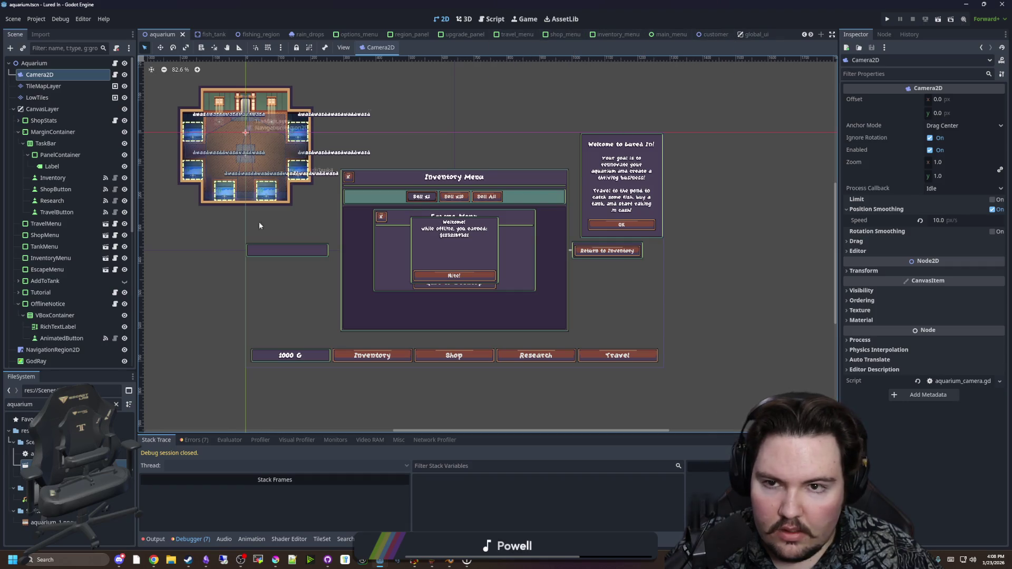
Reopen research_menu.tscn by filtering 'resear' and bring up the World node's options
{"action": "double_click", "coordinate": [20, 404]}
{"action": "type", "text": "resear"}
{"action": "double_click", "coordinate": [32, 454]}
{"action": "left_click", "coordinate": [59, 189]}
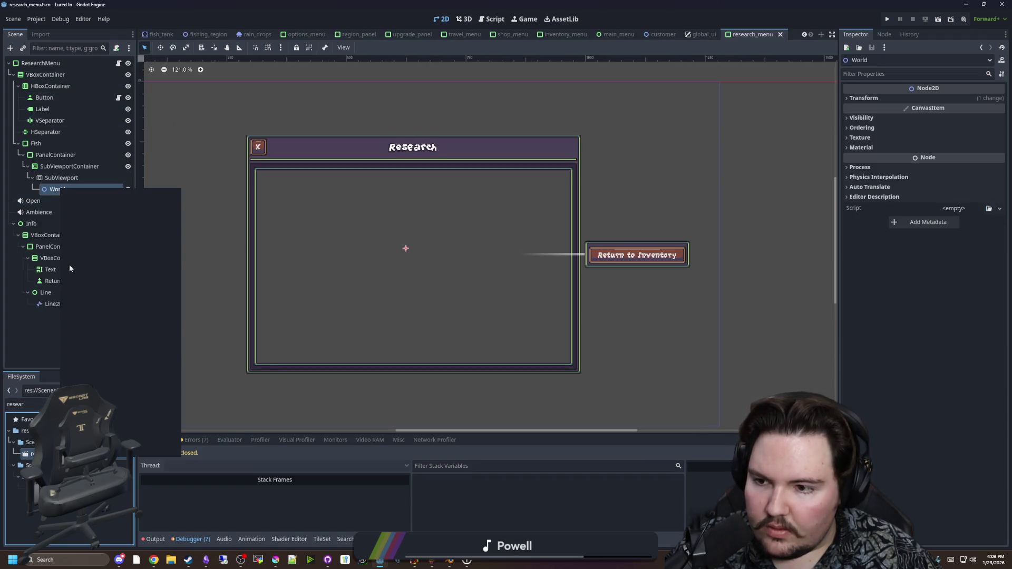
{"action": "left_click", "coordinate": [88, 254]}
Paste the Camera2D under World and add a Sprite2D with the icon_gear texture
{"action": "left_click", "coordinate": [68, 190]}
{"action": "right_click", "coordinate": [68, 189]}
{"action": "left_click", "coordinate": [94, 197]}
{"action": "type", "text": "sprite"}
{"action": "key", "text": "Return"}
{"action": "left_click", "coordinate": [952, 100]}
{"action": "left_click", "coordinate": [948, 315]}
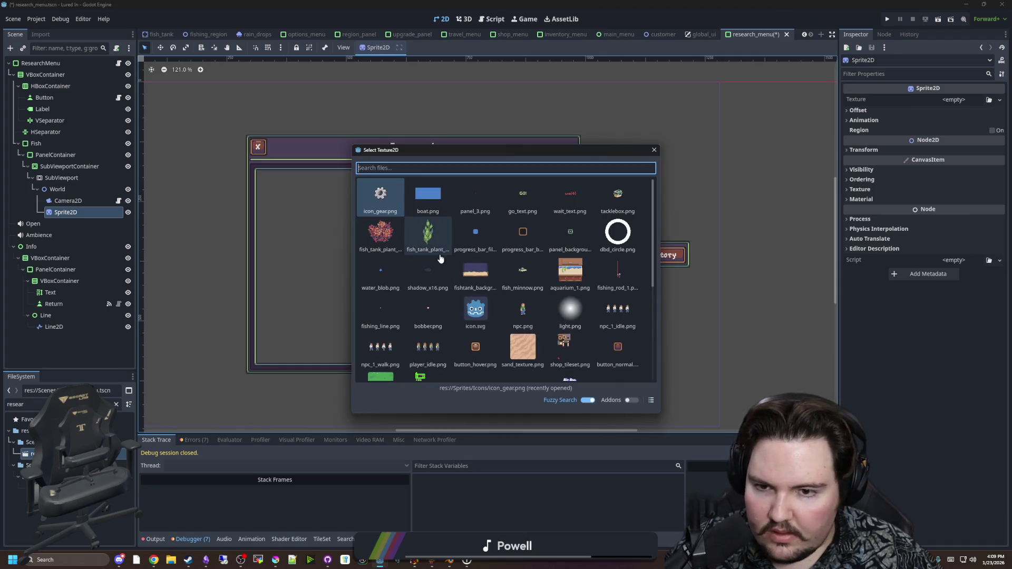
{"action": "double_click", "coordinate": [381, 194]}
Open the pasted camera's aquarium script and copy all its code
{"action": "scroll", "coordinate": [406, 246], "scroll_direction": "up", "scroll_amount": 2}
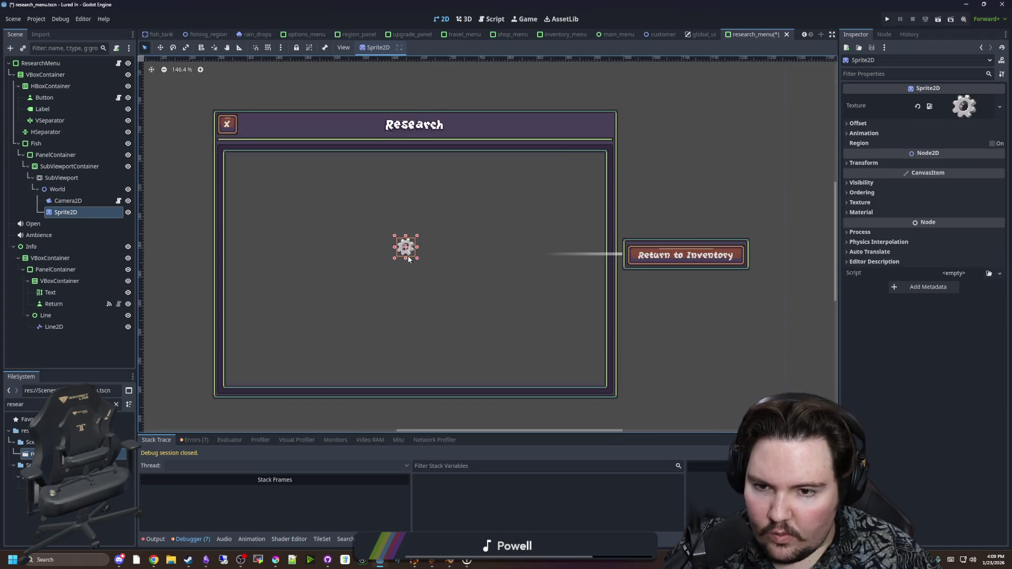
{"action": "left_click", "coordinate": [65, 200]}
{"action": "left_click", "coordinate": [118, 201]}
{"action": "scroll", "coordinate": [402, 261], "scroll_direction": "up", "scroll_amount": 5}
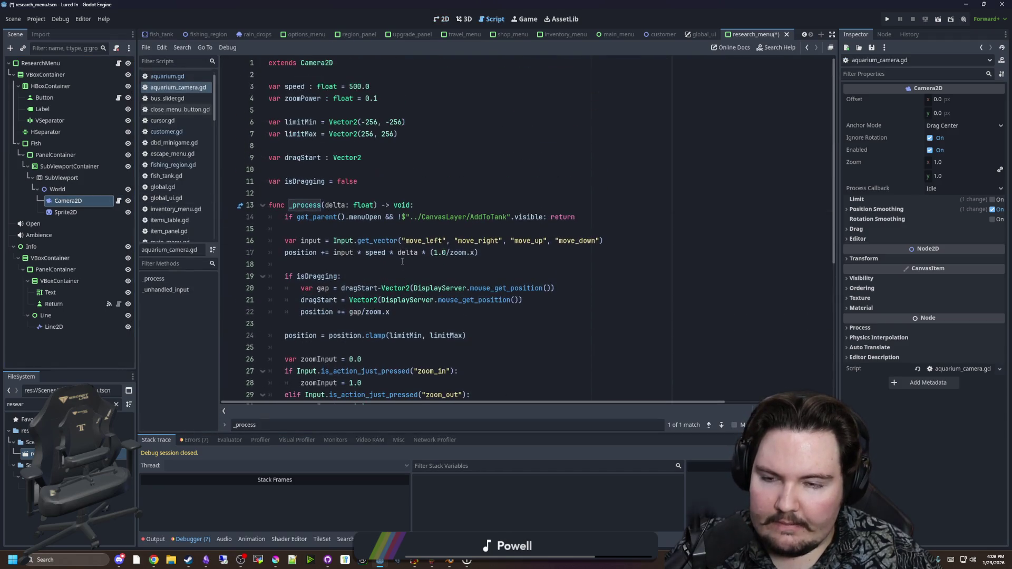
{"action": "left_click", "coordinate": [393, 230]}
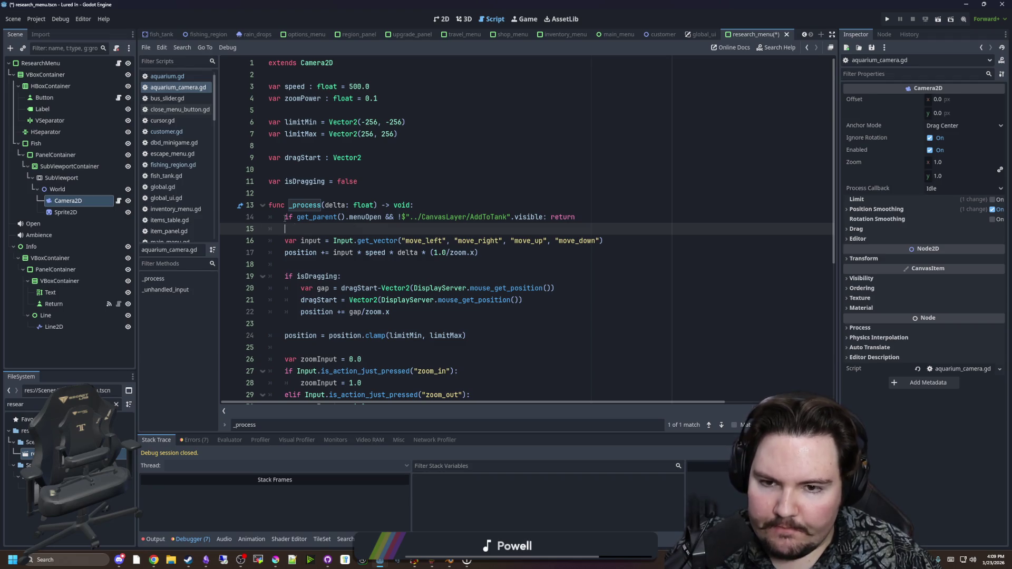
{"action": "scroll", "coordinate": [337, 234], "scroll_direction": "down", "scroll_amount": 6}
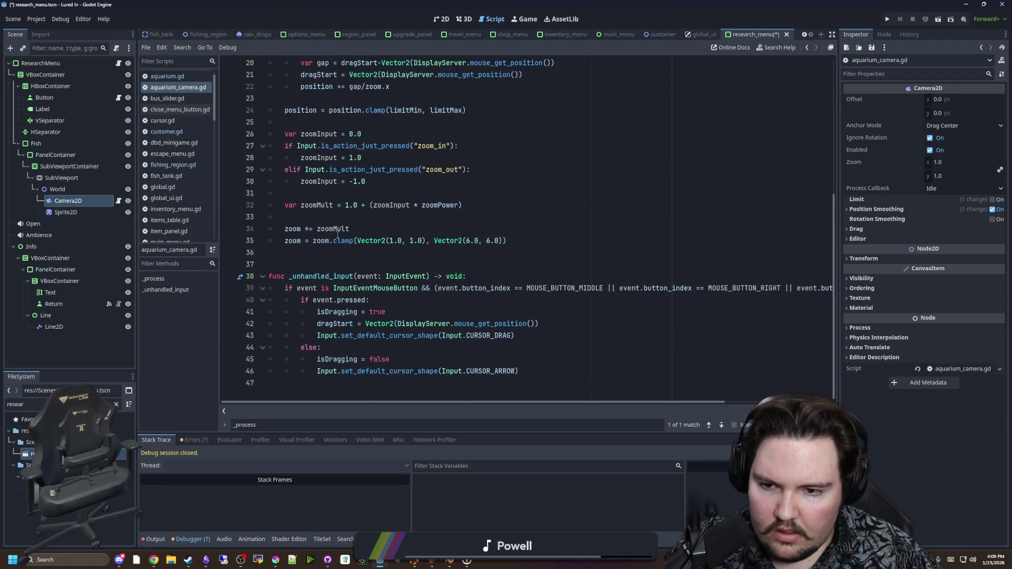
{"action": "scroll", "coordinate": [354, 270], "scroll_direction": "up", "scroll_amount": 6}
{"action": "scroll", "coordinate": [521, 382], "scroll_direction": "down", "scroll_amount": 6}
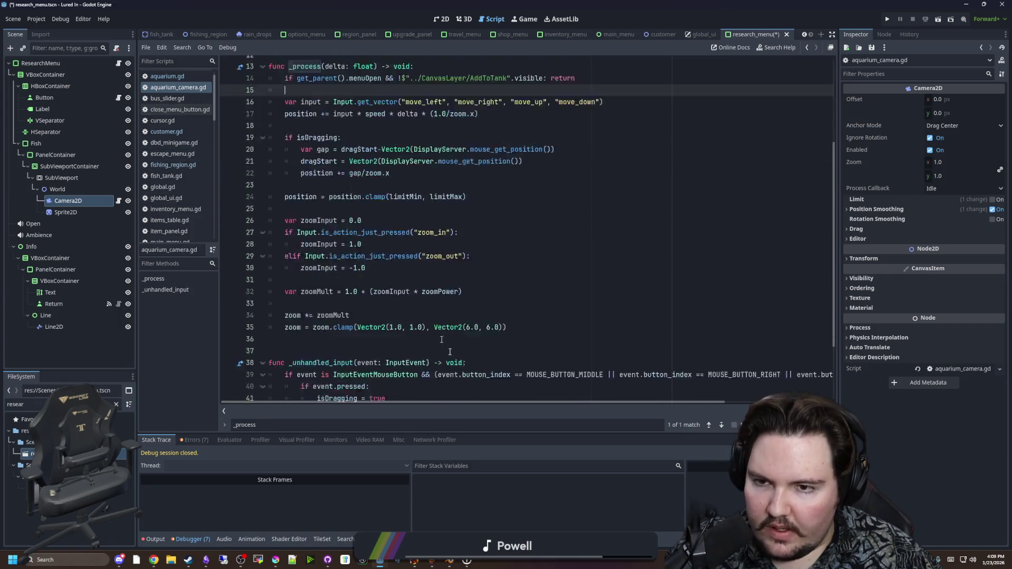
{"action": "mouse_move", "coordinate": [520, 382]}
{"action": "left_mouse_down"}
{"action": "mouse_move", "coordinate": [295, 255]}
{"action": "mouse_move", "coordinate": [201, 4]}
{"action": "left_mouse_up"}
{"action": "key", "text": "ctrl+c"}
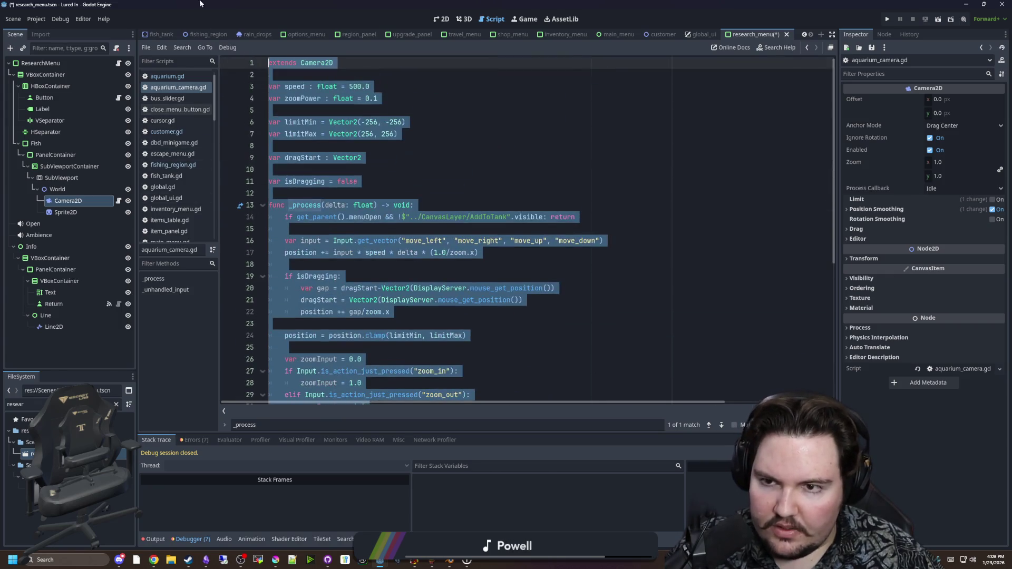
Attach a new research_camera.gd script to Camera2D and paste the camera code in
{"action": "left_click", "coordinate": [117, 48]}
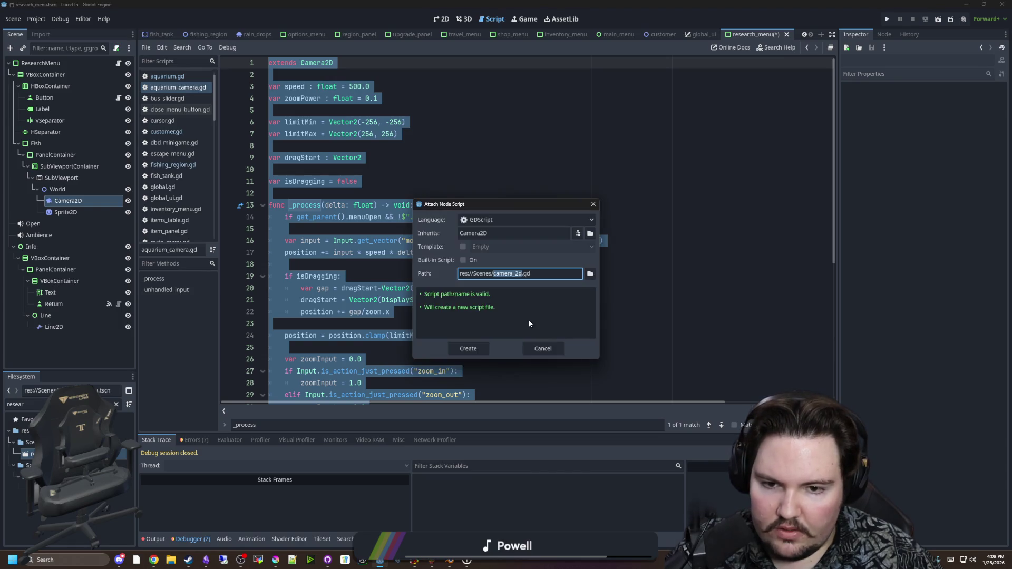
{"action": "type", "text": "research_camer"}
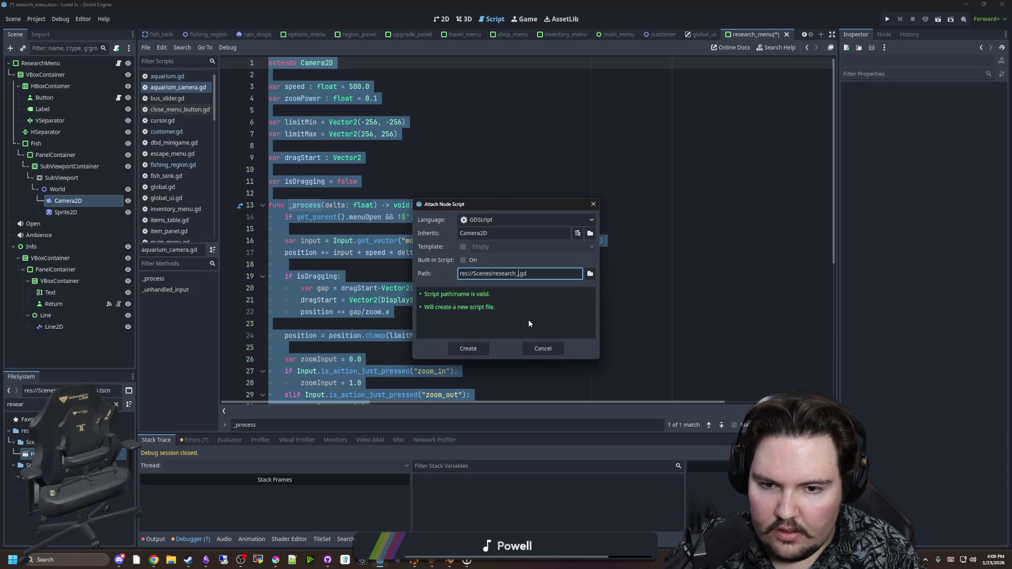
{"action": "type", "text": "a"}
{"action": "left_click", "coordinate": [468, 348]}
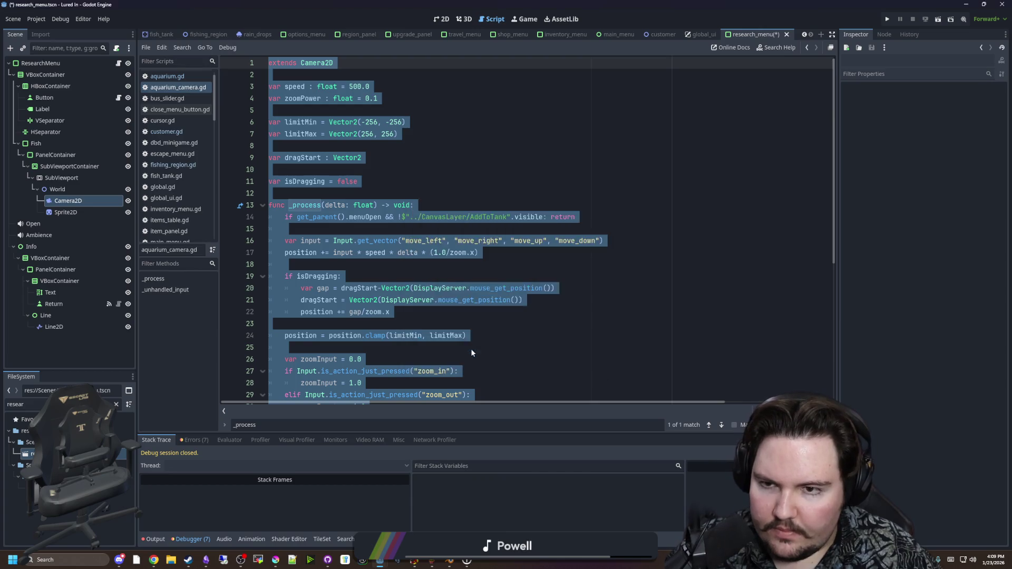
{"action": "key", "text": "ctrl+a"}
{"action": "key", "text": "ctrl+v"}
{"action": "scroll", "coordinate": [316, 159], "scroll_direction": "up", "scroll_amount": 10}
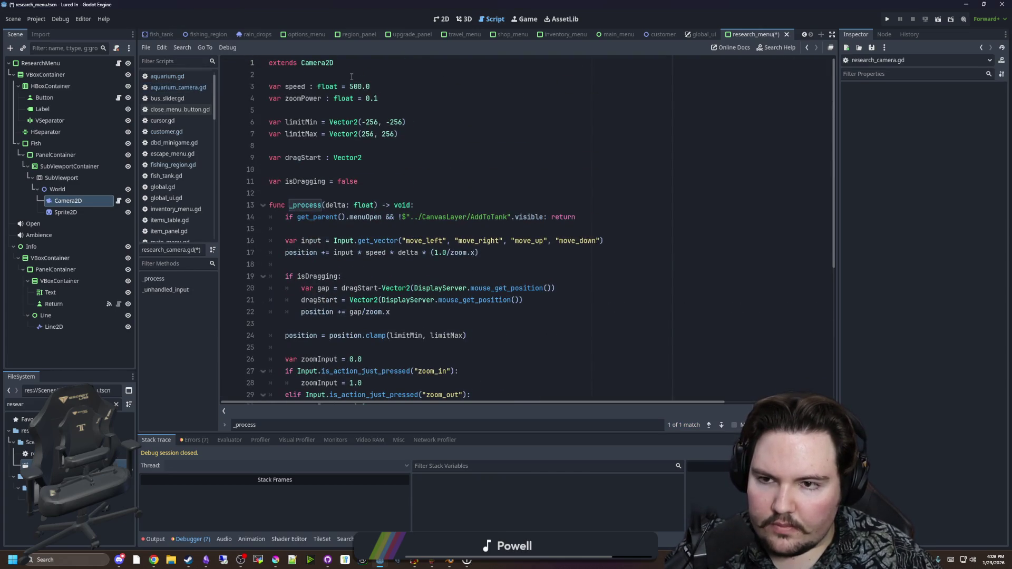
Change line 14's condition to `if !is_visible_in_tree(): return`
{"action": "scroll", "coordinate": [375, 137], "scroll_direction": "down", "scroll_amount": 1}
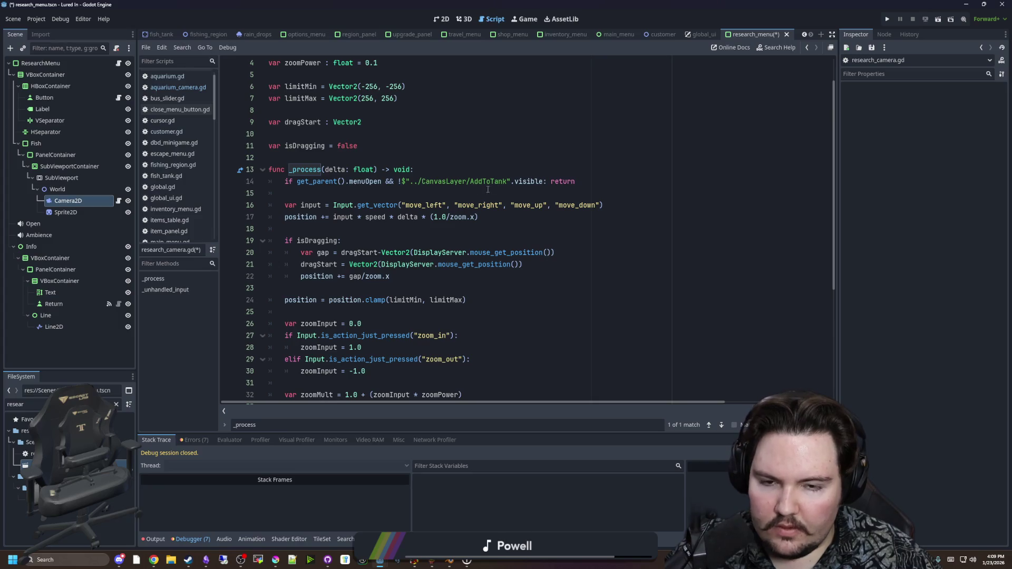
{"action": "left_click", "coordinate": [534, 193]}
{"action": "left_click_drag", "start_coordinate": [598, 181], "coordinate": [274, 181]}
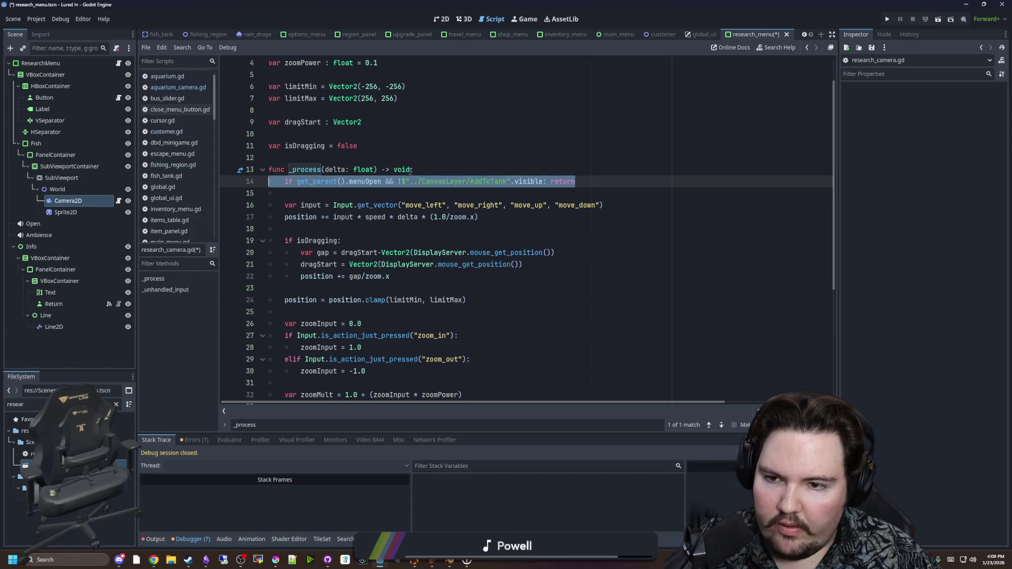
{"action": "left_click", "coordinate": [383, 191]}
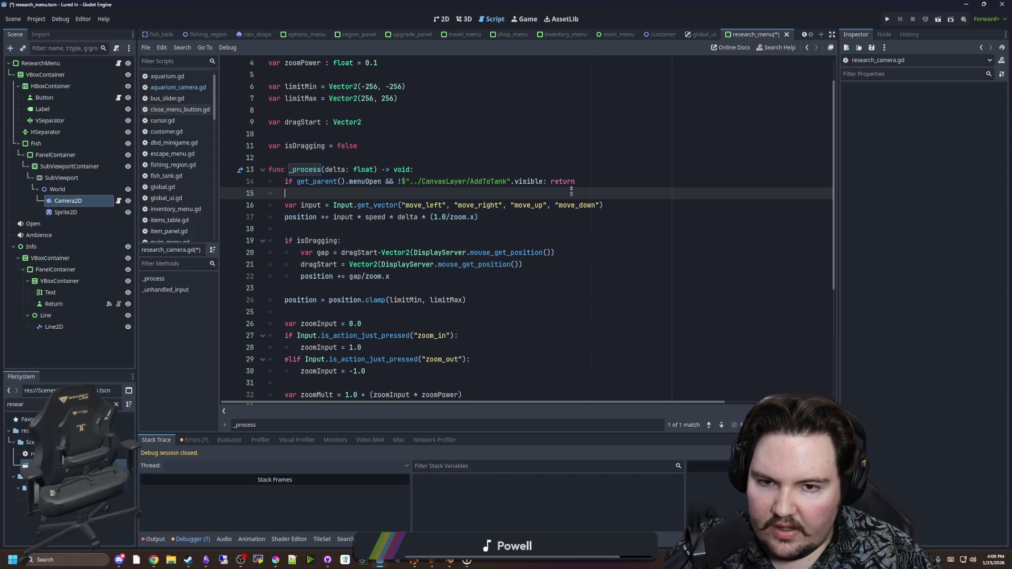
{"action": "left_click_drag", "start_coordinate": [545, 181], "coordinate": [297, 182]}
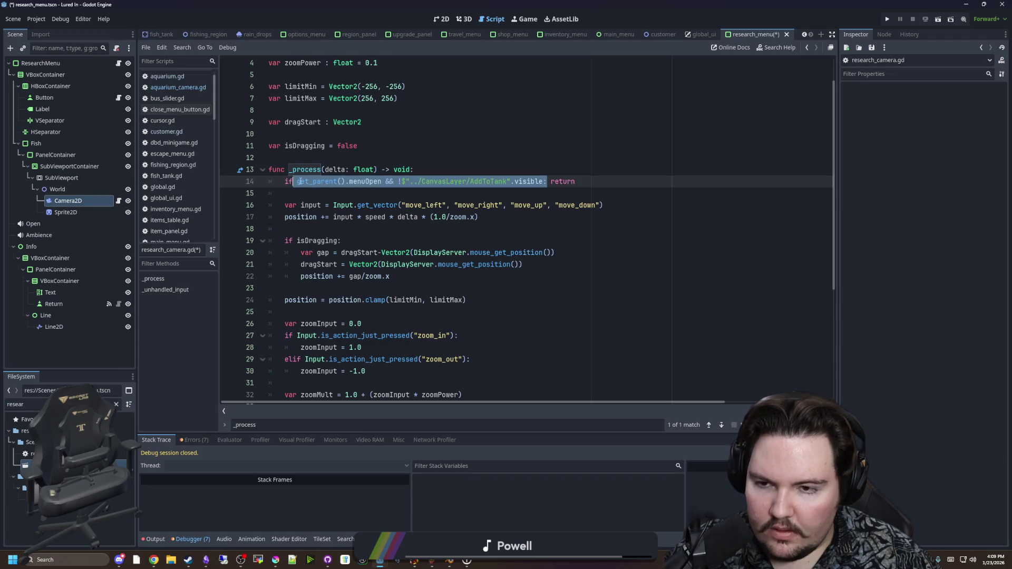
{"action": "key", "text": "BackSpace"}
{"action": "type", "text": "is_visibl"}
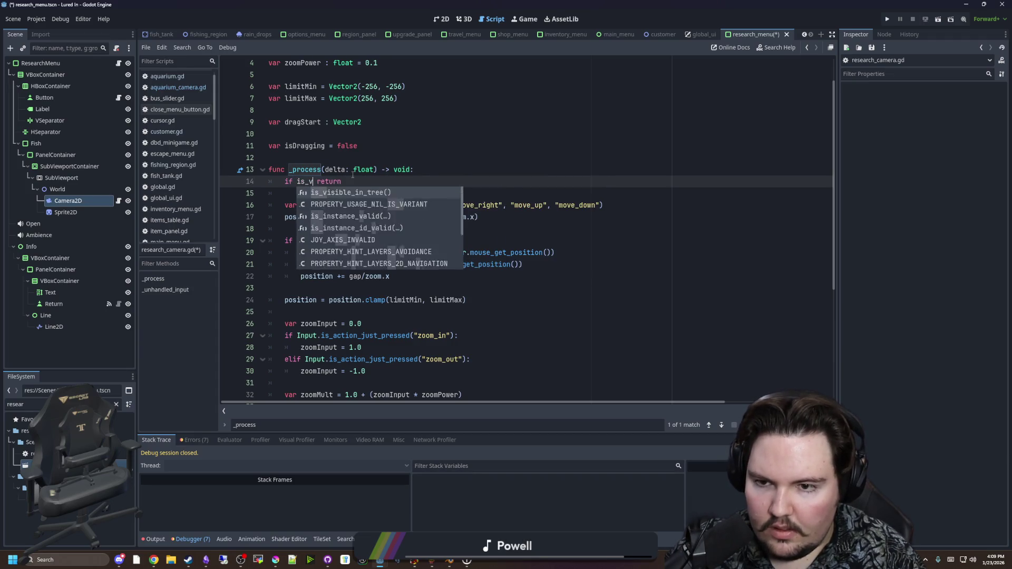
{"action": "key", "text": "Return"}
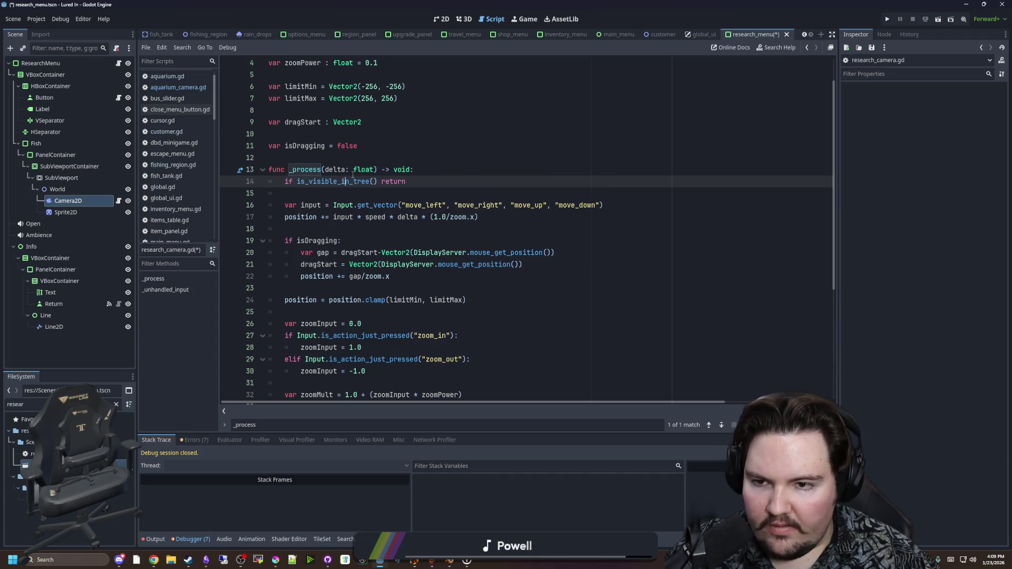
{"action": "key", "text": "ctrl+Left"}
{"action": "key", "text": "Return"}
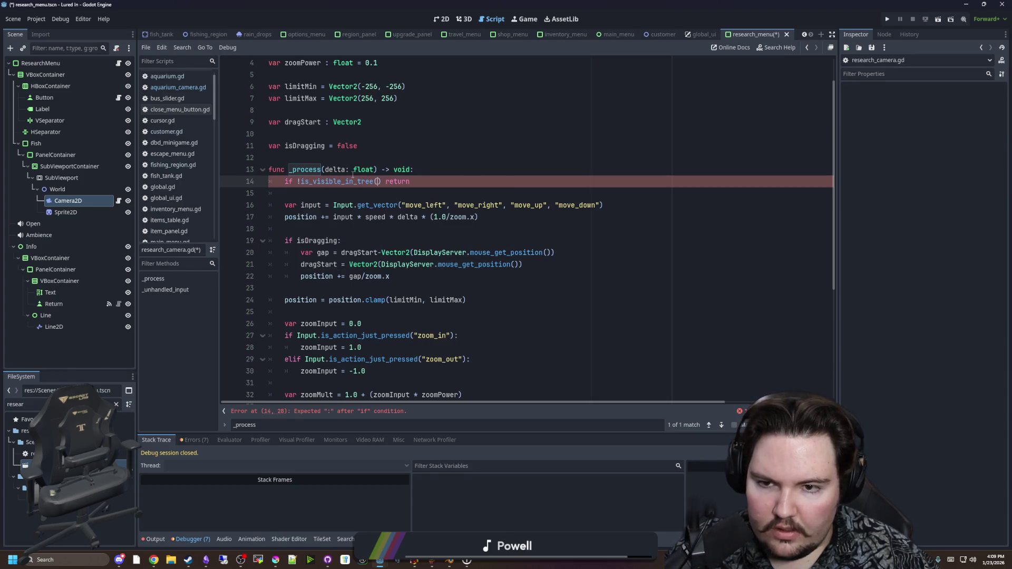
Delete the blank line between dragStart and isDragging and save
{"action": "scroll", "coordinate": [412, 164], "scroll_direction": "down", "scroll_amount": 4}
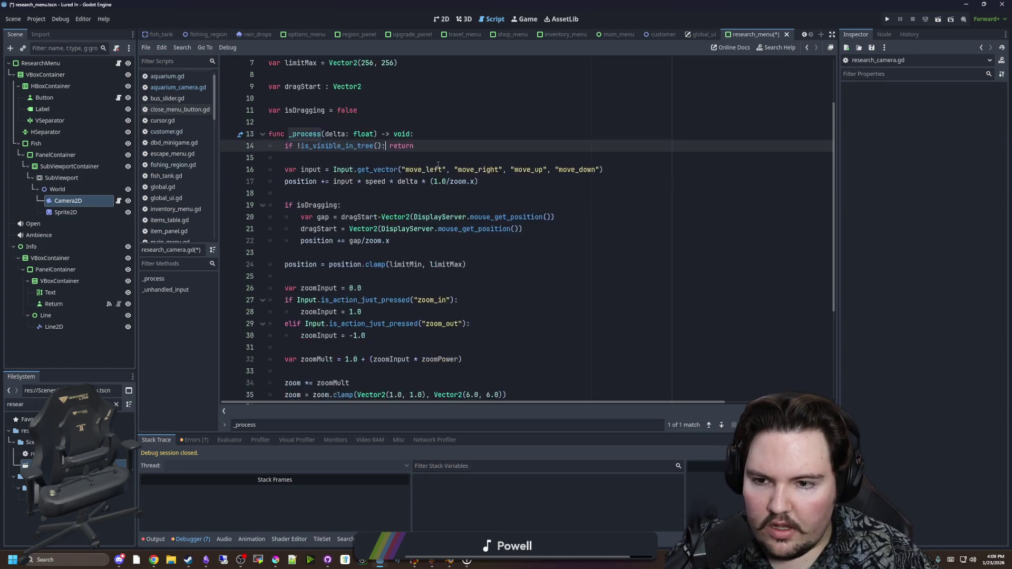
{"action": "scroll", "coordinate": [412, 164], "scroll_direction": "down", "scroll_amount": 1}
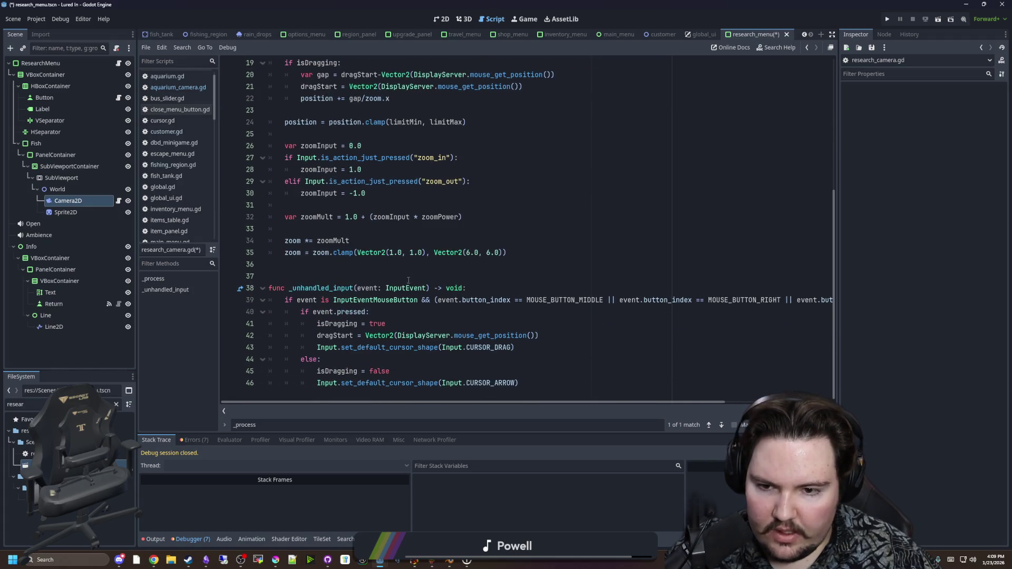
{"action": "left_click", "coordinate": [376, 263]}
{"action": "scroll", "coordinate": [376, 264], "scroll_direction": "up", "scroll_amount": 6}
{"action": "left_click", "coordinate": [318, 194]}
{"action": "left_click", "coordinate": [338, 167]}
{"action": "key", "text": "BackSpace"}
{"action": "left_click", "coordinate": [319, 177]}
{"action": "key", "text": "ctrl+s"}
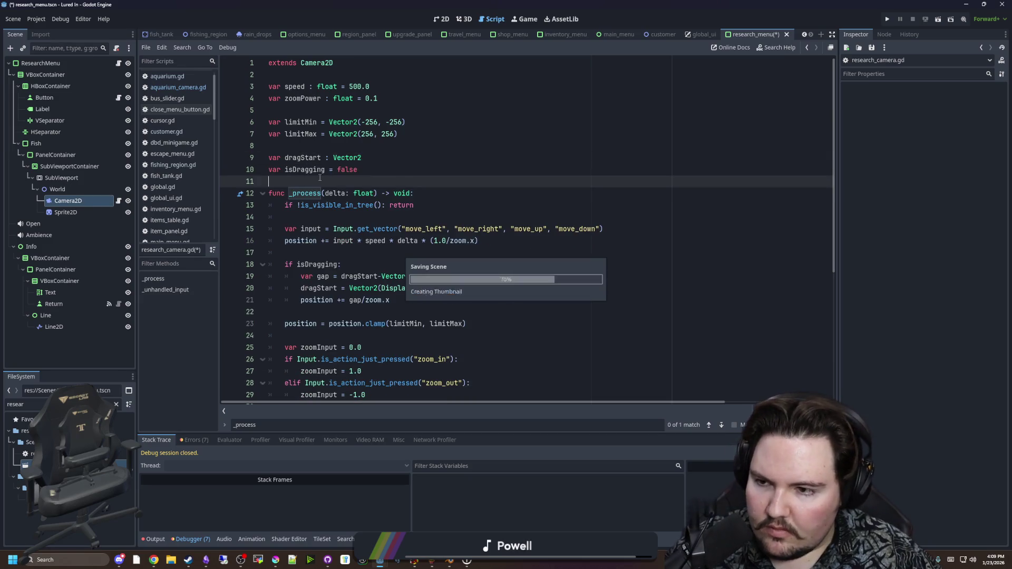
Test-run the game, stop it, and reopen aquarium.tscn
{"action": "left_click", "coordinate": [886, 19]}
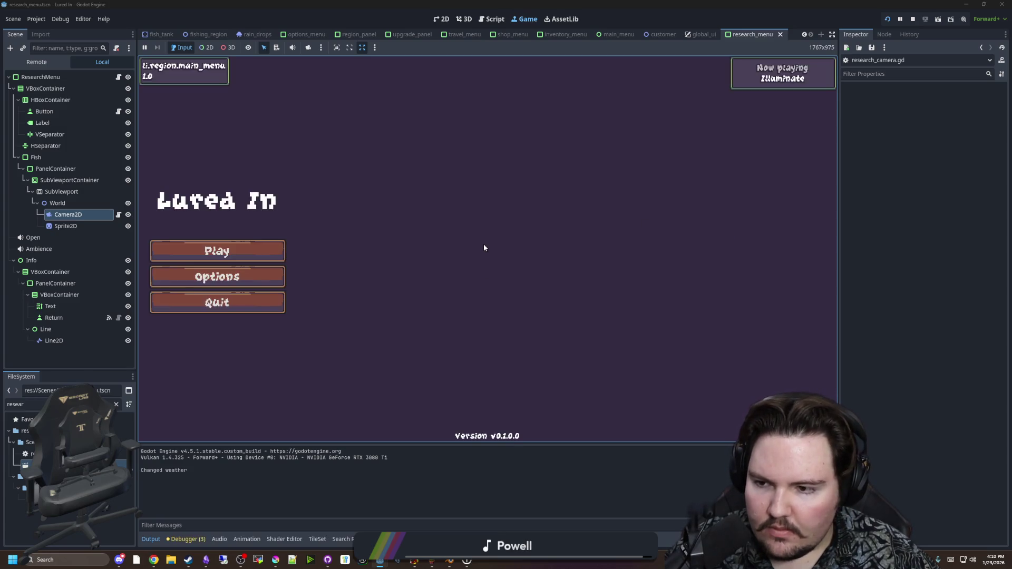
{"action": "left_click", "coordinate": [912, 19]}
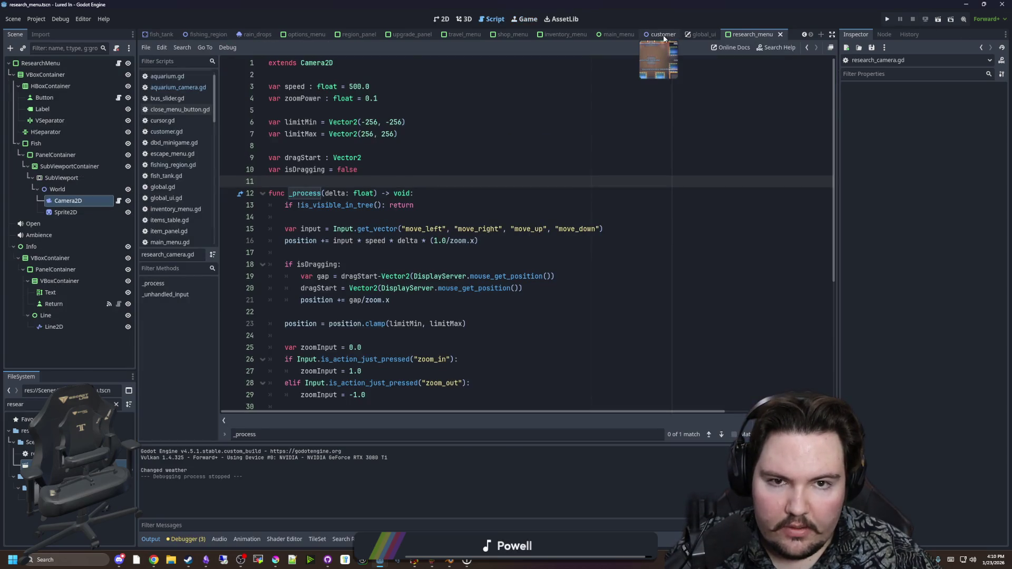
{"action": "left_click", "coordinate": [116, 404]}
{"action": "type", "text": "aquar"}
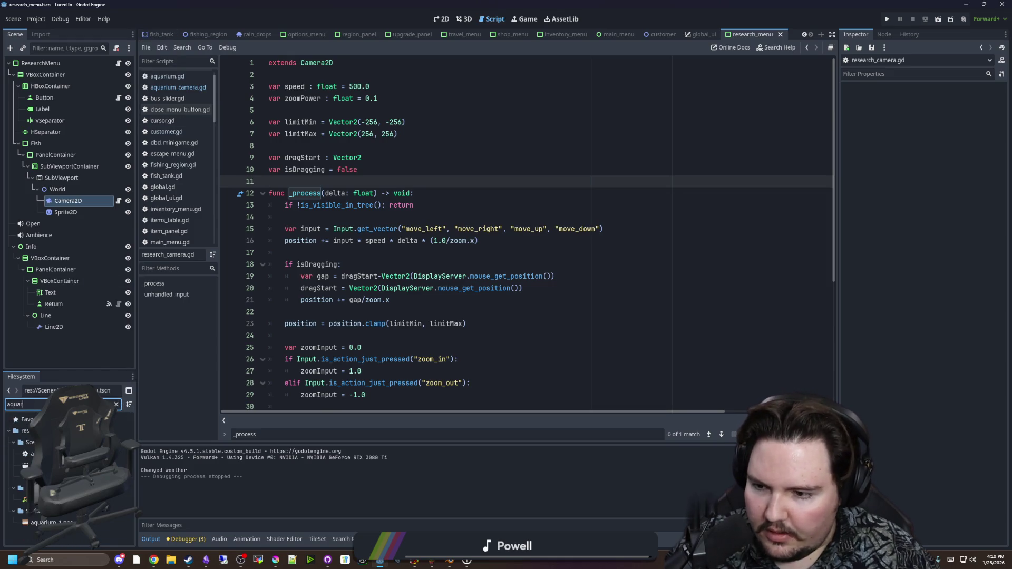
{"action": "double_click", "coordinate": [53, 465]}
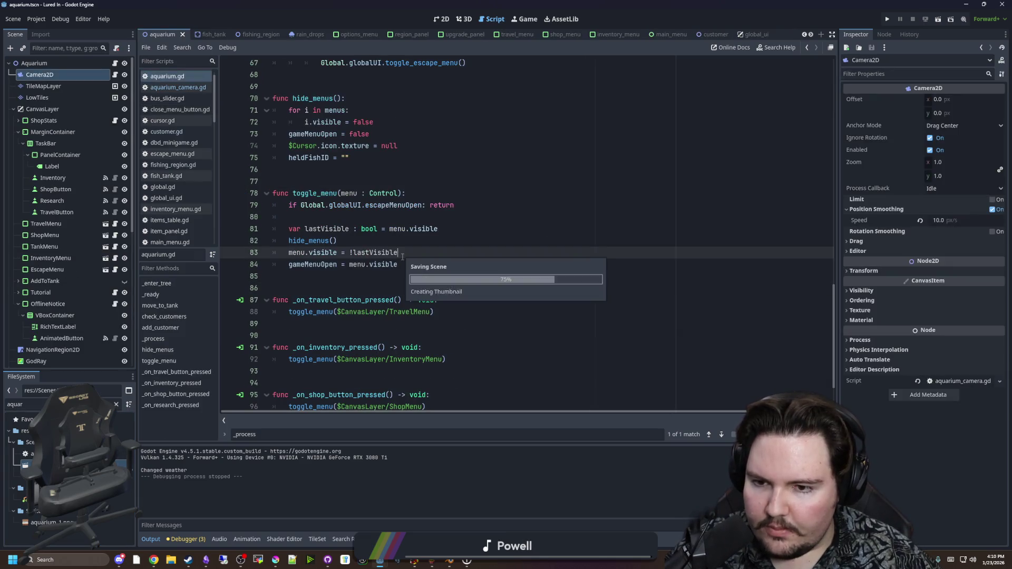
Instance research_menu.tscn under the aquarium's CanvasLayer in the 2D view
{"action": "left_click", "coordinate": [463, 18]}
{"action": "left_click", "coordinate": [441, 18]}
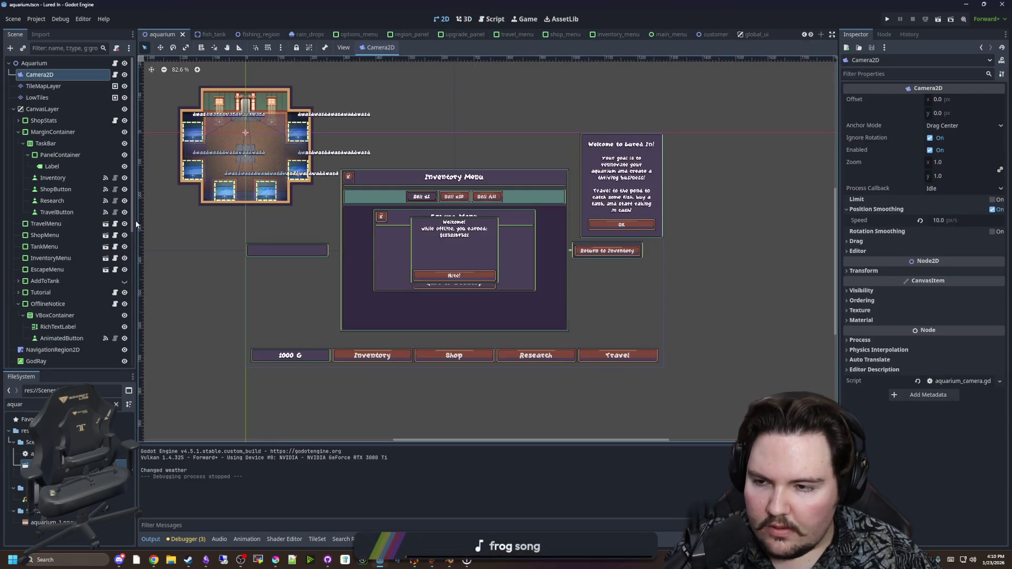
{"action": "scroll", "coordinate": [80, 211], "scroll_direction": "down", "scroll_amount": 2}
{"action": "left_click", "coordinate": [117, 404]}
{"action": "type", "text": "researc"}
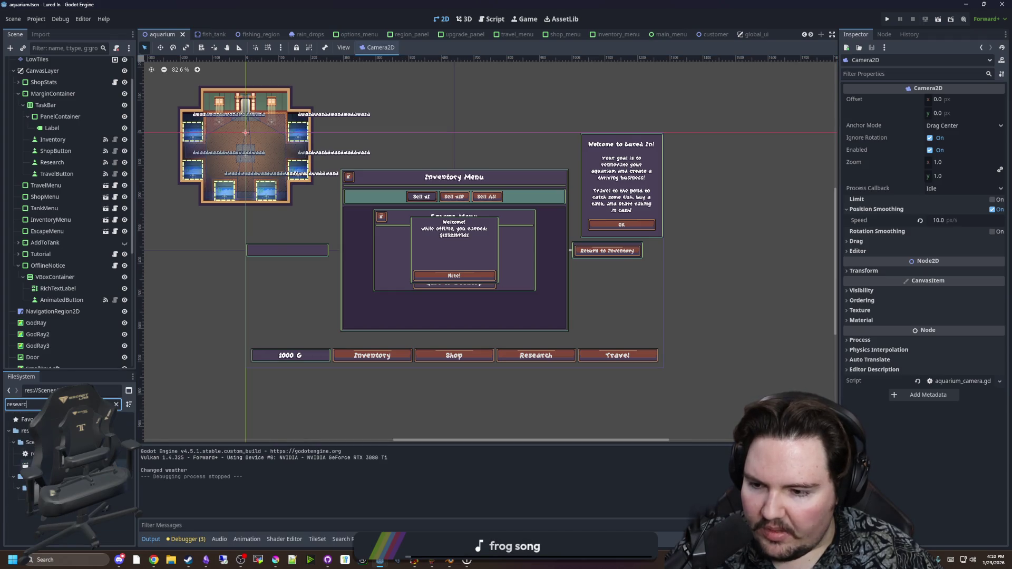
{"action": "mouse_move", "coordinate": [53, 464]}
{"action": "left_mouse_down"}
{"action": "mouse_move", "coordinate": [79, 258]}
{"action": "mouse_move", "coordinate": [58, 212]}
{"action": "left_mouse_up"}
Resize the Aquarium's Menus array to 7 with ResearchMenu in slot 6, save, and run
{"action": "scroll", "coordinate": [74, 158], "scroll_direction": "up", "scroll_amount": 3}
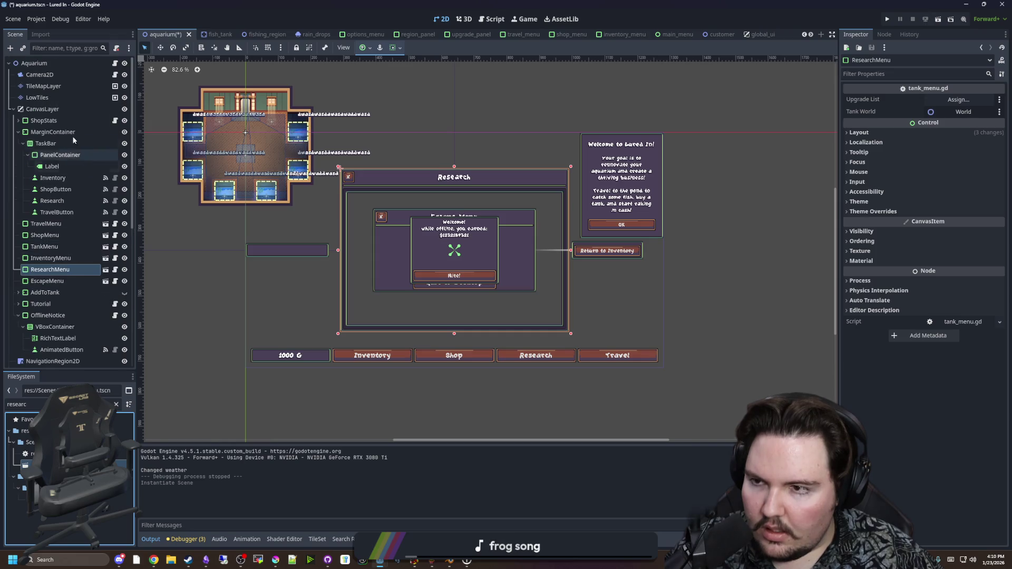
{"action": "left_click", "coordinate": [74, 62]}
{"action": "left_click", "coordinate": [956, 115]}
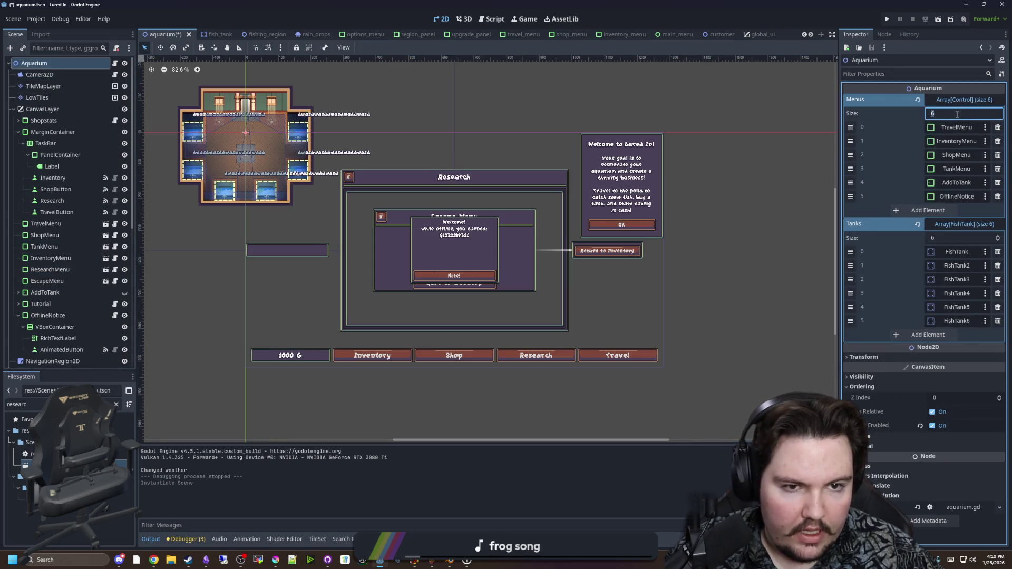
{"action": "type", "text": "7"}
{"action": "key", "text": "Return"}
{"action": "left_click_drag", "start_coordinate": [50, 270], "coordinate": [916, 203]}
{"action": "key", "text": "ctrl+s"}
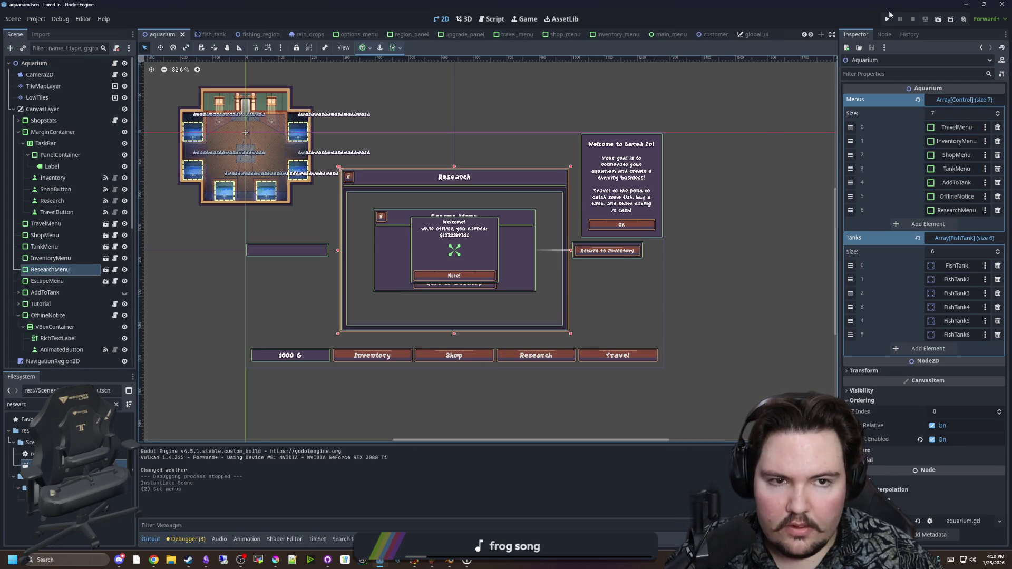
{"action": "left_click", "coordinate": [886, 20]}
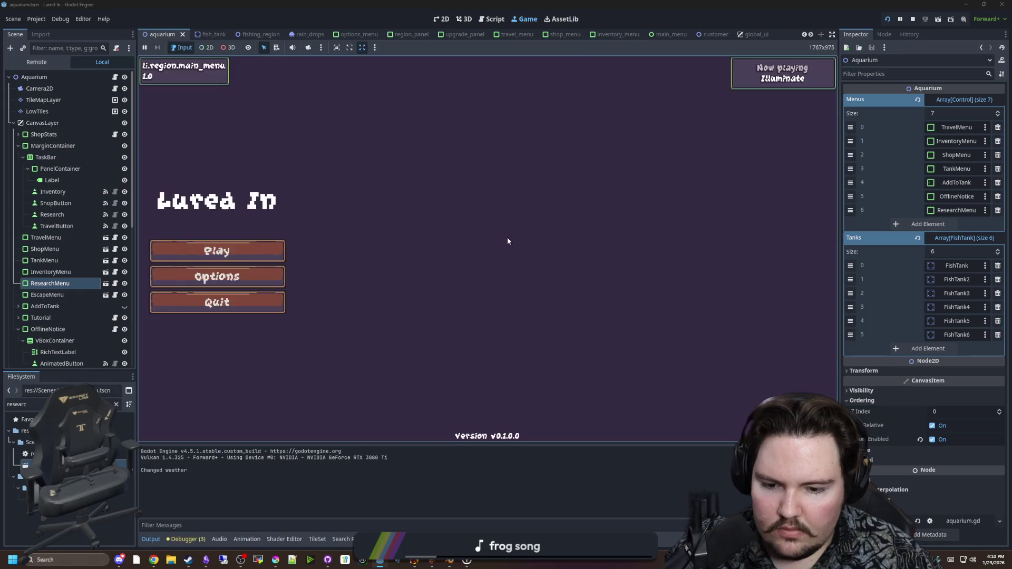
{"action": "left_click", "coordinate": [266, 249]}
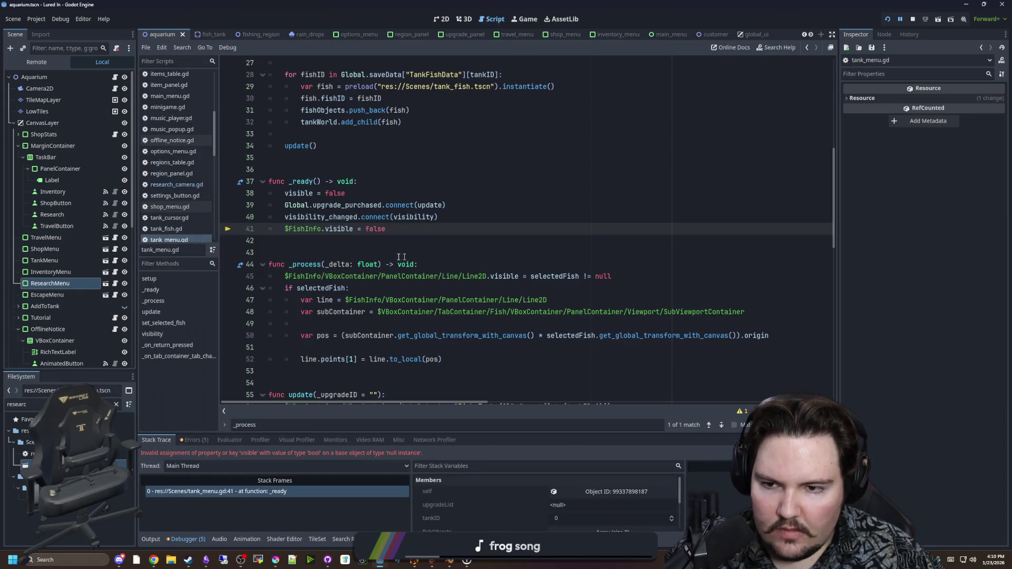
Open the research_menu scene in 2D and look over tank_menu.gd
{"action": "scroll", "coordinate": [331, 239], "scroll_direction": "down", "scroll_amount": 15}
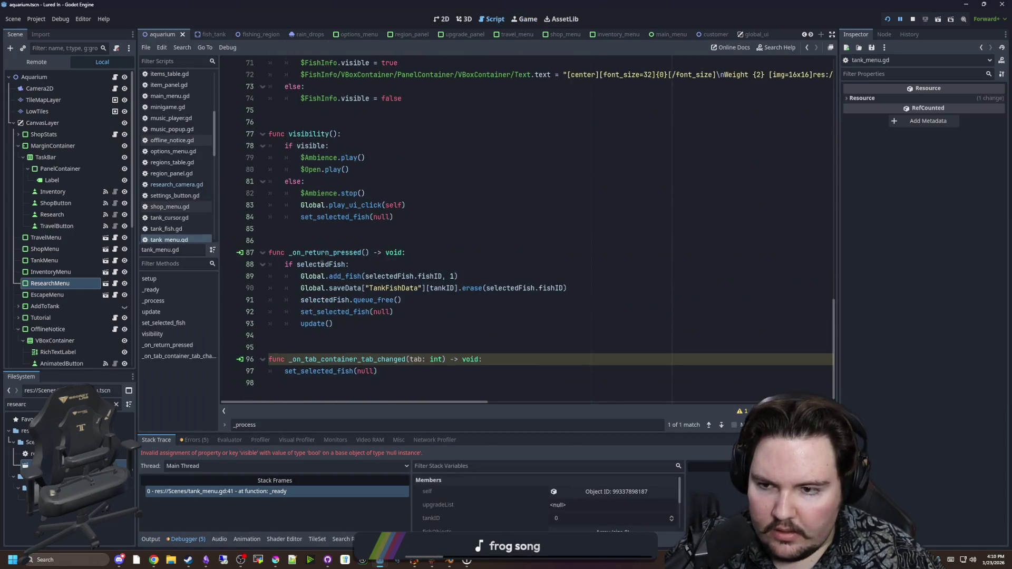
{"action": "scroll", "coordinate": [331, 239], "scroll_direction": "up", "scroll_amount": 17}
{"action": "scroll", "coordinate": [378, 255], "scroll_direction": "up", "scroll_amount": 5}
{"action": "left_click", "coordinate": [105, 283]}
{"action": "left_click", "coordinate": [43, 77]}
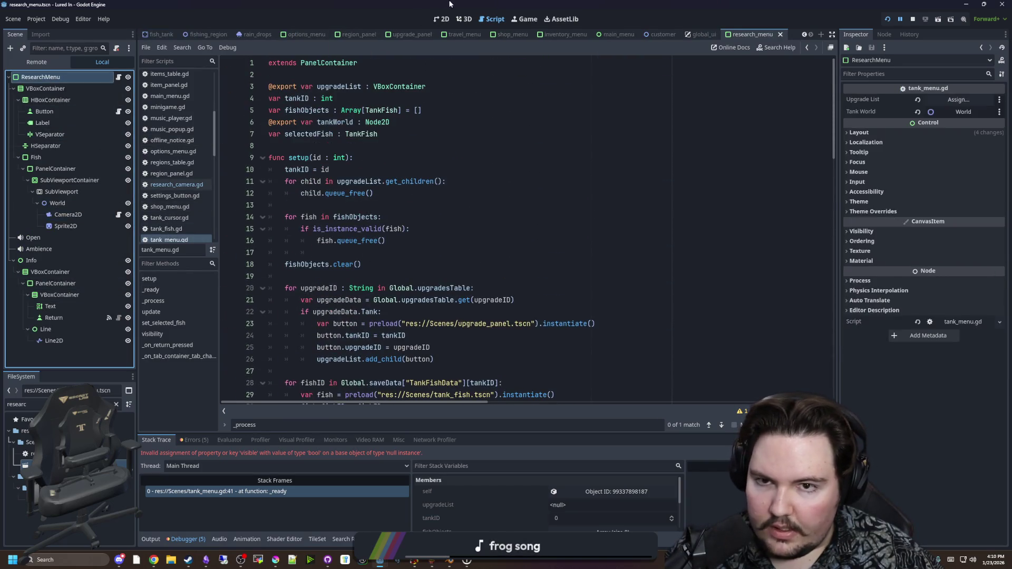
{"action": "left_click", "coordinate": [464, 19]}
{"action": "left_click", "coordinate": [441, 19]}
{"action": "left_click", "coordinate": [118, 77]}
{"action": "scroll", "coordinate": [308, 254], "scroll_direction": "down", "scroll_amount": 20}
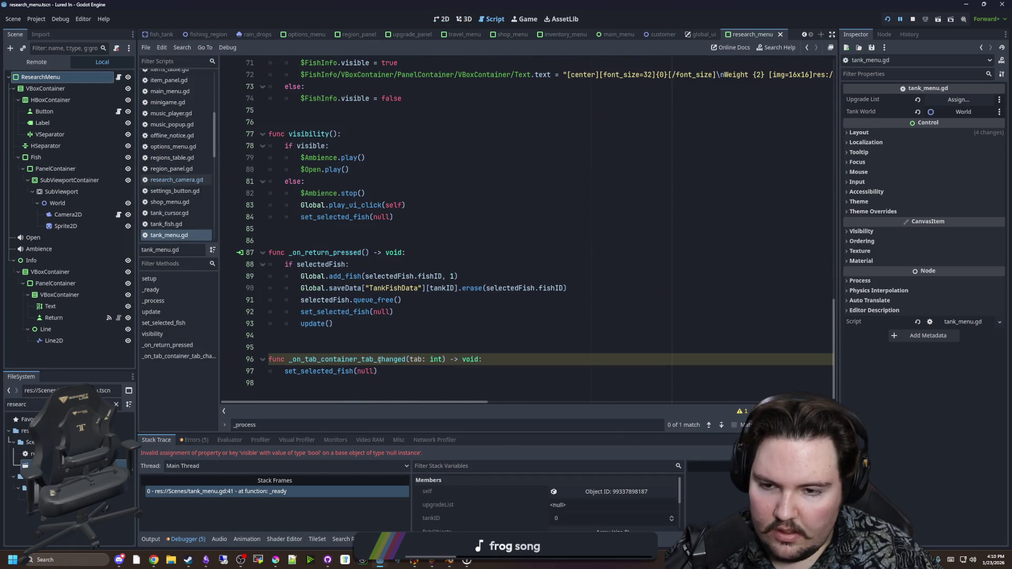
{"action": "scroll", "coordinate": [408, 376], "scroll_direction": "up", "scroll_amount": 20}
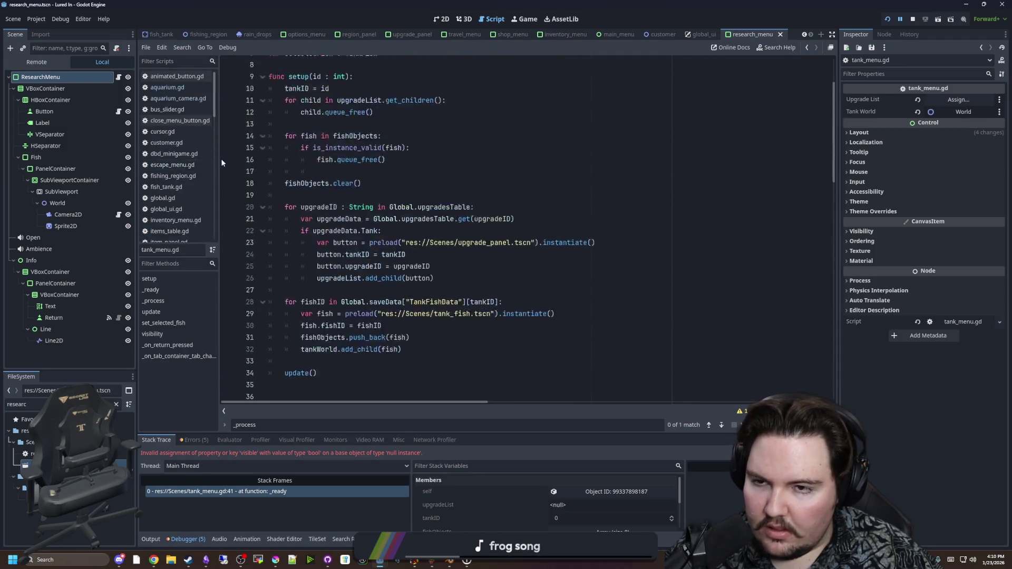
Review the close button's close_menu_button.gd script, then run the game
{"action": "left_click", "coordinate": [66, 114]}
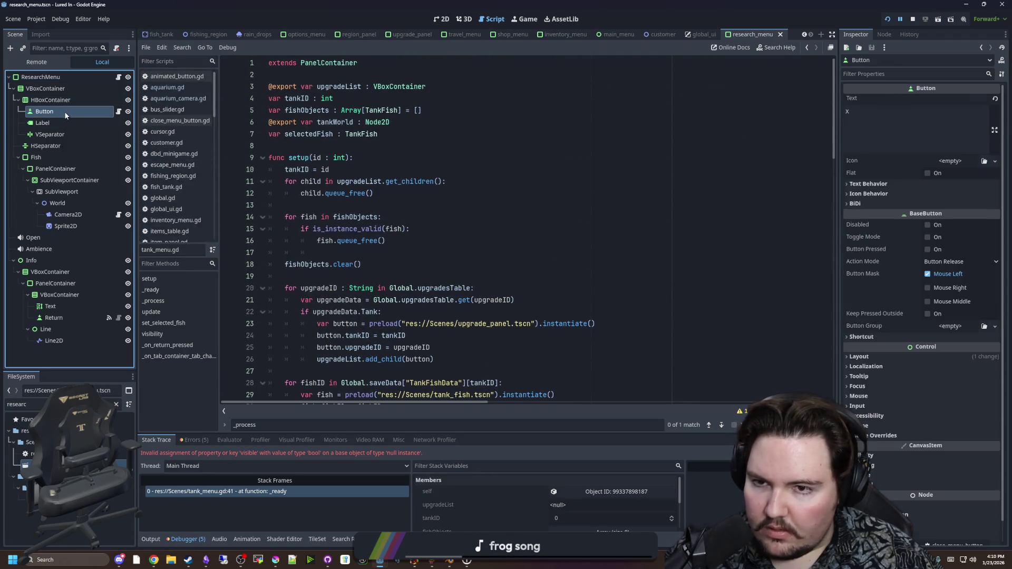
{"action": "left_click", "coordinate": [119, 111]}
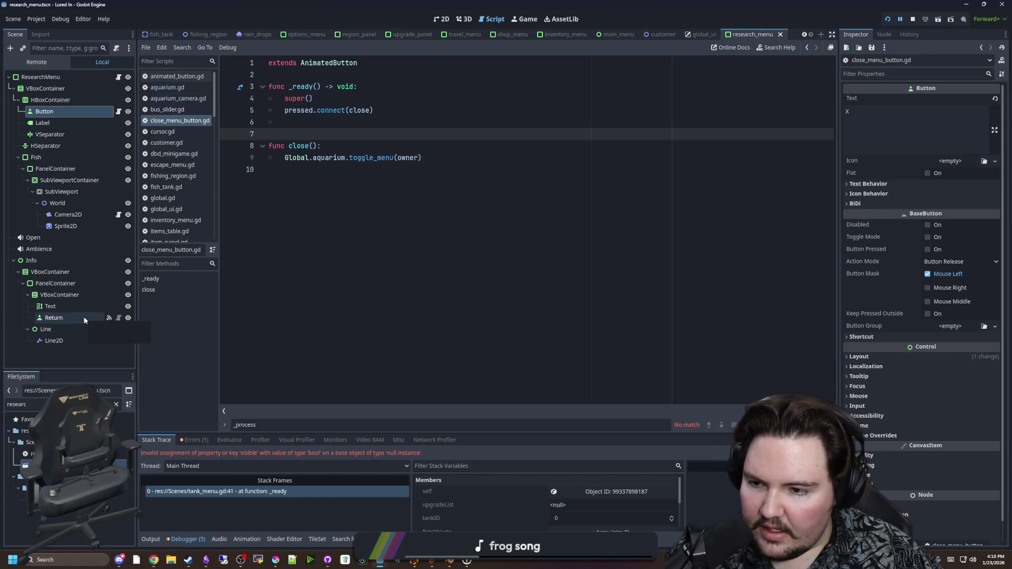
{"action": "left_click", "coordinate": [113, 79]}
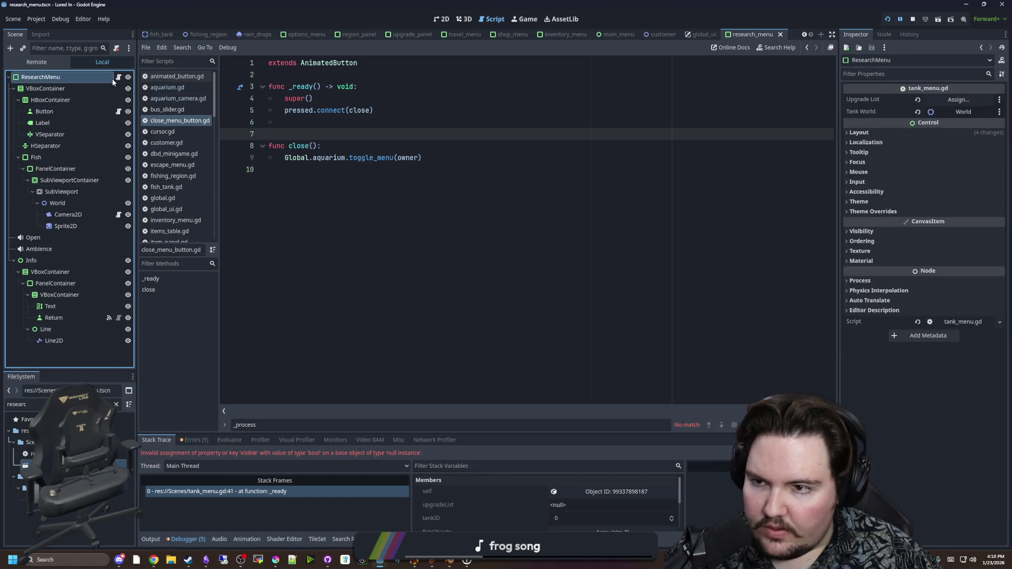
{"action": "left_click", "coordinate": [569, 158]}
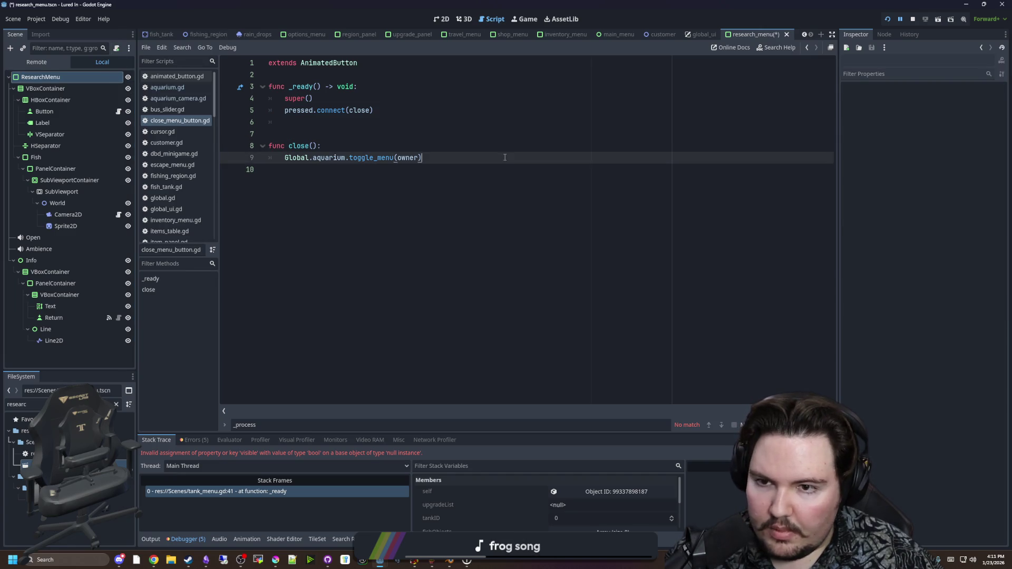
{"action": "left_click", "coordinate": [888, 19]}
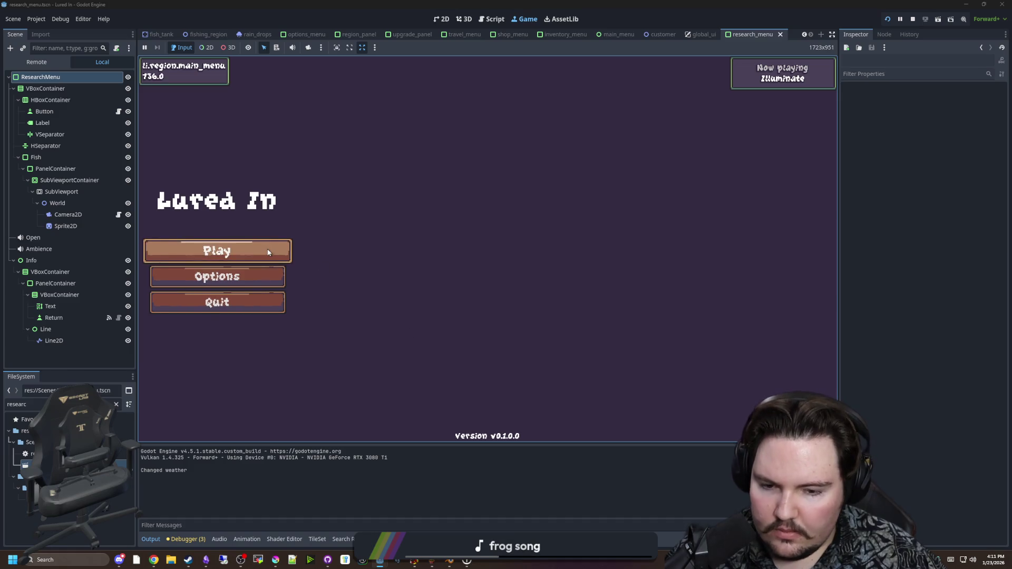
Play, dismiss the Welcome Back notice, open Research, and click the gear inside it
{"action": "left_click", "coordinate": [266, 252]}
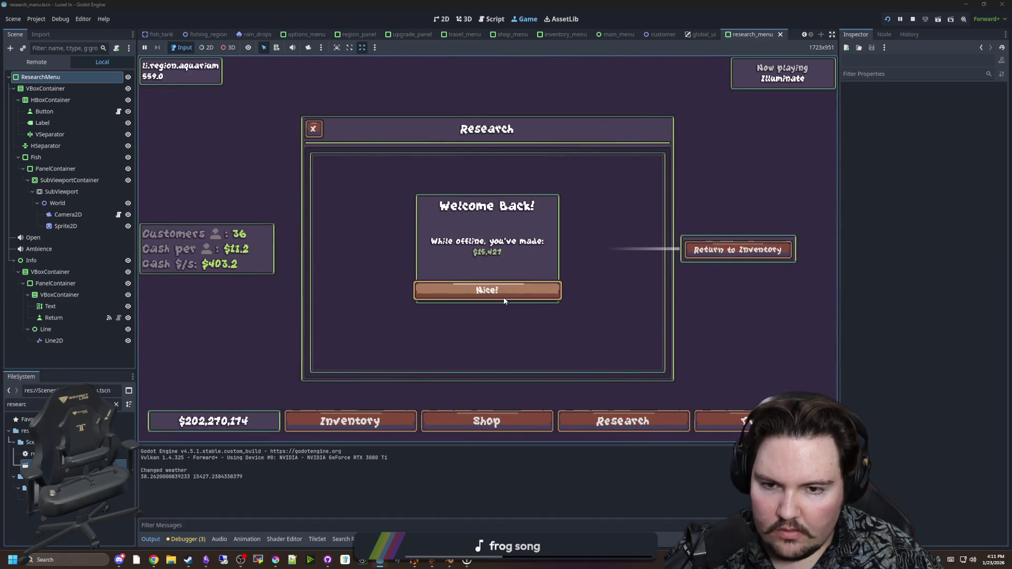
{"action": "left_click", "coordinate": [500, 294]}
{"action": "left_click", "coordinate": [621, 421]}
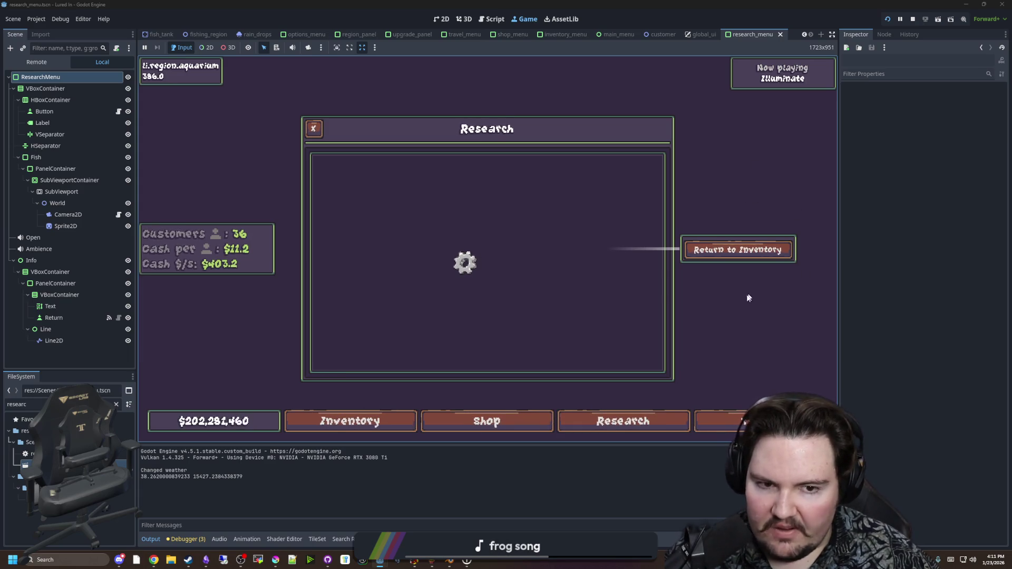
{"action": "left_click", "coordinate": [479, 260]}
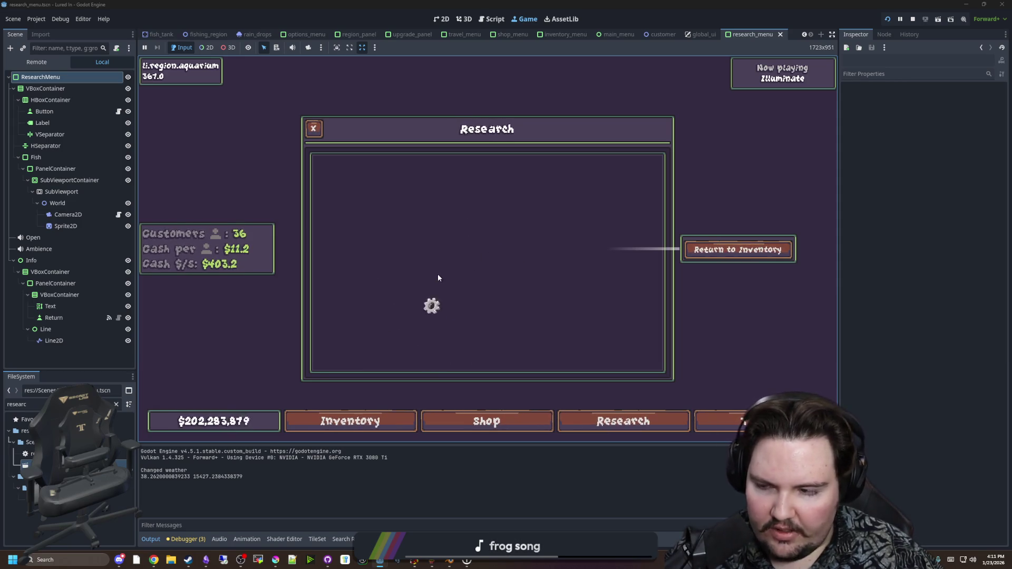
{"action": "left_click", "coordinate": [463, 247]}
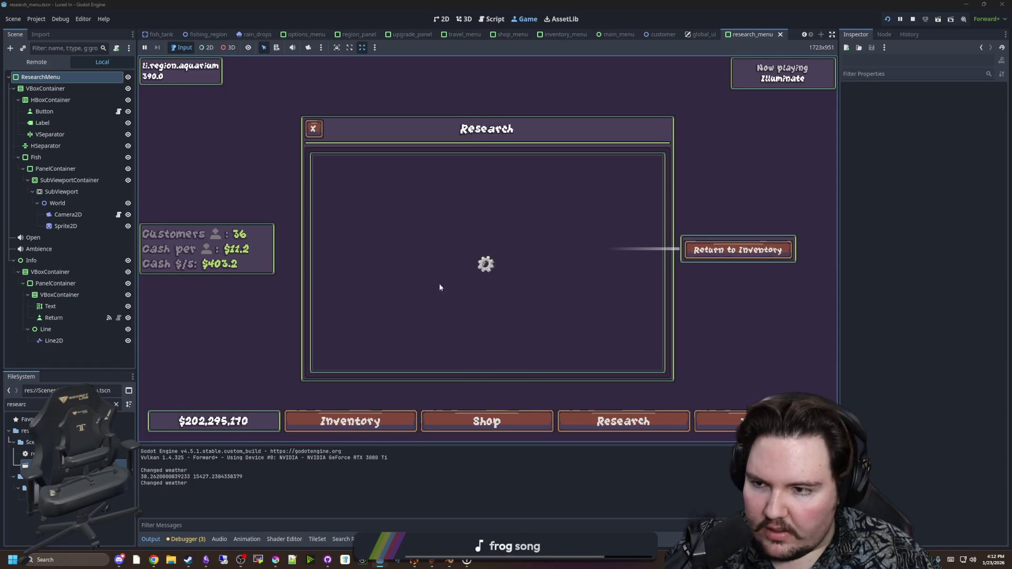
{"action": "left_click", "coordinate": [61, 192]}
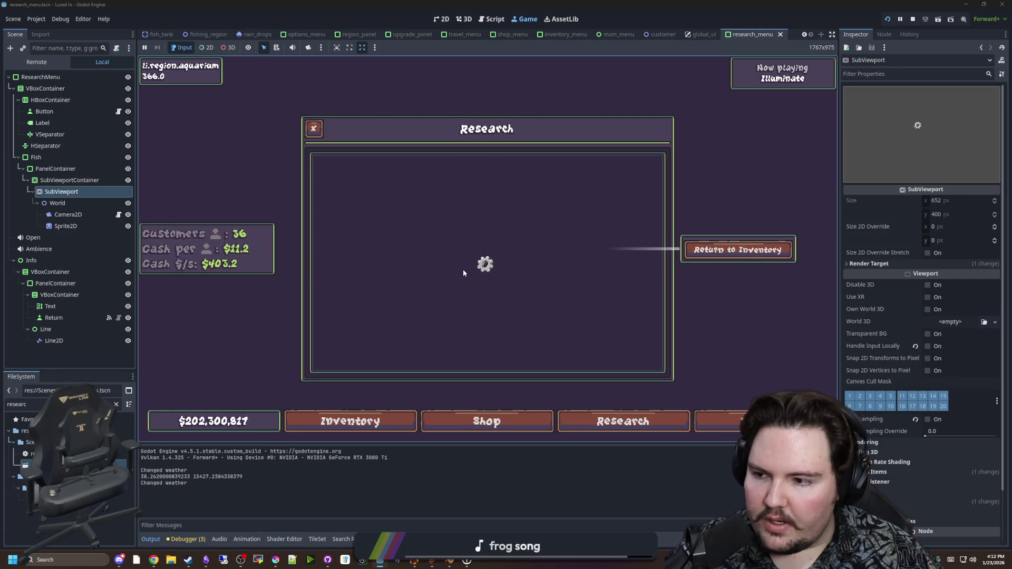
Press the gear twice, close the Research panel with its X, and stop the game
{"action": "left_click", "coordinate": [481, 274]}
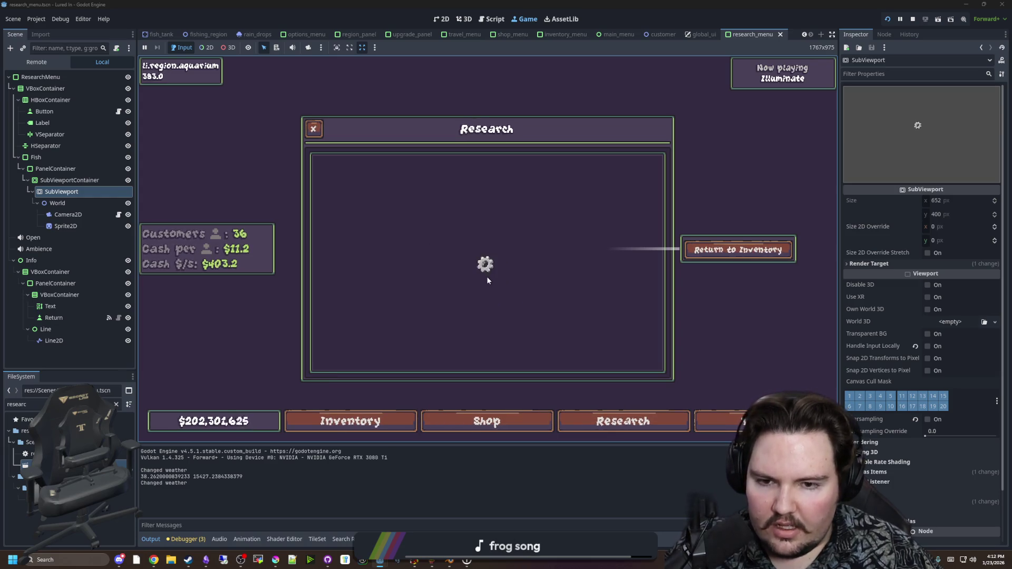
{"action": "left_click", "coordinate": [485, 273]}
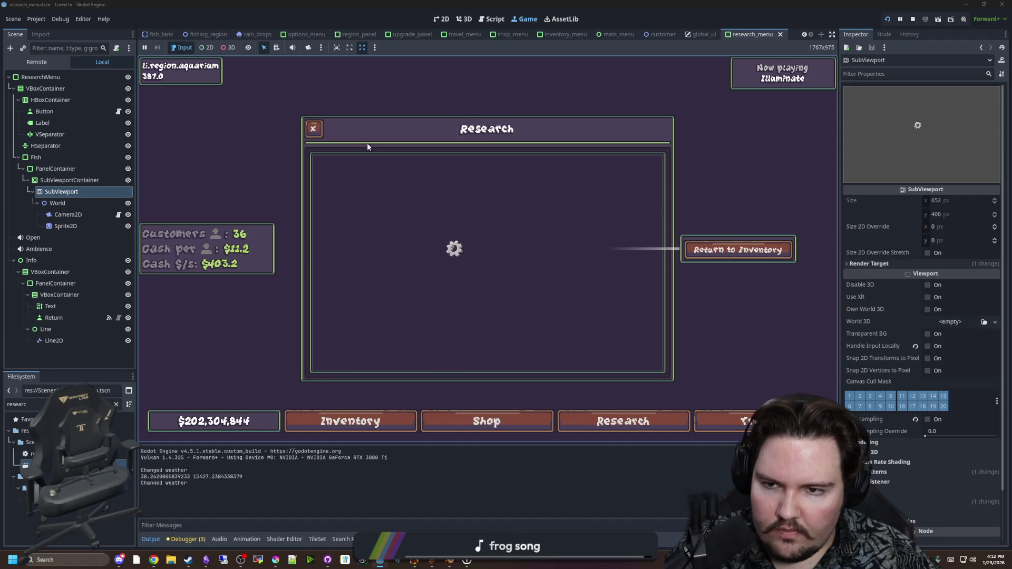
{"action": "left_click", "coordinate": [313, 128]}
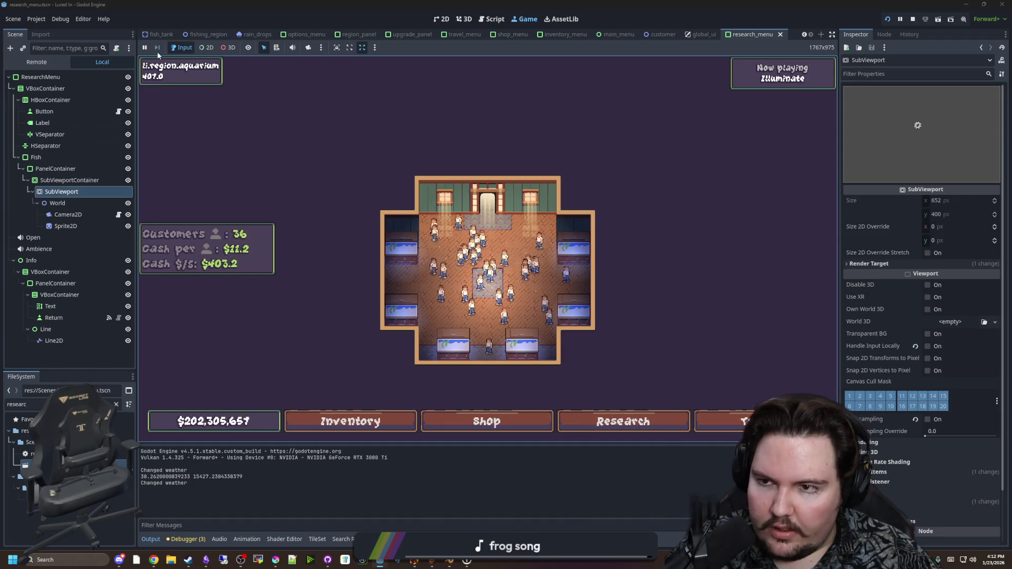
{"action": "key", "text": "F5"}
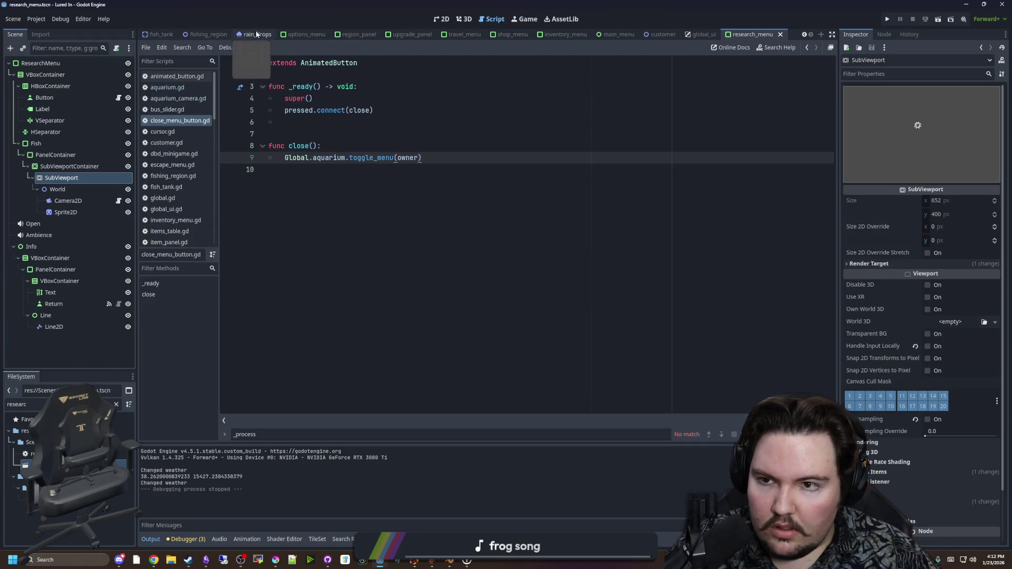
Open aquarium.tscn through the 'aquar' filter and read its toggle_menu and _ready functions
{"action": "left_click", "coordinate": [116, 404]}
{"action": "type", "text": "aquar"}
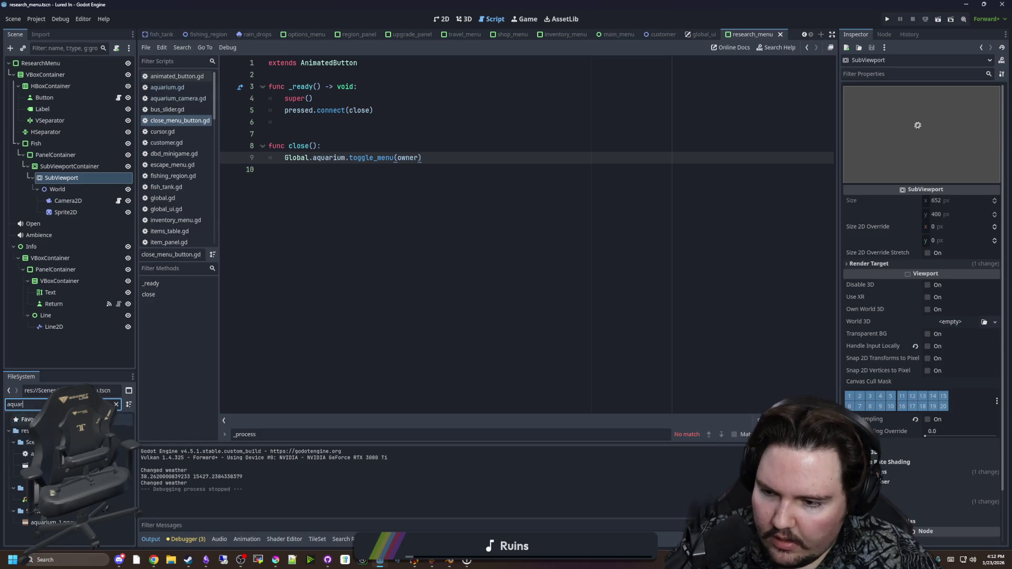
{"action": "double_click", "coordinate": [32, 465]}
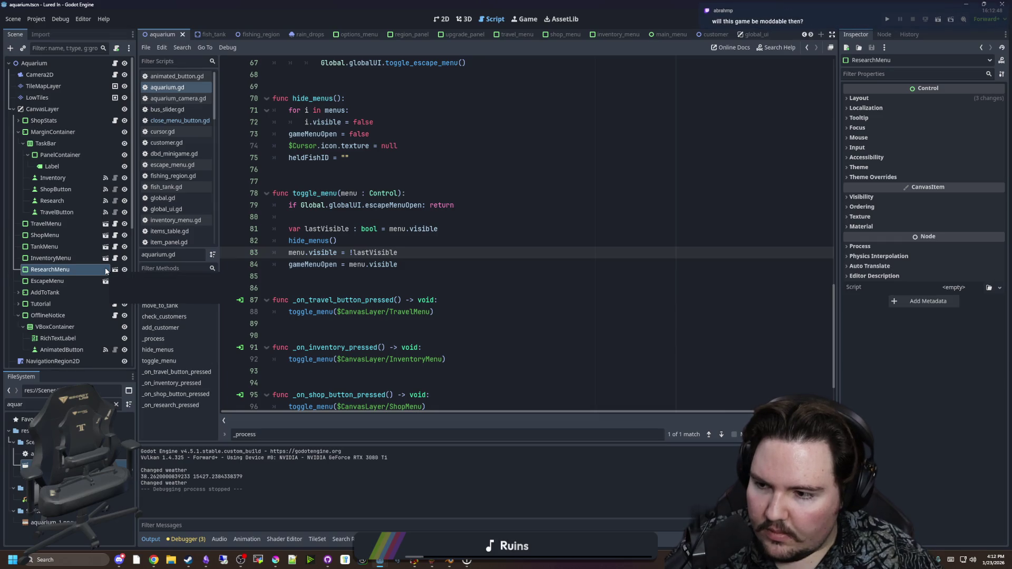
{"action": "left_click", "coordinate": [435, 221]}
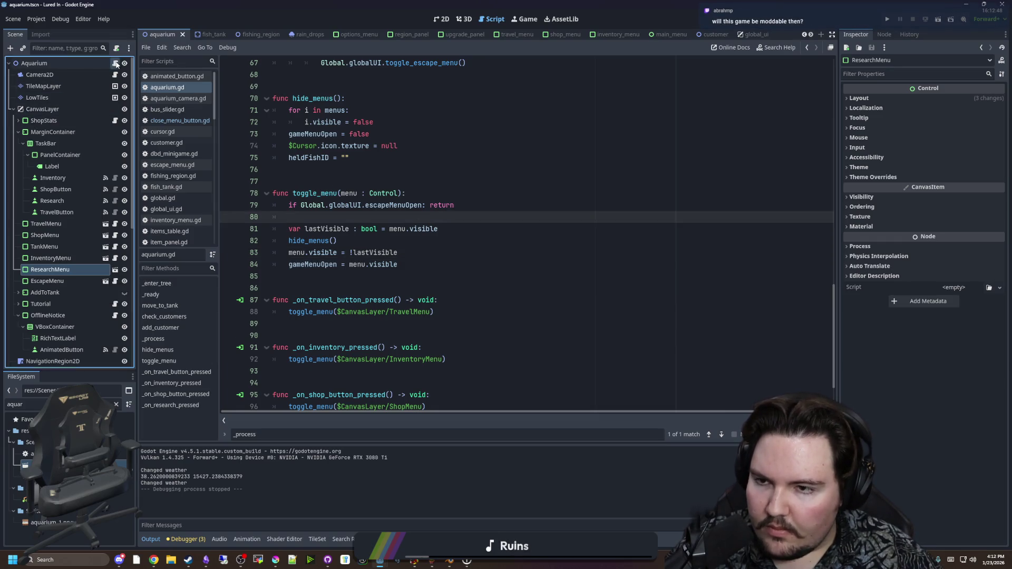
{"action": "scroll", "coordinate": [429, 232], "scroll_direction": "up", "scroll_amount": 10}
{"action": "scroll", "coordinate": [423, 247], "scroll_direction": "up", "scroll_amount": 6}
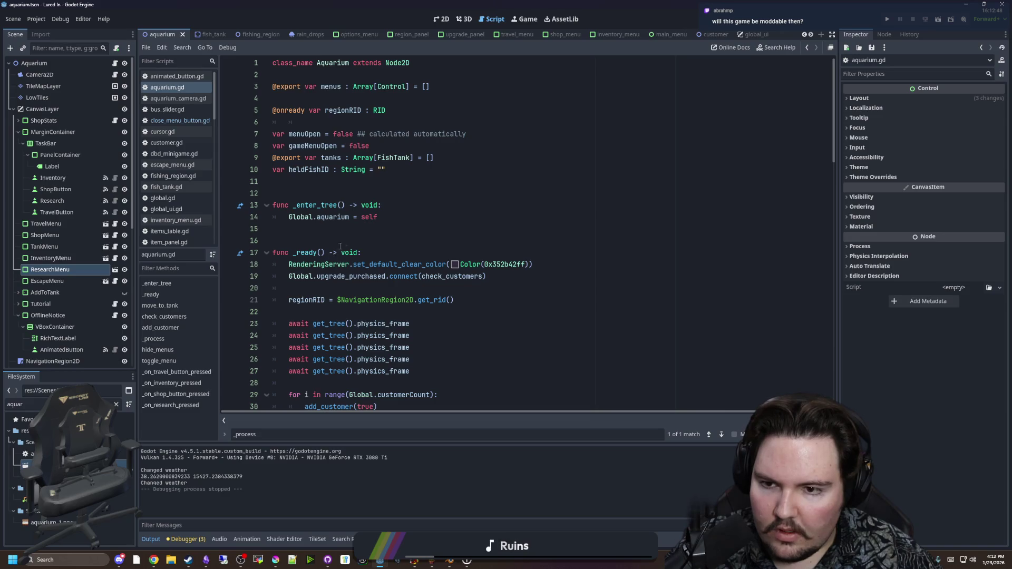
{"action": "scroll", "coordinate": [342, 245], "scroll_direction": "down", "scroll_amount": 2}
{"action": "left_click", "coordinate": [360, 219]}
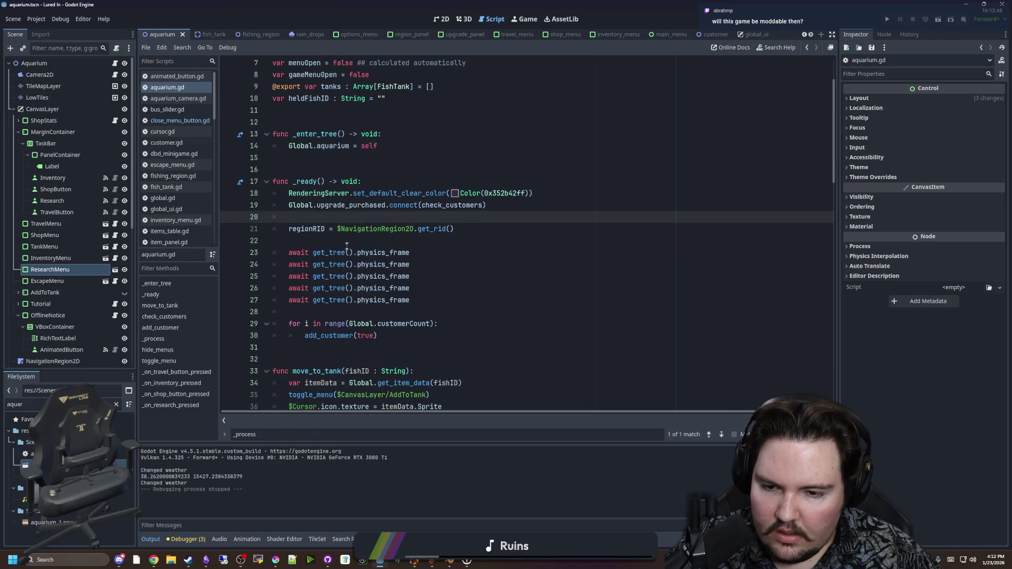
Inspect the InventoryMenu script's visible = false line in its _ready function
{"action": "left_click", "coordinate": [72, 270]}
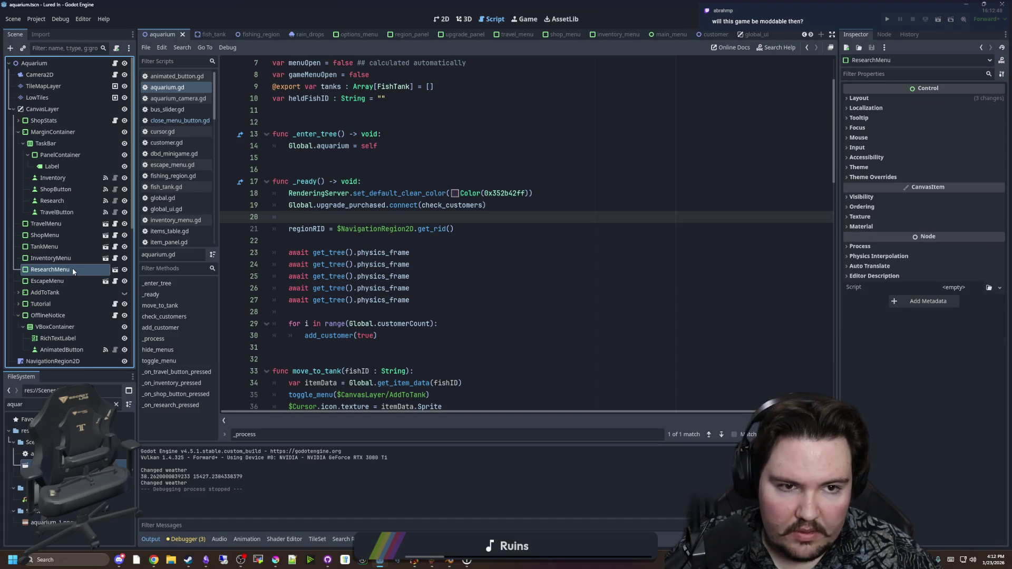
{"action": "left_click", "coordinate": [114, 258]}
{"action": "left_click", "coordinate": [364, 164]}
{"action": "left_click_drag", "start_coordinate": [358, 158], "coordinate": [287, 158]}
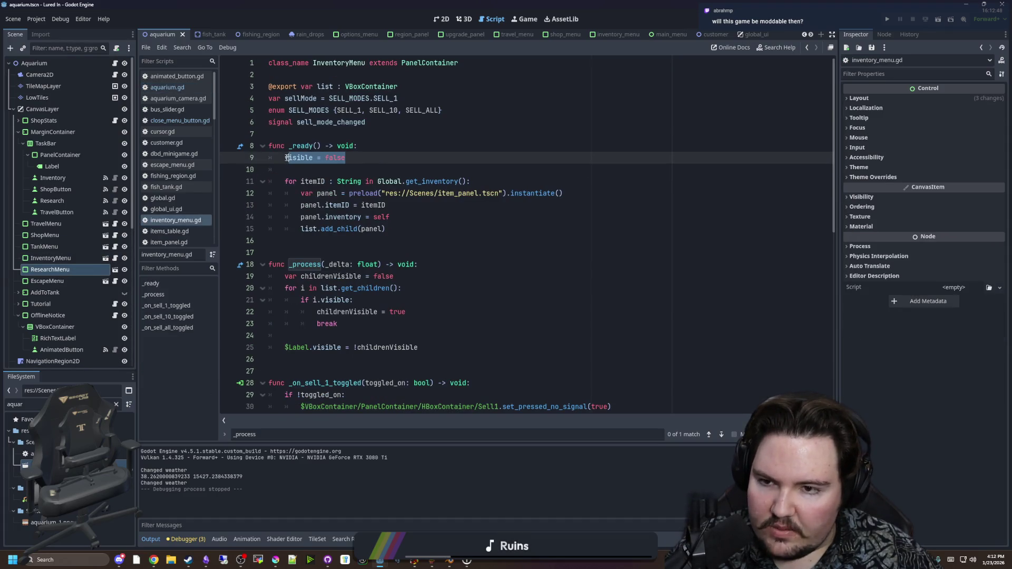
{"action": "left_click", "coordinate": [314, 167]}
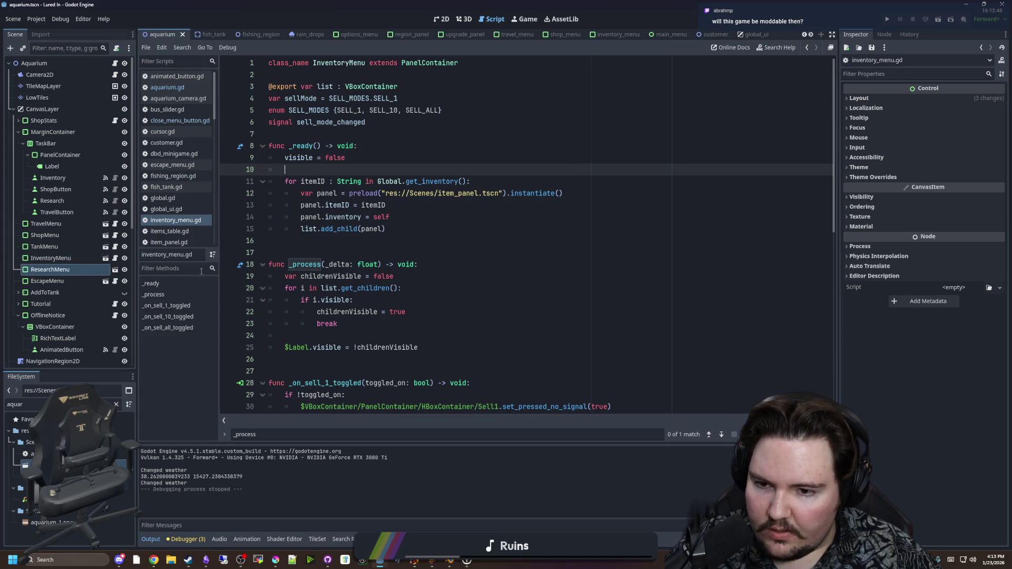
{"action": "left_click", "coordinate": [68, 280]}
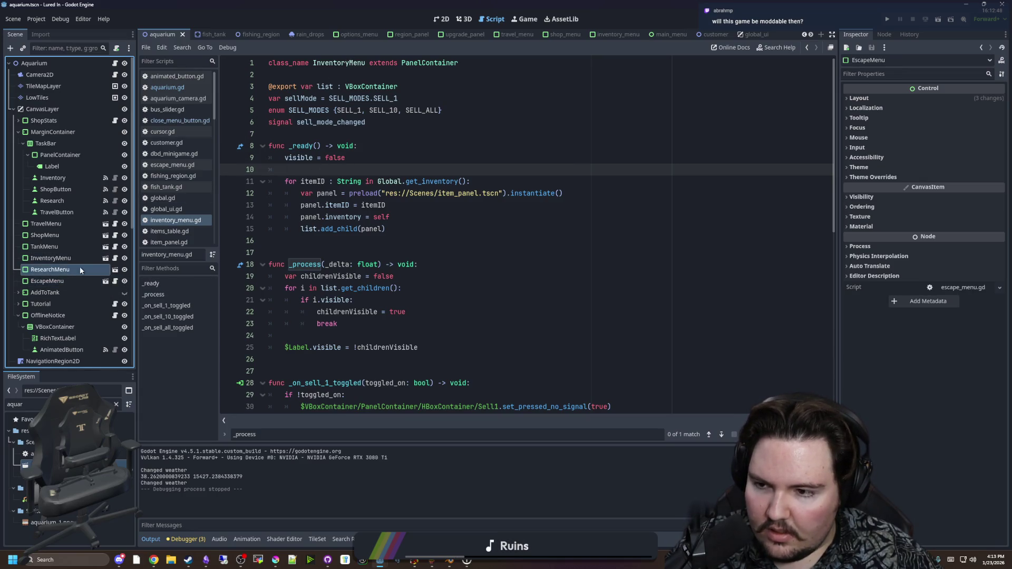
{"action": "left_click", "coordinate": [80, 270]}
{"action": "left_click", "coordinate": [348, 158]}
{"action": "left_click_drag", "start_coordinate": [348, 158], "coordinate": [285, 158]}
Compare the ShopMenu, TankMenu and TravelMenu scripts, then open the ResearchMenu scene for editing
{"action": "left_click", "coordinate": [115, 258]}
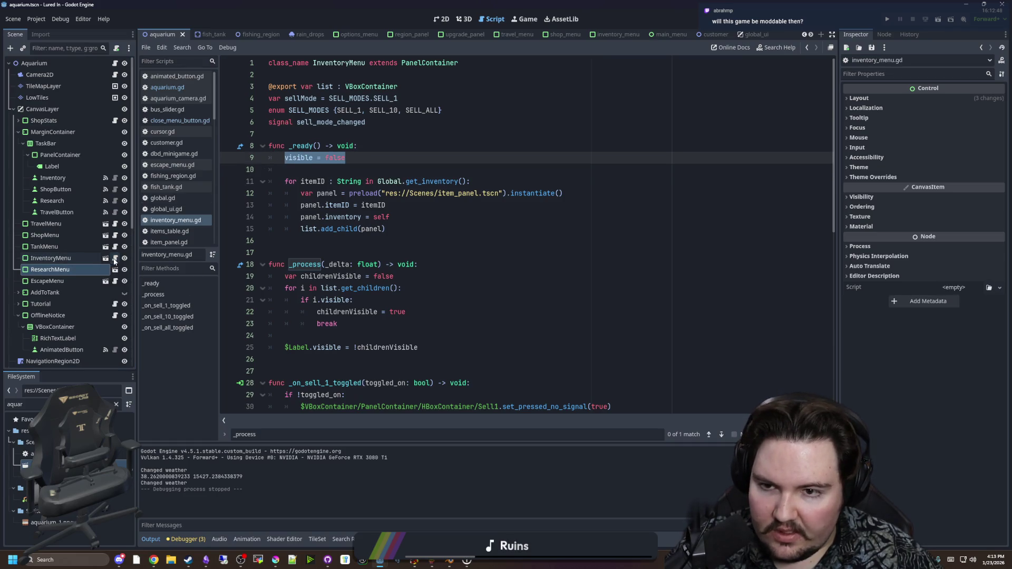
{"action": "left_click", "coordinate": [115, 247]}
{"action": "left_click", "coordinate": [115, 235]}
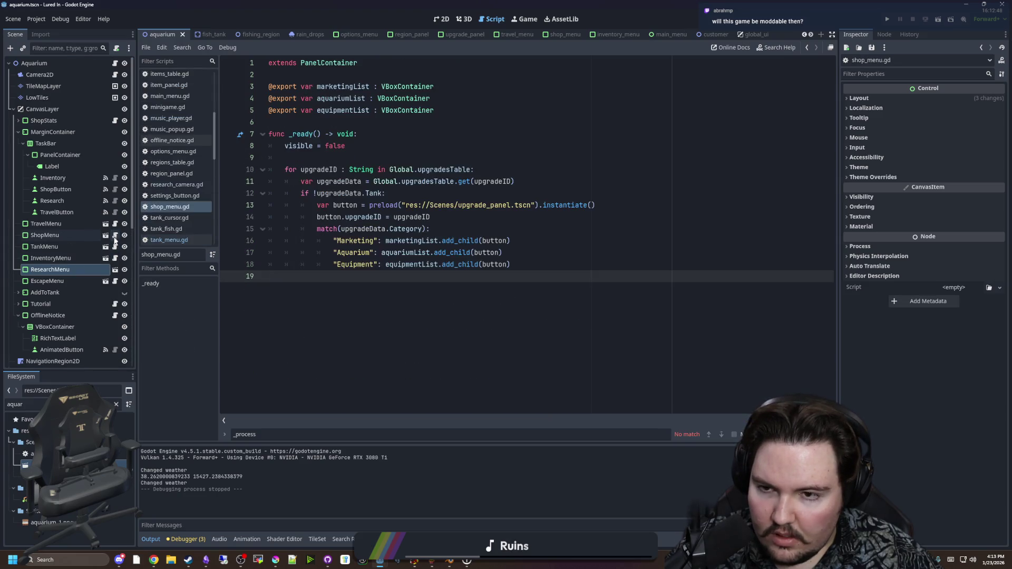
{"action": "left_click", "coordinate": [115, 247]}
{"action": "scroll", "coordinate": [346, 267], "scroll_direction": "down", "scroll_amount": 4}
{"action": "scroll", "coordinate": [346, 267], "scroll_direction": "up", "scroll_amount": 4}
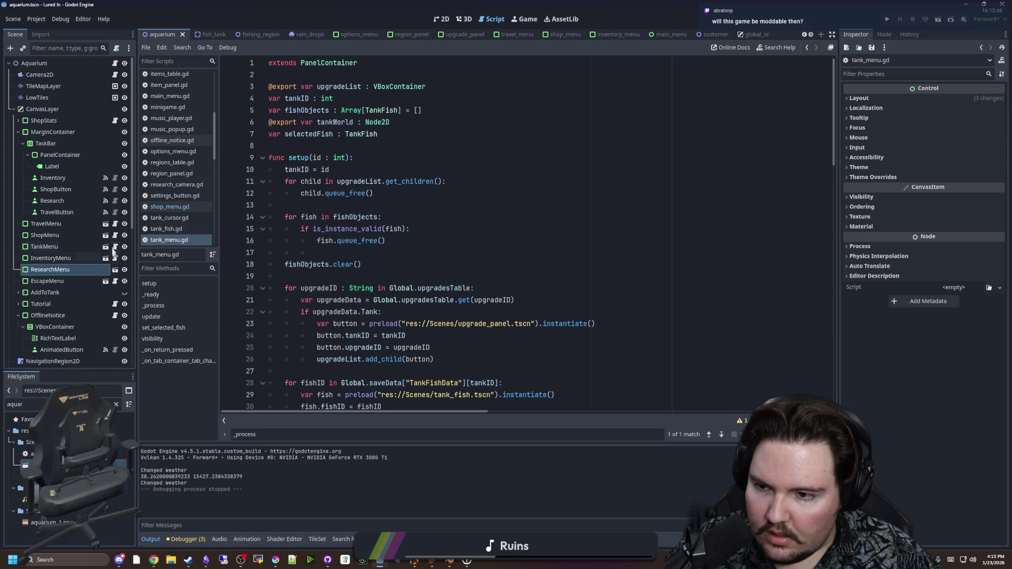
{"action": "left_click", "coordinate": [115, 224]}
{"action": "left_click", "coordinate": [77, 279]}
{"action": "left_click", "coordinate": [79, 268]}
{"action": "left_click", "coordinate": [115, 269]}
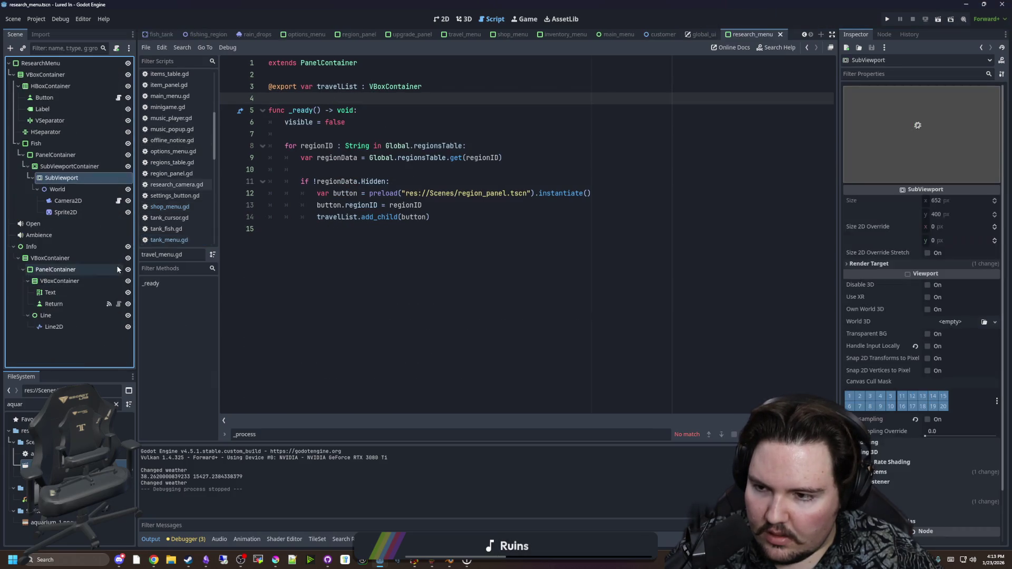
Attach a new research_menu.gd script to ResearchMenu with a _ready function setting visible = false
{"action": "left_click", "coordinate": [85, 62]}
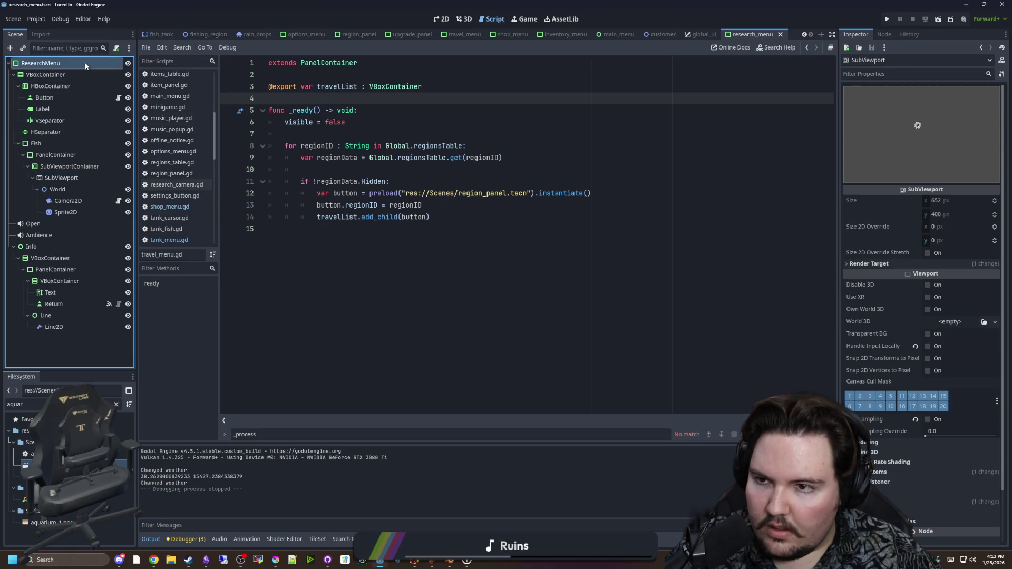
{"action": "left_click", "coordinate": [120, 49]}
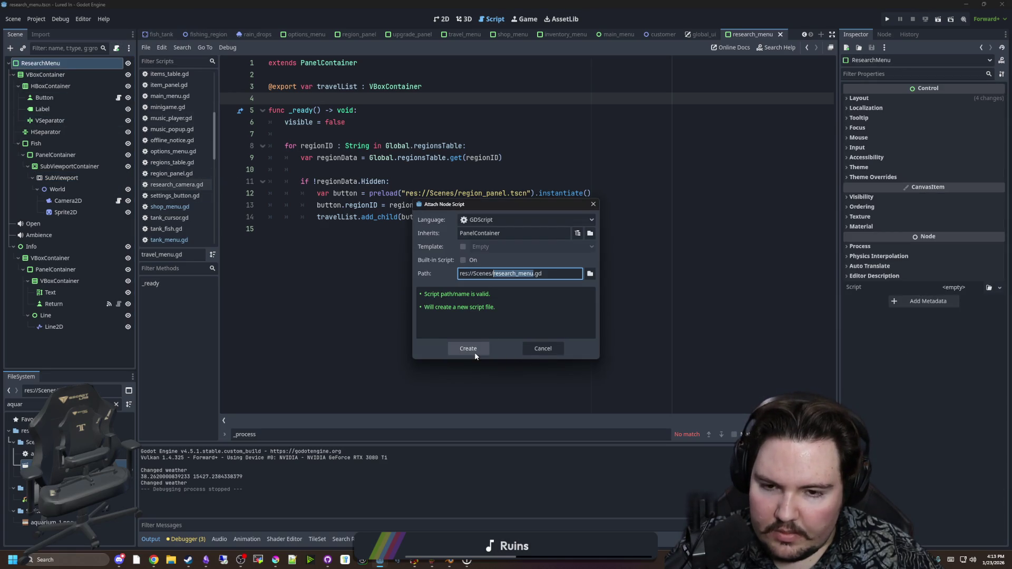
{"action": "left_click", "coordinate": [474, 352]}
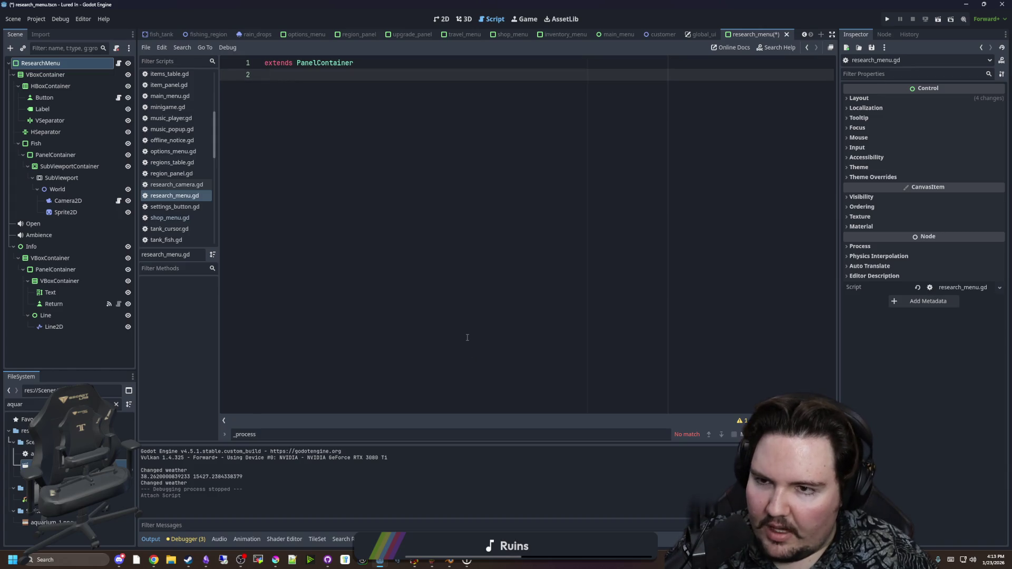
{"action": "key", "text": "Return"}
{"action": "type", "text": "func _r"}
{"action": "key", "text": "Return"}
{"action": "key", "text": "Return"}
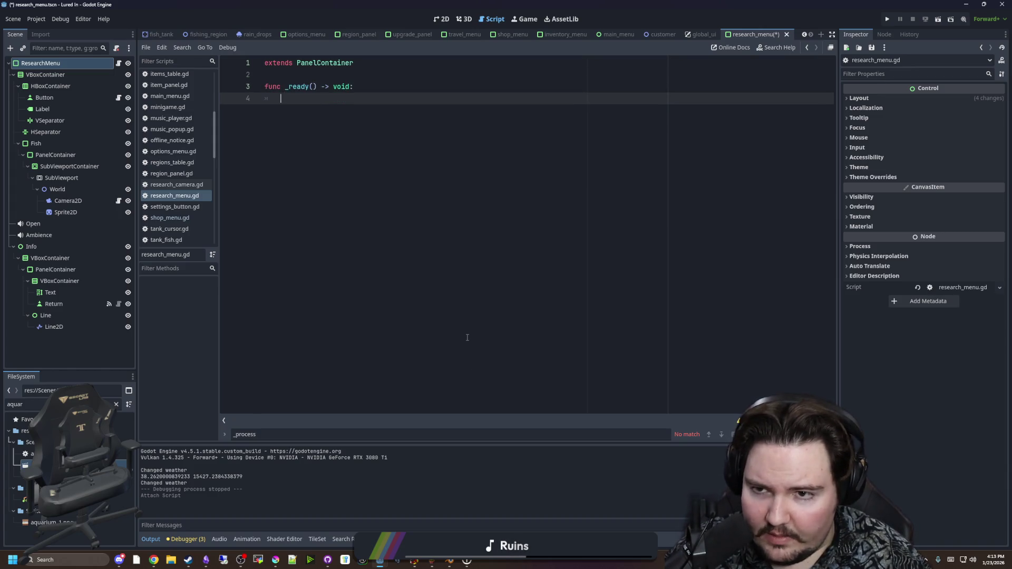
{"action": "type", "text": "visible = false"}
Save the scene and script, then test-run the game and stop it
{"action": "key", "text": "ctrl+s"}
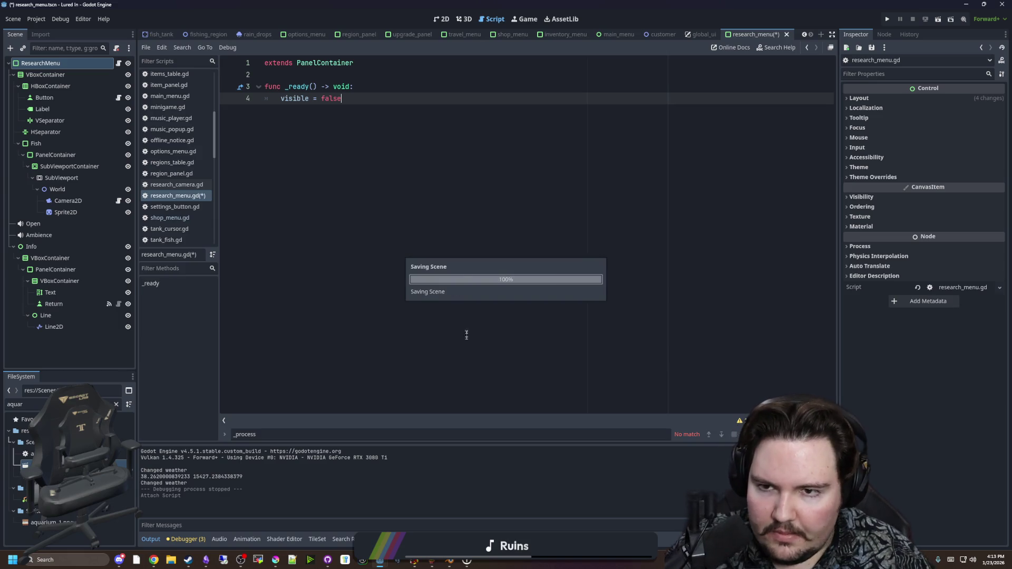
{"action": "key", "text": "ctrl+s"}
{"action": "left_click", "coordinate": [886, 20]}
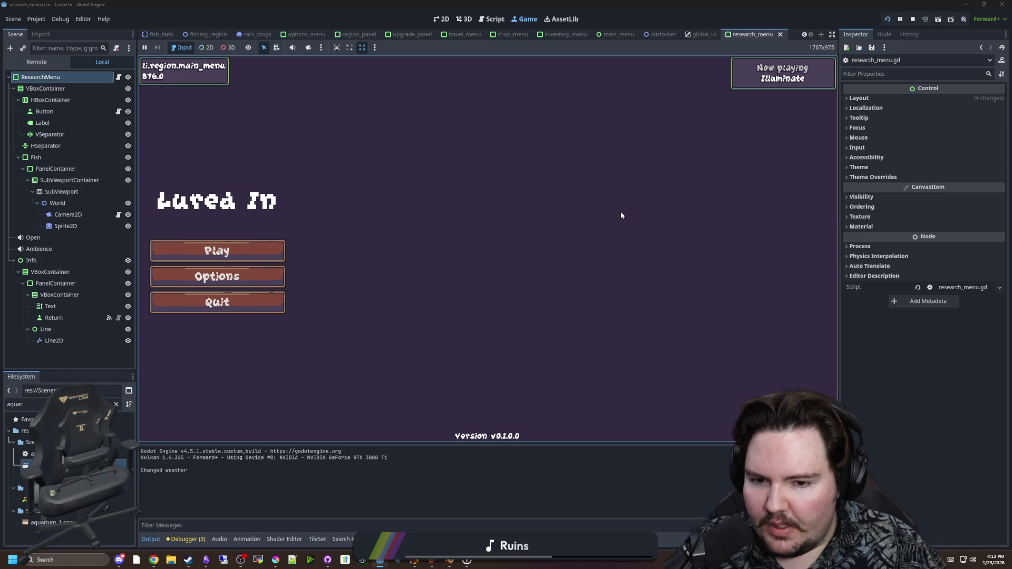
{"action": "left_click", "coordinate": [912, 19]}
{"action": "left_click", "coordinate": [42, 16]}
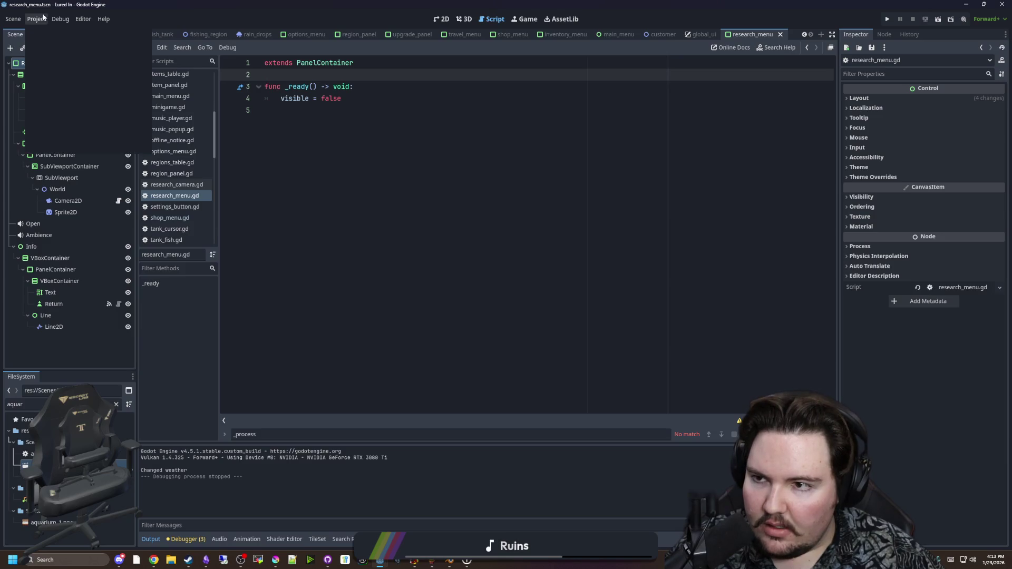
Change the project version to 0.1.1.0 under Application > Config and save
{"action": "left_click", "coordinate": [51, 29]}
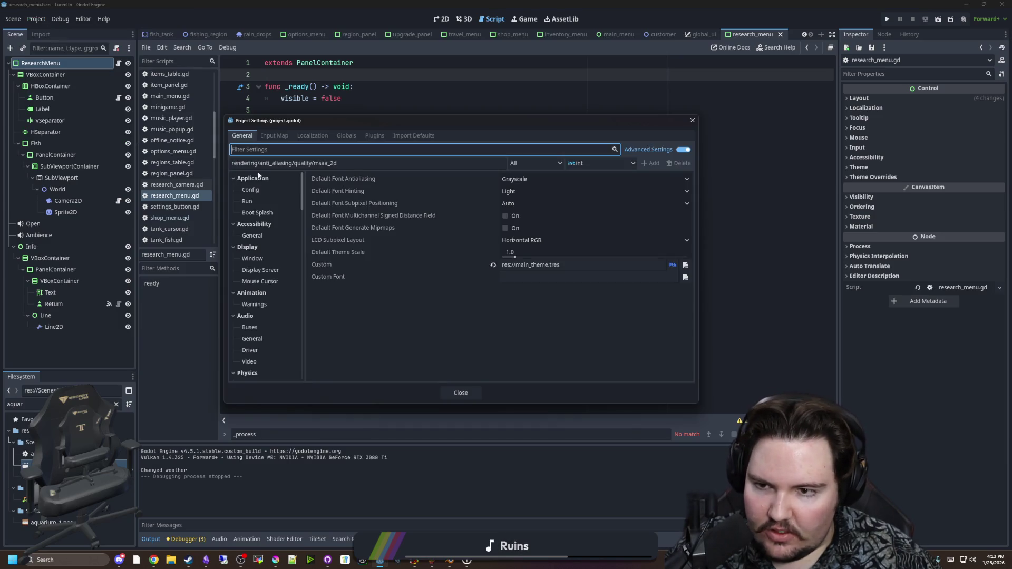
{"action": "left_click", "coordinate": [260, 188]}
{"action": "left_click", "coordinate": [513, 265]}
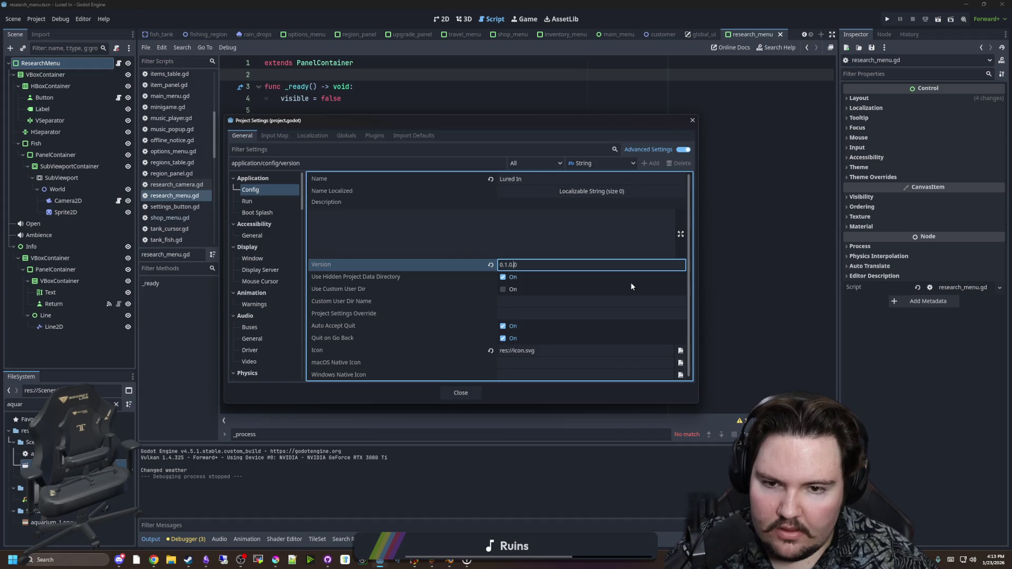
{"action": "left_click", "coordinate": [464, 391]}
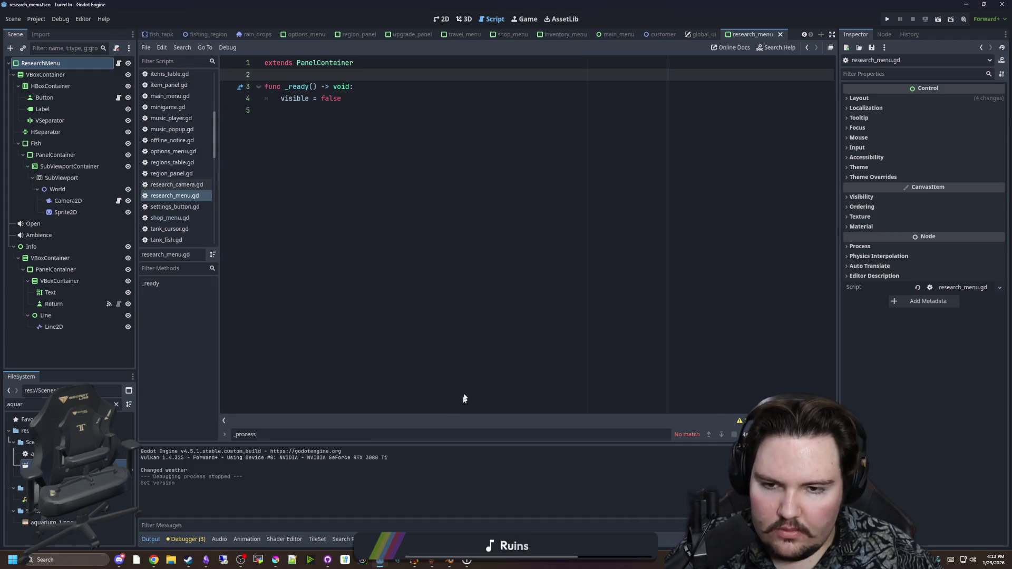
{"action": "key", "text": "ctrl+s"}
{"action": "left_click", "coordinate": [885, 21]}
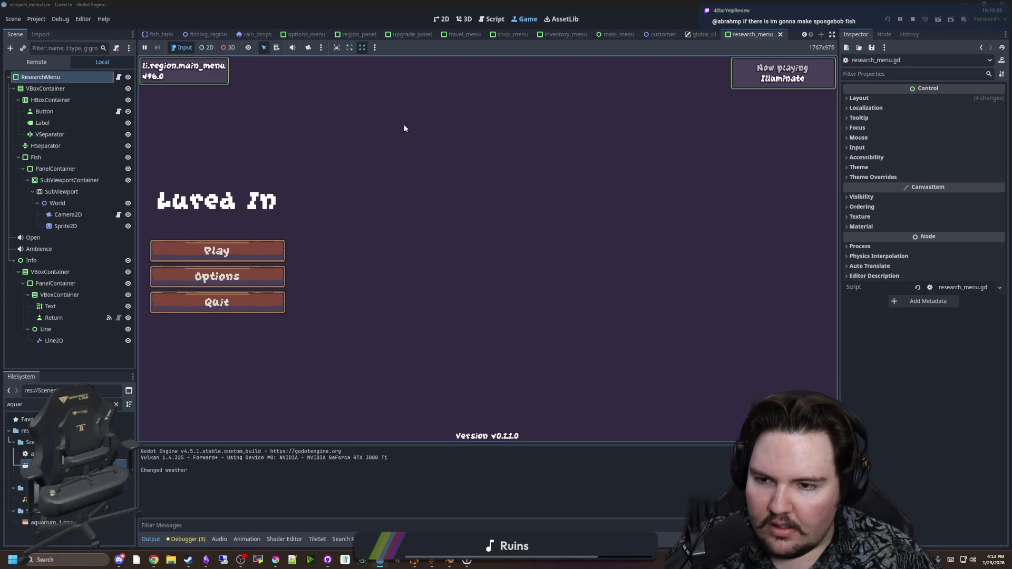
Play from the main menu, dismiss Welcome Back, check the Research panel, then open Inventory
{"action": "left_click", "coordinate": [272, 243]}
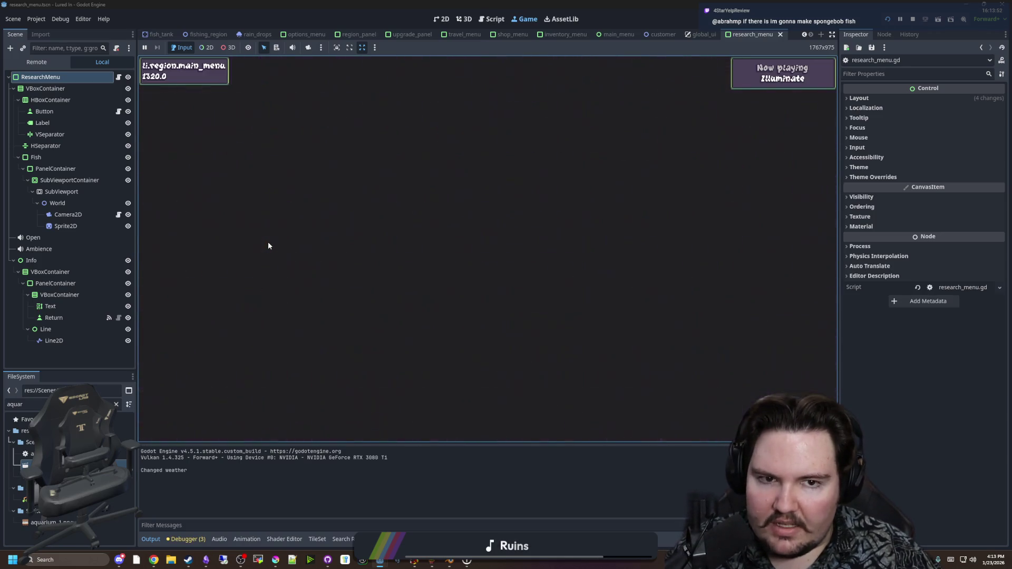
{"action": "left_click", "coordinate": [508, 289]}
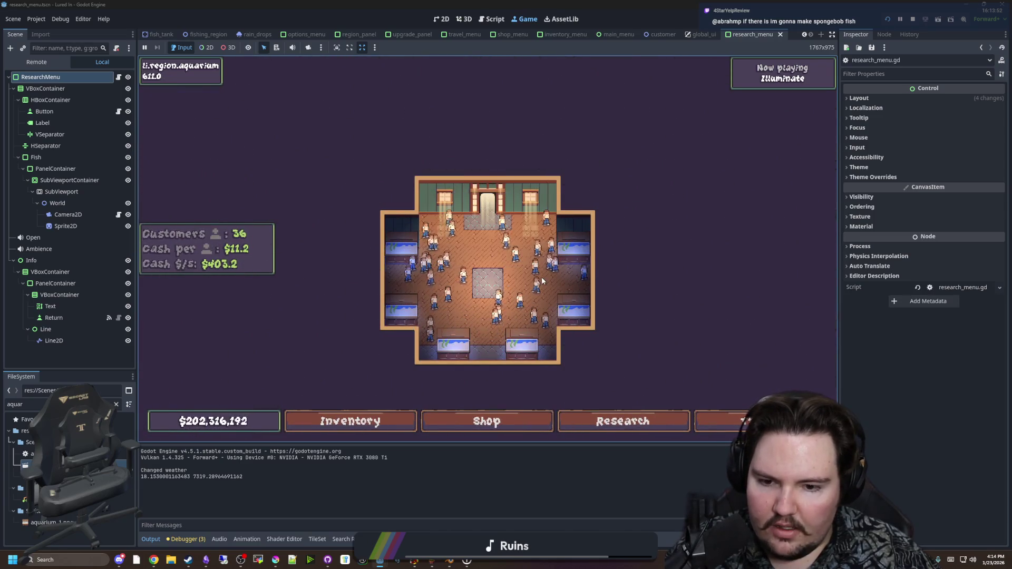
{"action": "left_click", "coordinate": [627, 419]}
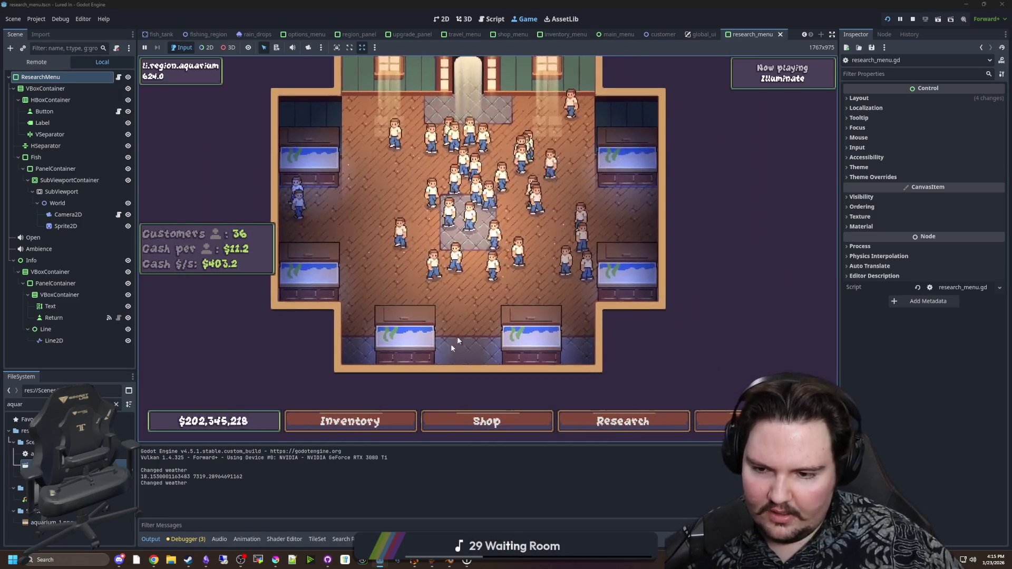
{"action": "left_click", "coordinate": [343, 420]}
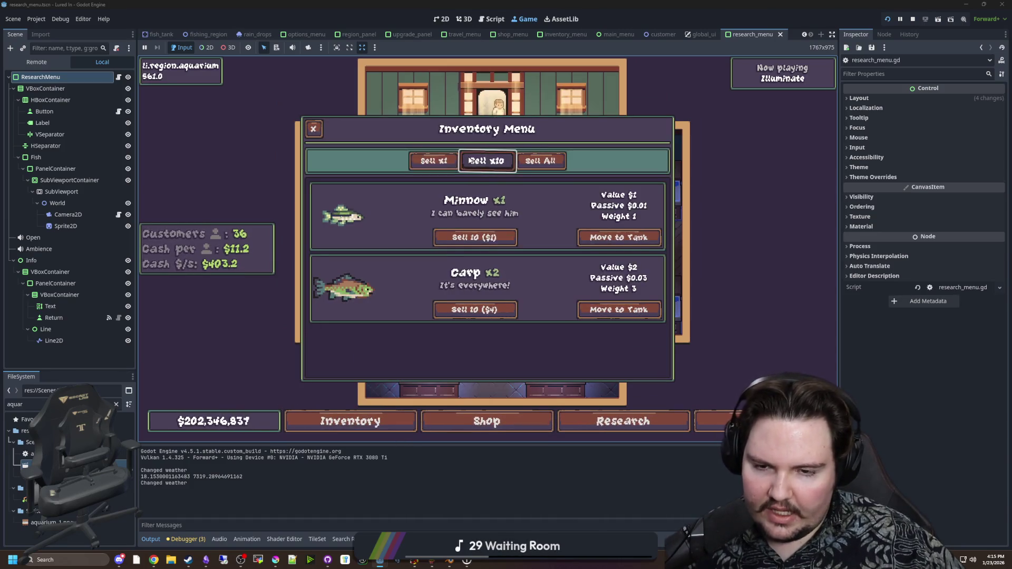
Close the inventory and browse the in-game shop's upgrade categories, ending on Marketing
{"action": "left_click", "coordinate": [313, 128]}
{"action": "left_click", "coordinate": [504, 425]}
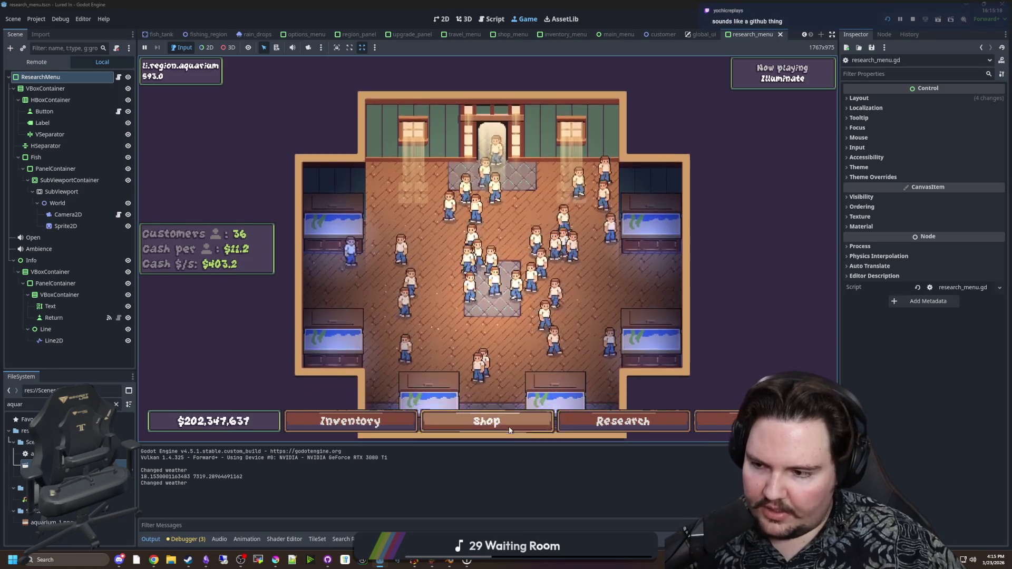
{"action": "left_click", "coordinate": [496, 153]}
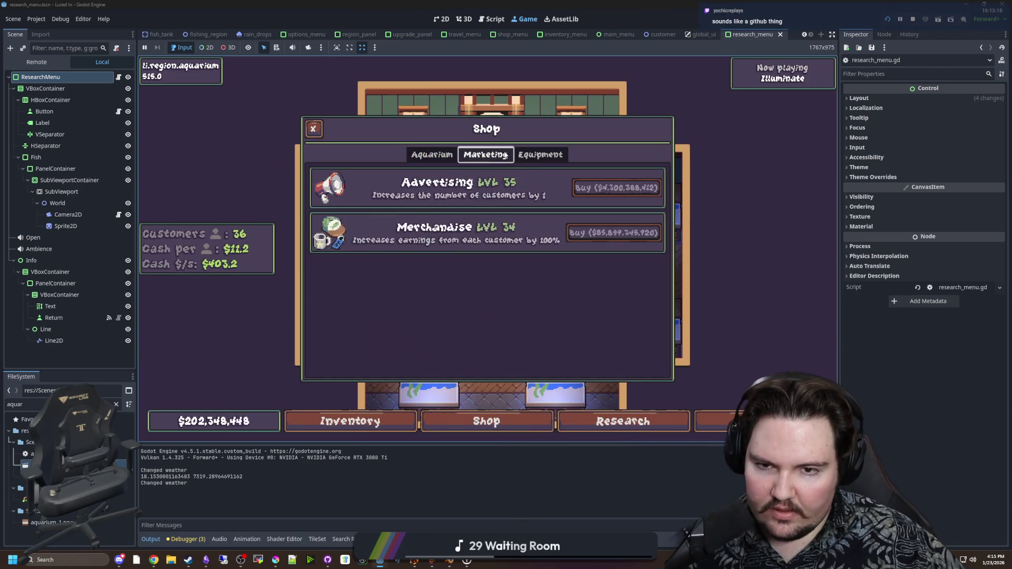
{"action": "left_click", "coordinate": [539, 154]}
{"action": "left_click", "coordinate": [448, 157]}
{"action": "left_click", "coordinate": [485, 155]}
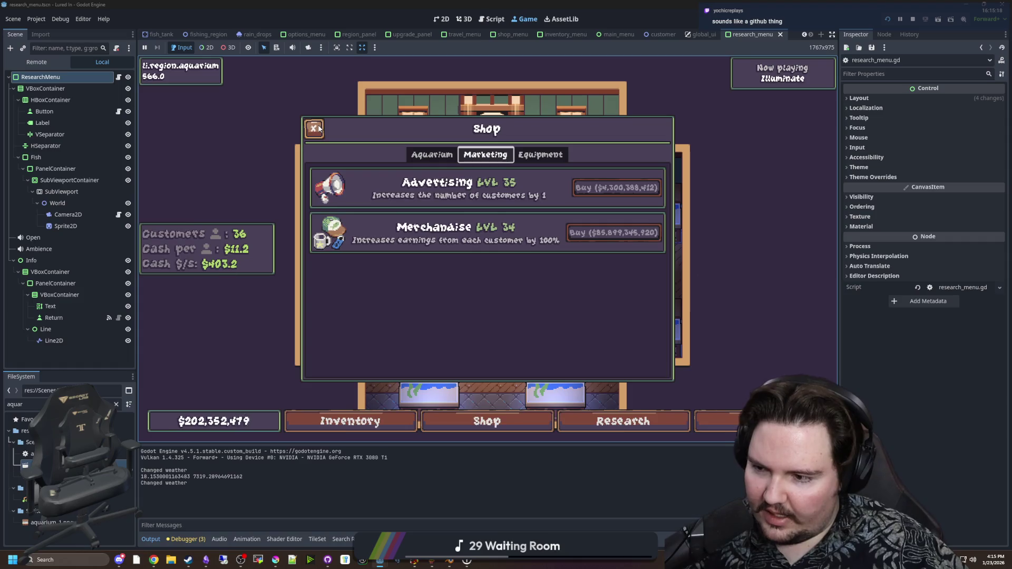
{"action": "left_click", "coordinate": [317, 128]}
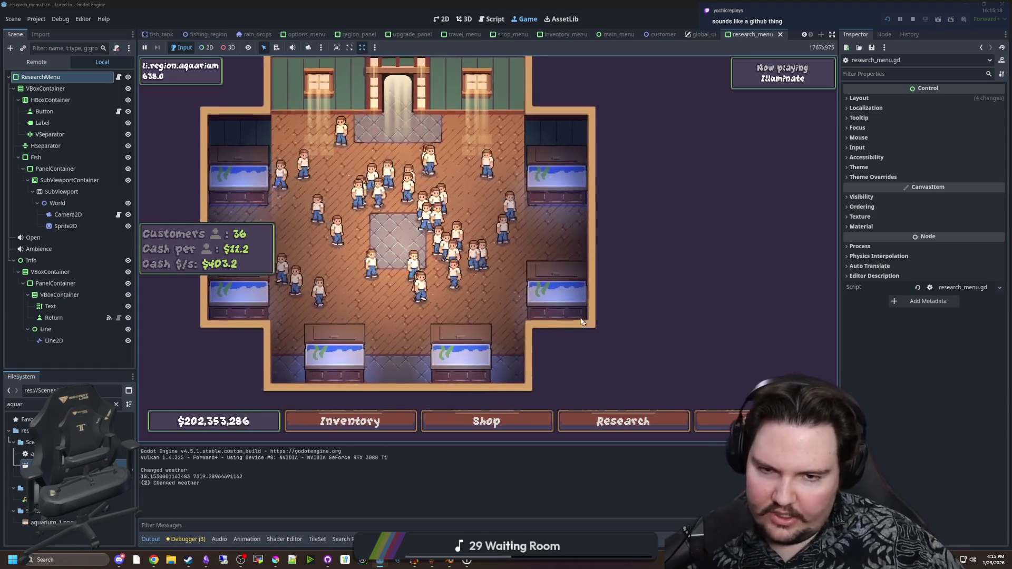
Open Fish Tank 6 and inspect the carp's weight and earnings
{"action": "left_click", "coordinate": [564, 306]}
{"action": "left_click", "coordinate": [563, 307]}
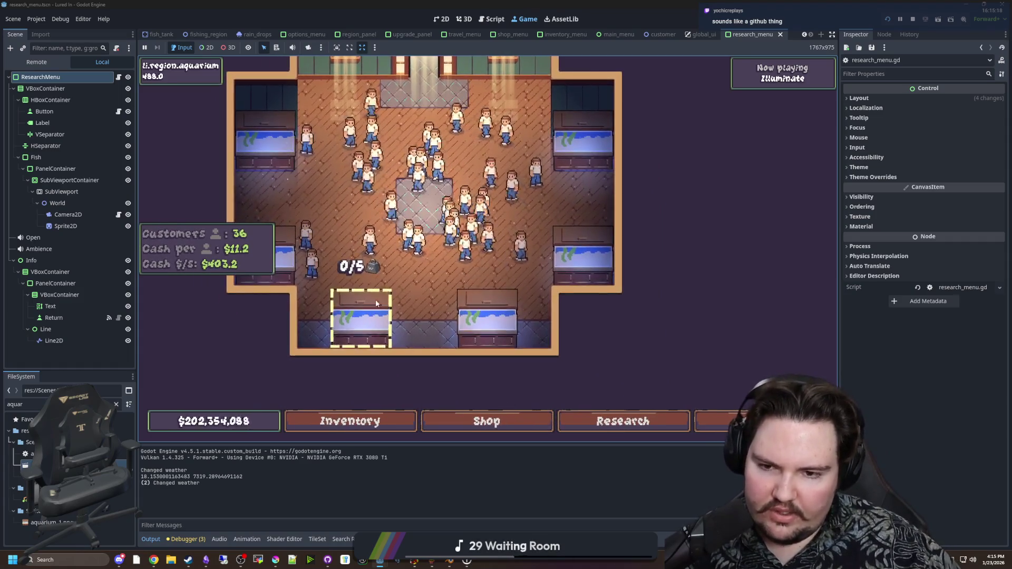
{"action": "left_click", "coordinate": [505, 310]}
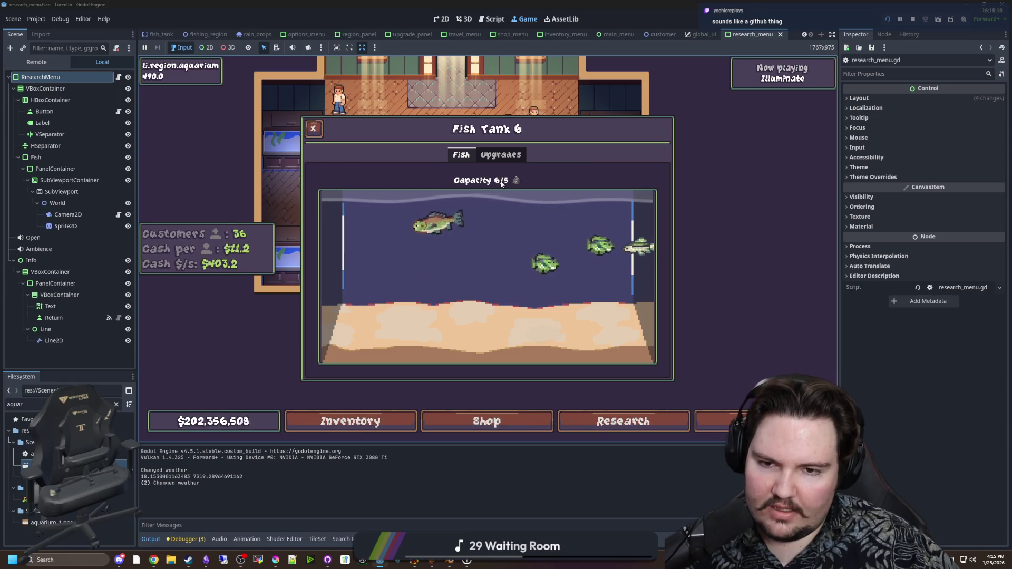
{"action": "left_click", "coordinate": [416, 223]}
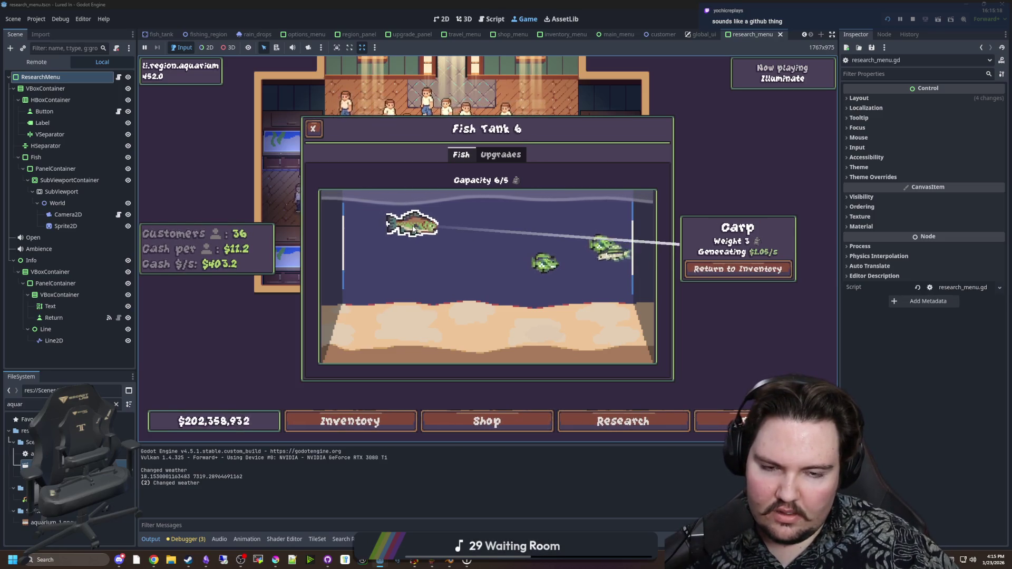
Filter the FileSystem for 'items' and open items_table.gd
{"action": "left_click", "coordinate": [116, 404]}
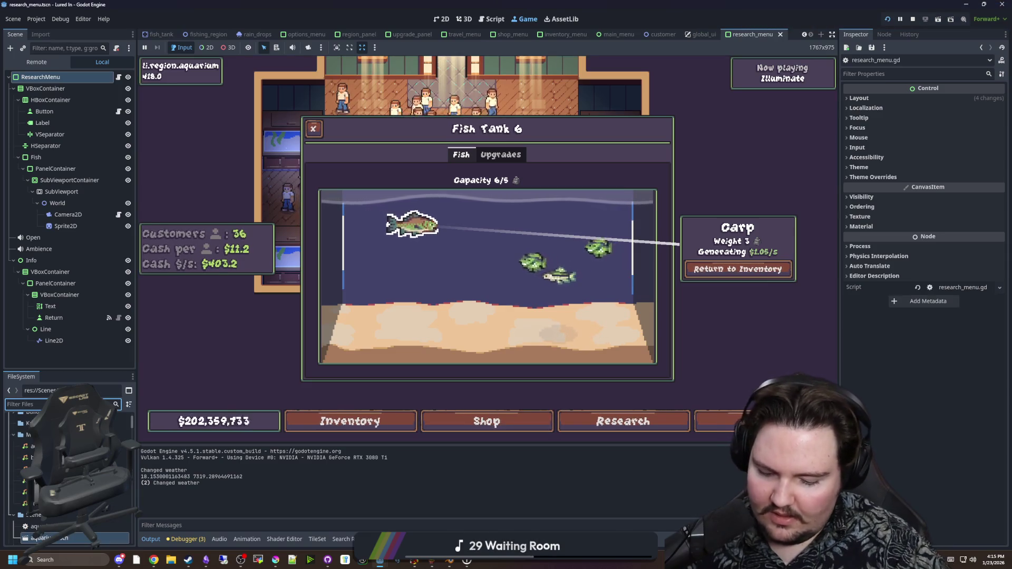
{"action": "type", "text": "items"}
{"action": "double_click", "coordinate": [31, 454]}
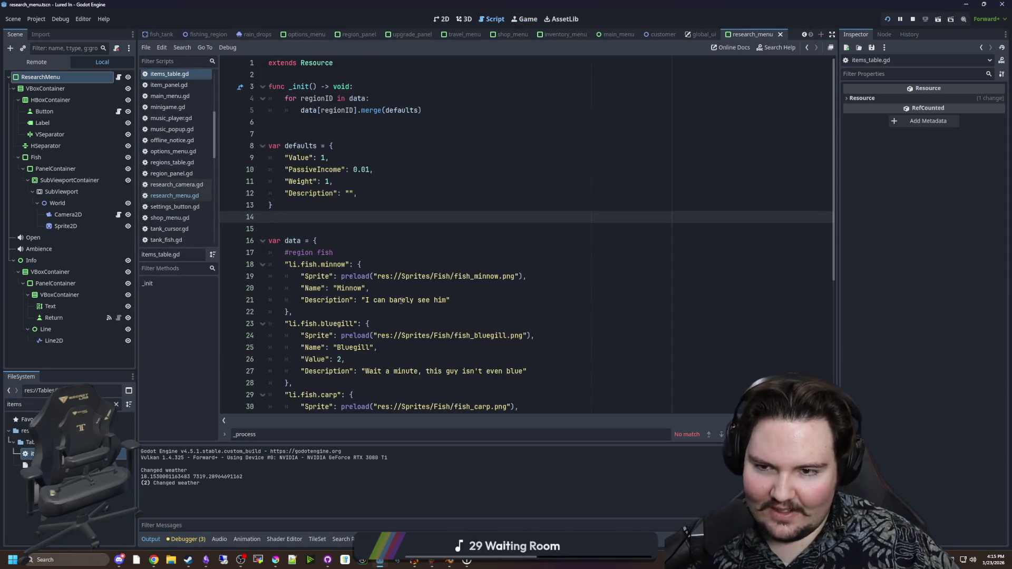
Set the carp's Weight to 2 and Value to 3 in items_table.gd and save
{"action": "scroll", "coordinate": [406, 262], "scroll_direction": "down", "scroll_amount": 4}
{"action": "scroll", "coordinate": [382, 261], "scroll_direction": "down", "scroll_amount": 1}
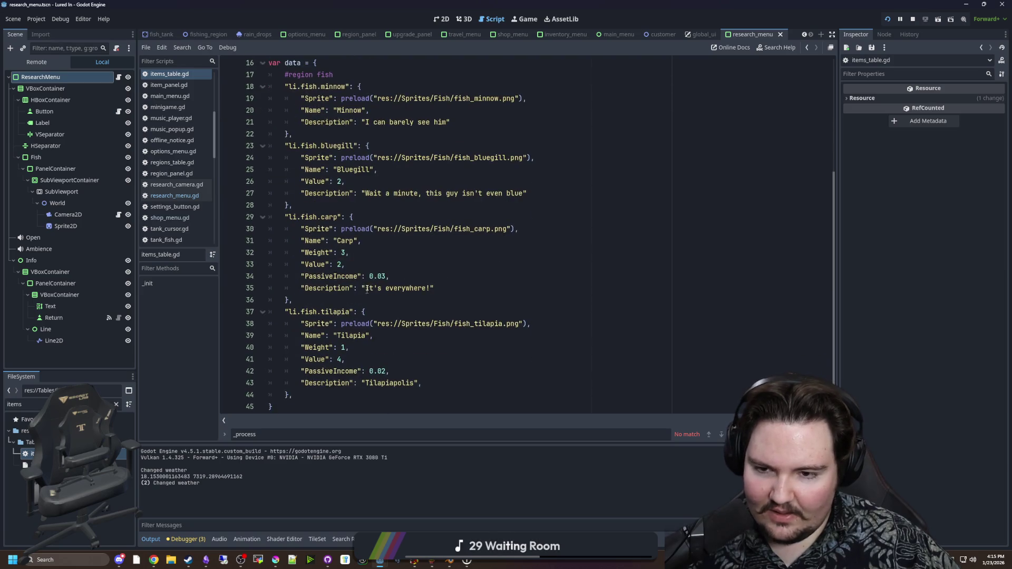
{"action": "left_click", "coordinate": [346, 253]}
{"action": "key", "text": "Down"}
{"action": "key", "text": "Up"}
{"action": "key", "text": "BackSpace"}
{"action": "type", "text": "2"}
{"action": "key", "text": "Down"}
{"action": "key", "text": "ctrl+s"}
{"action": "left_click", "coordinate": [395, 252]}
{"action": "key", "text": "ctrl+s"}
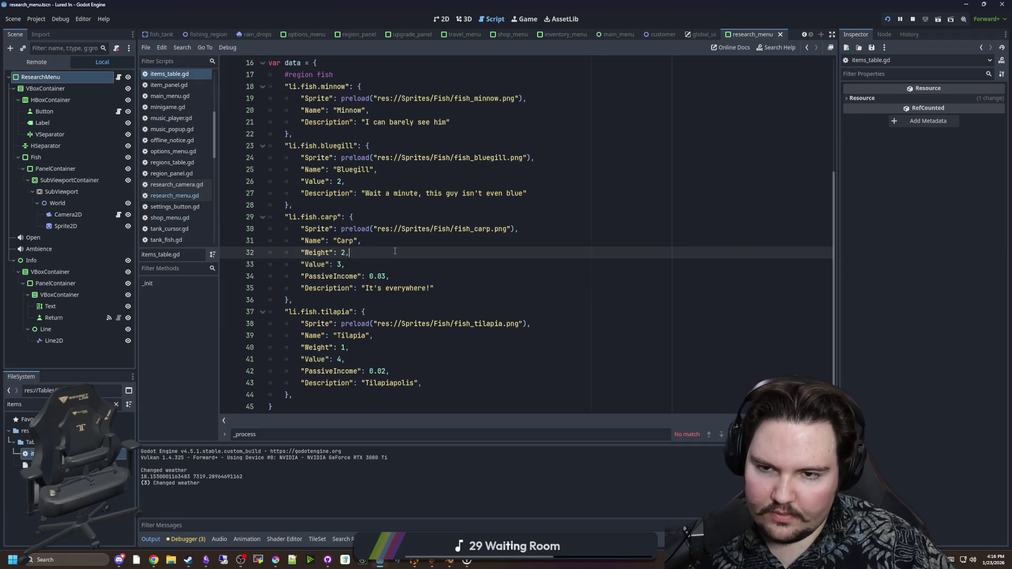
Return to the running game, close the tank panel and open Fish Tank 1
{"action": "left_click", "coordinate": [520, 18]}
{"action": "key", "text": "Escape"}
{"action": "left_click", "coordinate": [331, 169]}
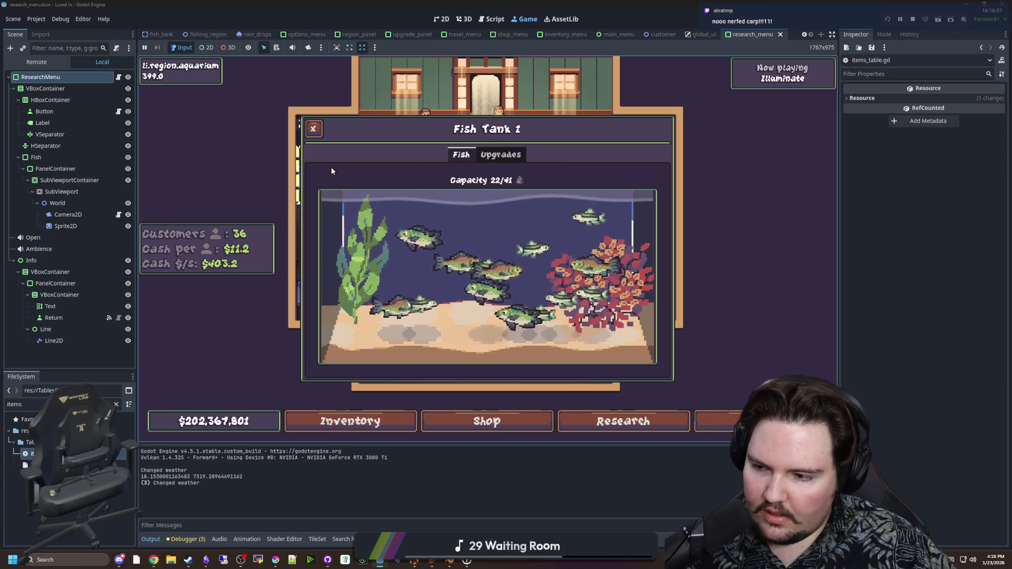
Check the carp's updated stats in Fish Tank 6
{"action": "key", "text": "Escape"}
{"action": "left_click", "coordinate": [509, 335]}
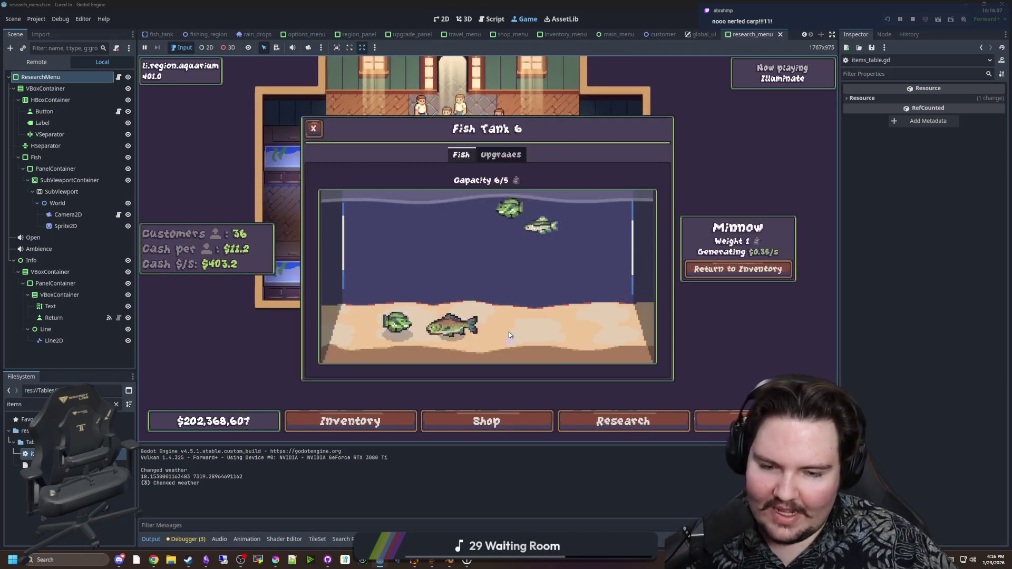
{"action": "left_click", "coordinate": [421, 323]}
{"action": "key", "text": "Escape"}
{"action": "key", "text": "Escape"}
{"action": "key", "text": "Escape"}
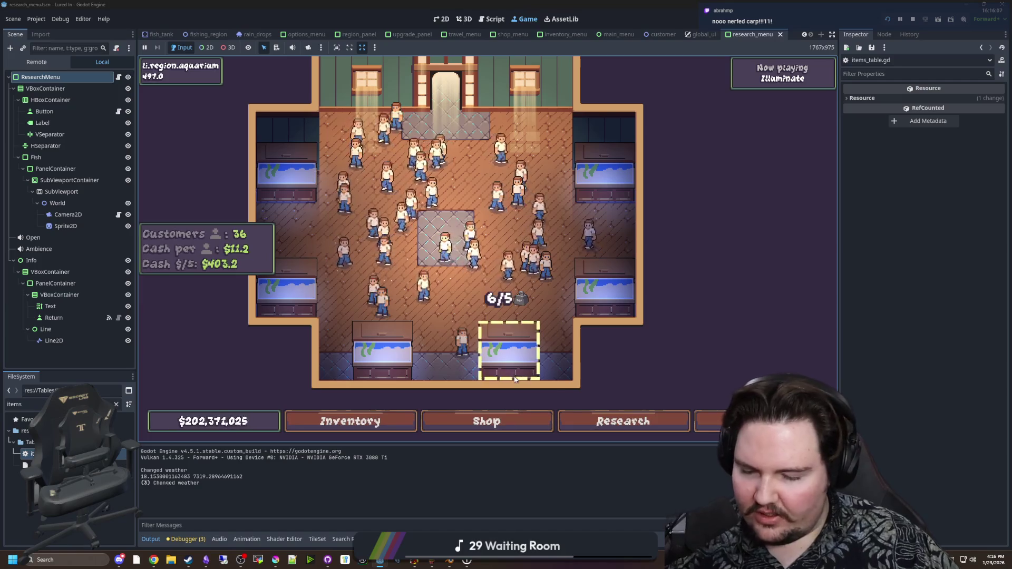
View the shop's Aquarium upgrades, travel to the Pond, and compare shop categories there
{"action": "left_click", "coordinate": [486, 421]}
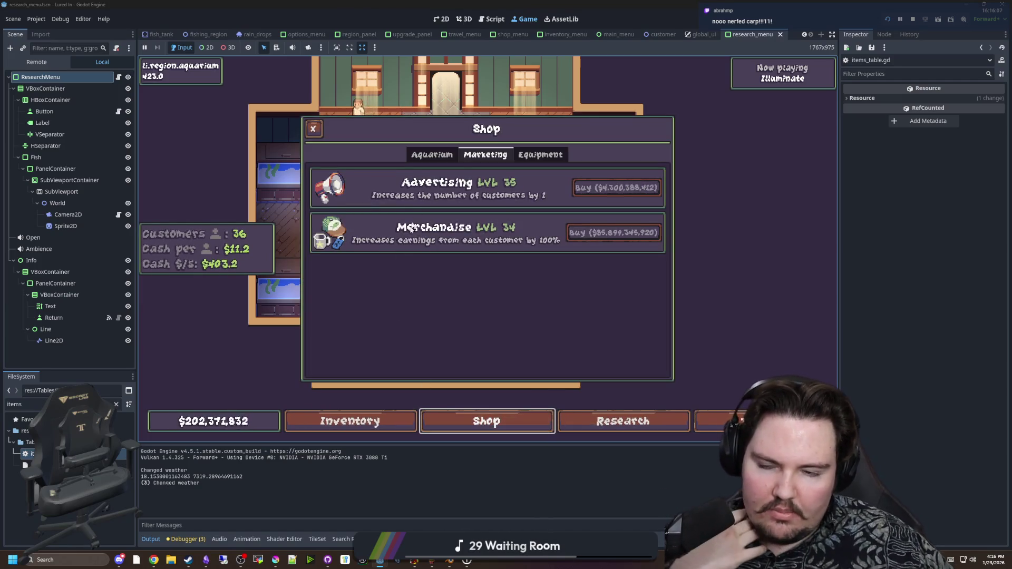
{"action": "left_click", "coordinate": [432, 154]}
{"action": "left_click", "coordinate": [712, 421]}
{"action": "left_click", "coordinate": [626, 181]}
{"action": "left_click", "coordinate": [475, 421]}
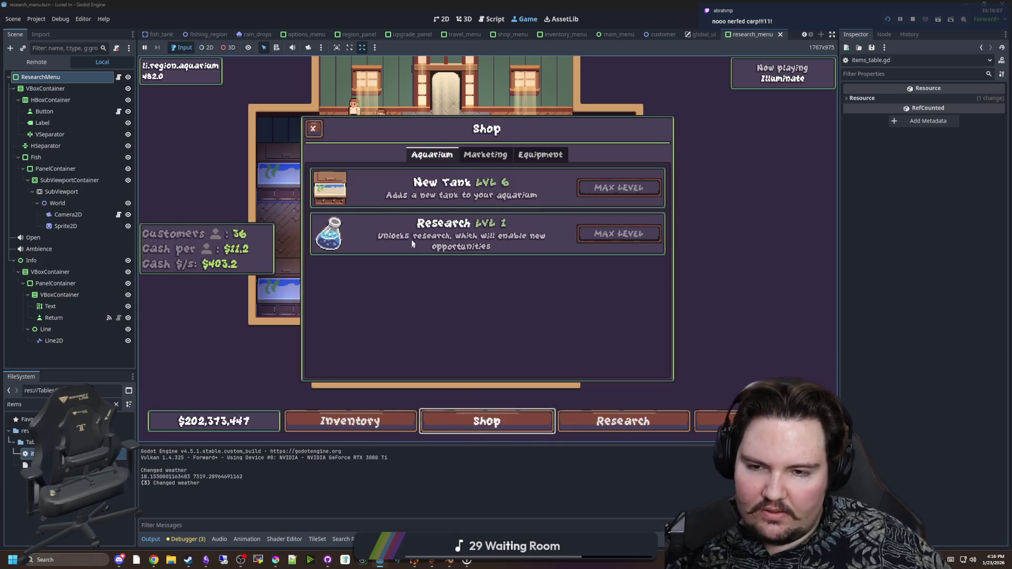
{"action": "left_click", "coordinate": [484, 155]}
{"action": "left_click", "coordinate": [432, 155]}
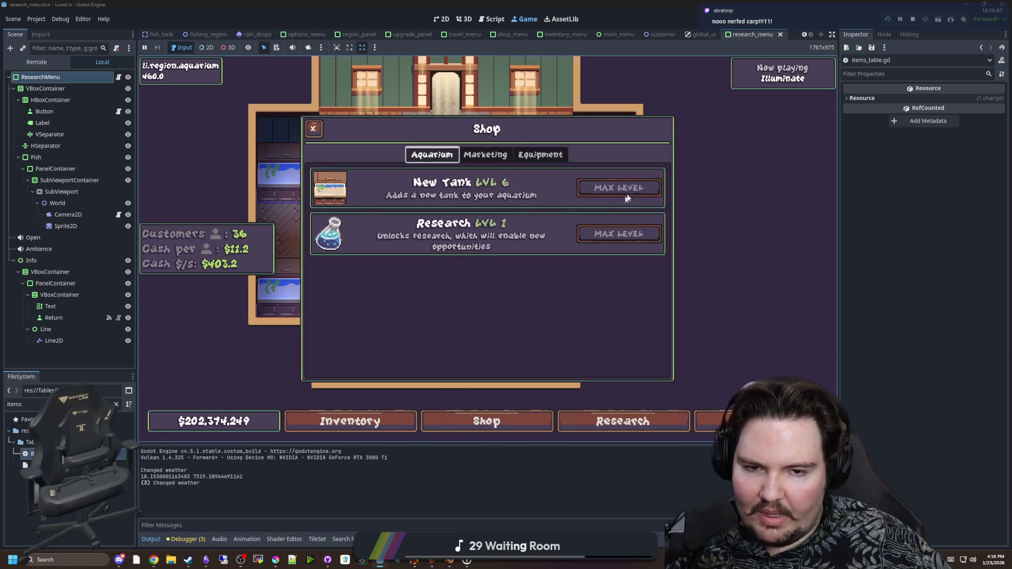
{"action": "key", "text": "Escape"}
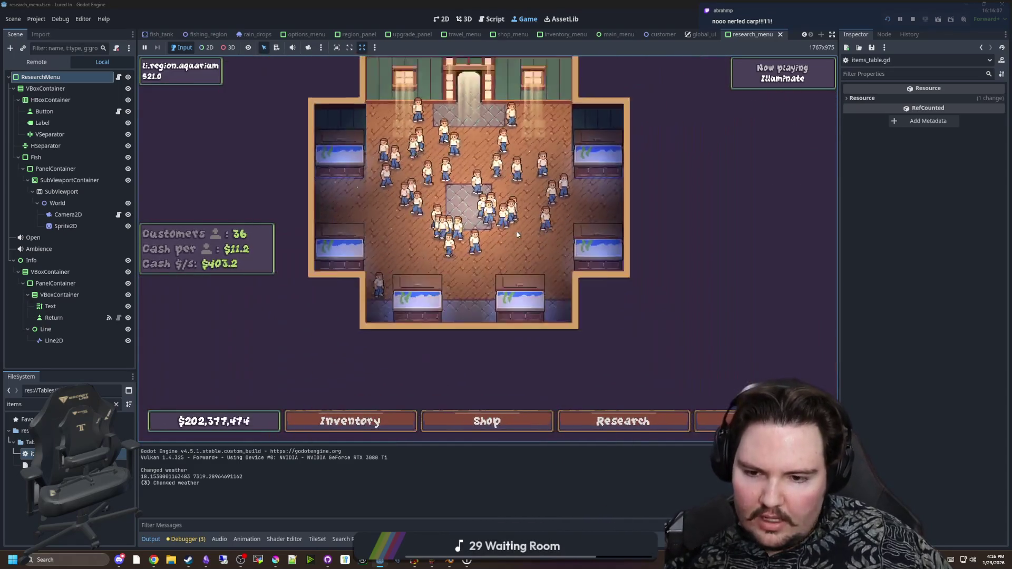
Compare the shop's Marketing and Aquarium upgrades, then briefly open and close the inventory
{"action": "left_click", "coordinate": [486, 421]}
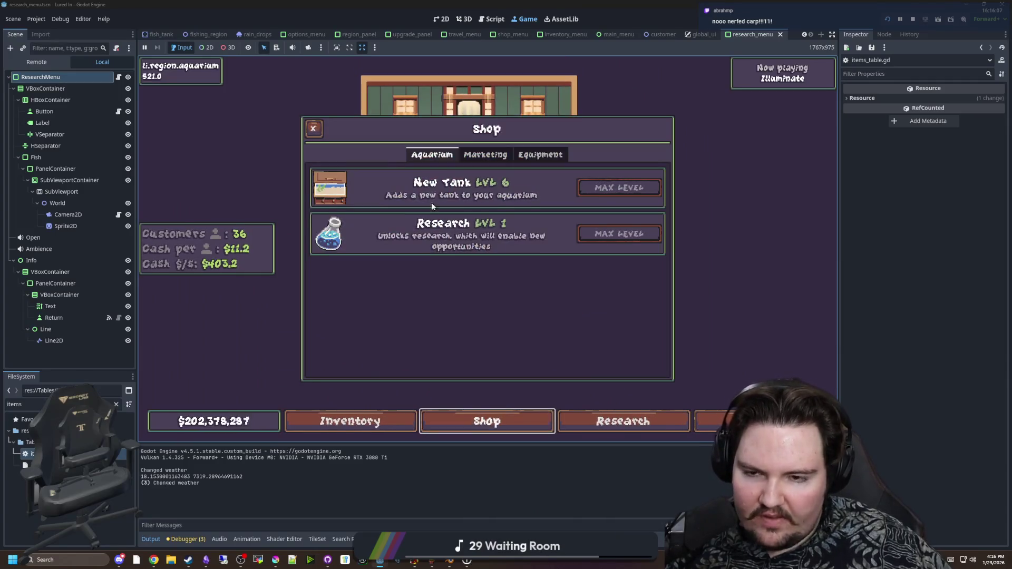
{"action": "left_click", "coordinate": [486, 154]}
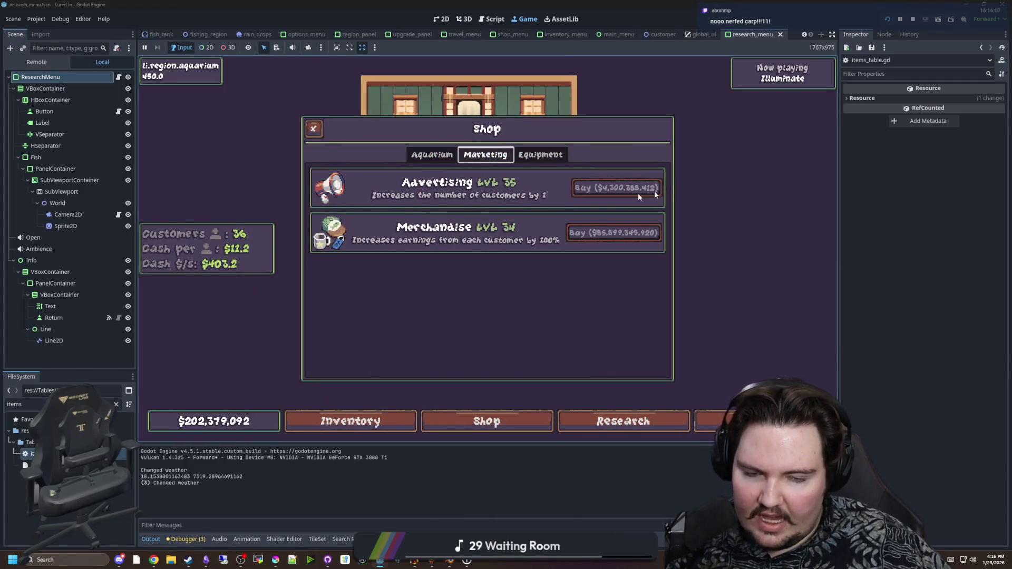
{"action": "left_click", "coordinate": [429, 154]}
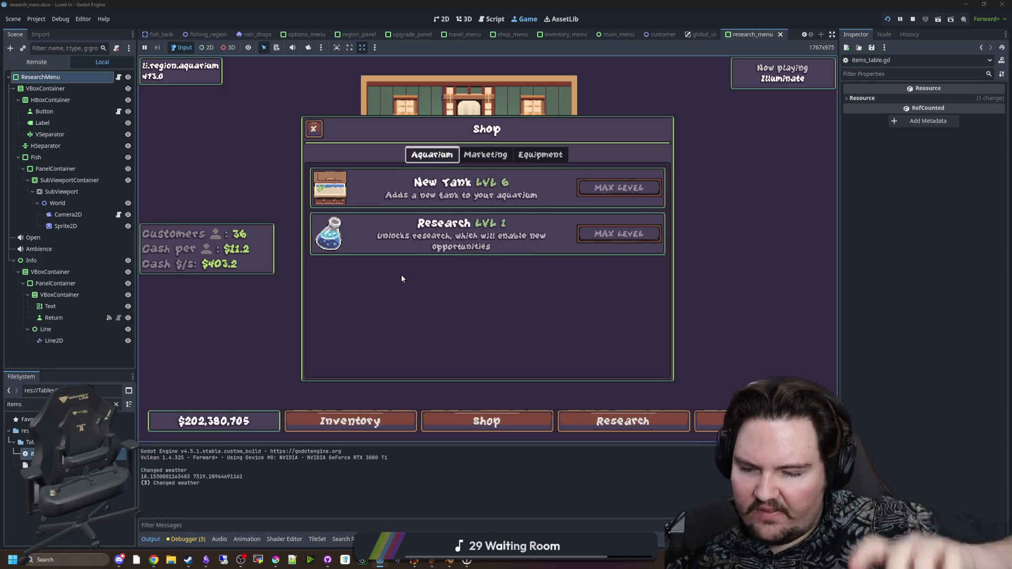
{"action": "left_click", "coordinate": [486, 154]}
{"action": "left_click", "coordinate": [430, 154]}
{"action": "left_click", "coordinate": [465, 403]}
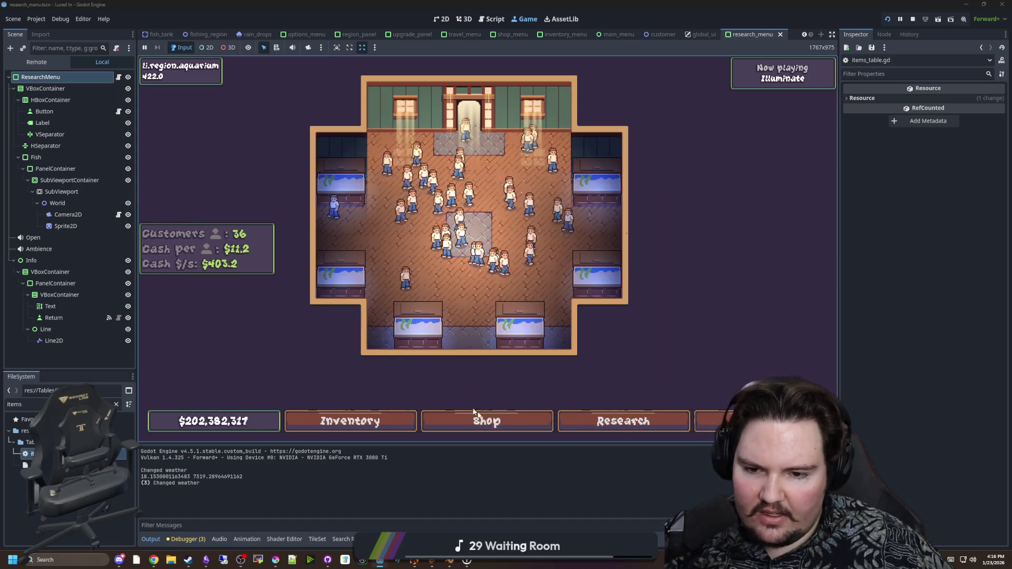
{"action": "left_click", "coordinate": [350, 420]}
{"action": "left_click", "coordinate": [553, 235]}
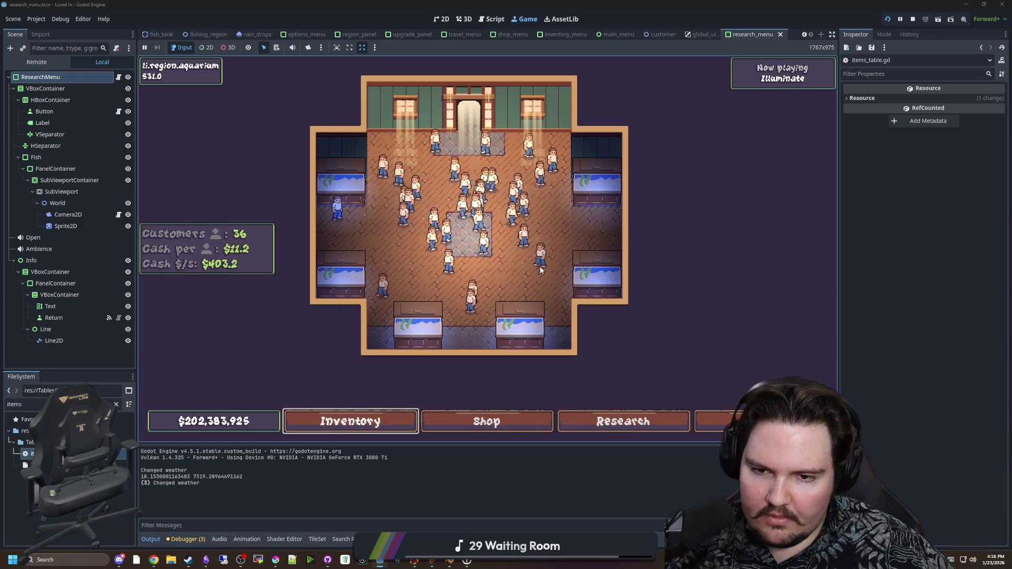
{"action": "scroll", "coordinate": [587, 314], "scroll_direction": "down", "scroll_amount": 1}
{"action": "scroll", "coordinate": [587, 314], "scroll_direction": "up", "scroll_amount": 3}
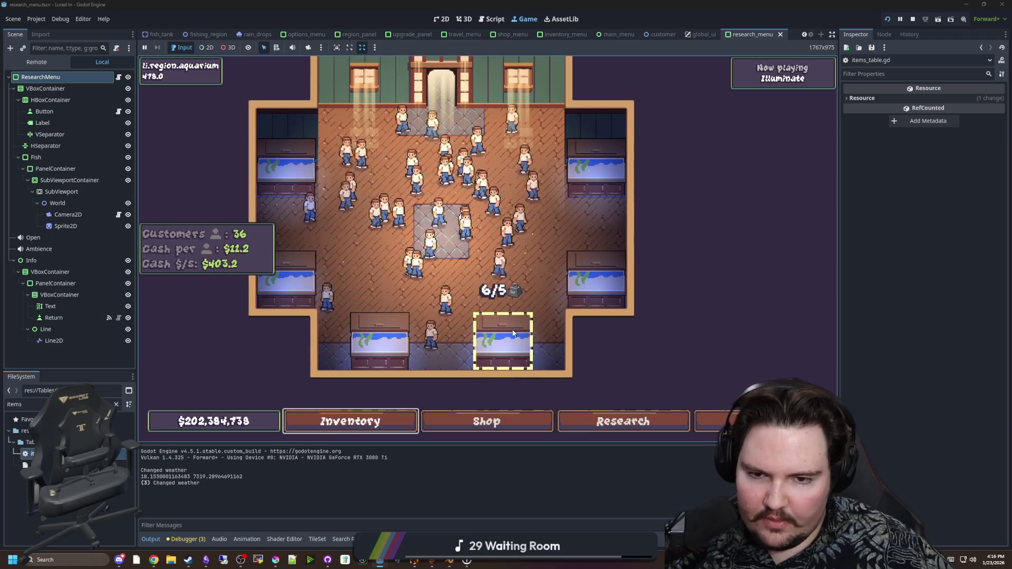
Try buying another Advertising level from the Marketing upgrades
{"action": "left_click", "coordinate": [486, 421]}
{"action": "left_click", "coordinate": [500, 159]}
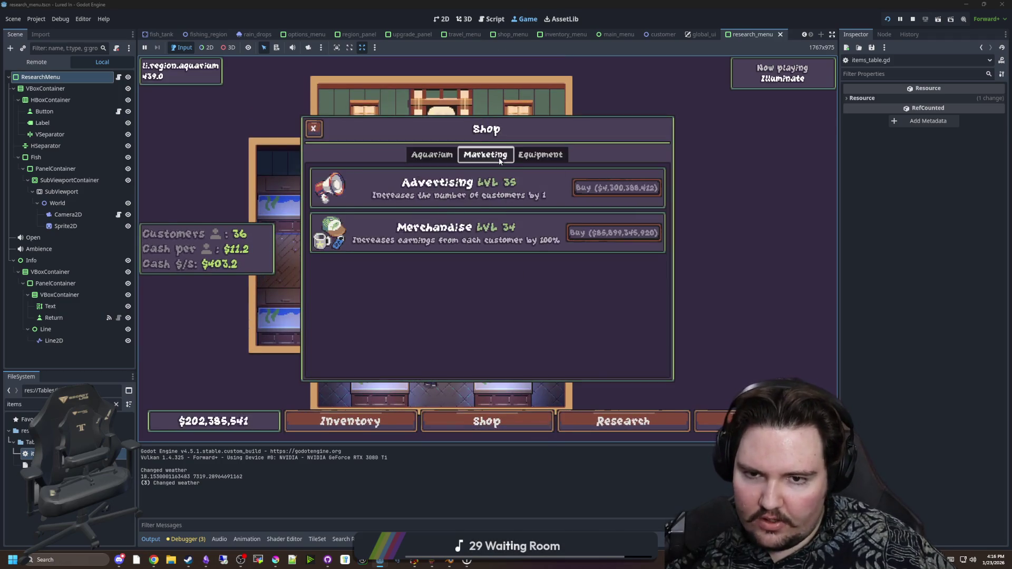
{"action": "left_click", "coordinate": [616, 187]}
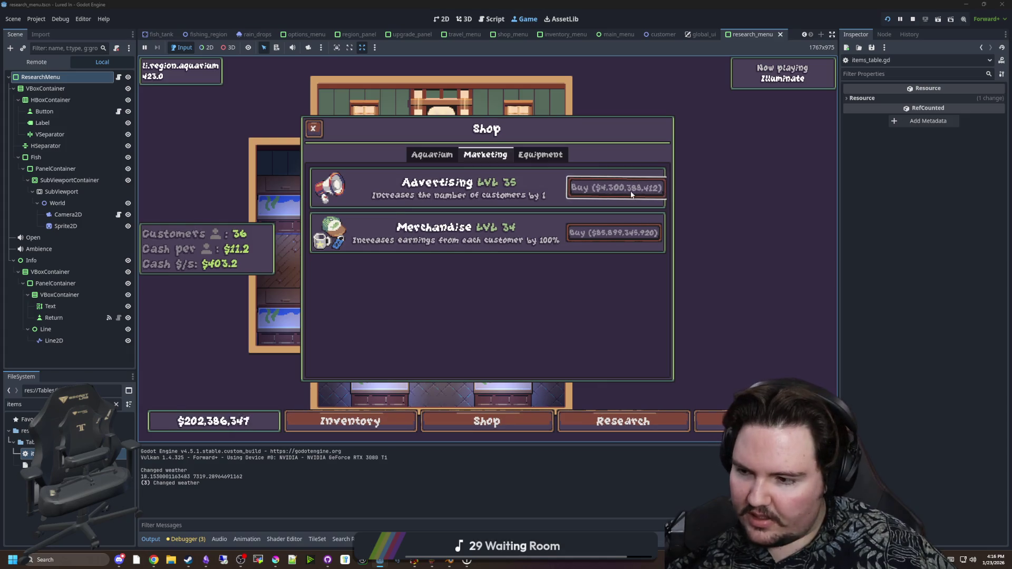
{"action": "key", "text": "Escape"}
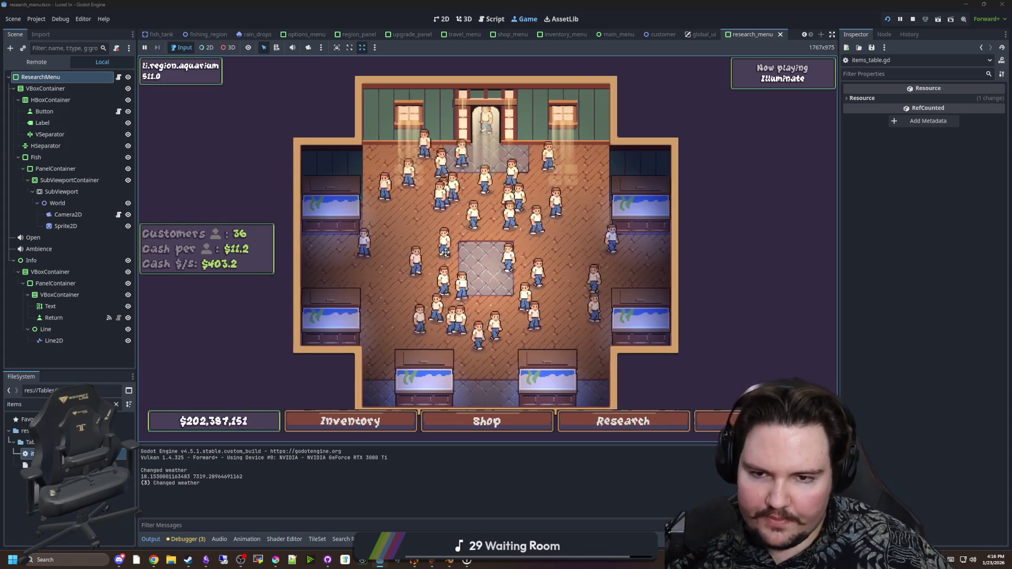
Pan and zoom around the aquarium, then open the Research panel
{"action": "left_click_drag", "start_coordinate": [445, 252], "coordinate": [413, 383]}
{"action": "left_click_drag", "start_coordinate": [466, 316], "coordinate": [527, 189]}
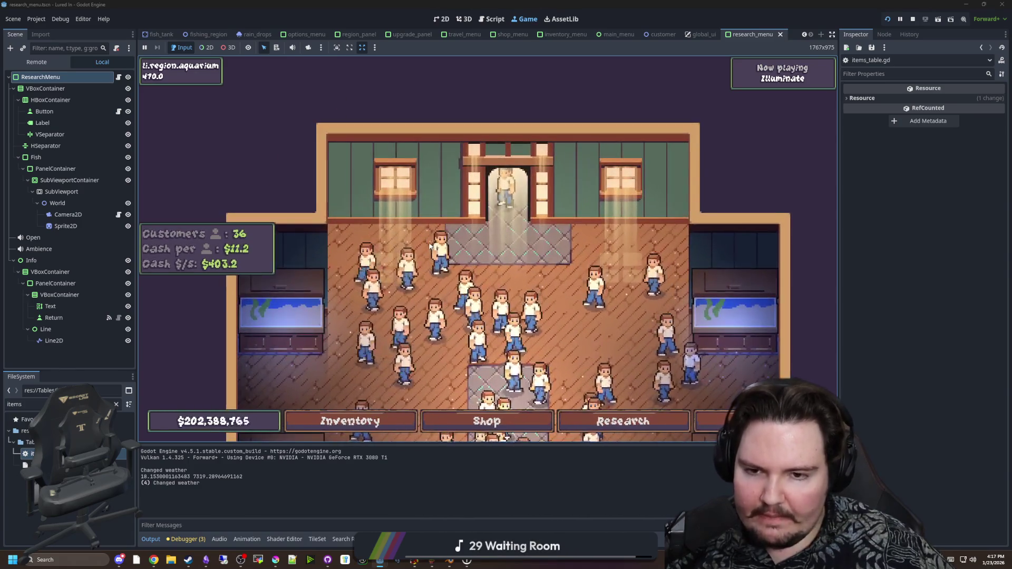
{"action": "scroll", "coordinate": [429, 244], "scroll_direction": "down", "scroll_amount": 2}
{"action": "mouse_move", "coordinate": [430, 248]}
{"action": "left_mouse_down"}
{"action": "mouse_move", "coordinate": [450, 191]}
{"action": "mouse_move", "coordinate": [434, 233]}
{"action": "mouse_move", "coordinate": [376, 248]}
{"action": "left_mouse_up"}
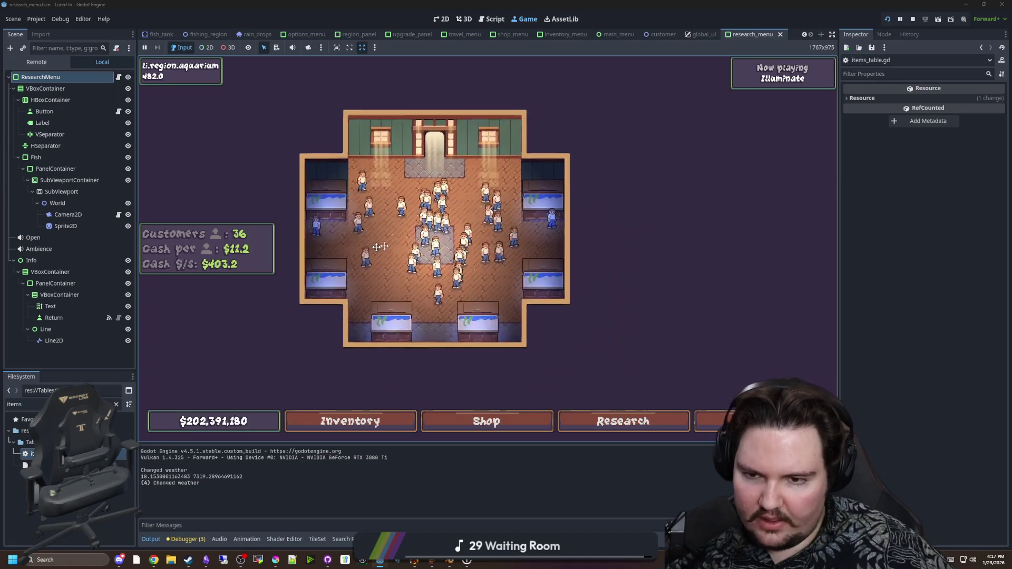
{"action": "left_click", "coordinate": [622, 416]}
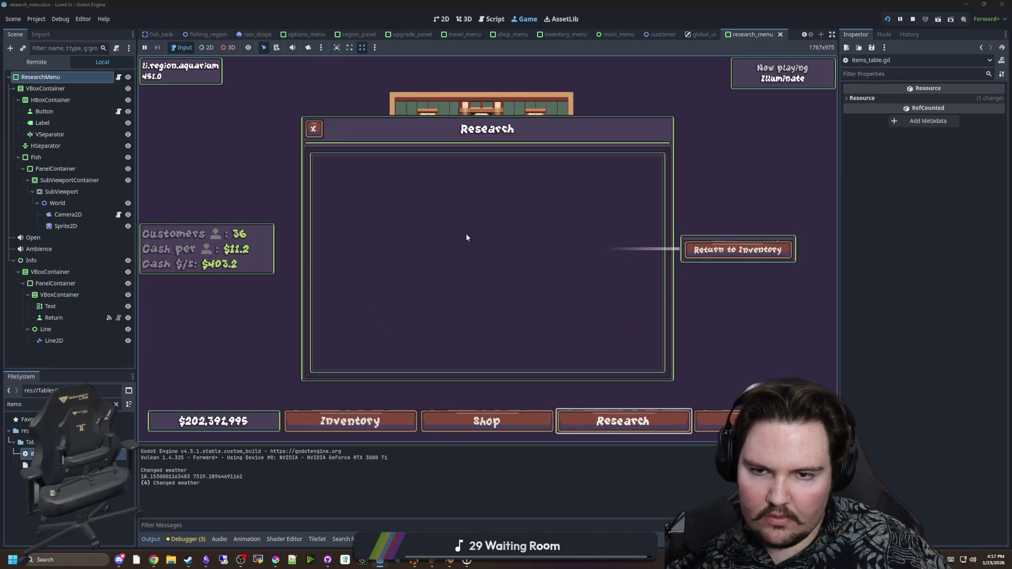
Inspect the Sprite2D and Camera2D transform properties in the research menu's 2D scene
{"action": "left_click", "coordinate": [461, 276]}
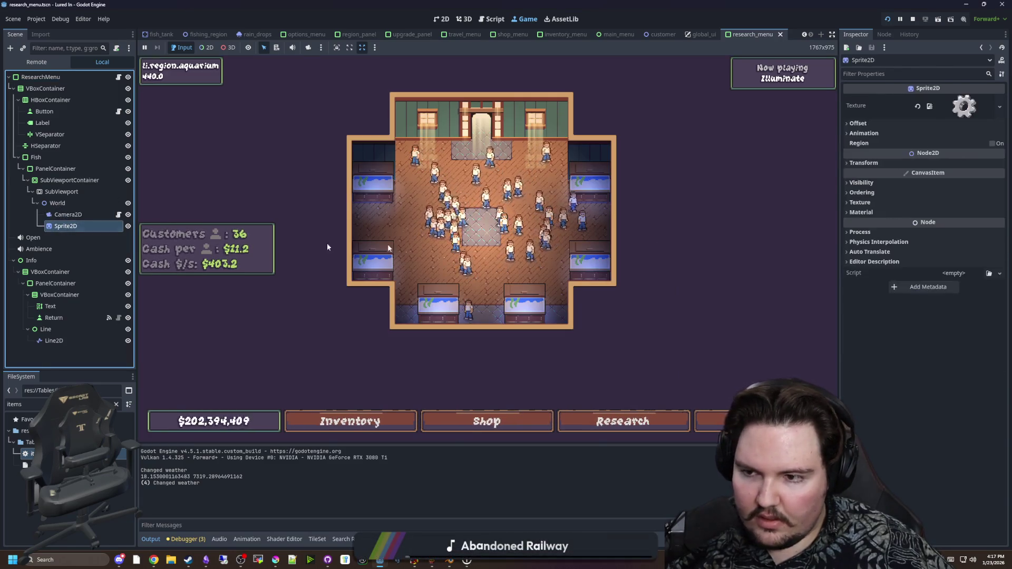
{"action": "left_click", "coordinate": [863, 163]}
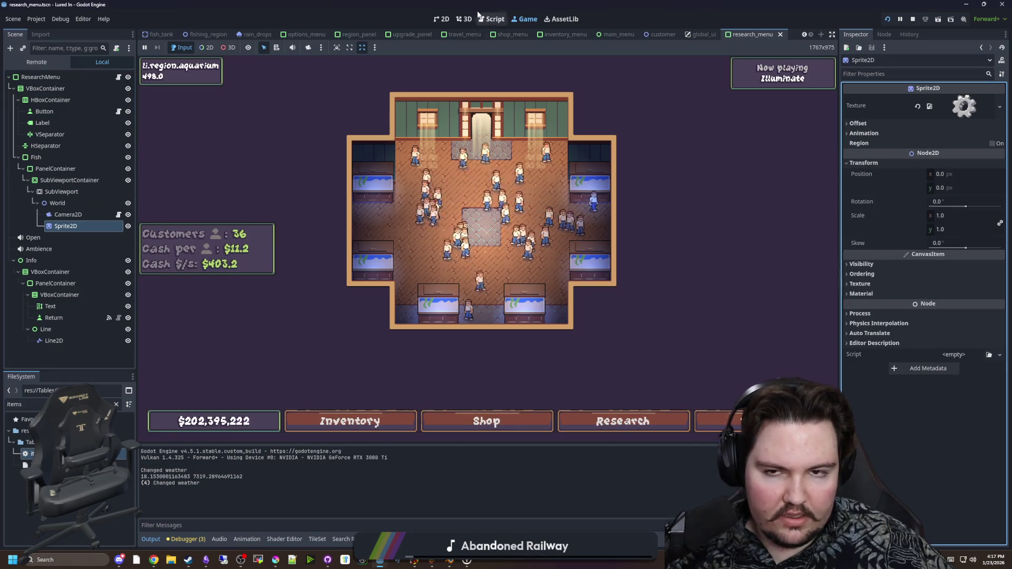
{"action": "left_click", "coordinate": [463, 19]}
{"action": "left_click", "coordinate": [442, 19]}
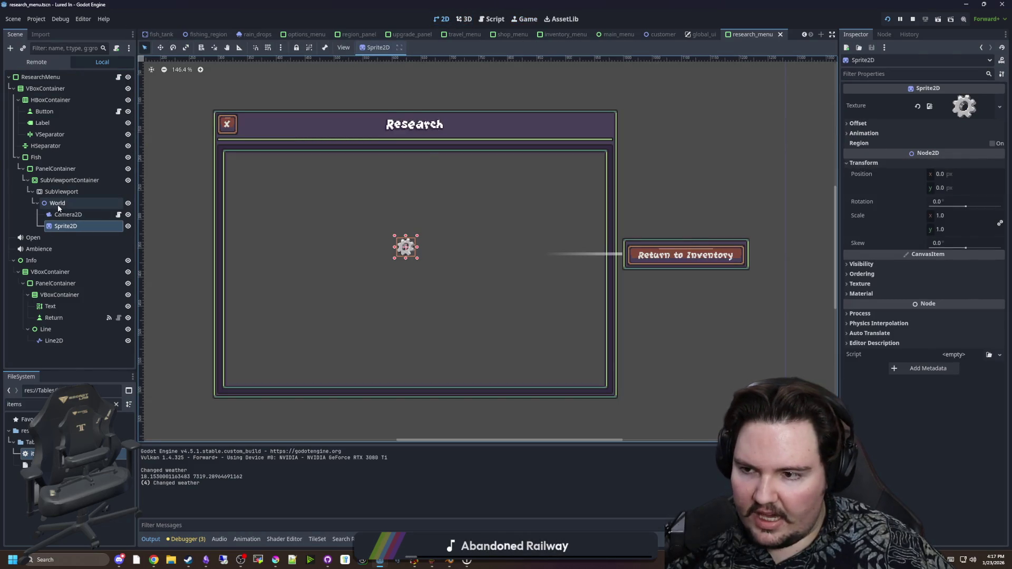
{"action": "left_click", "coordinate": [66, 214]}
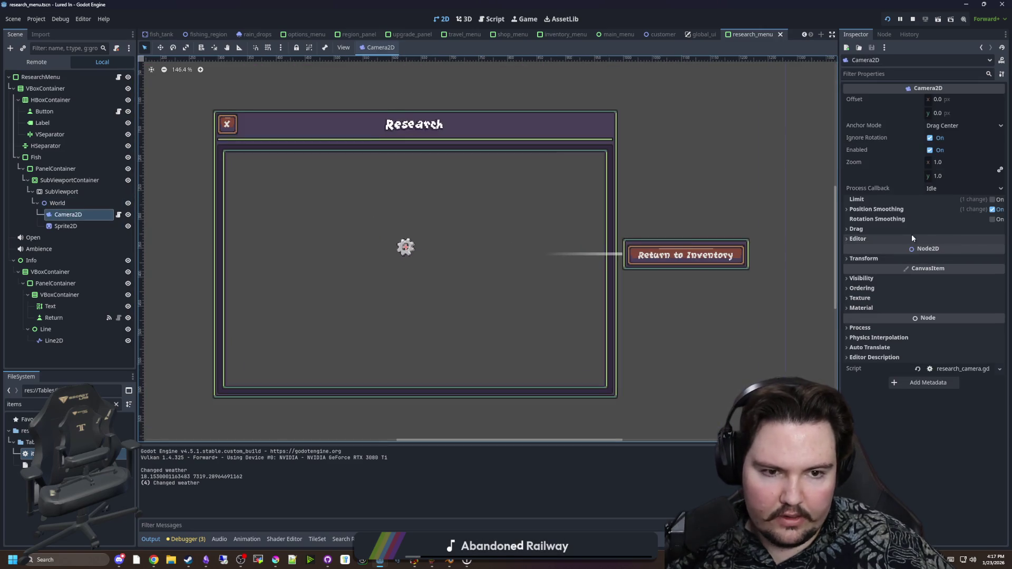
{"action": "left_click", "coordinate": [871, 258]}
{"action": "left_click", "coordinate": [872, 259]}
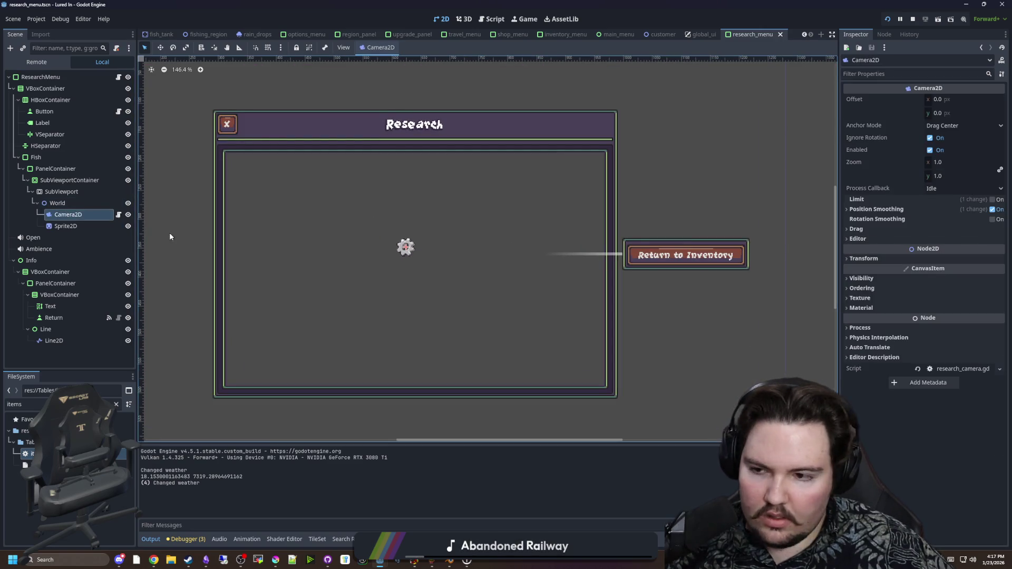
{"action": "left_click", "coordinate": [66, 226]}
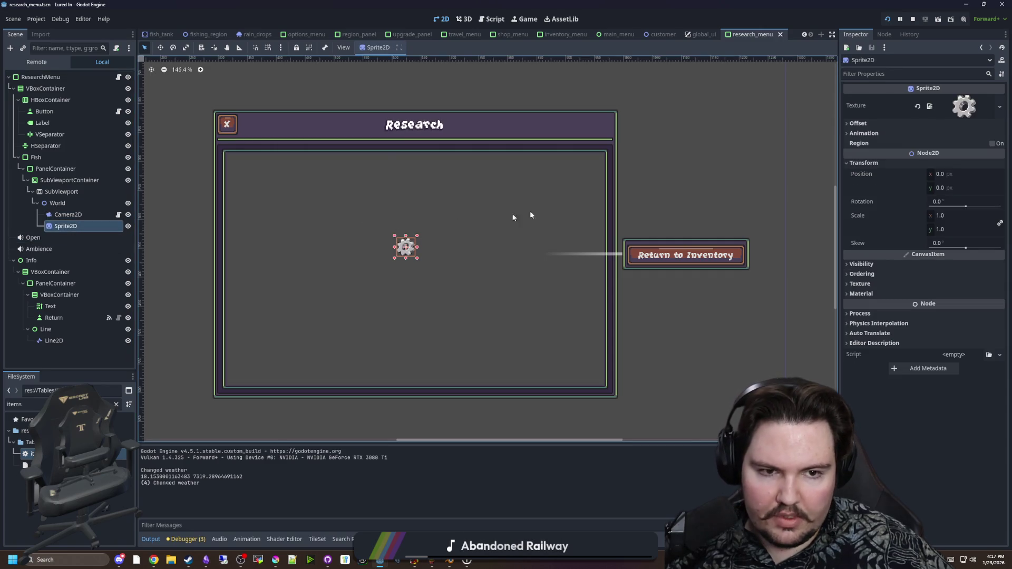
{"action": "left_click", "coordinate": [67, 215]}
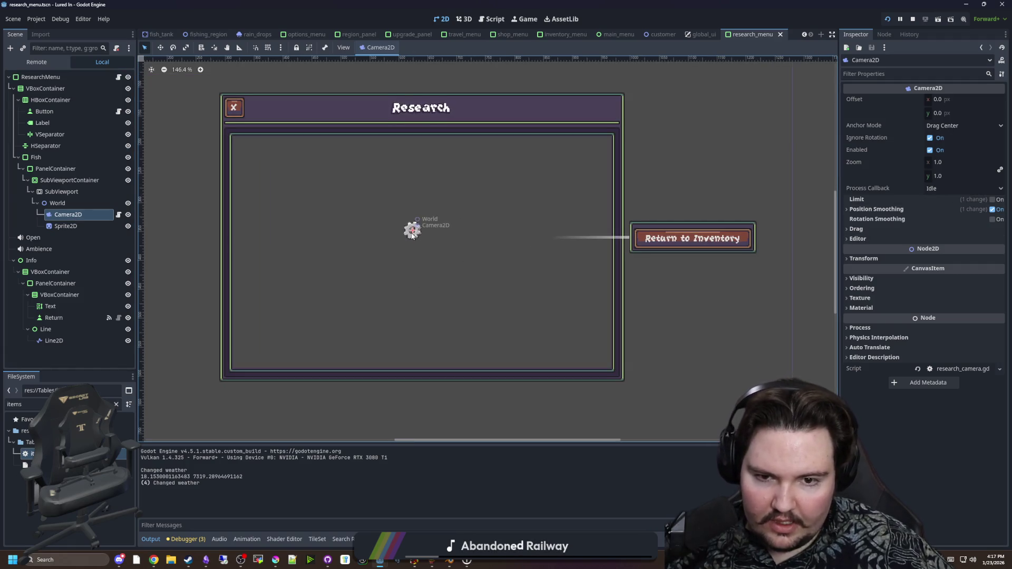
{"action": "left_click", "coordinate": [856, 259]}
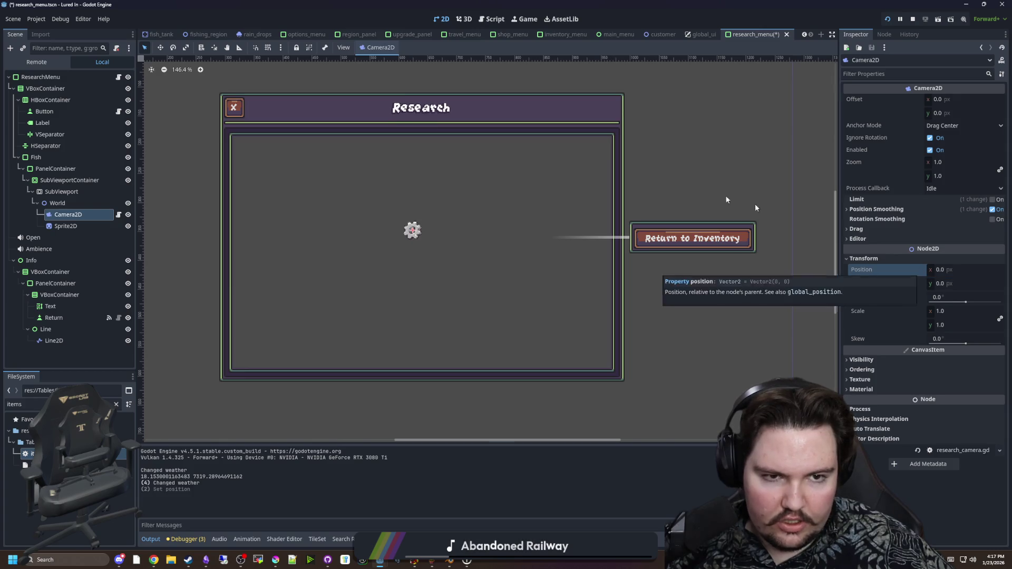
Revert the World node's position to 0, 0, save, and restart the game
{"action": "left_click", "coordinate": [61, 204]}
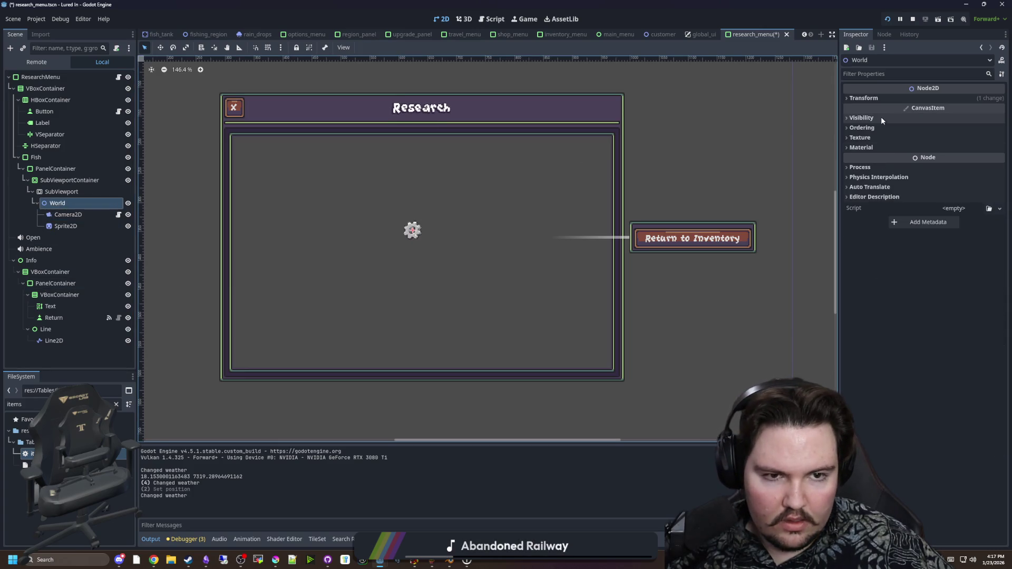
{"action": "left_click", "coordinate": [878, 97]}
{"action": "left_click", "coordinate": [920, 109]}
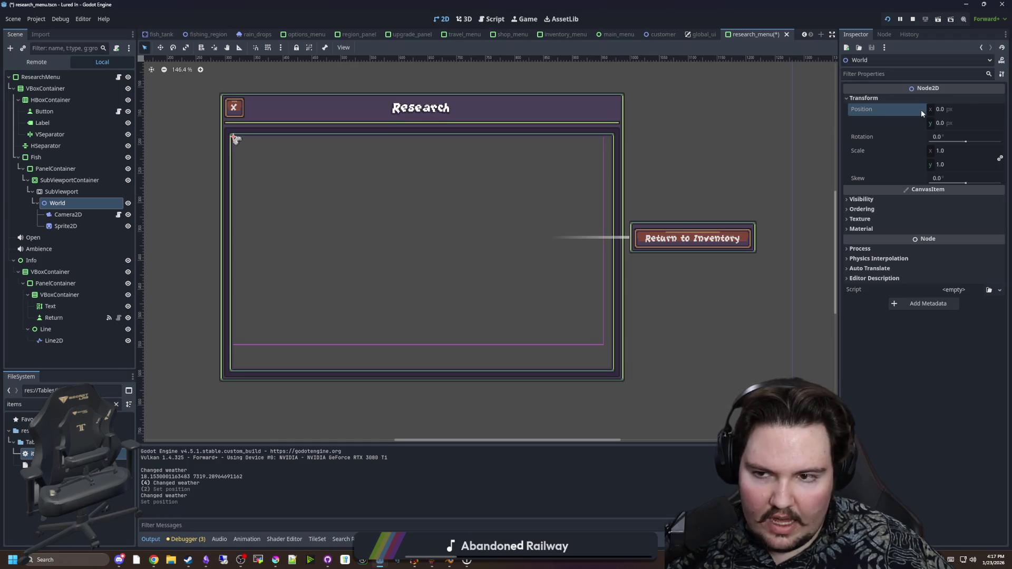
{"action": "key", "text": "ctrl+s"}
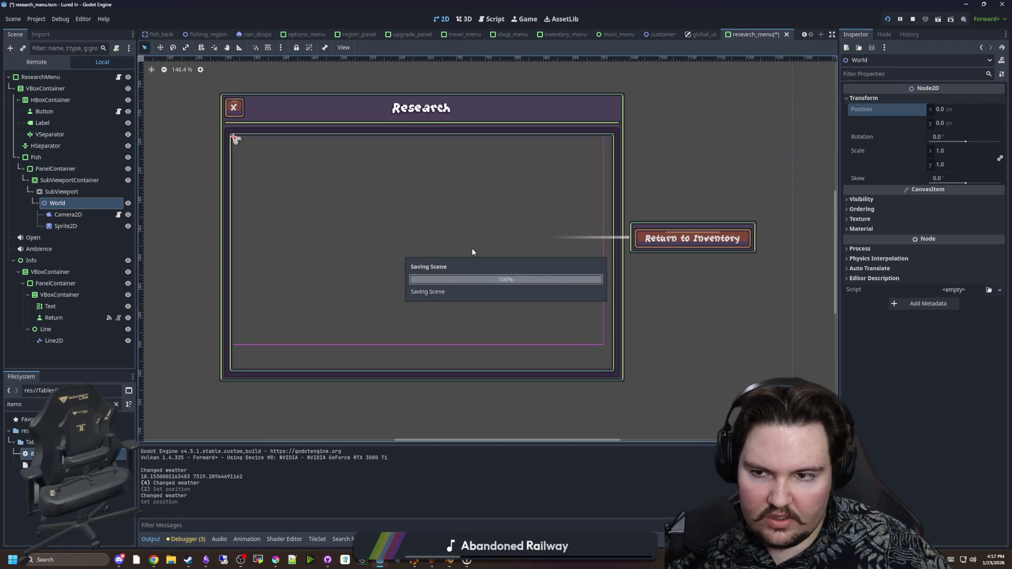
{"action": "left_click", "coordinate": [71, 192]}
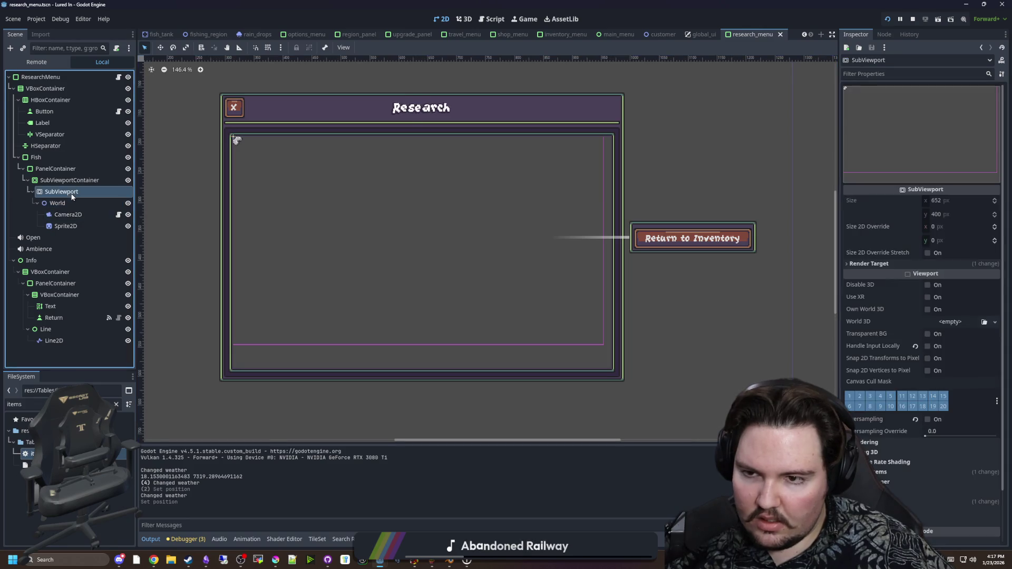
{"action": "left_click", "coordinate": [69, 202]}
{"action": "key", "text": "ctrl+s"}
{"action": "left_click", "coordinate": [912, 19]}
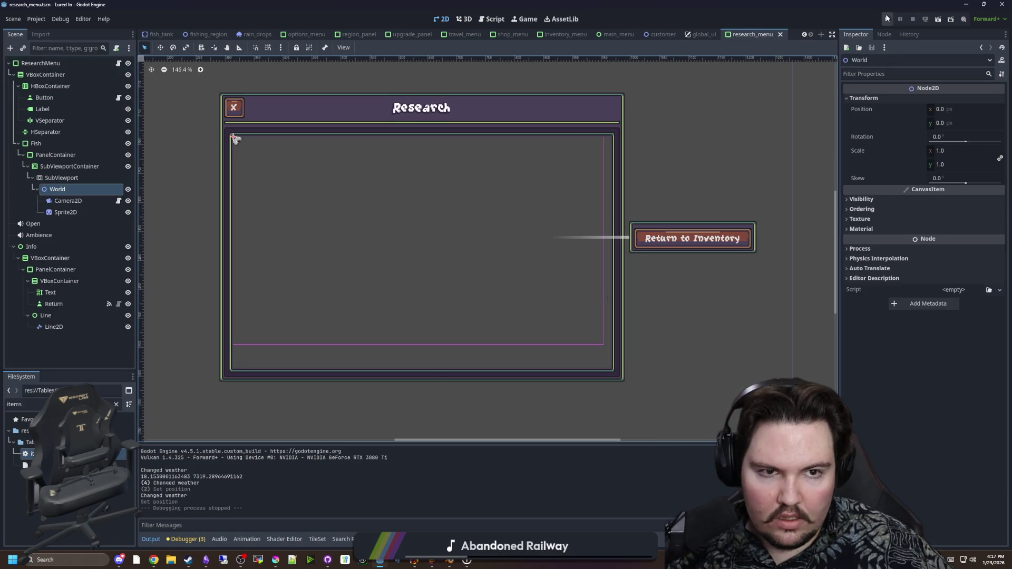
{"action": "left_click", "coordinate": [886, 18]}
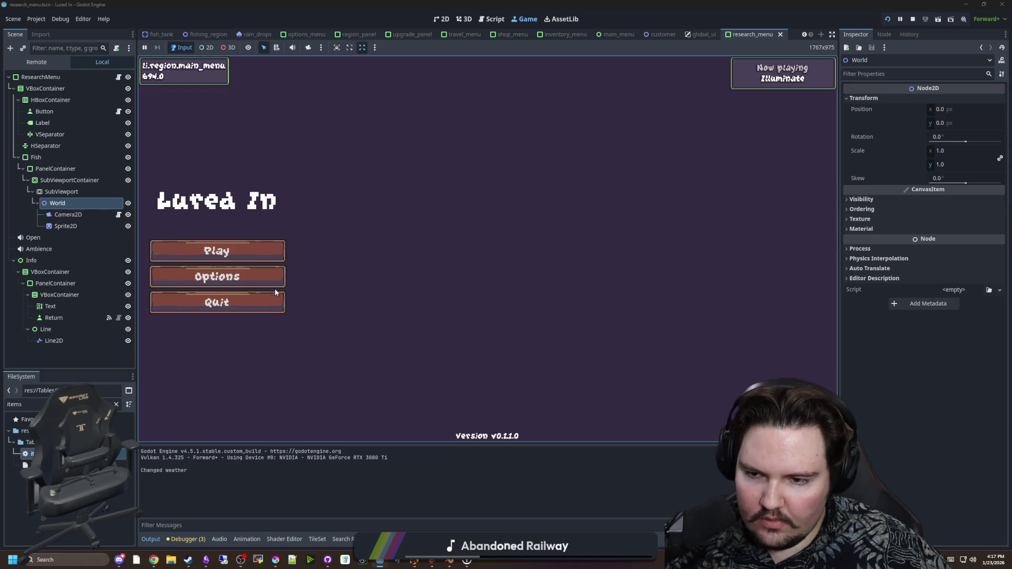
Confirm the in-game Research panel's gear is centred, then open research_menu.gd
{"action": "left_click", "coordinate": [266, 250]}
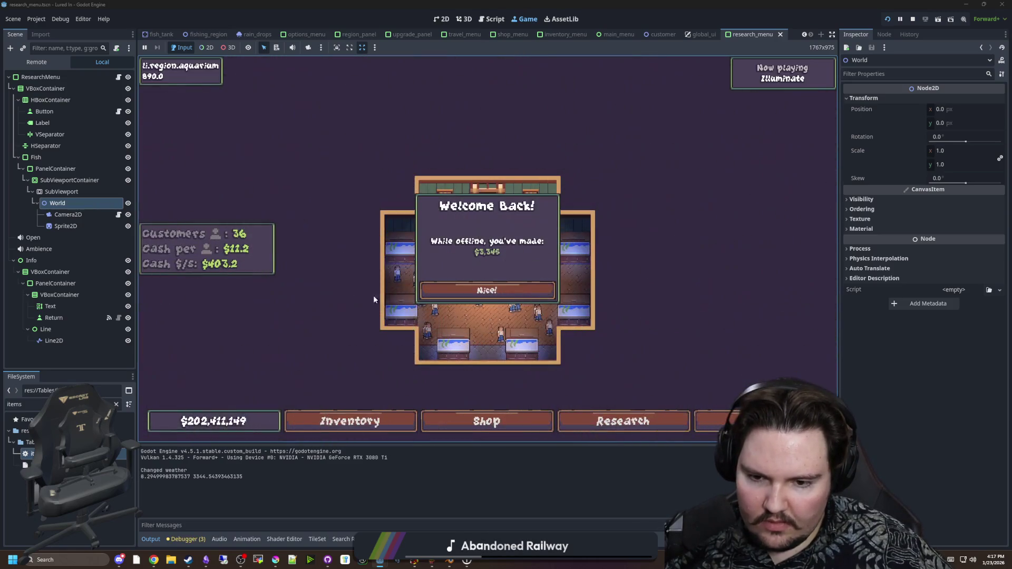
{"action": "left_click", "coordinate": [487, 289]}
{"action": "left_click", "coordinate": [622, 421]}
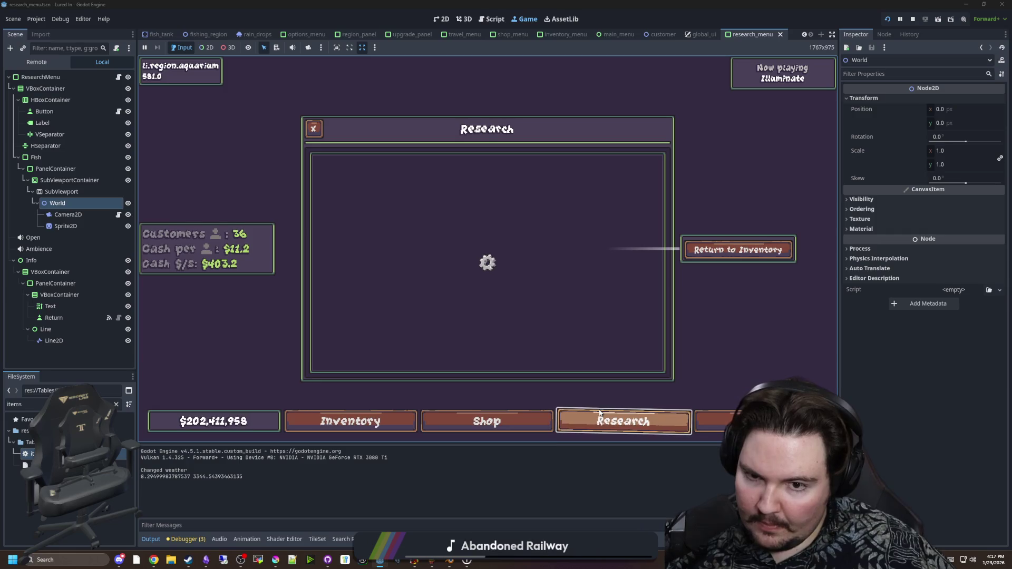
{"action": "left_click", "coordinate": [486, 265]}
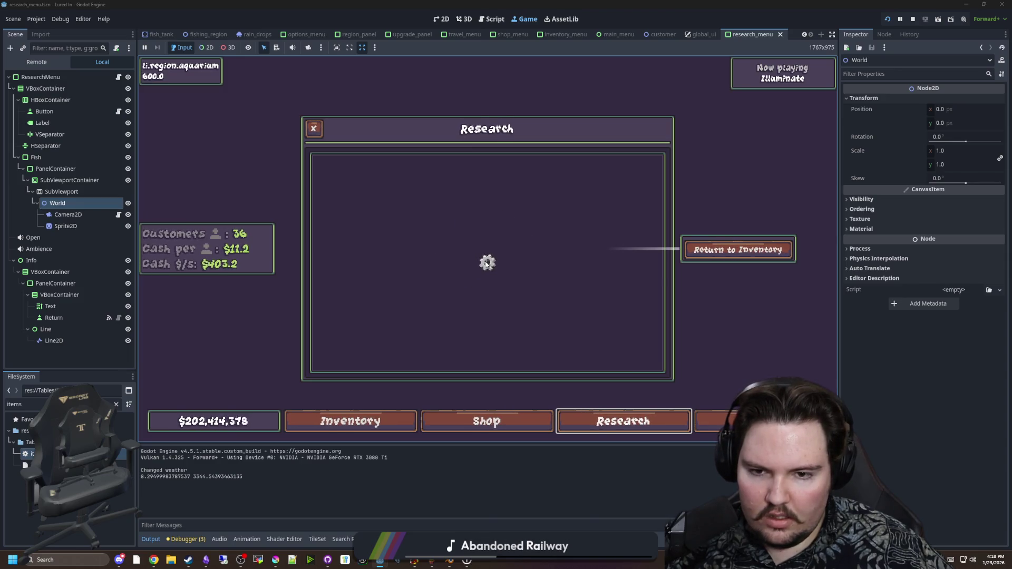
{"action": "left_click", "coordinate": [313, 131]}
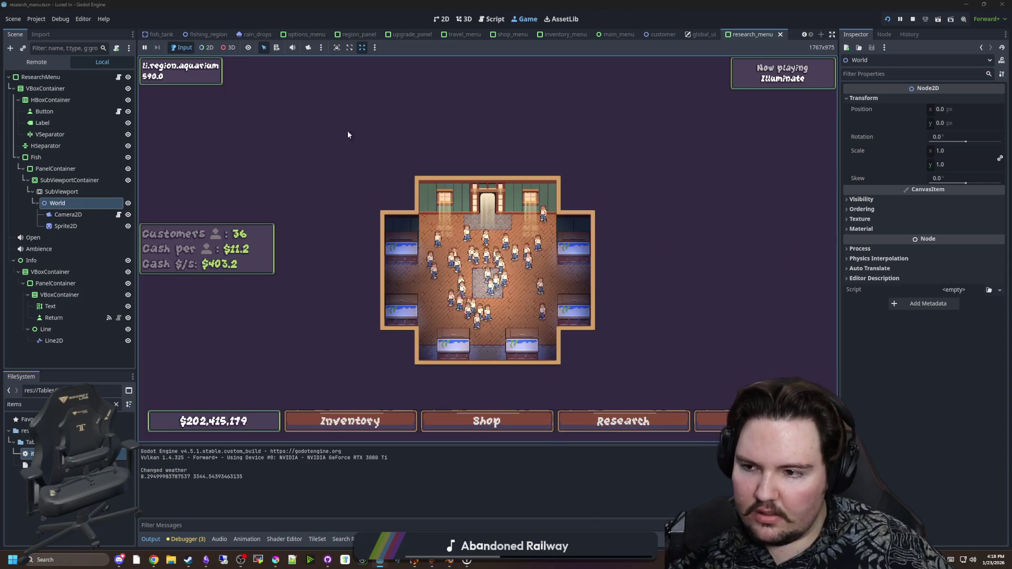
{"action": "left_click", "coordinate": [118, 77]}
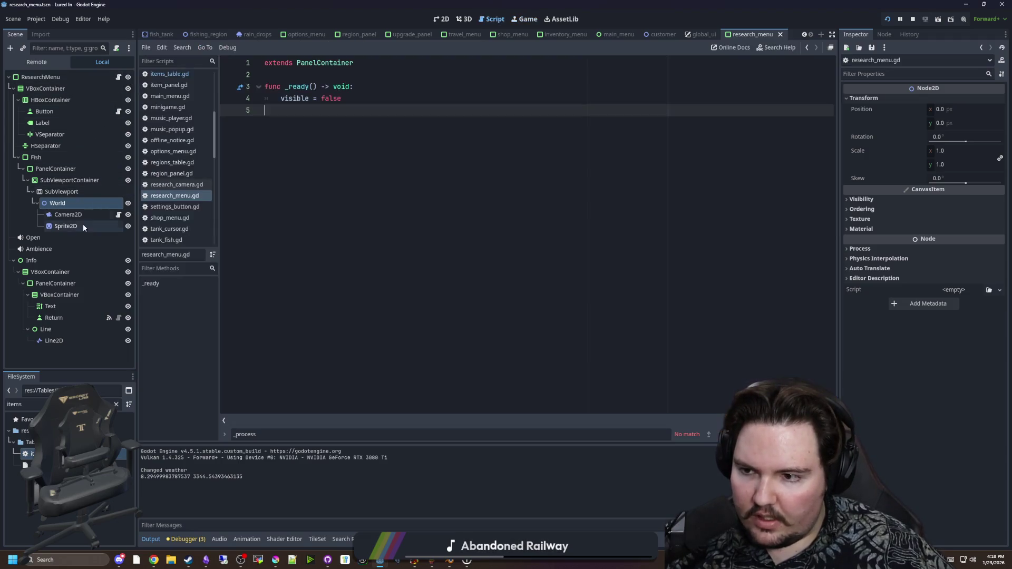
Begin a 'vis…' func declaration on line 7 below _ready and show ResearchMenu's Signals list
{"action": "left_click", "coordinate": [73, 215]}
{"action": "key", "text": "Return"}
{"action": "key", "text": "Return"}
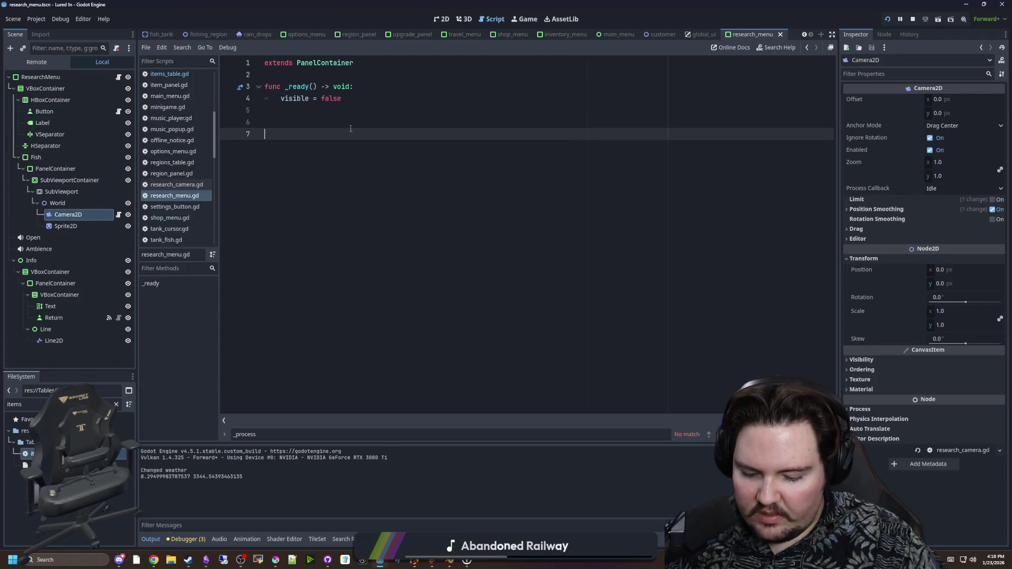
{"action": "type", "text": "func _vis"}
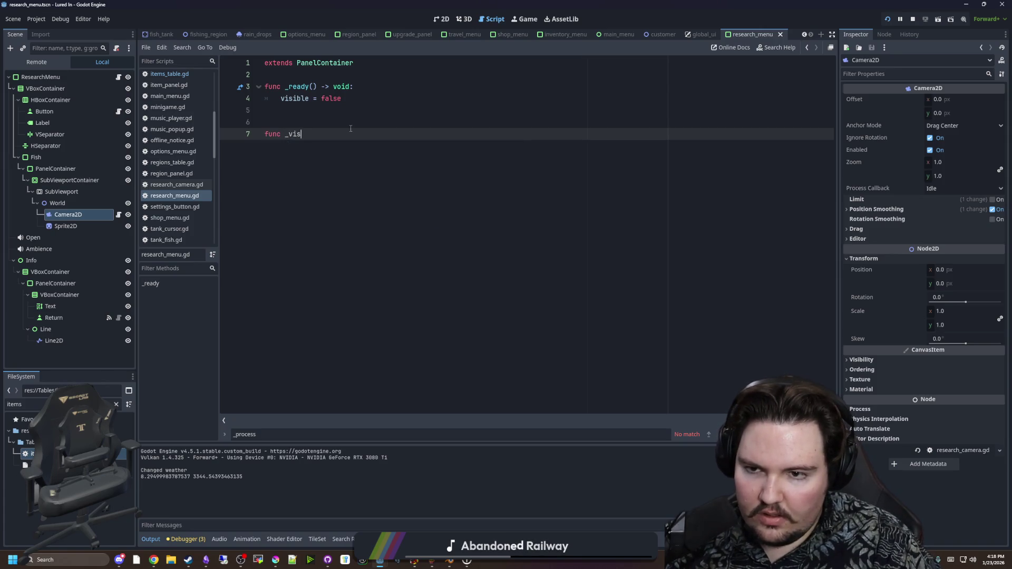
{"action": "type", "text": "is"}
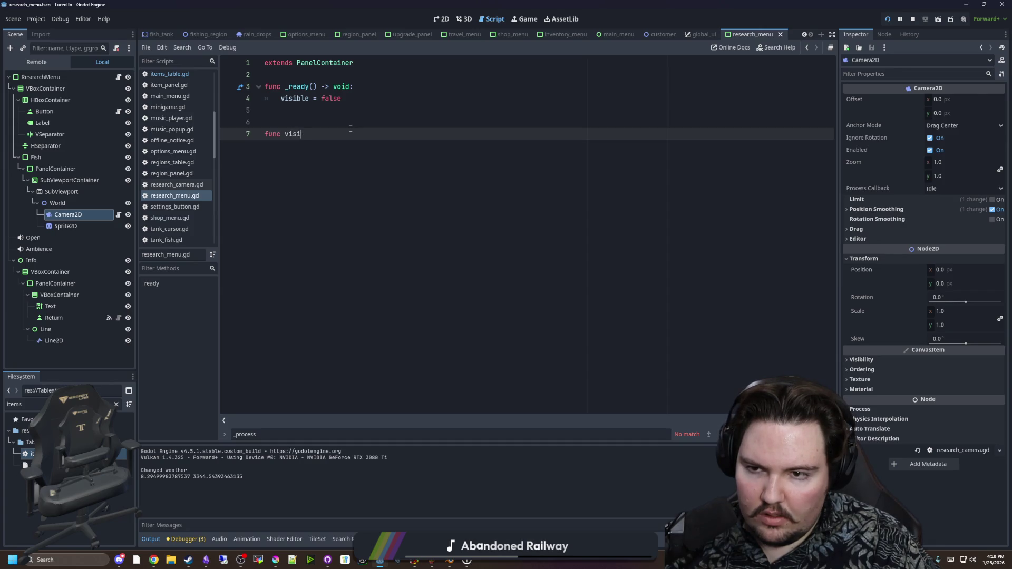
{"action": "type", "text": "_v"}
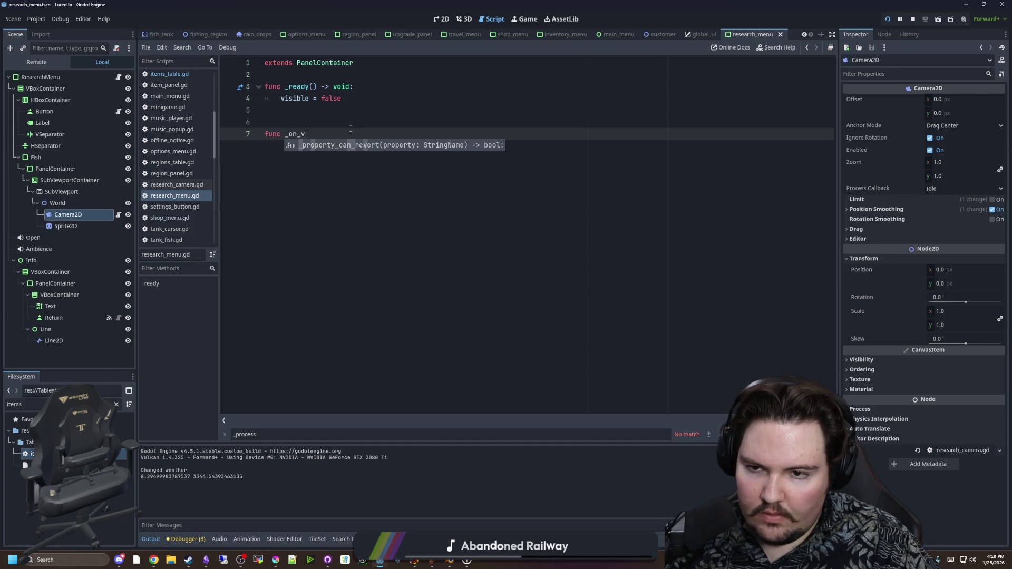
{"action": "key", "text": "BackSpace"}
{"action": "key", "text": "BackSpace"}
{"action": "key", "text": "BackSpace"}
{"action": "type", "text": "vis"}
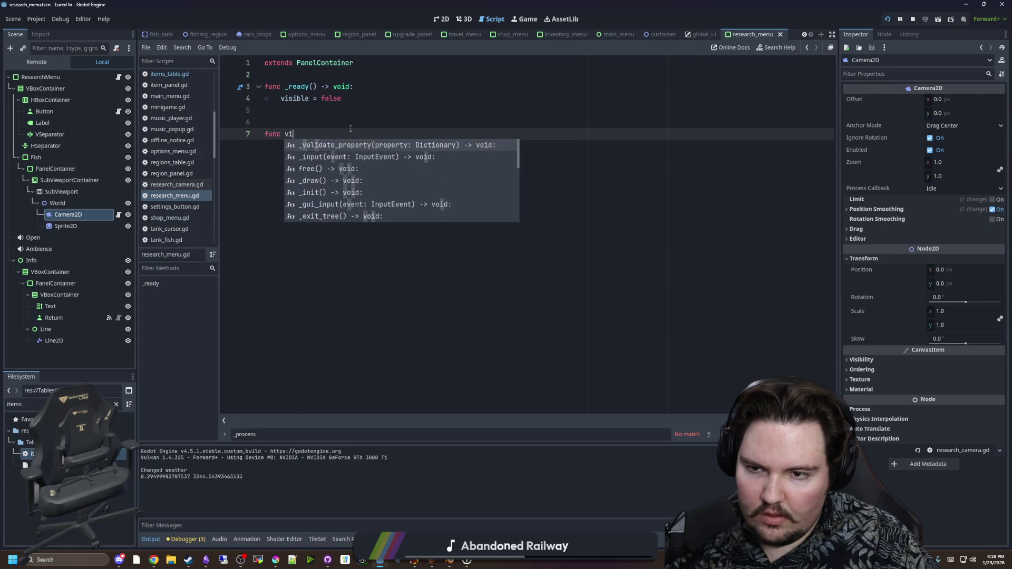
{"action": "left_click", "coordinate": [351, 127]}
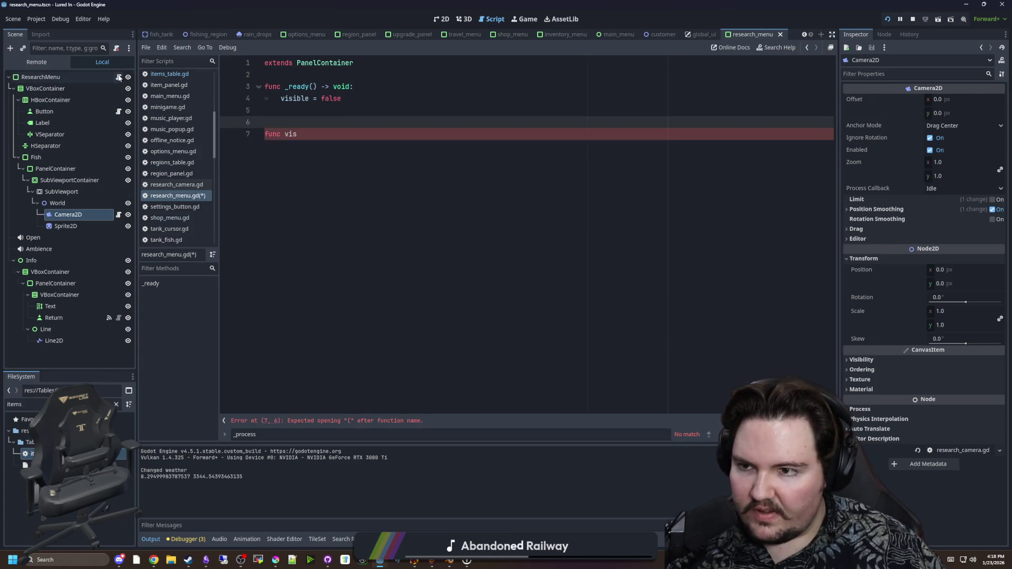
{"action": "left_click", "coordinate": [313, 132]}
{"action": "type", "text": "is"}
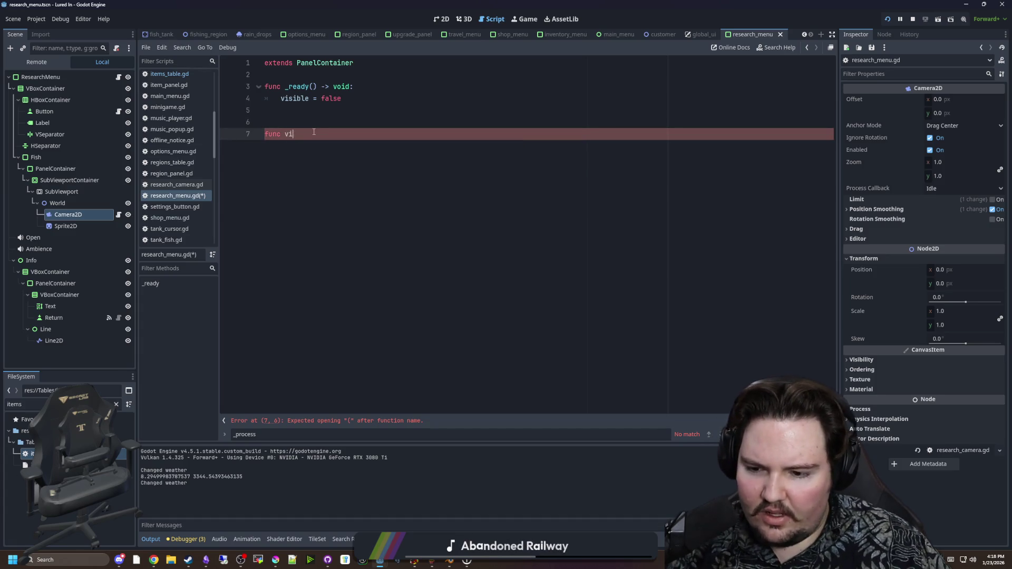
{"action": "left_click", "coordinate": [878, 33]}
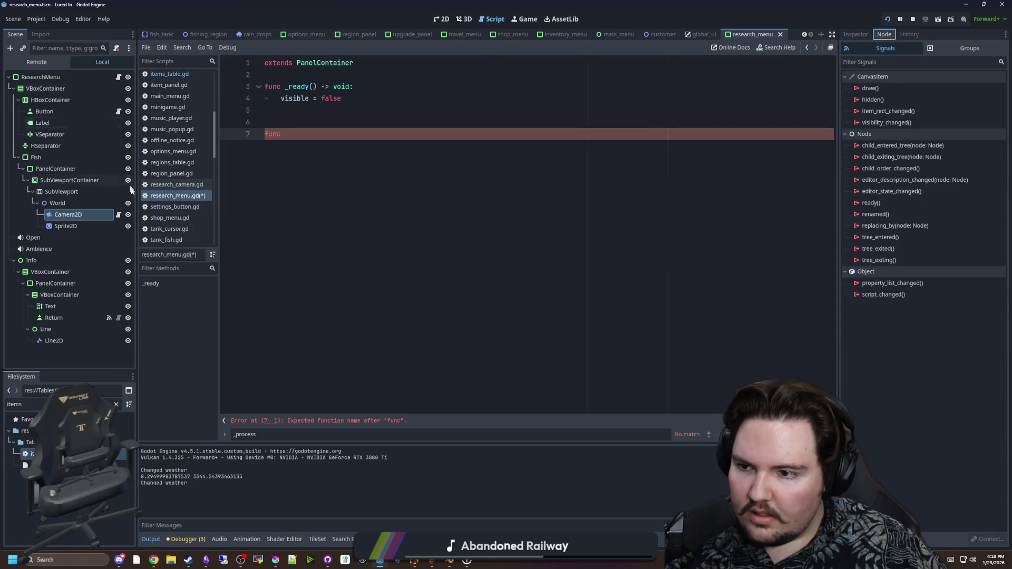
Connect ResearchMenu's visibility_changed signal to a new _on_visibility_changed method
{"action": "left_click", "coordinate": [83, 79]}
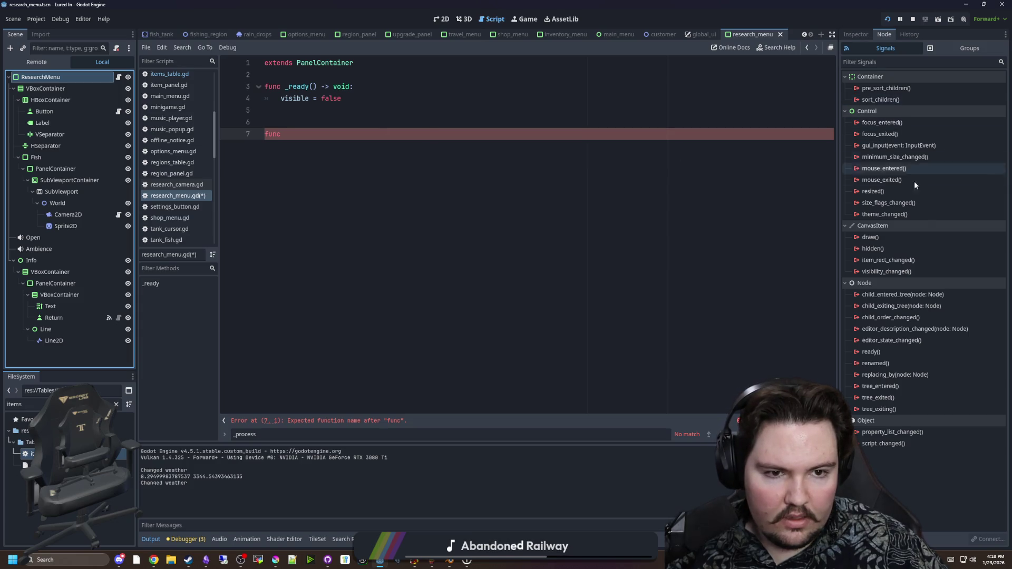
{"action": "left_click", "coordinate": [906, 272]}
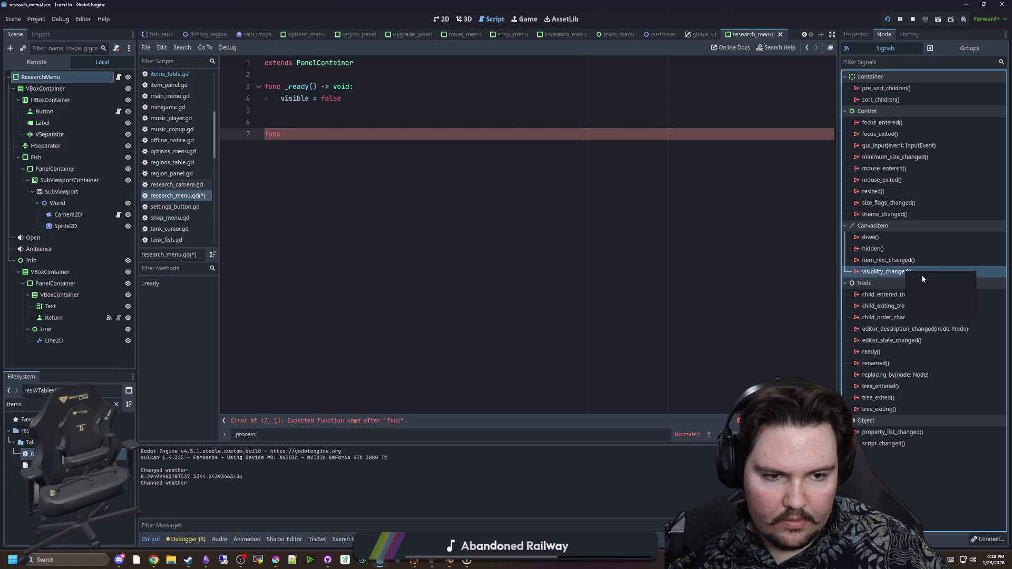
{"action": "double_click", "coordinate": [919, 275]}
{"action": "left_click", "coordinate": [472, 372]}
Replace the broken line with 'if visible:' resetting the Camera2D position to Vector2.ZERO, save, and run
{"action": "left_click", "coordinate": [348, 146]}
{"action": "key", "text": "BackSpace"}
{"action": "key", "text": "BackSpace"}
{"action": "key", "text": "BackSpace"}
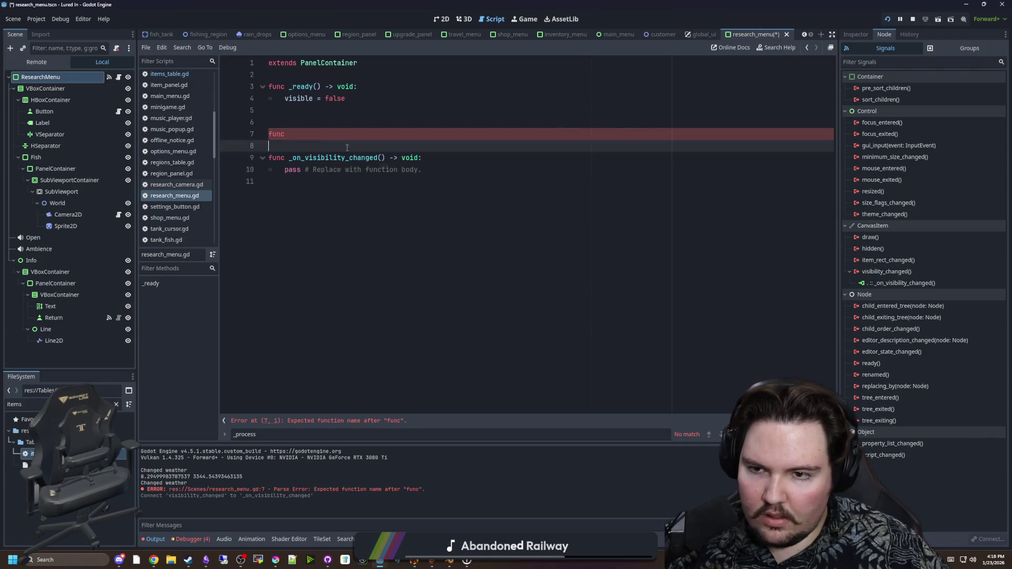
{"action": "left_click_drag", "start_coordinate": [418, 146], "coordinate": [279, 146]}
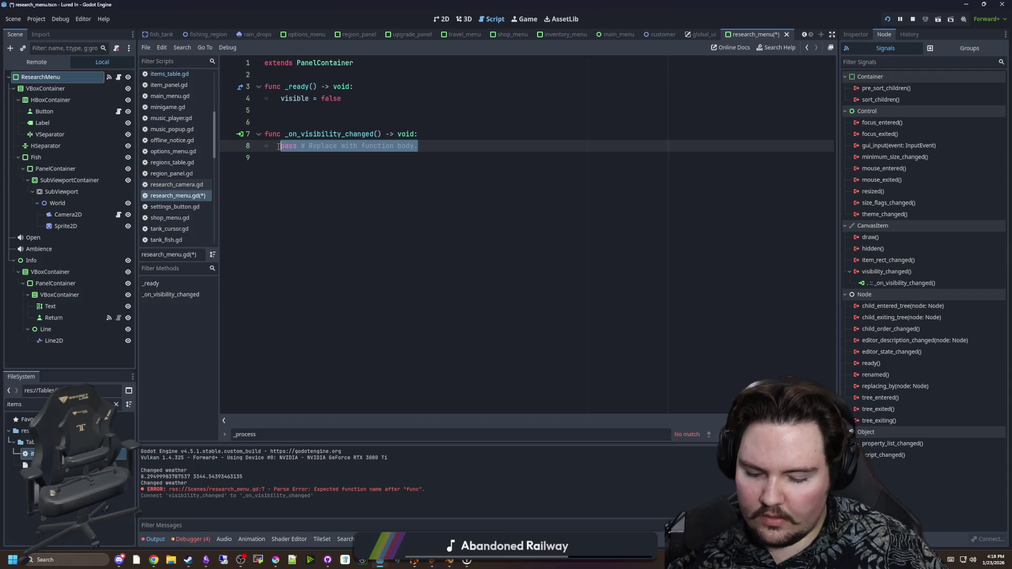
{"action": "type", "text": "if visible:"}
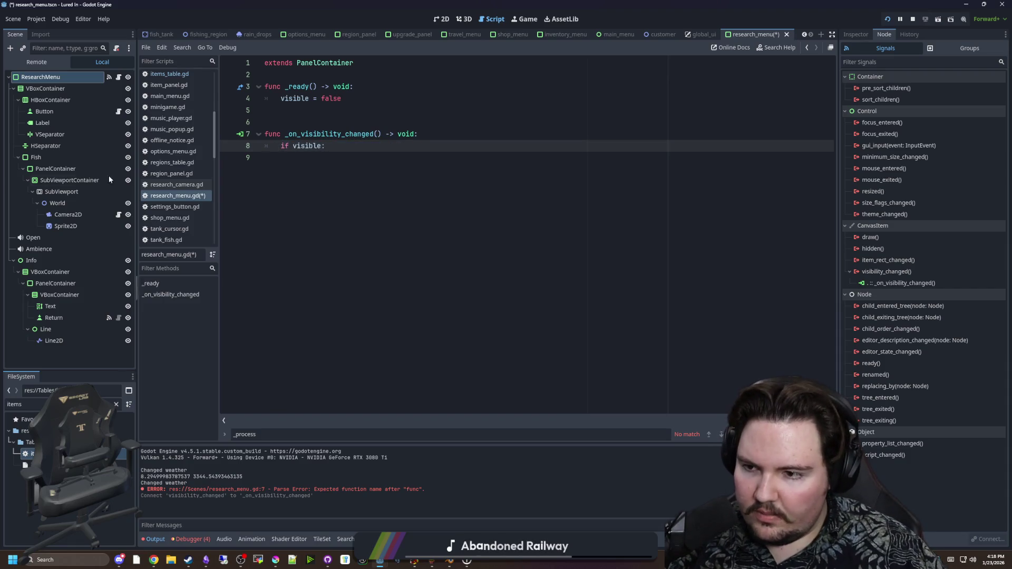
{"action": "mouse_move", "coordinate": [68, 214]}
{"action": "left_mouse_down"}
{"action": "mouse_move", "coordinate": [325, 156]}
{"action": "mouse_move", "coordinate": [267, 159]}
{"action": "left_mouse_up"}
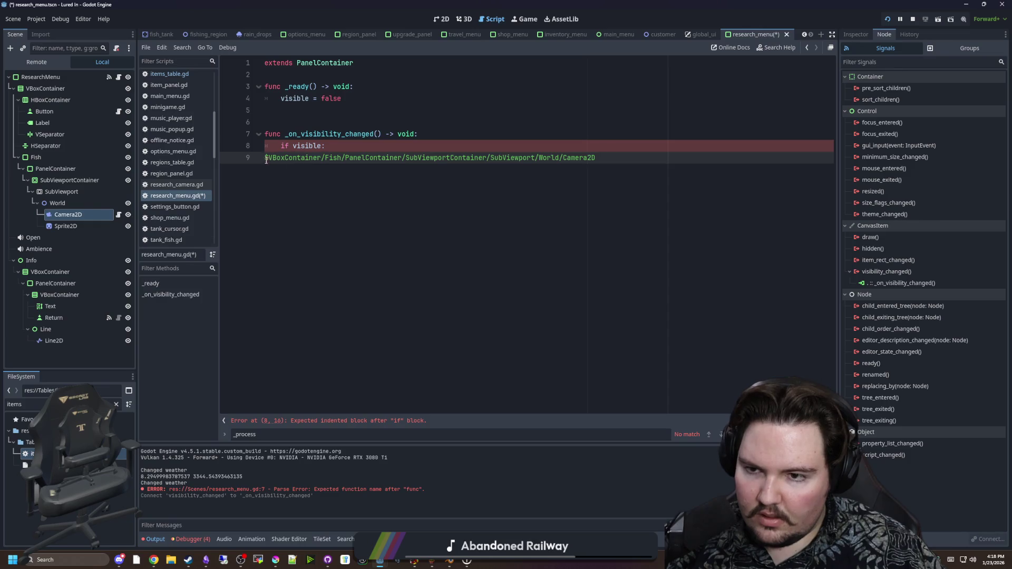
{"action": "key", "text": "Tab"}
{"action": "key", "text": "Tab"}
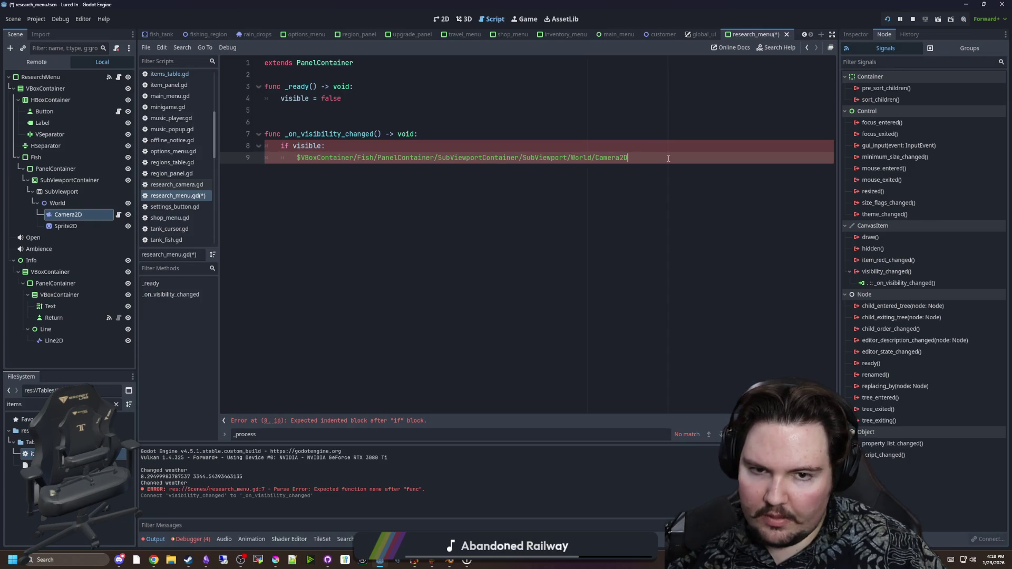
{"action": "left_click", "coordinate": [668, 158]}
{"action": "type", "text": ".position = Vector2.ZERO"}
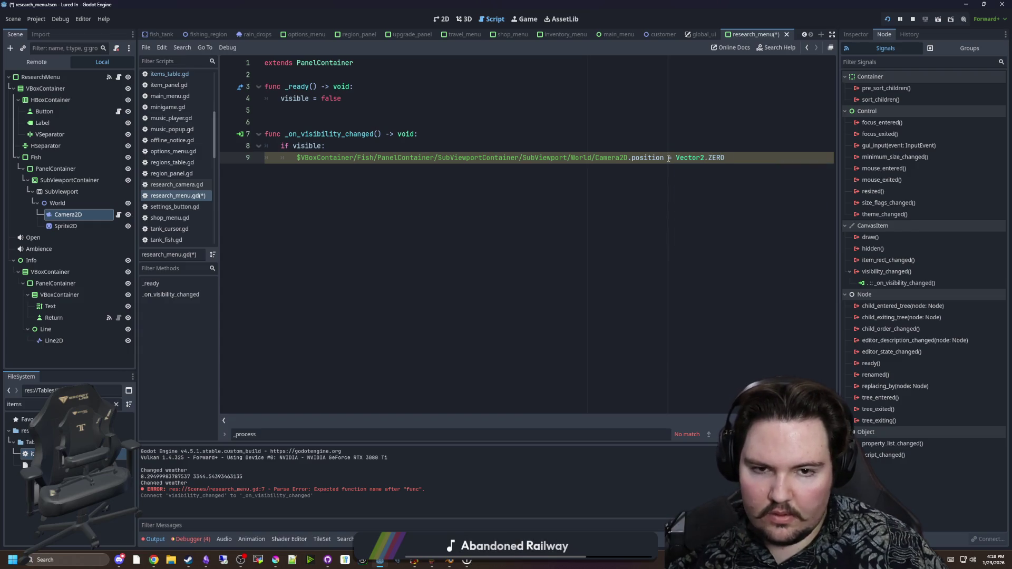
{"action": "key", "text": "ctrl+s"}
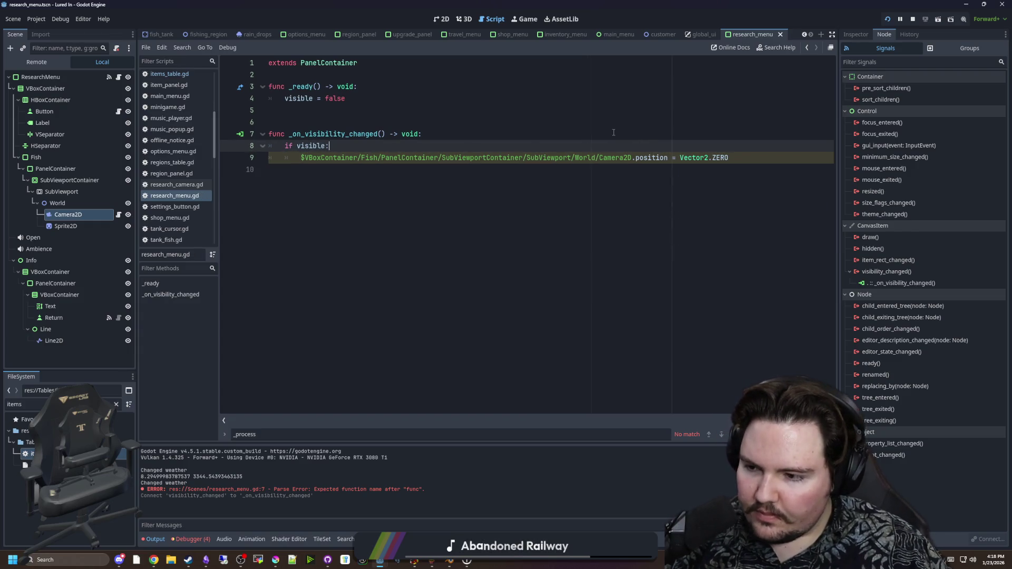
{"action": "key", "text": "F5"}
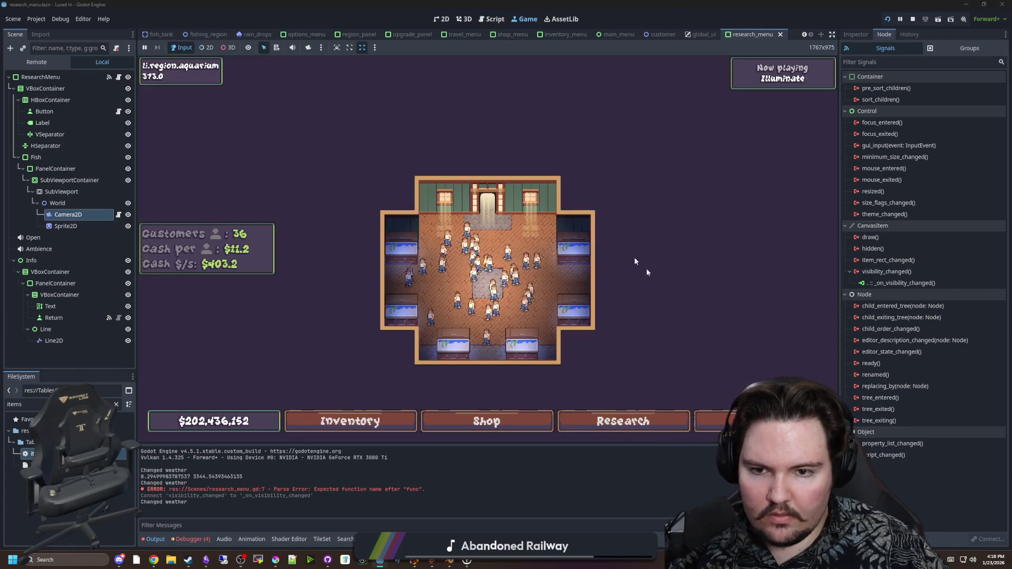
Toggle the Research panel a few times, stop the game, and save the scene
{"action": "key", "text": "r"}
{"action": "key", "text": "r"}
{"action": "key", "text": "r"}
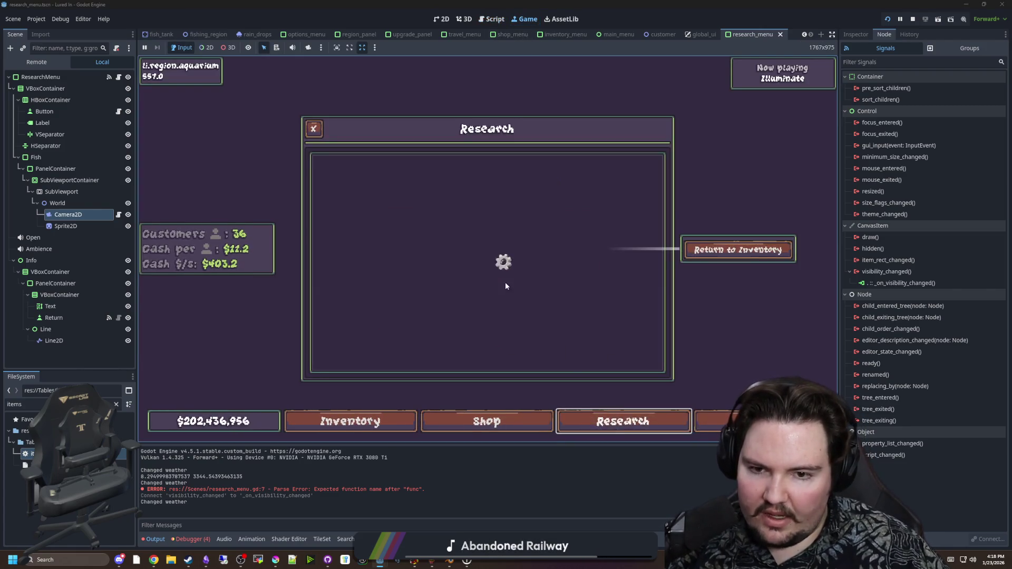
{"action": "left_click", "coordinate": [660, 429]}
{"action": "left_click", "coordinate": [655, 428]}
{"action": "left_click", "coordinate": [668, 411]}
{"action": "left_click", "coordinate": [668, 411]}
{"action": "key", "text": "r"}
{"action": "key", "text": "F8"}
{"action": "key", "text": "ctrl+s"}
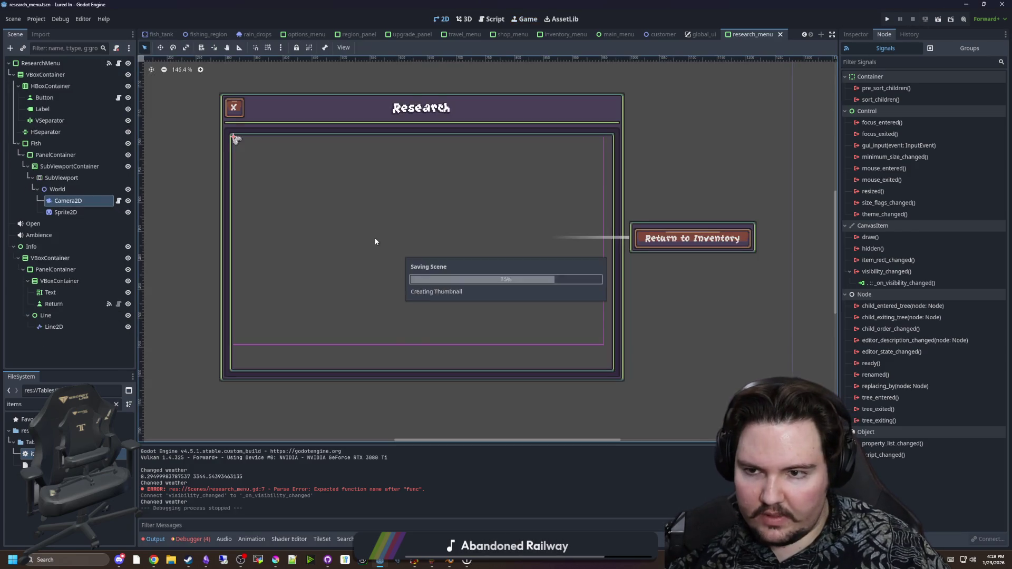
Rerun the game, press Play, dismiss Welcome Back, and toggle the Research panel repeatedly
{"action": "left_click", "coordinate": [887, 19]}
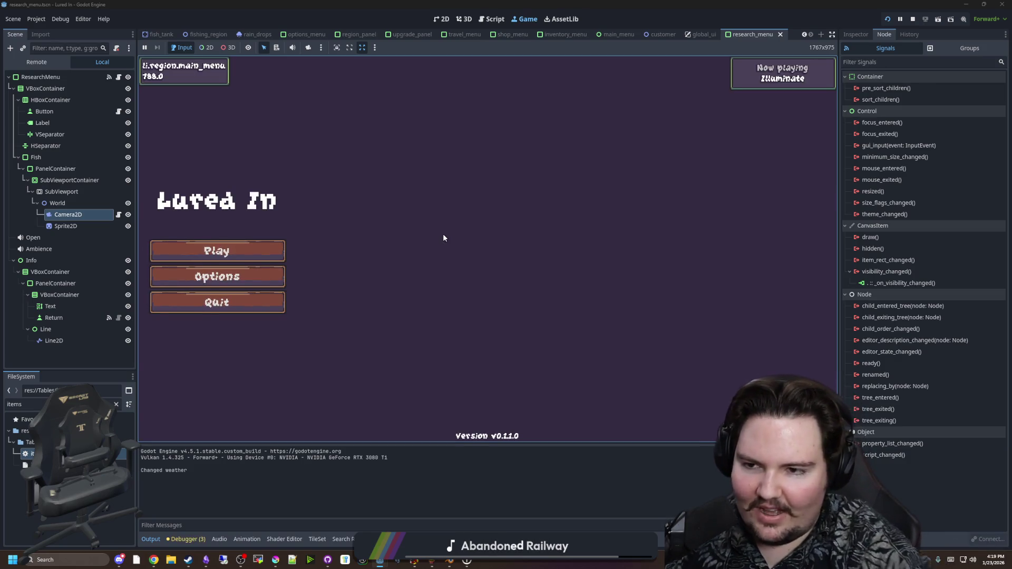
{"action": "left_click", "coordinate": [274, 250]}
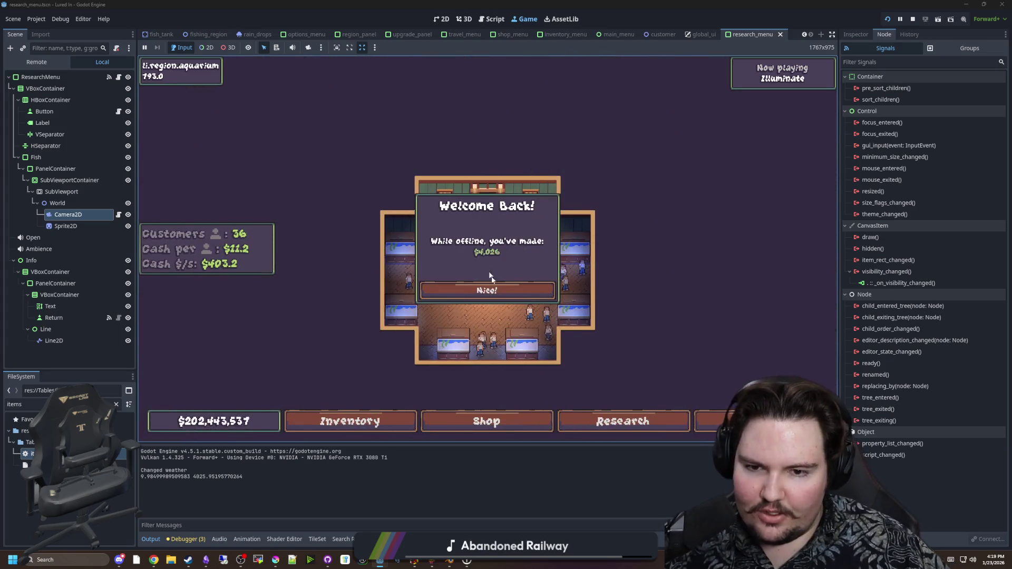
{"action": "left_click", "coordinate": [500, 291]}
{"action": "left_click", "coordinate": [611, 423]}
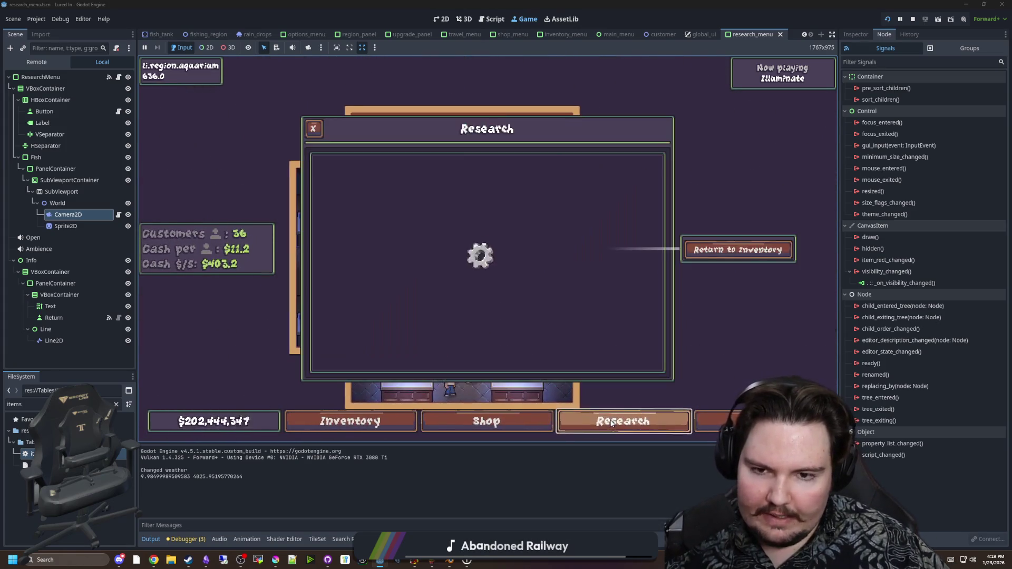
{"action": "left_click", "coordinate": [611, 423]}
{"action": "left_click", "coordinate": [611, 423]}
{"action": "left_click", "coordinate": [611, 423]}
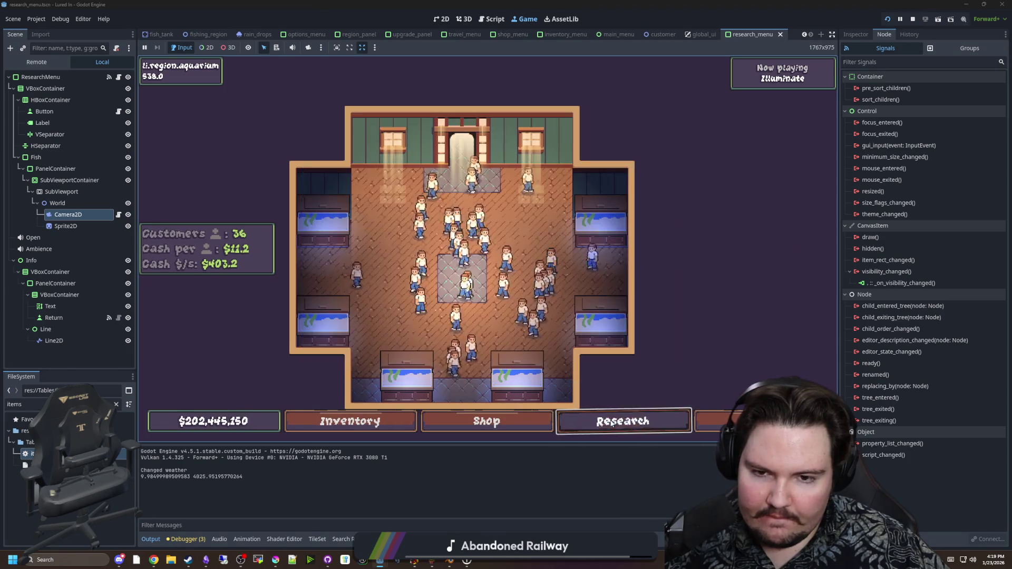
{"action": "left_click", "coordinate": [611, 423]}
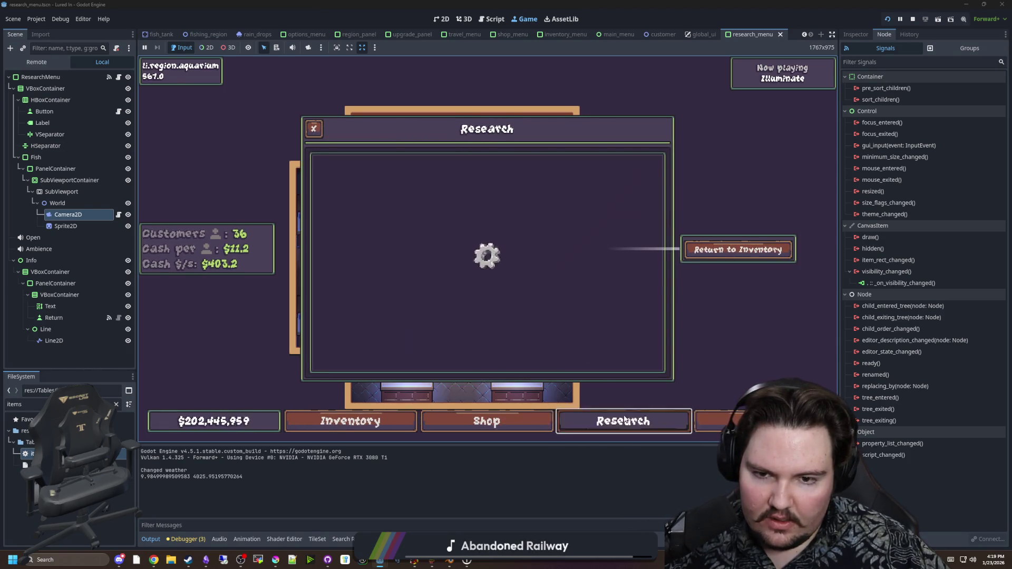
{"action": "left_click", "coordinate": [617, 425]}
{"action": "left_click", "coordinate": [616, 425]}
{"action": "left_click", "coordinate": [617, 425]}
{"action": "left_click", "coordinate": [616, 425]}
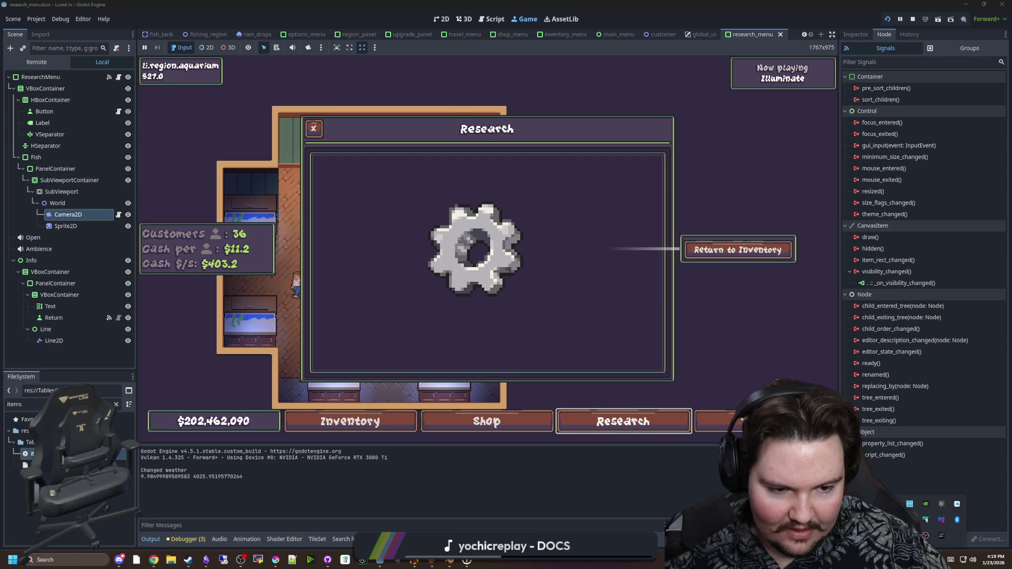
In NVIDIA Broadcast's camera Video effects, flip the Virtual background toggle
{"action": "left_click", "coordinate": [929, 519]}
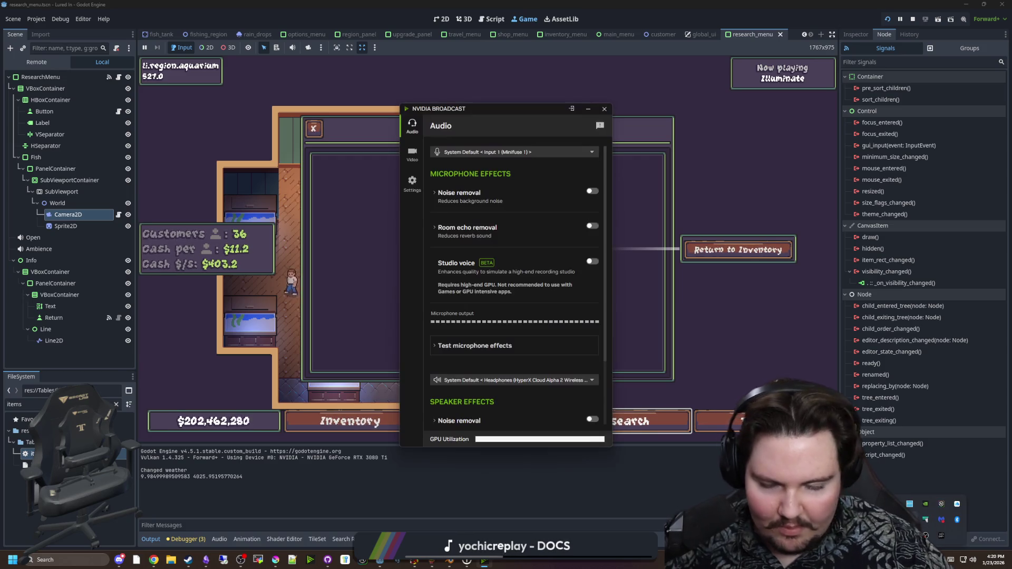
{"action": "left_click", "coordinate": [412, 155]}
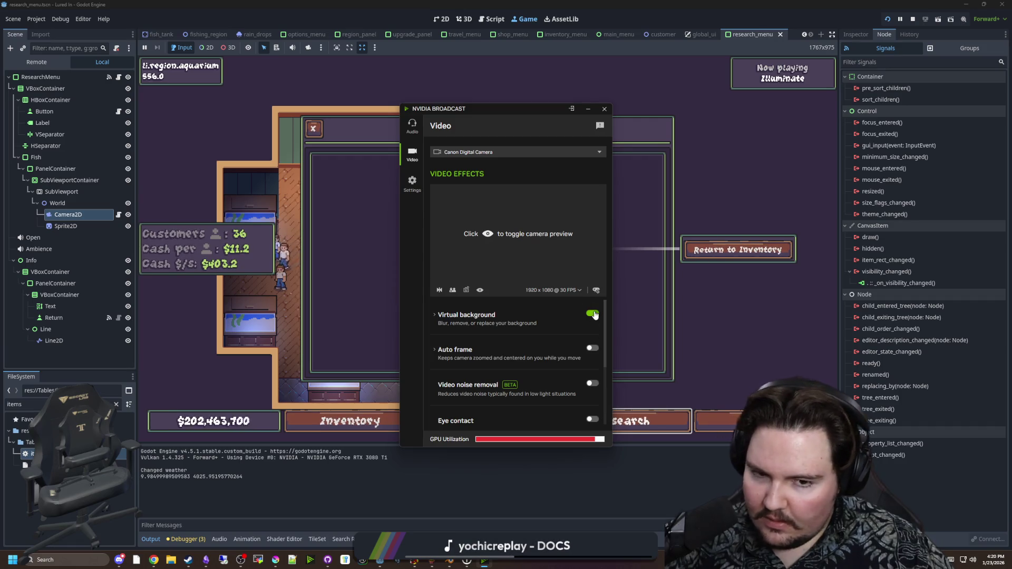
{"action": "left_click", "coordinate": [593, 314]}
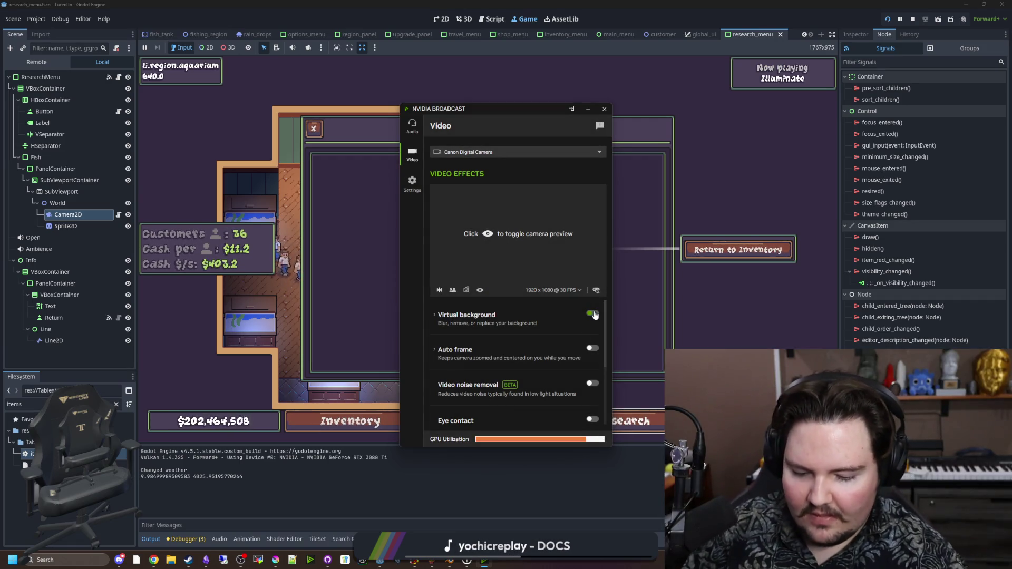
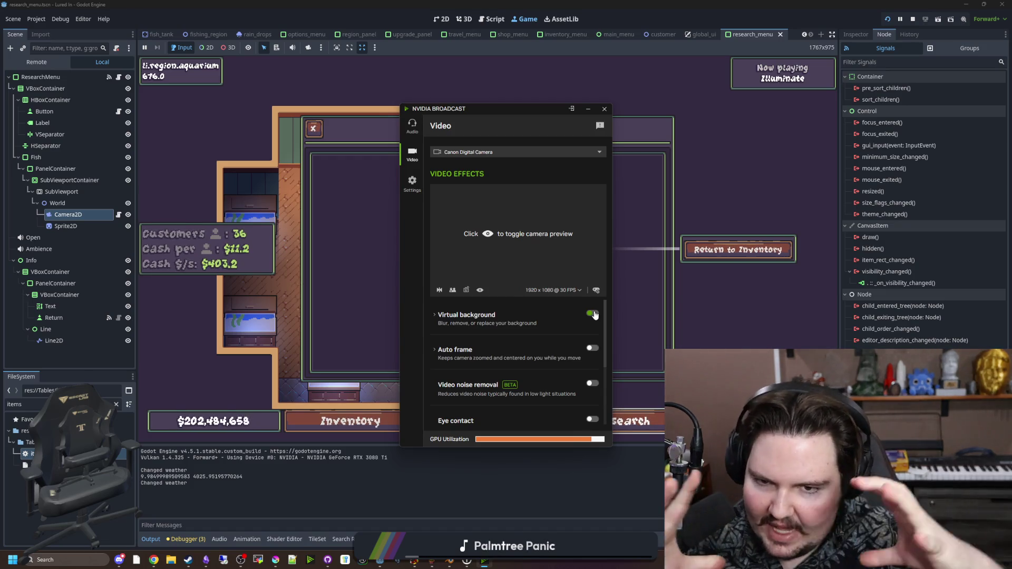
Switch off the NVIDIA Broadcast virtual background and bring up a new browser window
{"action": "left_click", "coordinate": [593, 314]}
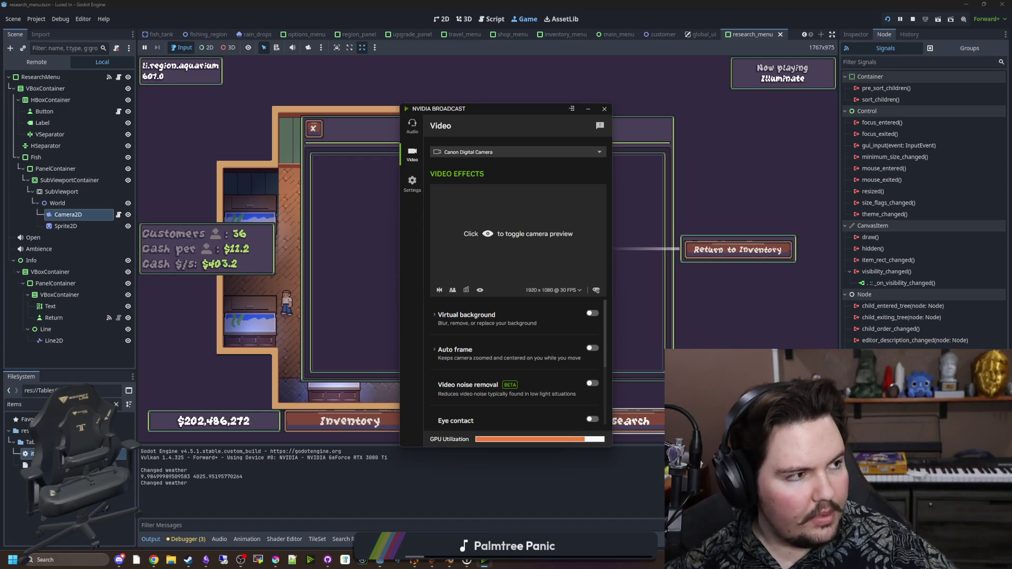
{"action": "key", "text": "super+3"}
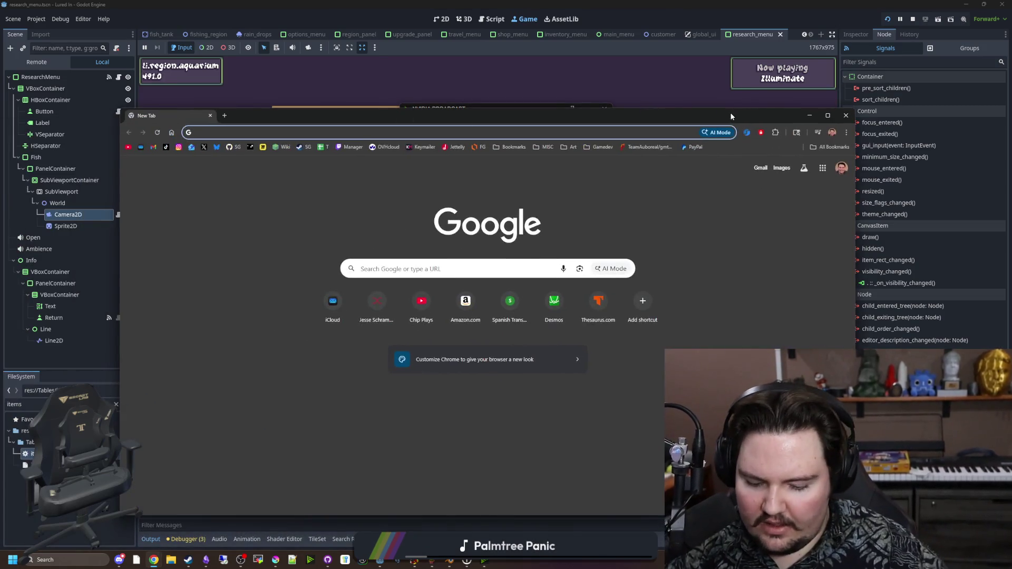
Search Google Images for 'cookieclicker ascension'
{"action": "type", "text": "cookieclicker as"}
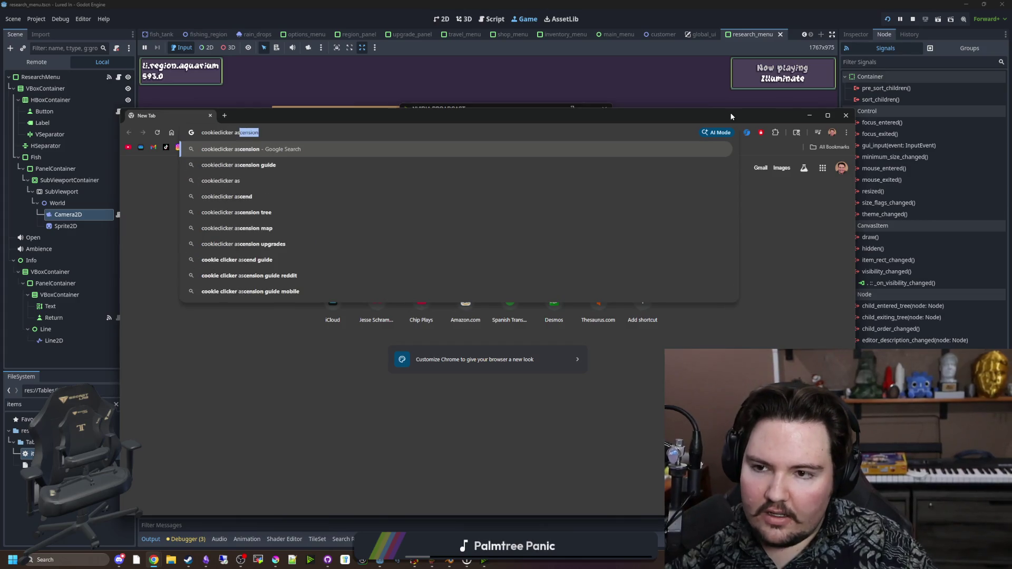
{"action": "type", "text": "cension"}
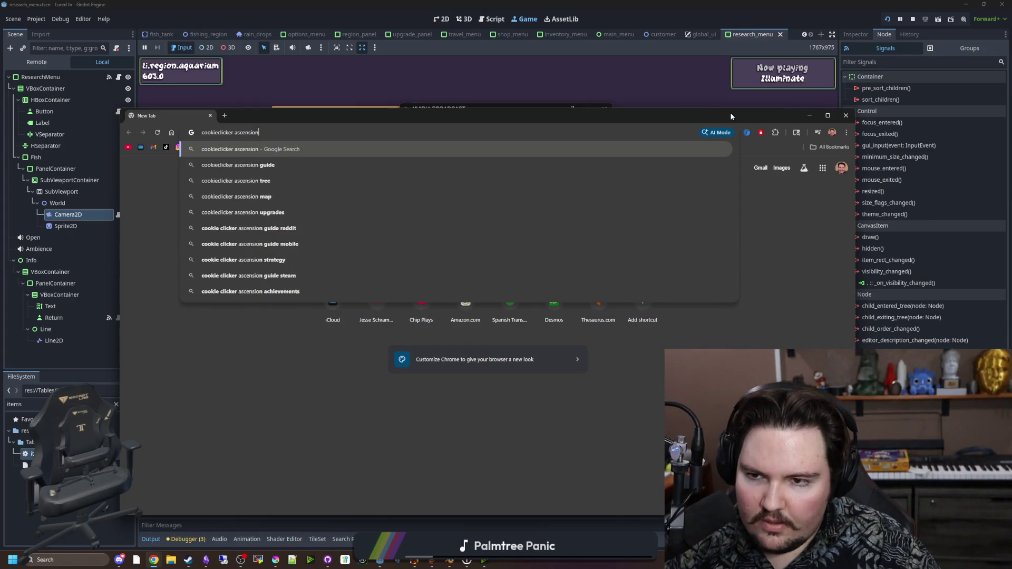
{"action": "key", "text": "Return"}
{"action": "left_click", "coordinate": [237, 212]}
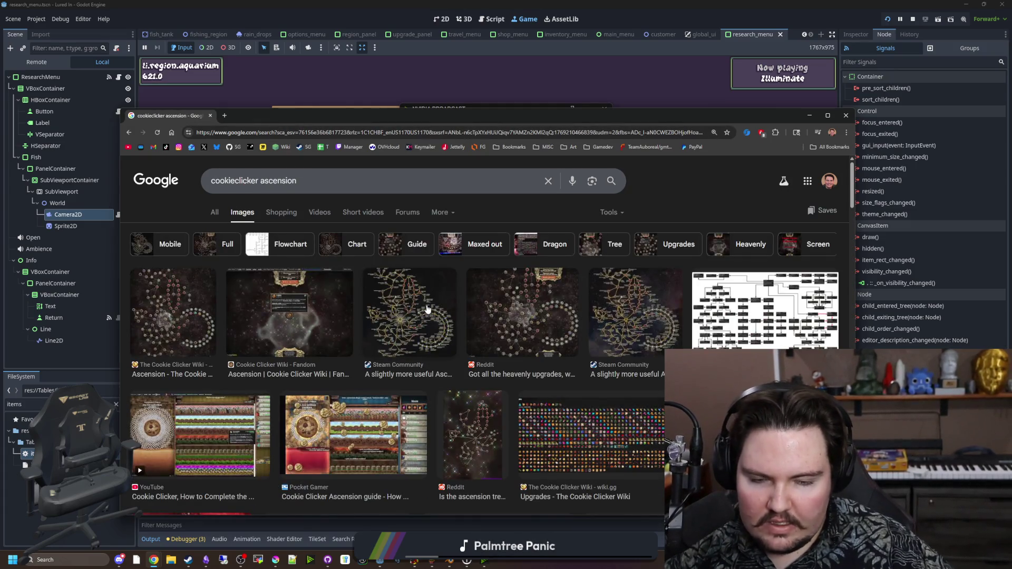
Preview the ascension image results and open the Reddit ascension-tree image in a new tab
{"action": "left_click", "coordinate": [202, 337]}
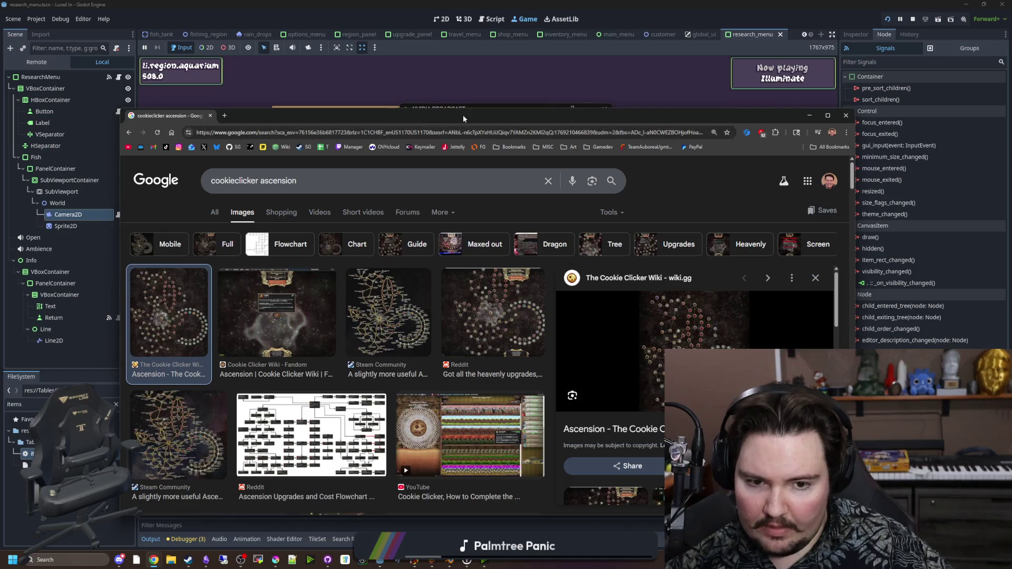
{"action": "double_click", "coordinate": [452, 116]}
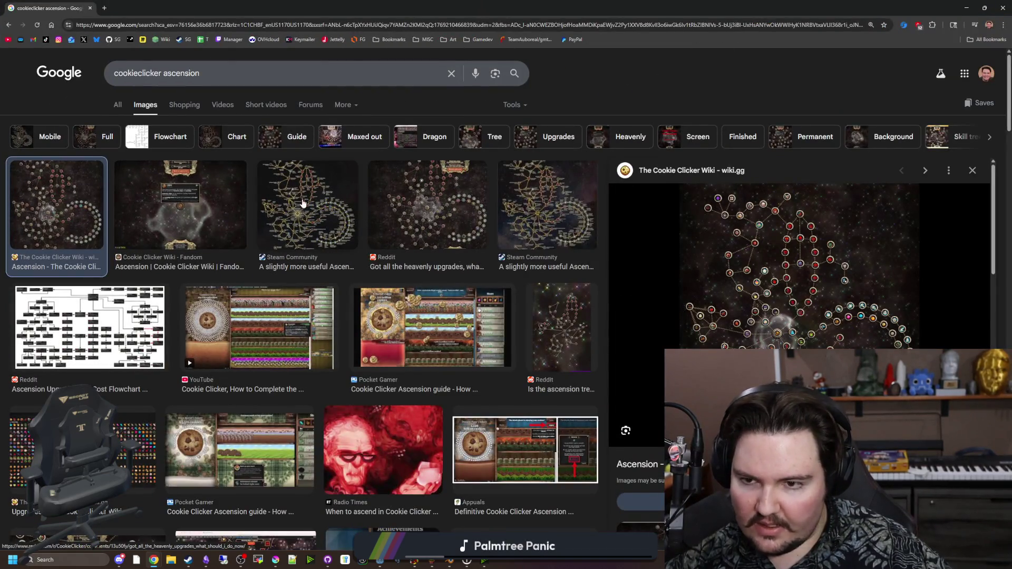
{"action": "left_click", "coordinate": [316, 213]}
{"action": "left_click", "coordinate": [547, 212]}
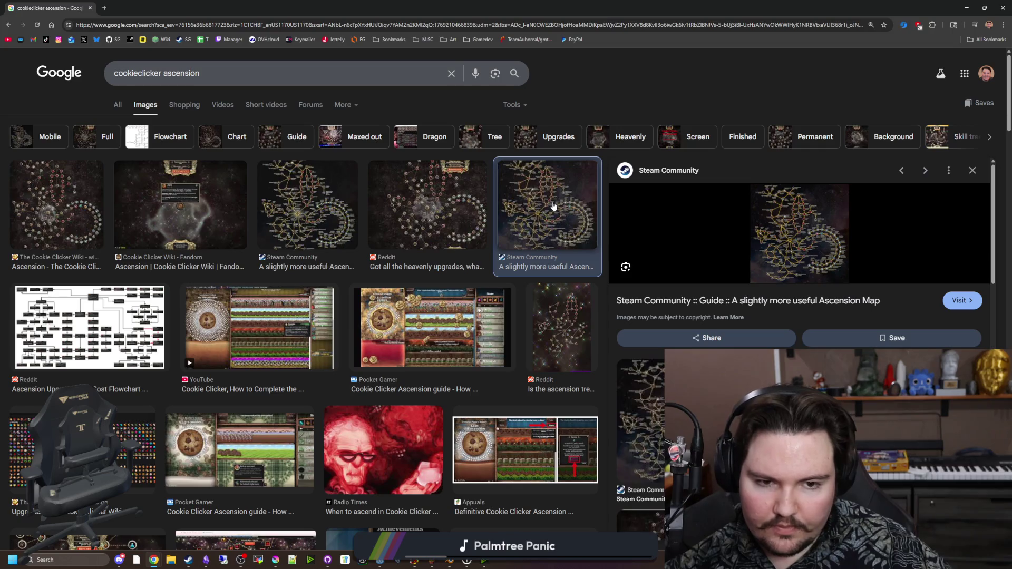
{"action": "left_click", "coordinate": [443, 210]}
{"action": "right_click", "coordinate": [829, 299]}
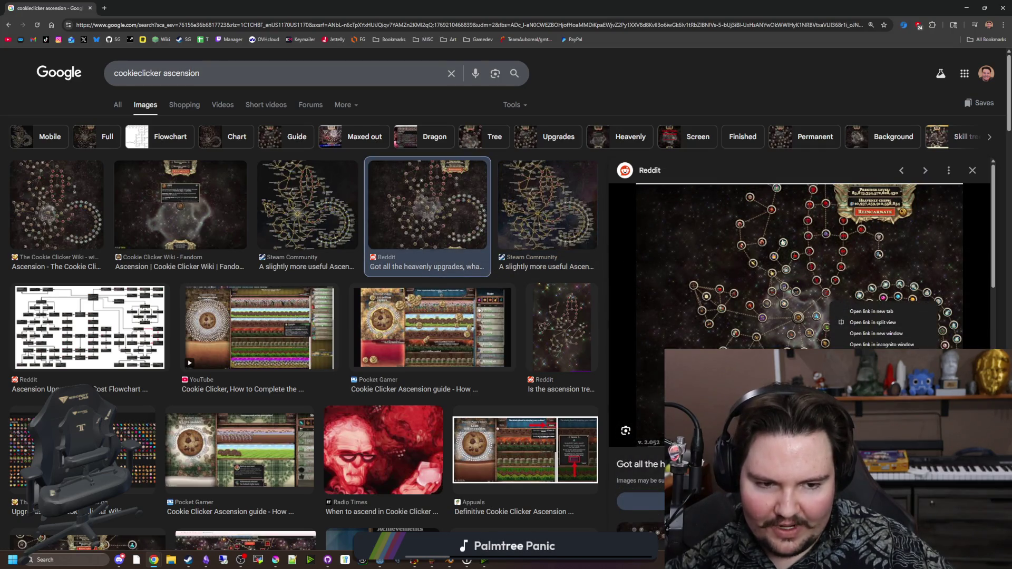
{"action": "left_click", "coordinate": [854, 305]}
Study the Reddit ascension-tree image, zooming out and in, ending at 100% page zoom
{"action": "left_click", "coordinate": [158, 8]}
{"action": "scroll", "coordinate": [509, 348], "scroll_direction": "up", "scroll_amount": 2, "text": "ctrl"}
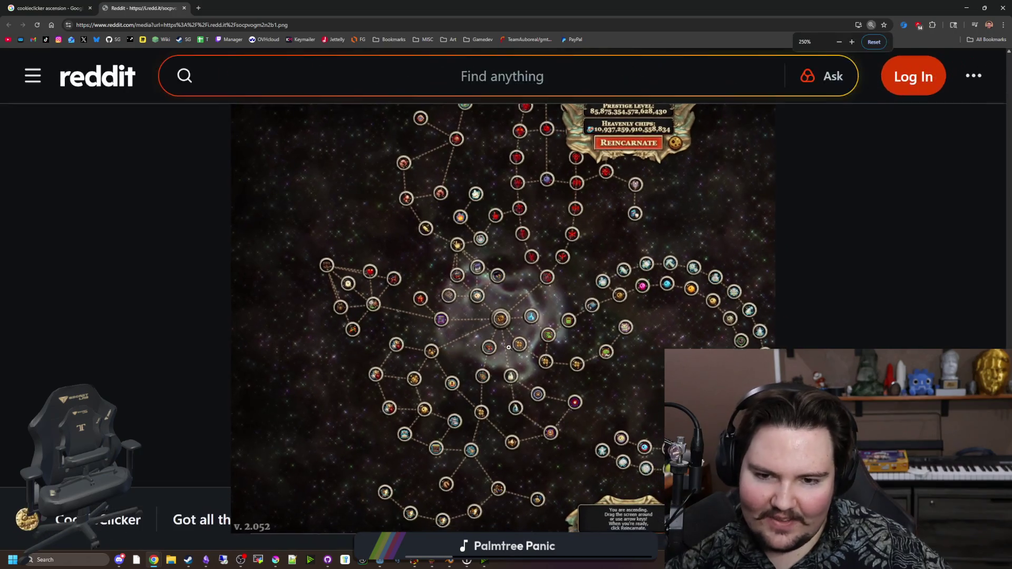
{"action": "scroll", "coordinate": [508, 347], "scroll_direction": "down", "scroll_amount": 2, "text": "ctrl"}
{"action": "scroll", "coordinate": [522, 287], "scroll_direction": "up", "scroll_amount": 1}
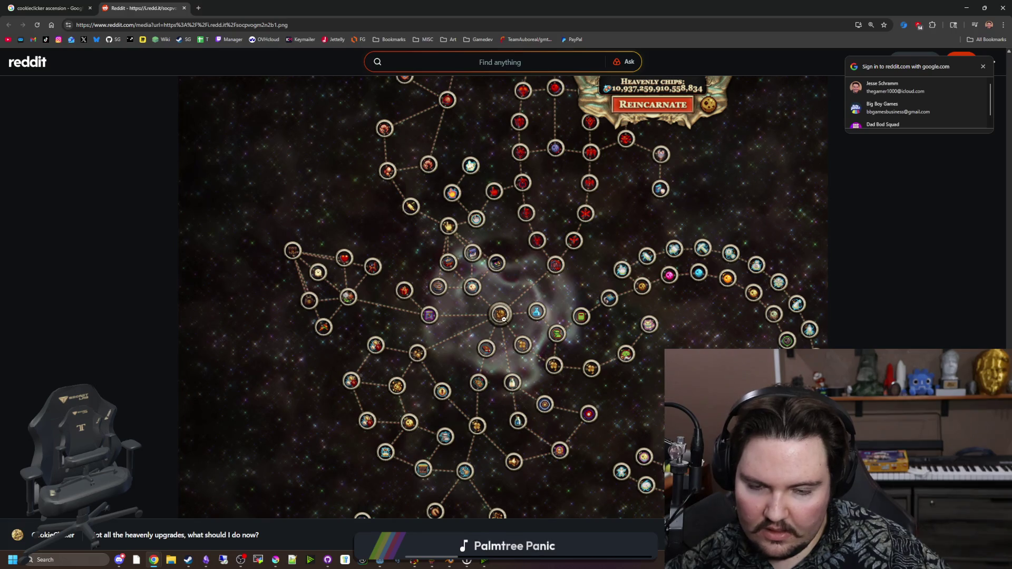
{"action": "scroll", "coordinate": [503, 319], "scroll_direction": "down", "scroll_amount": 1}
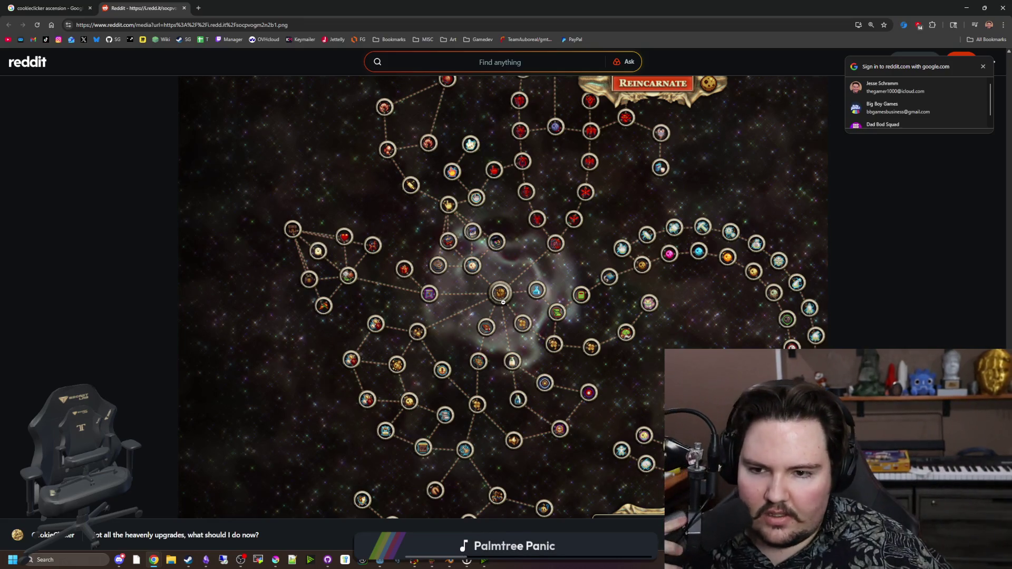
{"action": "scroll", "coordinate": [509, 322], "scroll_direction": "up", "scroll_amount": 1}
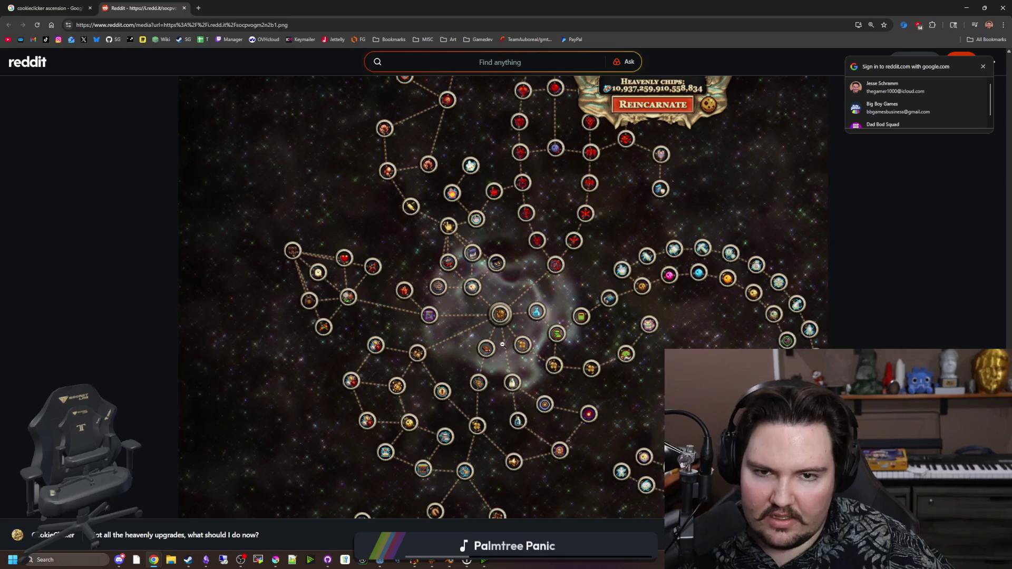
{"action": "key", "text": "ctrl+minus"}
{"action": "key", "text": "ctrl+minus"}
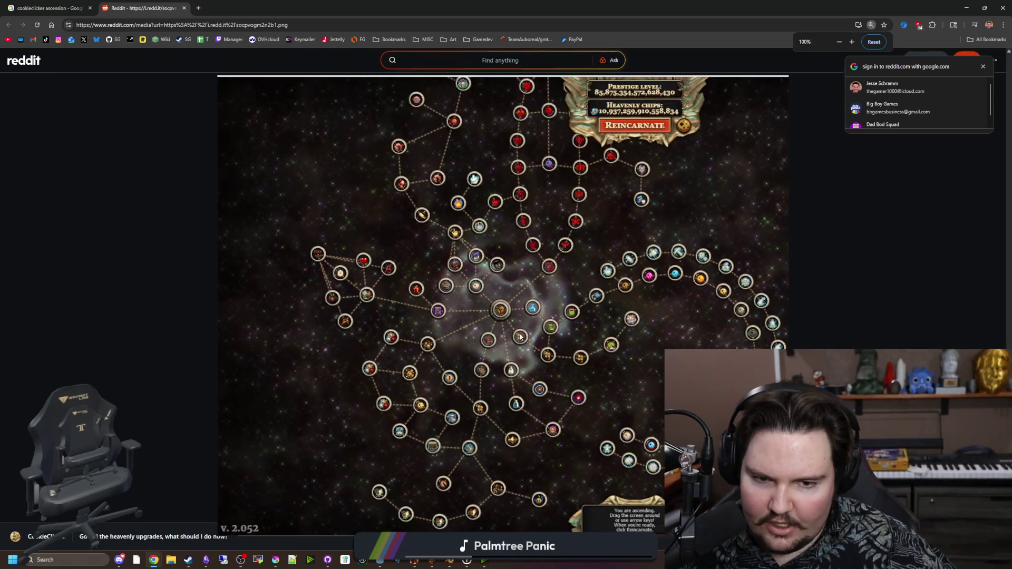
{"action": "key", "text": "ctrl+plus"}
{"action": "key", "text": "ctrl+plus"}
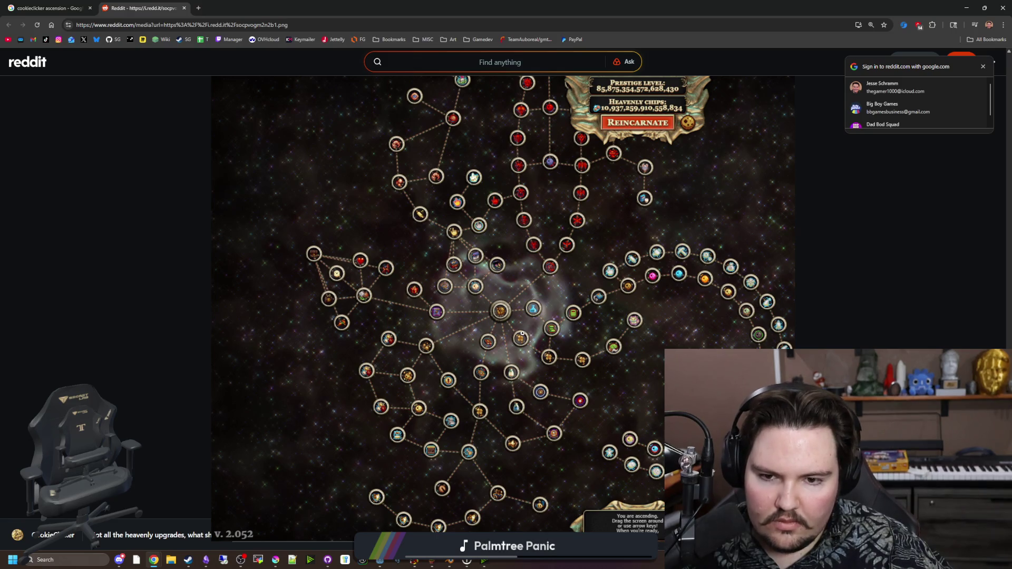
{"action": "key", "text": "ctrl+minus"}
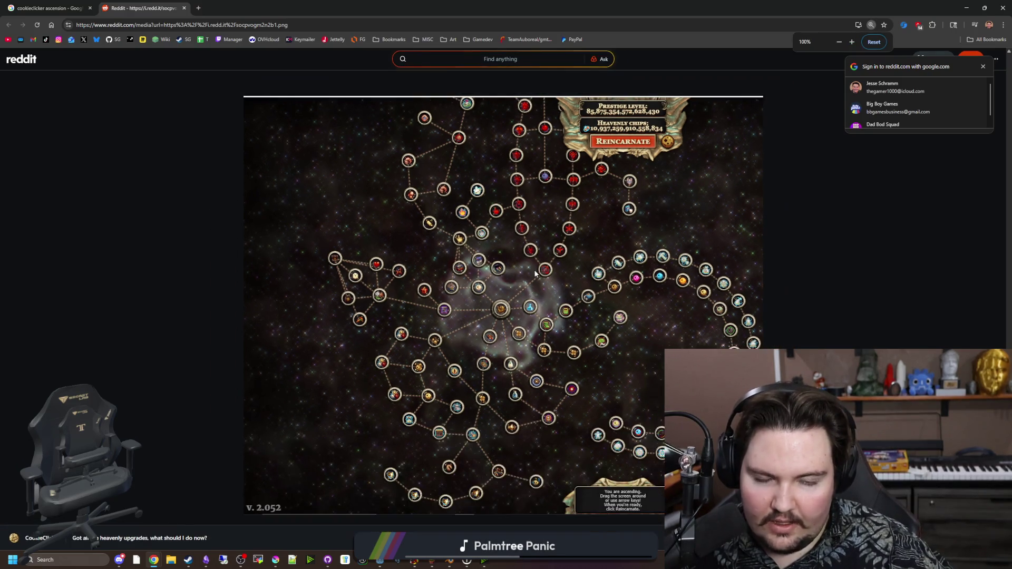
{"action": "mouse_move", "coordinate": [351, 4]}
{"action": "left_mouse_down"}
{"action": "mouse_move", "coordinate": [369, 90]}
{"action": "mouse_move", "coordinate": [369, 469]}
{"action": "left_mouse_up"}
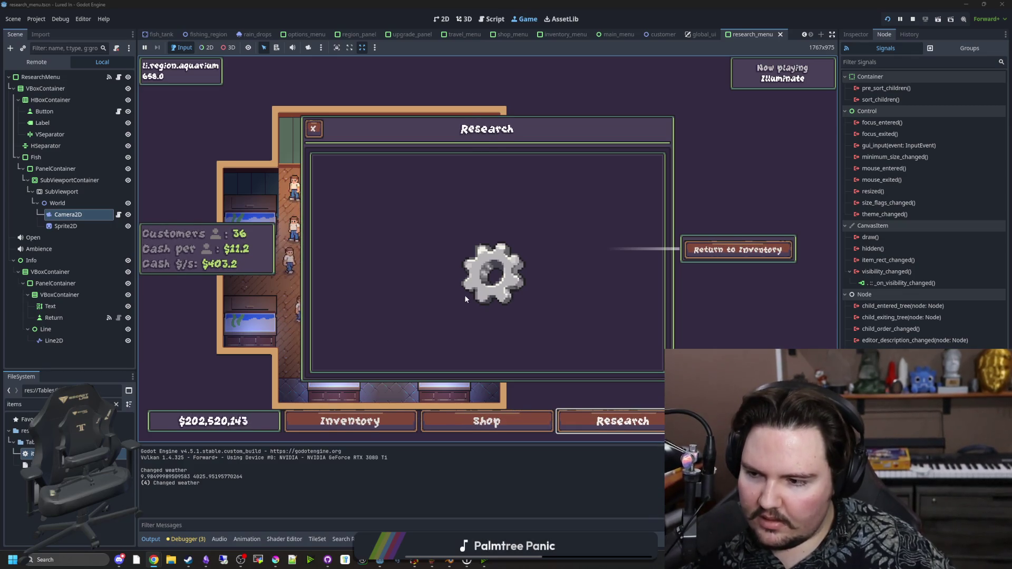
Drag and wheel-zoom the game's Research view left, down-right and up to test panning
{"action": "left_click_drag", "start_coordinate": [437, 251], "coordinate": [421, 249]}
{"action": "scroll", "coordinate": [472, 319], "scroll_direction": "up", "scroll_amount": 3}
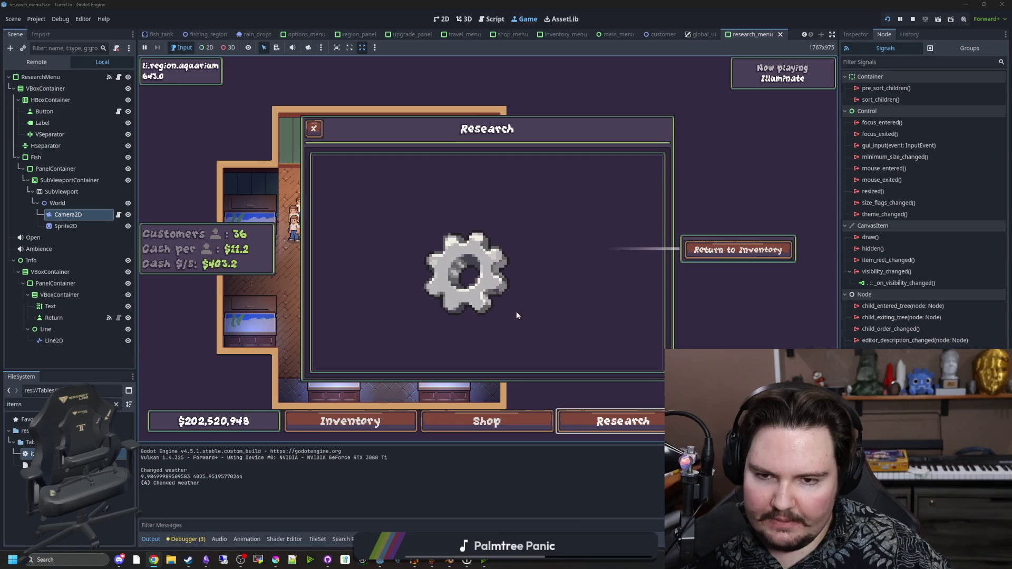
{"action": "scroll", "coordinate": [543, 297], "scroll_direction": "down", "scroll_amount": 3}
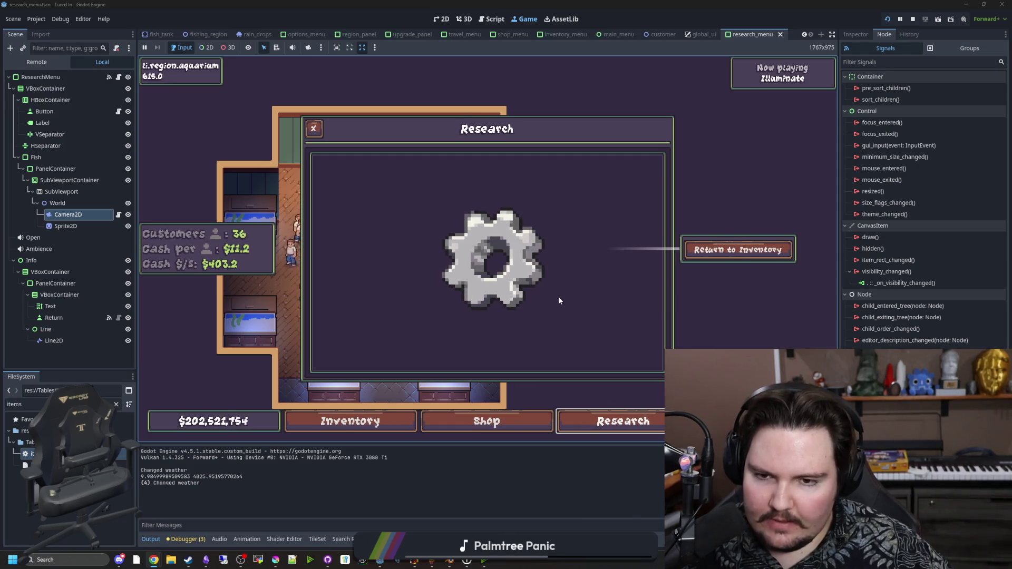
{"action": "left_click_drag", "start_coordinate": [550, 286], "coordinate": [564, 298]}
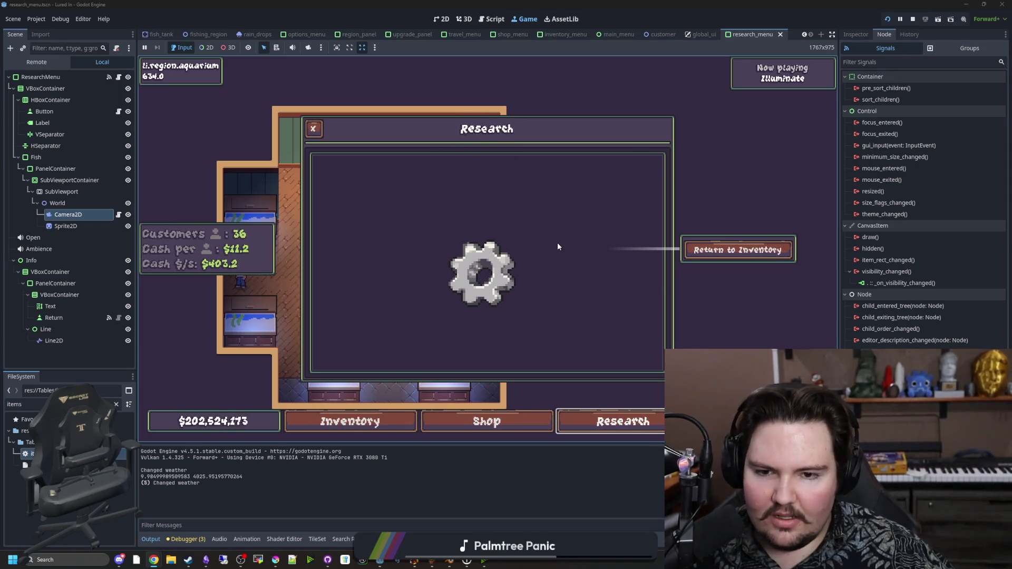
{"action": "left_click_drag", "start_coordinate": [558, 242], "coordinate": [557, 217]}
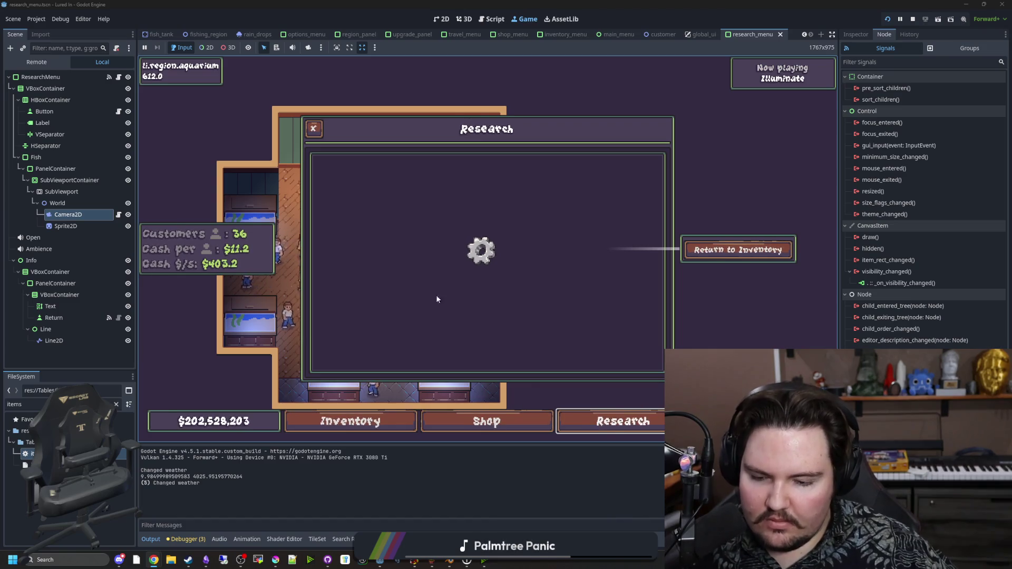
{"action": "left_click", "coordinate": [280, 565]}
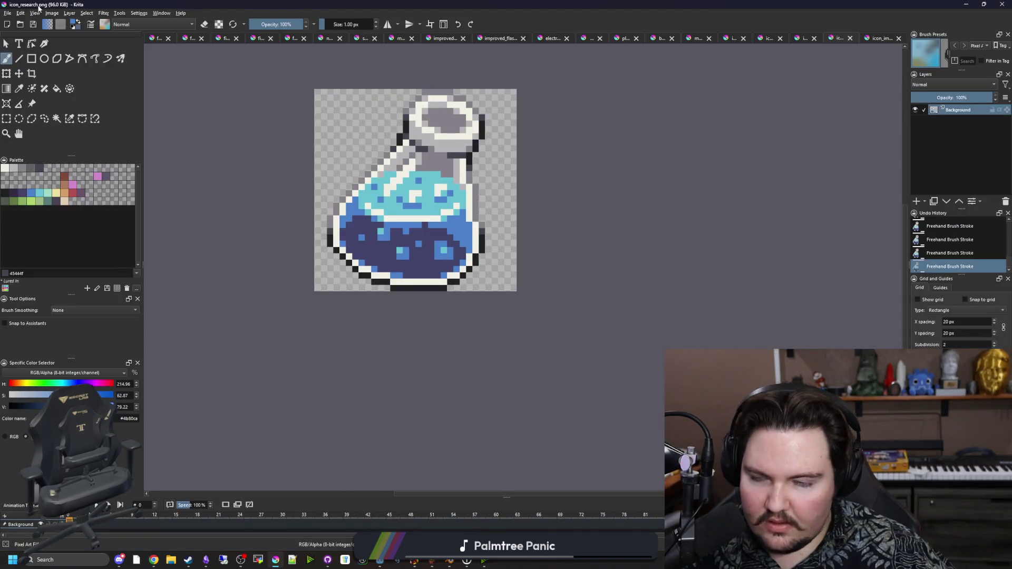
Create a new 500×500 Krita document shown at 100%
{"action": "left_click", "coordinate": [15, 10]}
{"action": "left_click", "coordinate": [18, 24]}
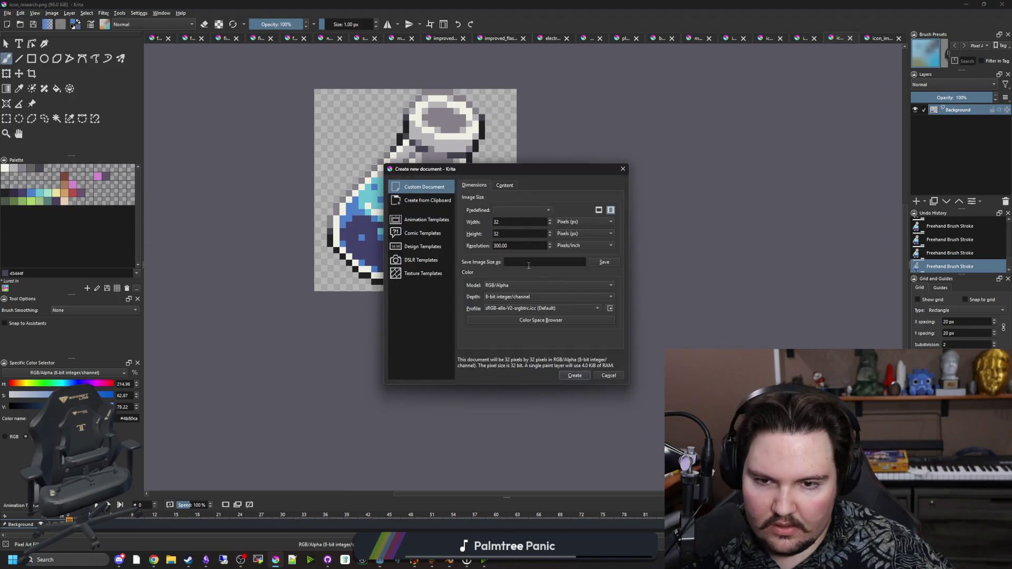
{"action": "type", "text": "0"}
{"action": "key", "text": "Tab"}
{"action": "type", "text": "5"}
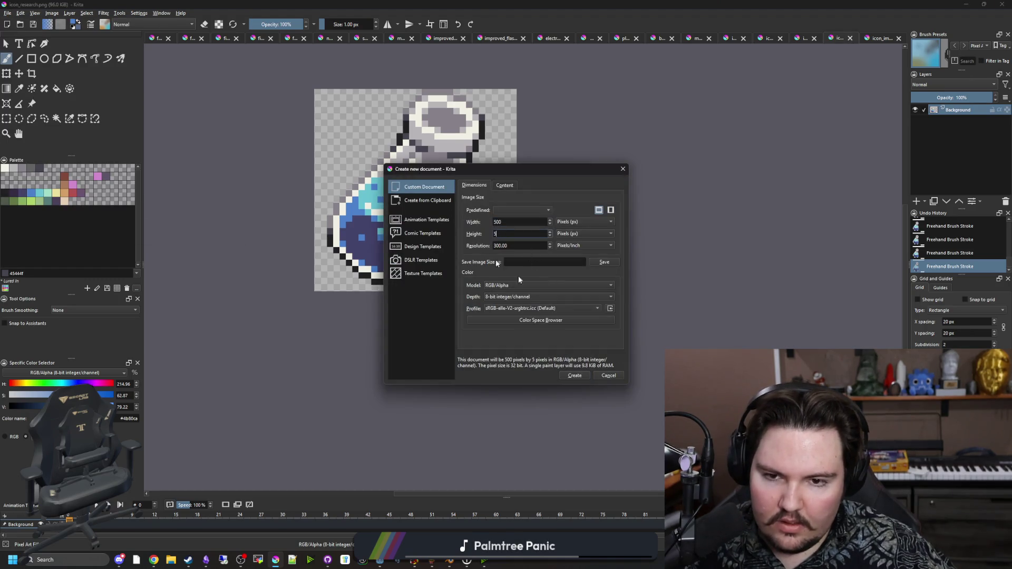
{"action": "left_click", "coordinate": [579, 375]}
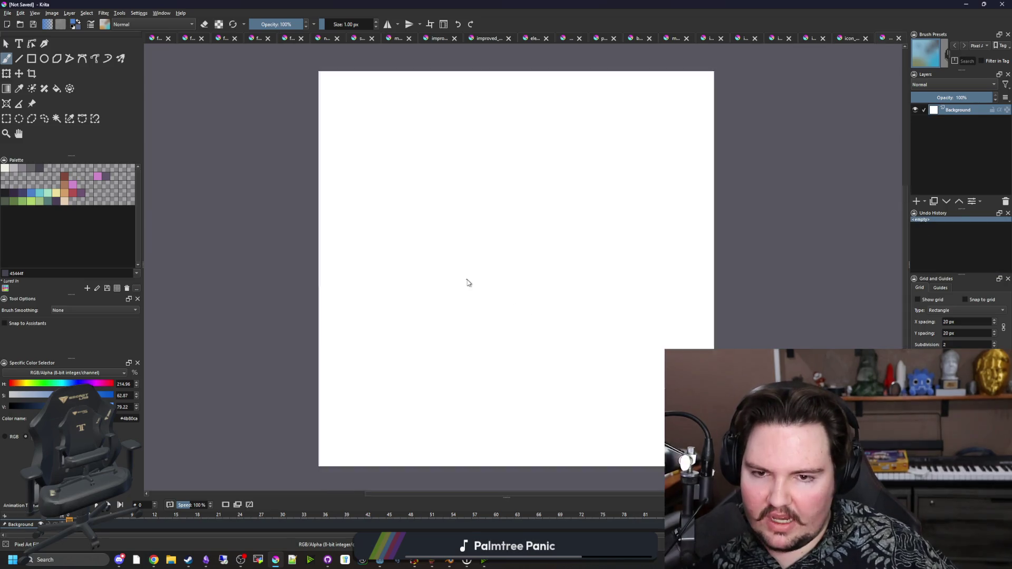
{"action": "key", "text": "1"}
Select the whole canvas and delete the white background to leave it transparent
{"action": "left_click", "coordinate": [6, 118]}
{"action": "left_click_drag", "start_coordinate": [369, 158], "coordinate": [600, 380]}
{"action": "key", "text": "Delete"}
{"action": "key", "text": "2"}
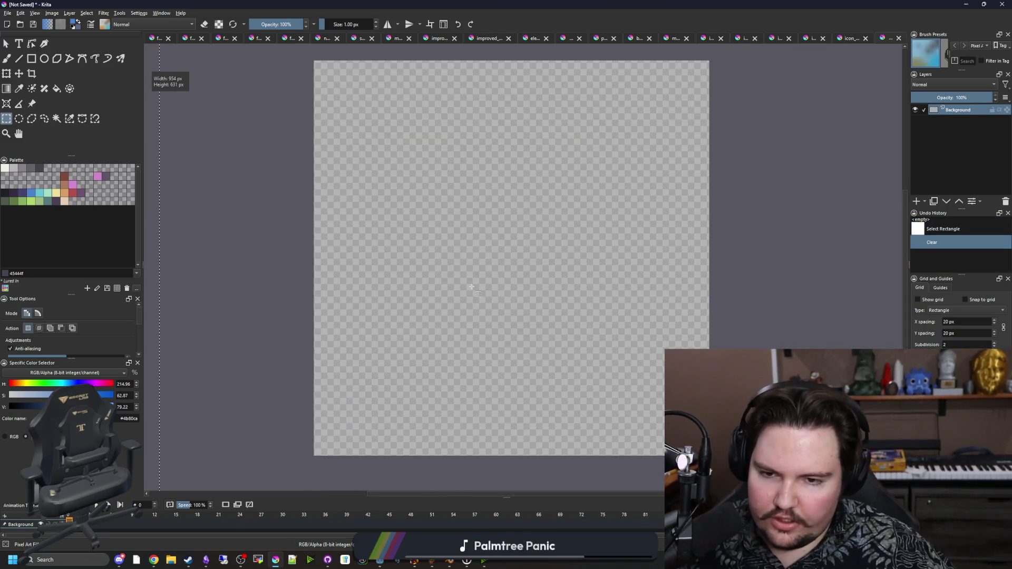
{"action": "key", "text": "ctrl+shift+a"}
Pick red from the palette, switch to the Freehand Brush, and enlarge the brush
{"action": "left_click", "coordinate": [75, 186]}
{"action": "left_click", "coordinate": [73, 189]}
{"action": "key", "text": "b"}
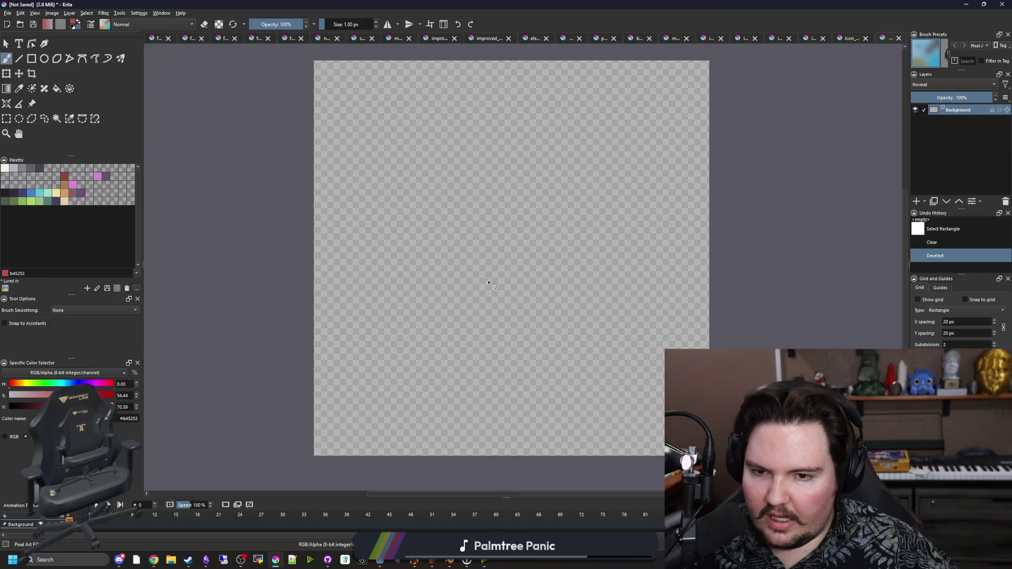
{"action": "key", "text": "3"}
{"action": "key", "text": "bracketright"}
{"action": "key", "text": "bracketright"}
{"action": "key", "text": "bracketright"}
{"action": "key", "text": "bracketright"}
{"action": "key", "text": "bracketright"}
{"action": "key", "text": "bracketright"}
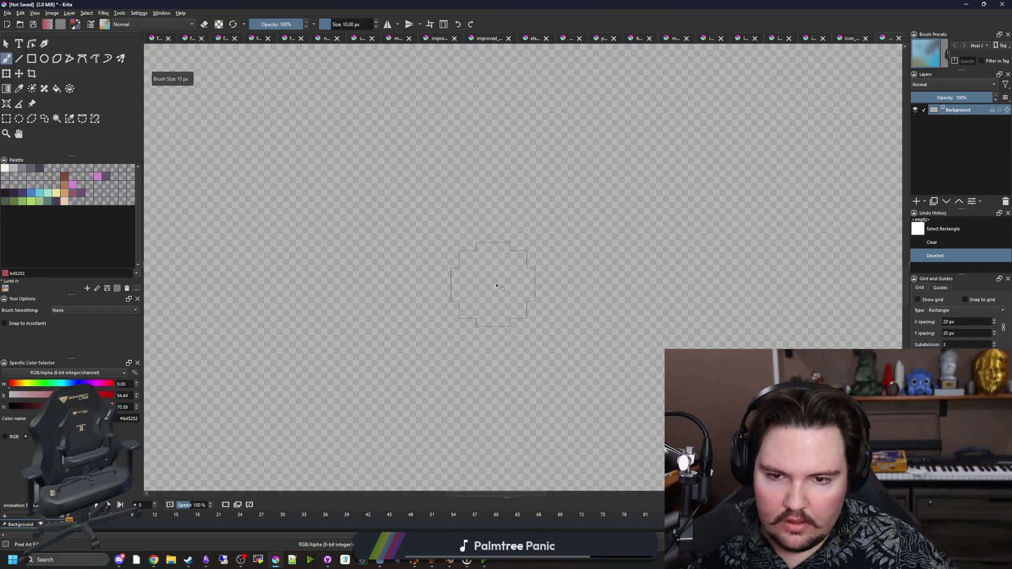
Stamp red circles at the centre, below, left and upper left of the canvas
{"action": "left_click", "coordinate": [424, 320]}
{"action": "scroll", "coordinate": [342, 271], "scroll_direction": "down", "scroll_amount": 2}
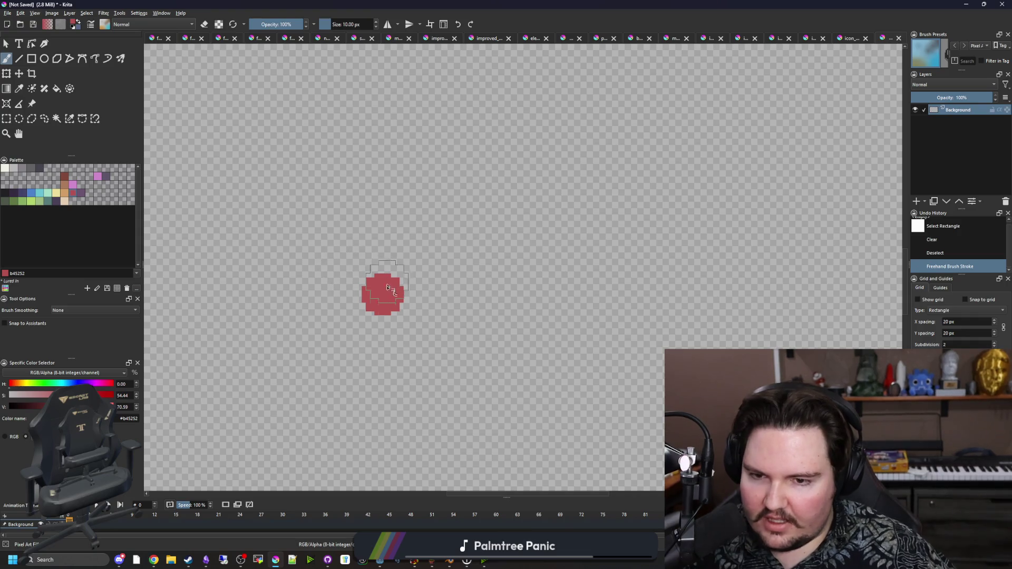
{"action": "scroll", "coordinate": [369, 317], "scroll_direction": "up", "scroll_amount": 1}
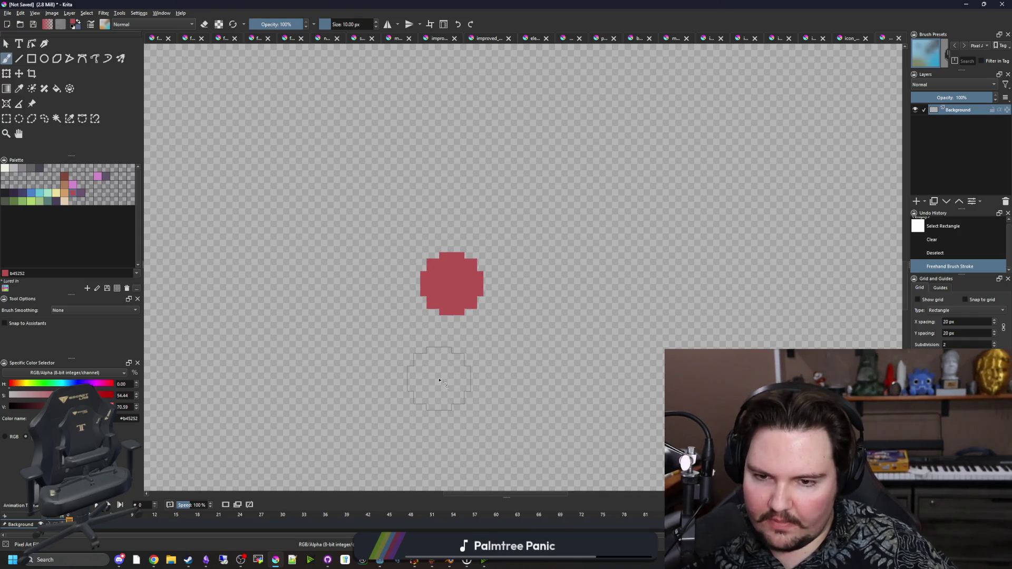
{"action": "left_click", "coordinate": [424, 389]}
{"action": "left_click", "coordinate": [372, 325]}
{"action": "left_click", "coordinate": [366, 249]}
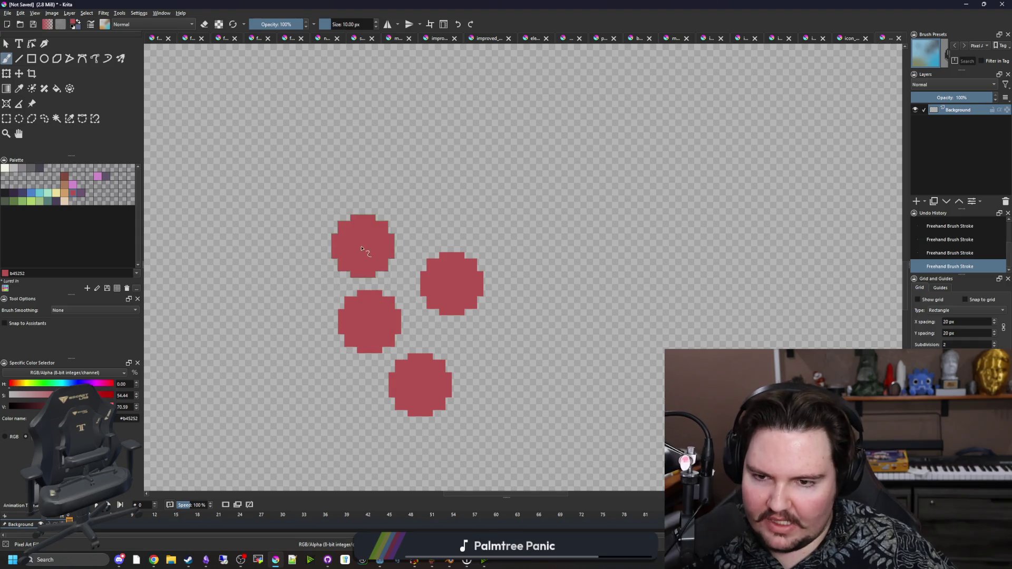
{"action": "scroll", "coordinate": [358, 321], "scroll_direction": "up", "scroll_amount": 2}
Try 1 px blue 4b80ca lines through the circles, then undo them
{"action": "left_click", "coordinate": [29, 196]}
{"action": "key", "text": "bracketleft"}
{"action": "key", "text": "bracketleft"}
{"action": "key", "text": "bracketleft"}
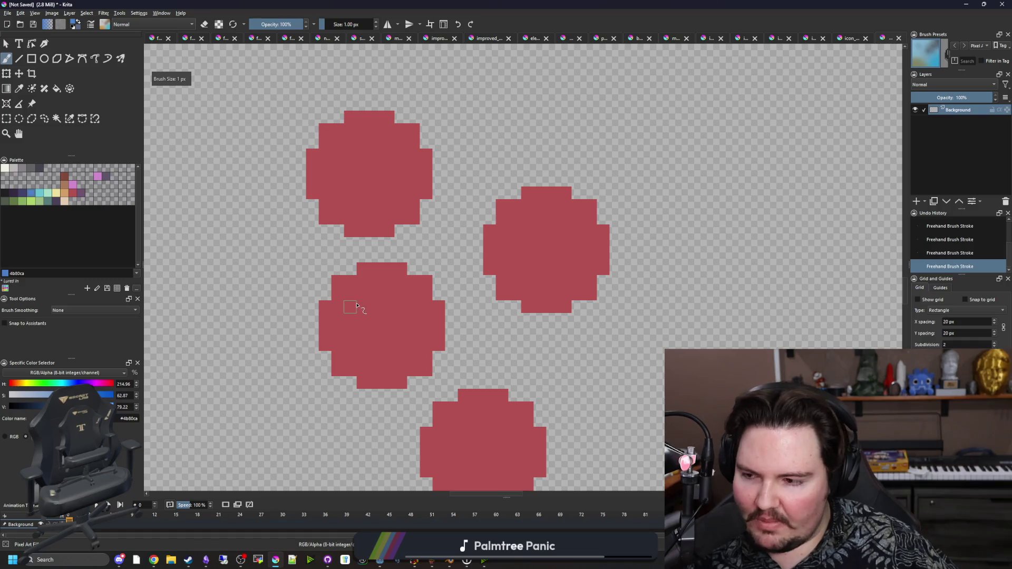
{"action": "scroll", "coordinate": [390, 314], "scroll_direction": "down", "scroll_amount": 4}
{"action": "scroll", "coordinate": [410, 351], "scroll_direction": "up", "scroll_amount": 1}
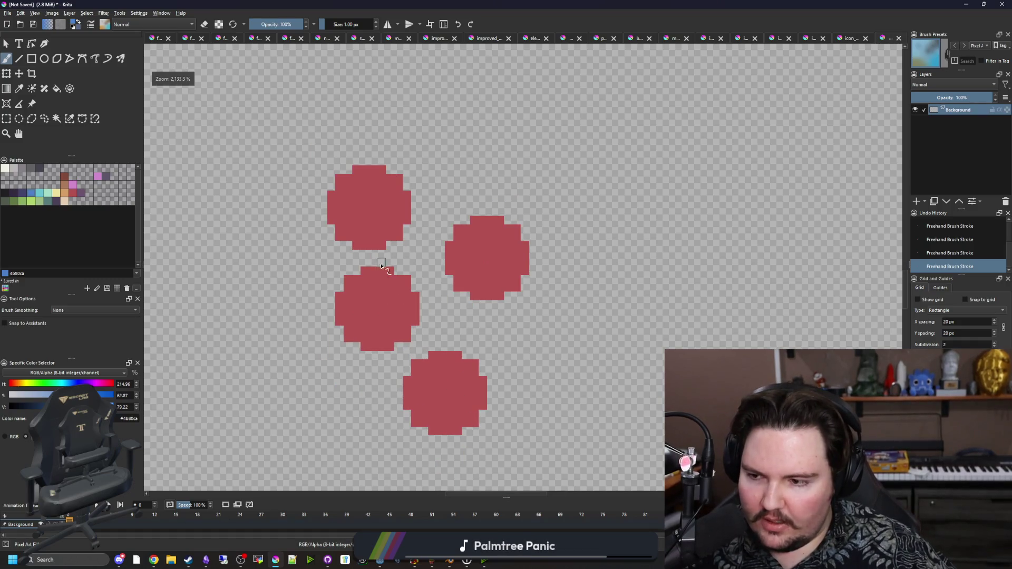
{"action": "scroll", "coordinate": [372, 230], "scroll_direction": "up", "scroll_amount": 3}
{"action": "left_click_drag", "start_coordinate": [371, 174], "coordinate": [376, 316]}
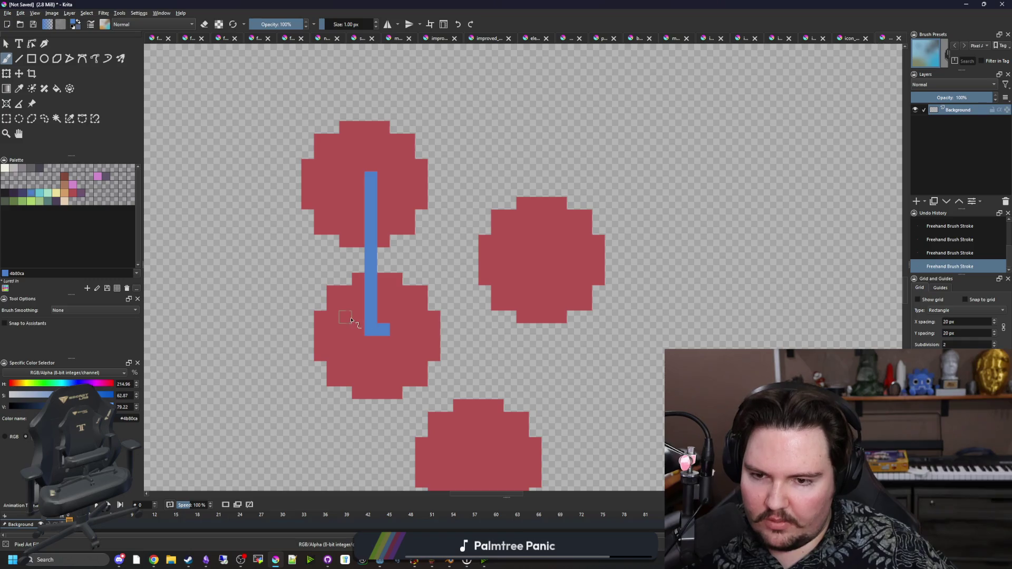
{"action": "mouse_move", "coordinate": [327, 208]}
{"action": "left_mouse_down"}
{"action": "mouse_move", "coordinate": [370, 168]}
{"action": "mouse_move", "coordinate": [417, 221]}
{"action": "left_mouse_up"}
{"action": "scroll", "coordinate": [345, 239], "scroll_direction": "down", "scroll_amount": 2}
{"action": "key", "text": "ctrl+z"}
{"action": "key", "text": "ctrl+z"}
{"action": "key", "text": "ctrl+z"}
{"action": "key", "text": "ctrl+z"}
{"action": "scroll", "coordinate": [371, 236], "scroll_direction": "up", "scroll_amount": 1}
Sample red from a circle and stamp 5 px red dots at top centre and right
{"action": "key", "text": "p"}
{"action": "left_click", "coordinate": [357, 237]}
{"action": "key", "text": "b"}
{"action": "key", "text": "bracketright"}
{"action": "key", "text": "bracketright"}
{"action": "key", "text": "bracketright"}
{"action": "key", "text": "bracketright"}
{"action": "key", "text": "bracketright"}
{"action": "key", "text": "bracketright"}
{"action": "left_click", "coordinate": [471, 187]}
{"action": "left_click", "coordinate": [556, 372]}
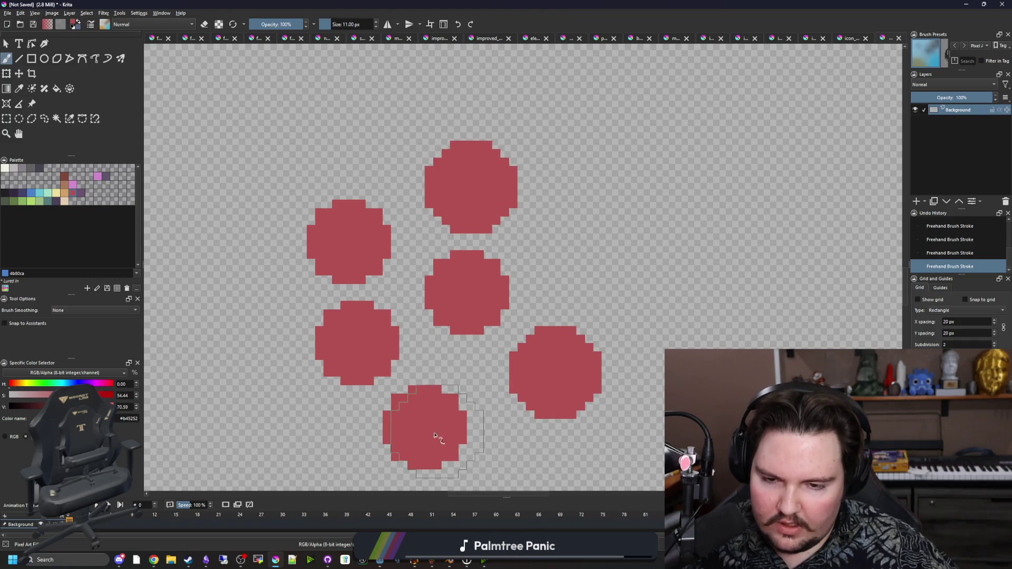
Erase the bottom and left red dots, then draw 1 px blue lines linking the dots
{"action": "key", "text": "e"}
{"action": "left_click", "coordinate": [425, 427]}
{"action": "left_click", "coordinate": [349, 243]}
{"action": "left_click", "coordinate": [41, 191]}
{"action": "key", "text": "e"}
{"action": "key", "text": "bracketleft"}
{"action": "key", "text": "bracketleft"}
{"action": "key", "text": "bracketleft"}
{"action": "mouse_move", "coordinate": [354, 347]}
{"action": "left_mouse_down"}
{"action": "mouse_move", "coordinate": [449, 294]}
{"action": "mouse_move", "coordinate": [477, 174]}
{"action": "left_mouse_up"}
{"action": "left_click_drag", "start_coordinate": [461, 282], "coordinate": [549, 365]}
Zoom around the diagram, sampling the red and blue colours from the canvas
{"action": "scroll", "coordinate": [386, 306], "scroll_direction": "down", "scroll_amount": 2}
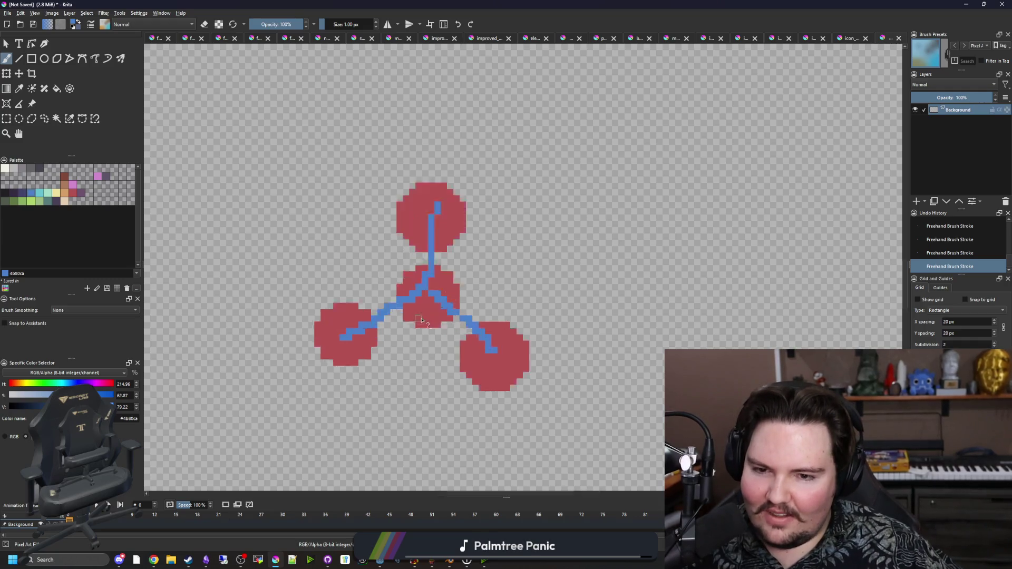
{"action": "scroll", "coordinate": [421, 320], "scroll_direction": "up", "scroll_amount": 4}
{"action": "scroll", "coordinate": [440, 256], "scroll_direction": "down", "scroll_amount": 1}
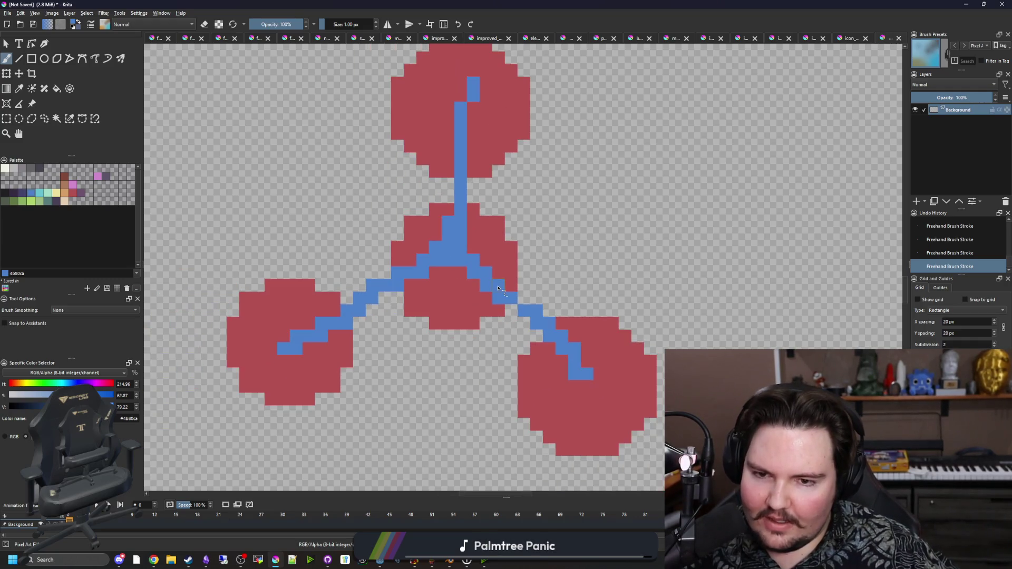
{"action": "scroll", "coordinate": [413, 212], "scroll_direction": "up", "scroll_amount": 1}
{"action": "key", "text": "p"}
{"action": "left_click", "coordinate": [413, 212]}
{"action": "key", "text": "b"}
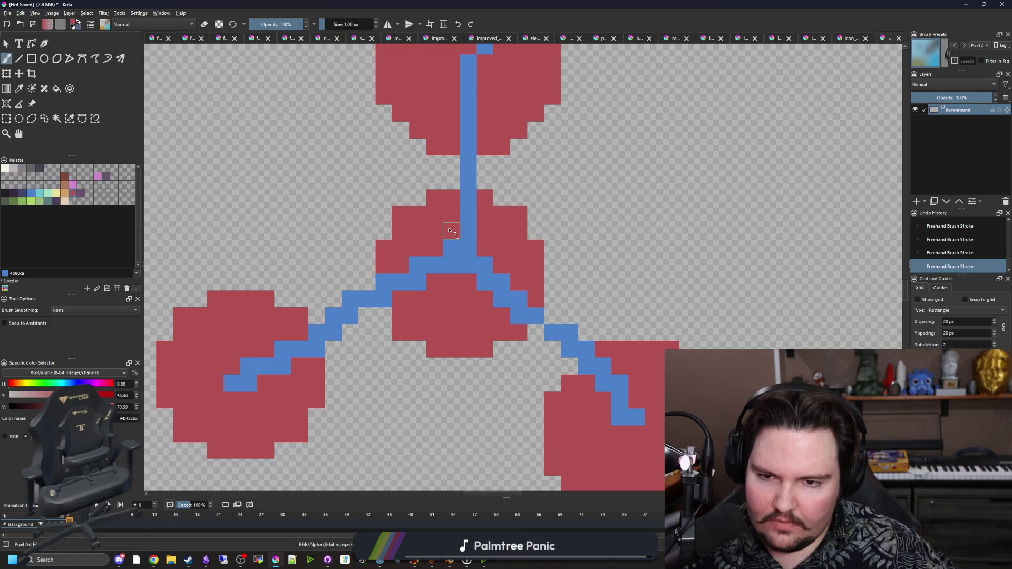
{"action": "scroll", "coordinate": [452, 249], "scroll_direction": "down", "scroll_amount": 7}
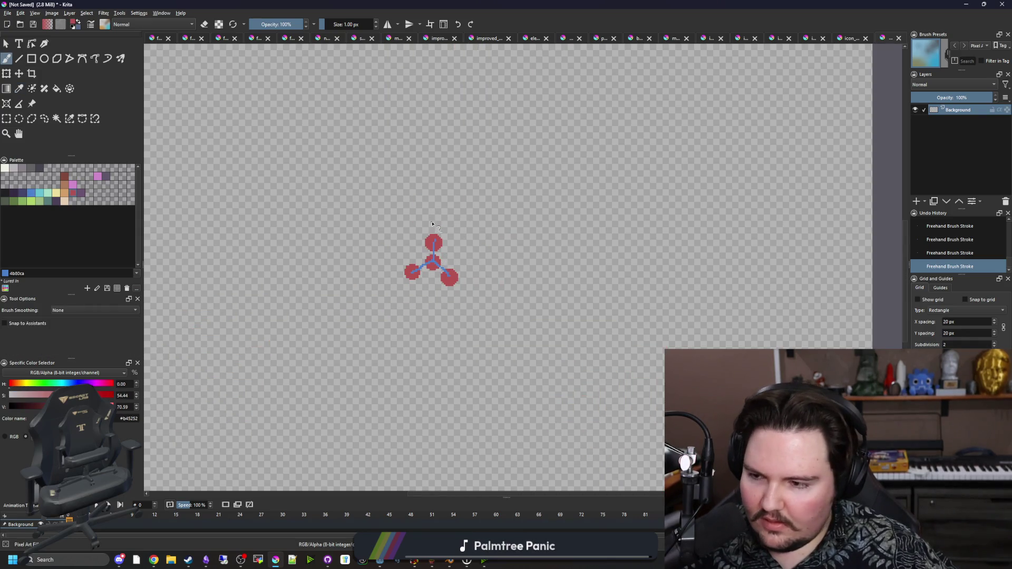
{"action": "scroll", "coordinate": [432, 224], "scroll_direction": "up", "scroll_amount": 2}
{"action": "scroll", "coordinate": [426, 302], "scroll_direction": "up", "scroll_amount": 2}
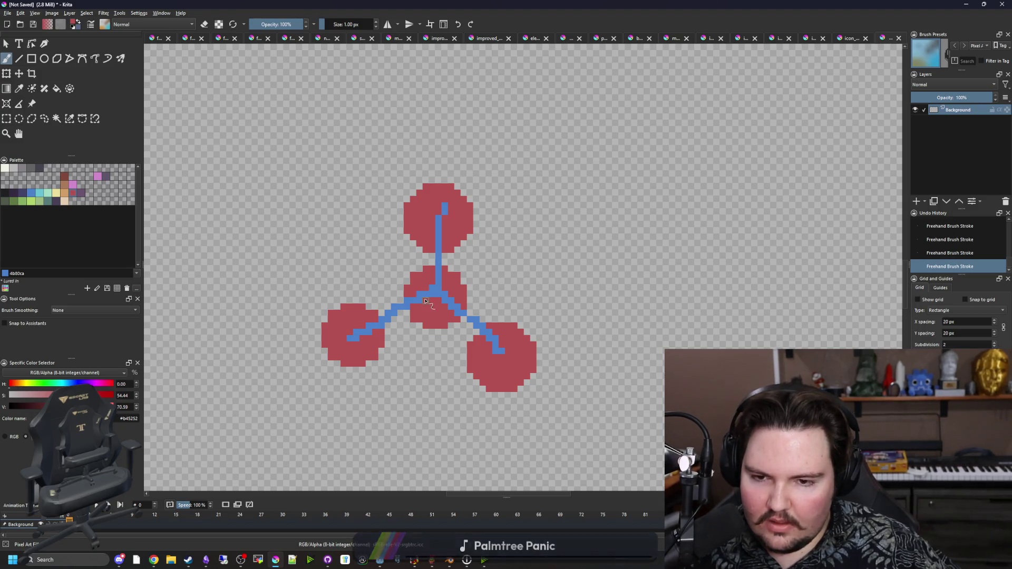
{"action": "key", "text": "p"}
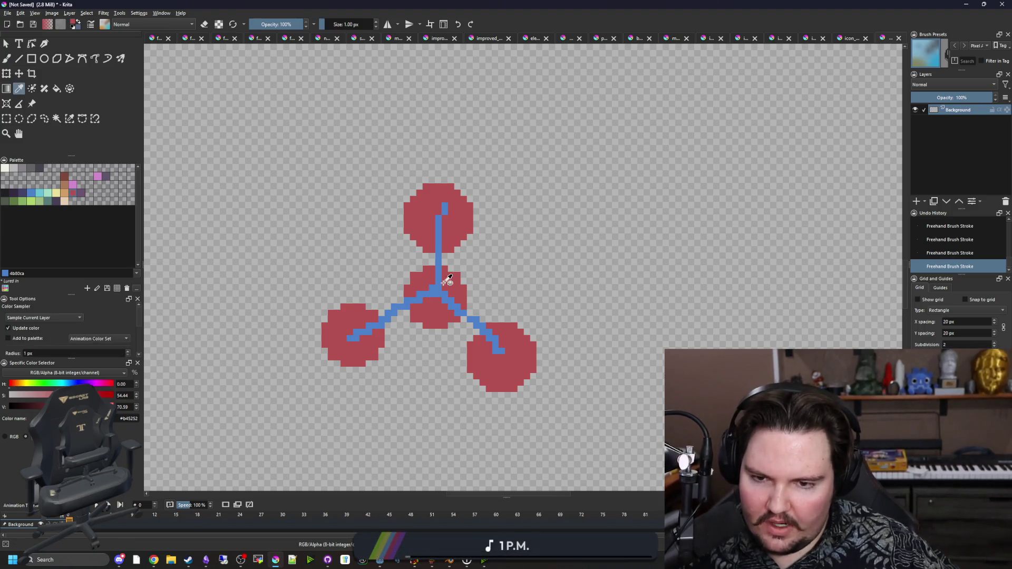
{"action": "scroll", "coordinate": [435, 305], "scroll_direction": "up", "scroll_amount": 2}
{"action": "left_click", "coordinate": [435, 296]}
{"action": "key", "text": "b"}
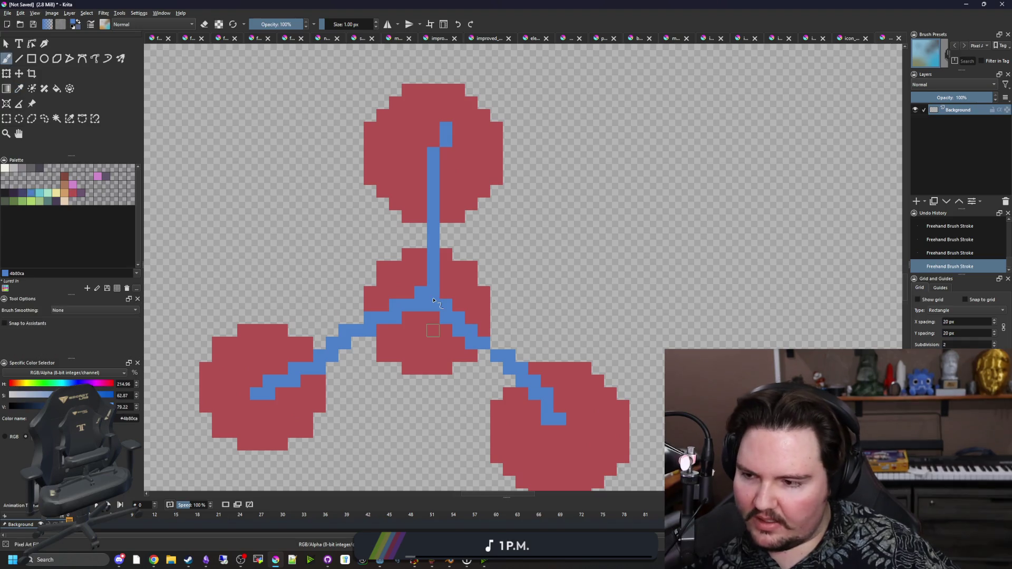
Enlarge the brush and stamp red circles at upper left, bottom and right
{"action": "scroll", "coordinate": [435, 298], "scroll_direction": "down", "scroll_amount": 2}
{"action": "scroll", "coordinate": [434, 300], "scroll_direction": "up", "scroll_amount": 2}
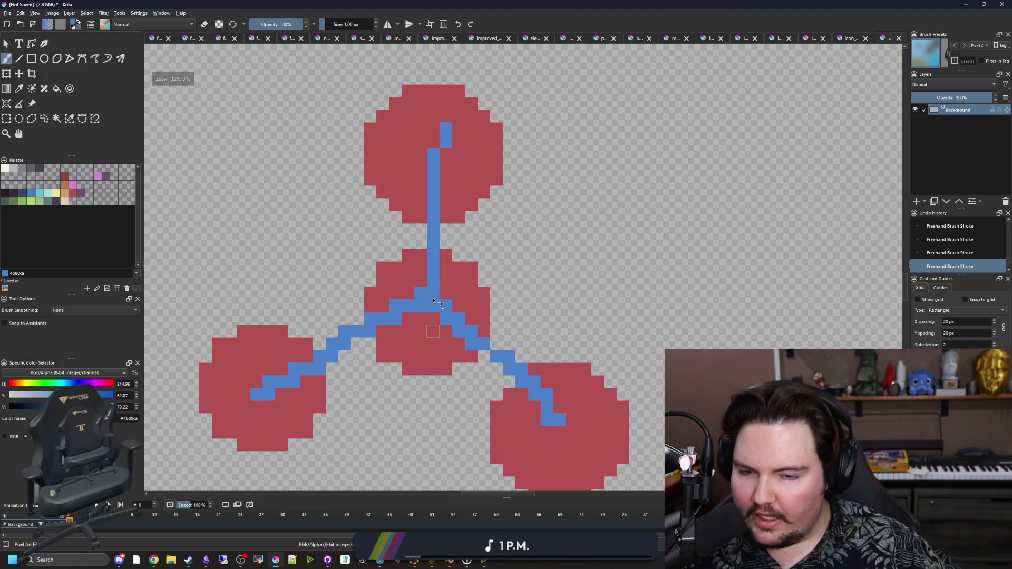
{"action": "scroll", "coordinate": [433, 299], "scroll_direction": "down", "scroll_amount": 1}
{"action": "key", "text": "p"}
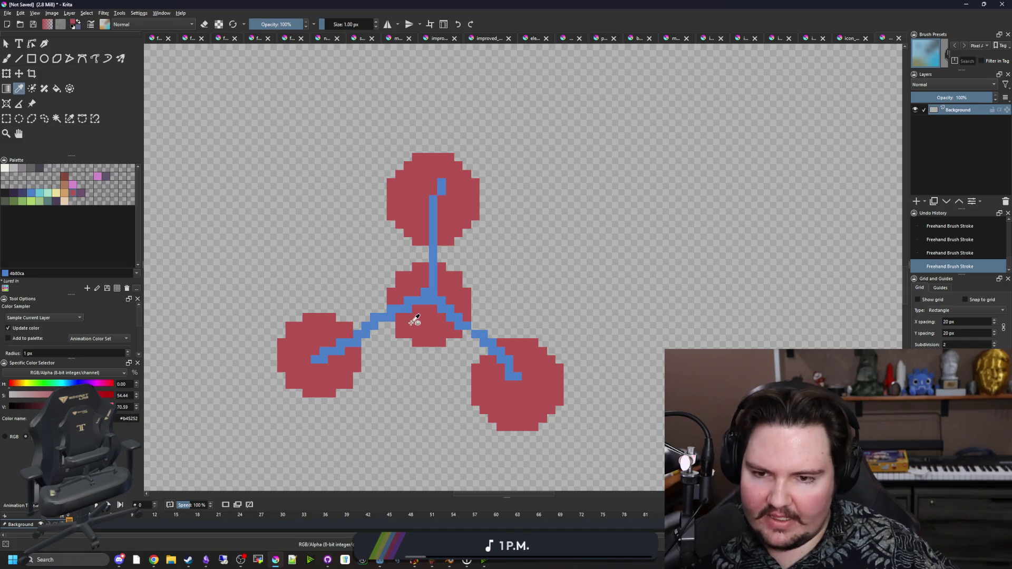
{"action": "key", "text": "b"}
{"action": "key", "text": "bracketright"}
{"action": "key", "text": "bracketright"}
{"action": "key", "text": "bracketright"}
{"action": "key", "text": "bracketright"}
{"action": "key", "text": "bracketright"}
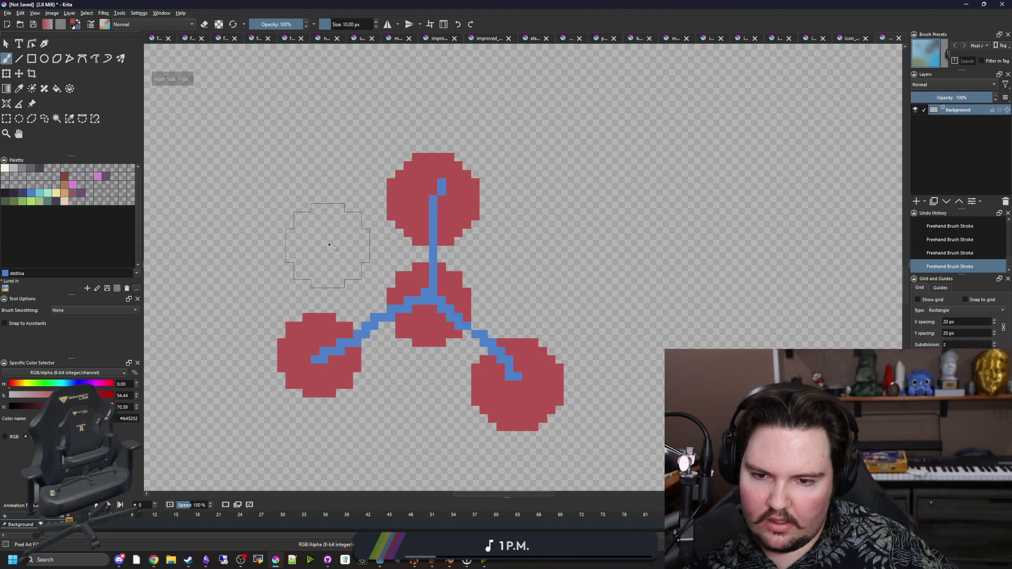
{"action": "left_click", "coordinate": [331, 248]}
{"action": "left_click", "coordinate": [407, 425]}
{"action": "left_click", "coordinate": [535, 262]}
Paint red fill between the bottom and right circles, then undo it to keep them separate
{"action": "scroll", "coordinate": [441, 338], "scroll_direction": "down", "scroll_amount": 3}
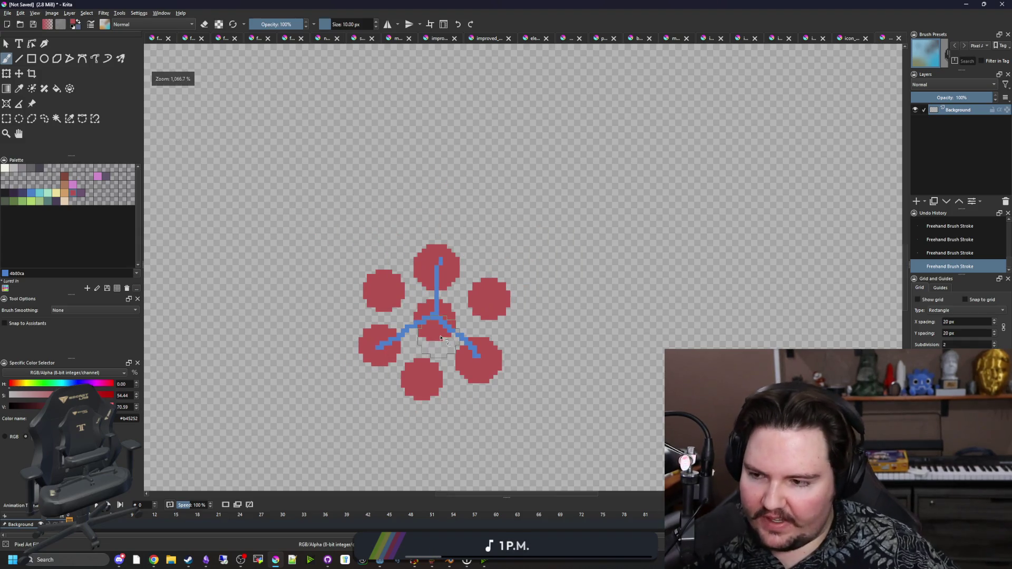
{"action": "scroll", "coordinate": [411, 328], "scroll_direction": "up", "scroll_amount": 3}
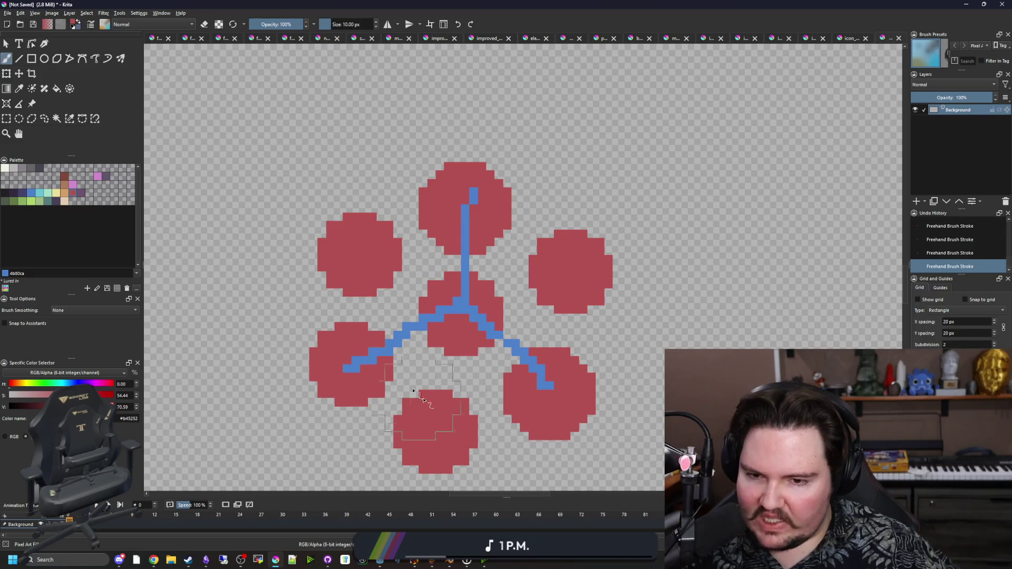
{"action": "scroll", "coordinate": [413, 369], "scroll_direction": "down", "scroll_amount": 1}
{"action": "scroll", "coordinate": [369, 358], "scroll_direction": "up", "scroll_amount": 3}
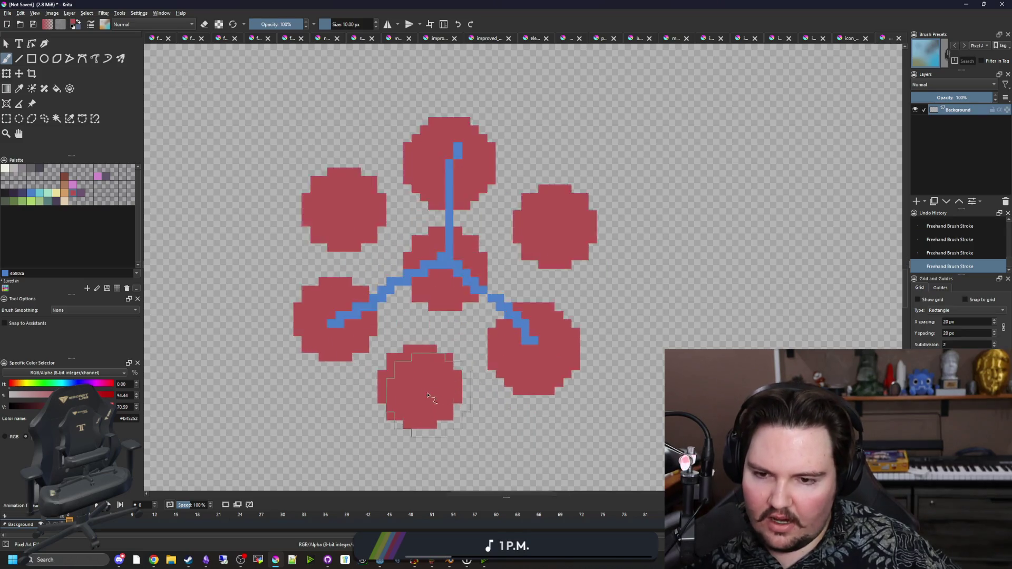
{"action": "left_click", "coordinate": [361, 354]}
{"action": "left_click", "coordinate": [501, 360]}
{"action": "scroll", "coordinate": [492, 348], "scroll_direction": "down", "scroll_amount": 2}
{"action": "left_click", "coordinate": [540, 295]}
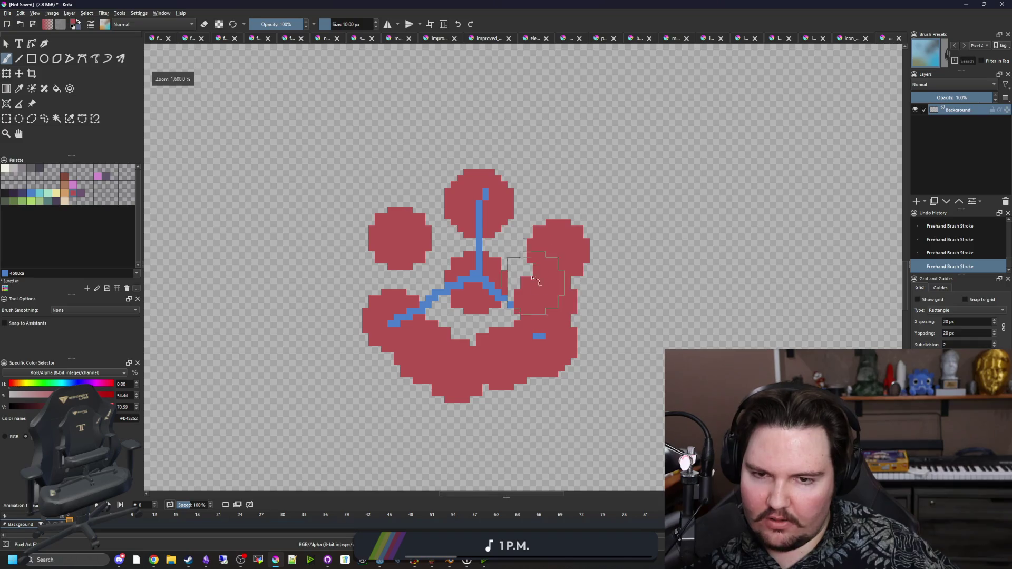
{"action": "left_click", "coordinate": [513, 231]}
{"action": "scroll", "coordinate": [406, 288], "scroll_direction": "down", "scroll_amount": 6}
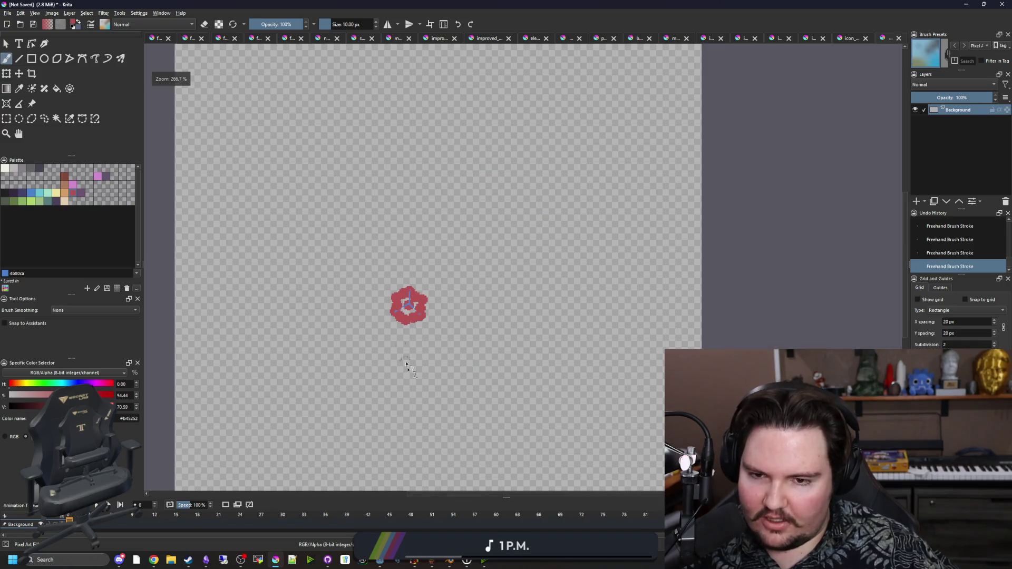
{"action": "scroll", "coordinate": [394, 307], "scroll_direction": "up", "scroll_amount": 3}
{"action": "key", "text": "ctrl+z"}
{"action": "key", "text": "ctrl+z"}
{"action": "key", "text": "ctrl+z"}
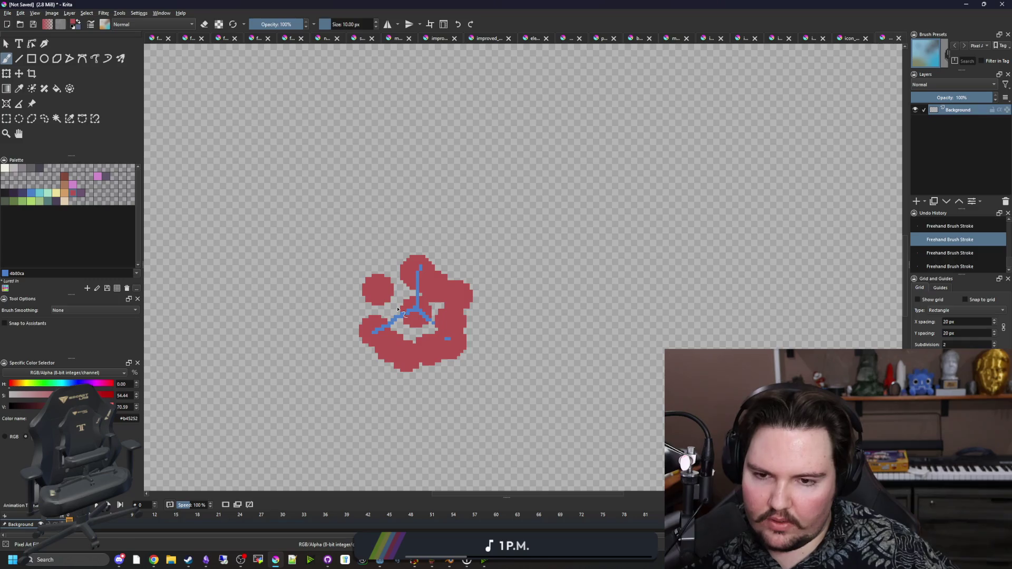
Zoom around the finished flower diagram and switch the paint colour to pink
{"action": "scroll", "coordinate": [421, 357], "scroll_direction": "up", "scroll_amount": 1}
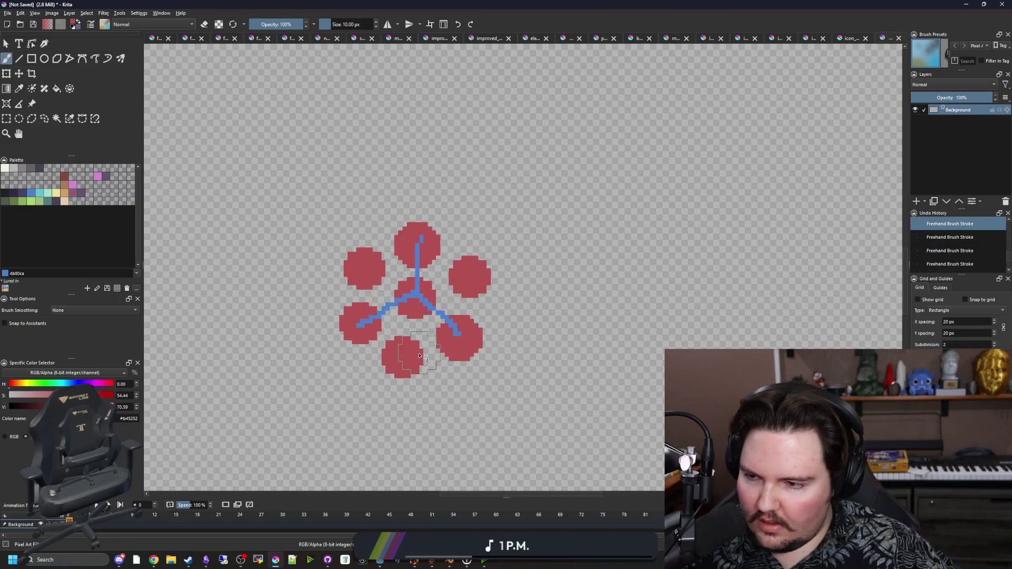
{"action": "scroll", "coordinate": [475, 338], "scroll_direction": "down", "scroll_amount": 2}
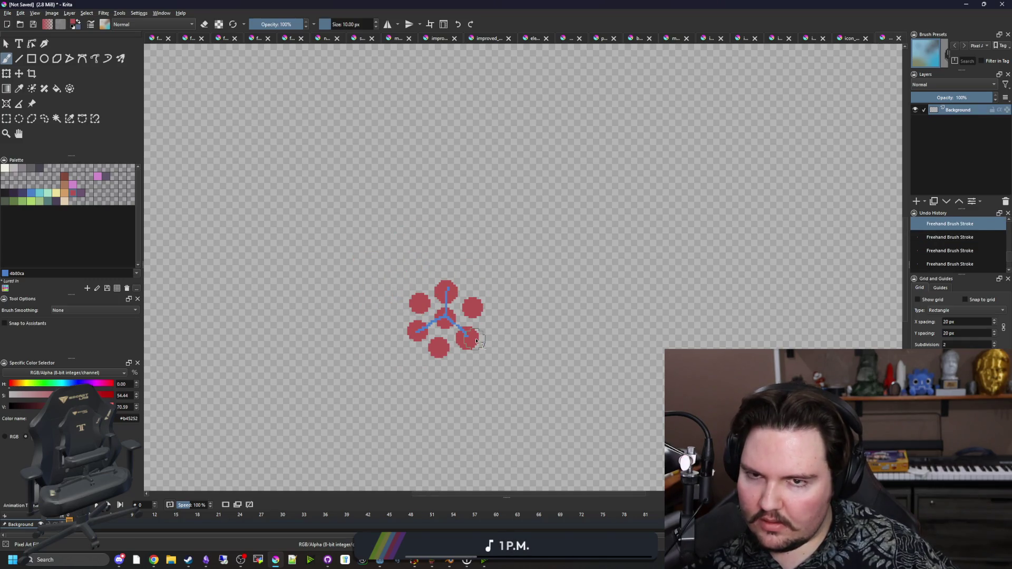
{"action": "scroll", "coordinate": [456, 338], "scroll_direction": "up", "scroll_amount": 4}
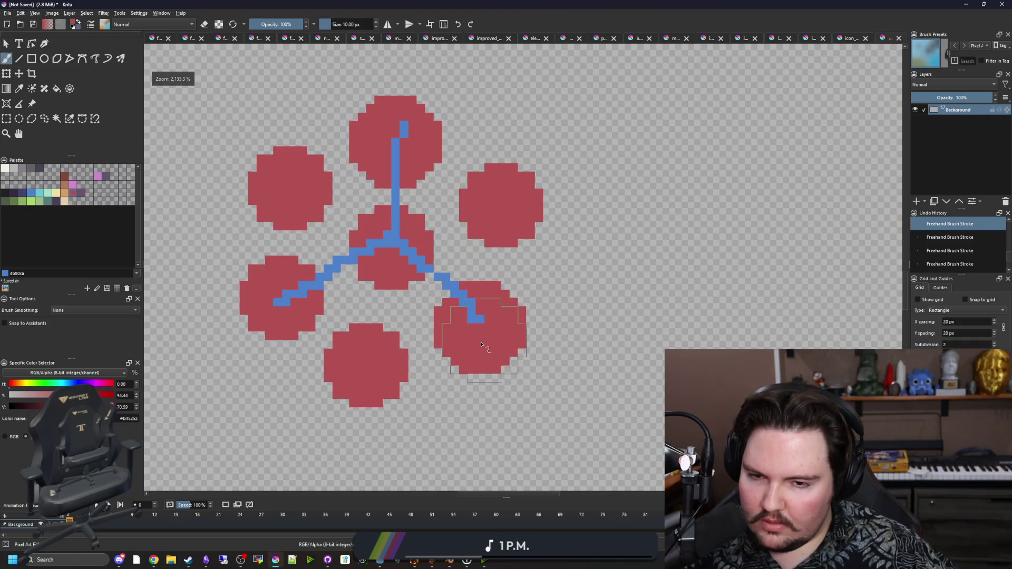
{"action": "scroll", "coordinate": [456, 338], "scroll_direction": "down", "scroll_amount": 3}
{"action": "scroll", "coordinate": [454, 338], "scroll_direction": "up", "scroll_amount": 3}
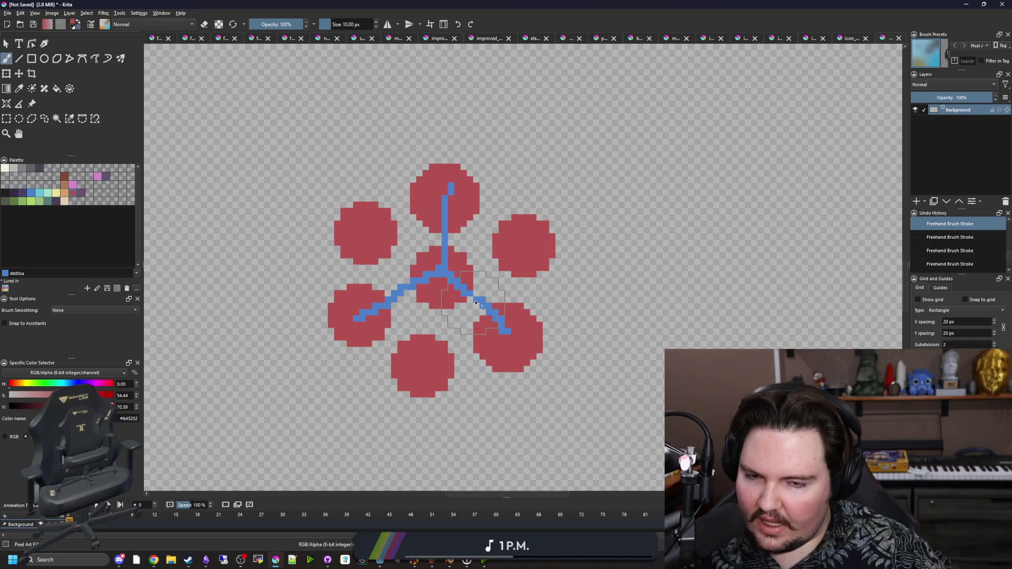
{"action": "scroll", "coordinate": [476, 303], "scroll_direction": "down", "scroll_amount": 2}
{"action": "scroll", "coordinate": [430, 299], "scroll_direction": "up", "scroll_amount": 2}
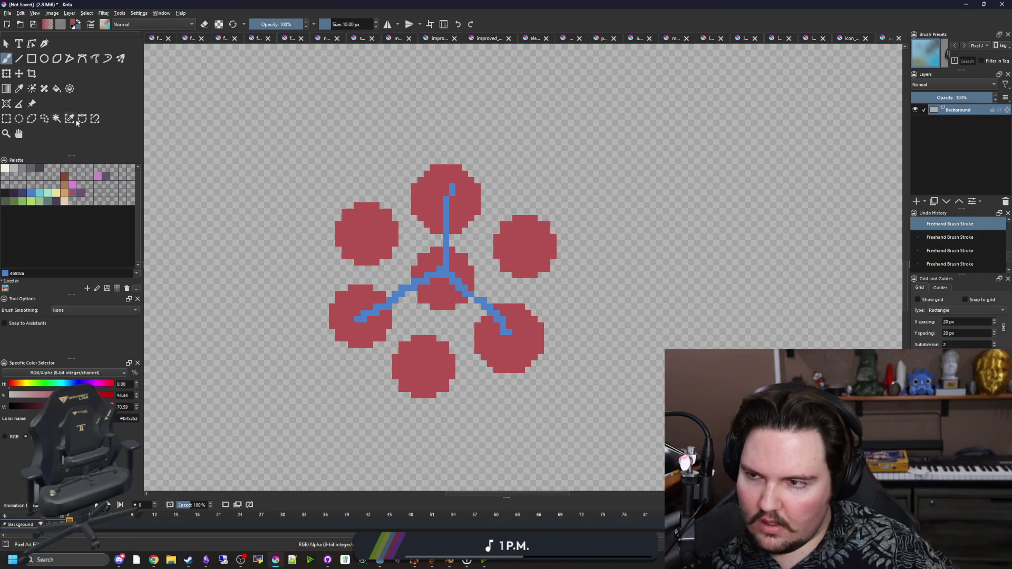
{"action": "left_click", "coordinate": [76, 184]}
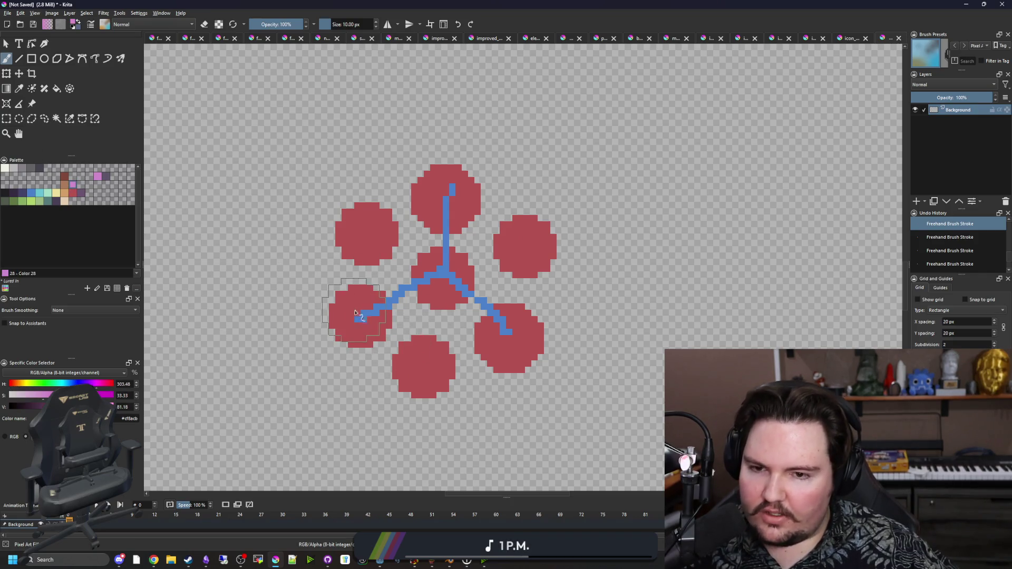
{"action": "scroll", "coordinate": [367, 324], "scroll_direction": "up", "scroll_amount": 1}
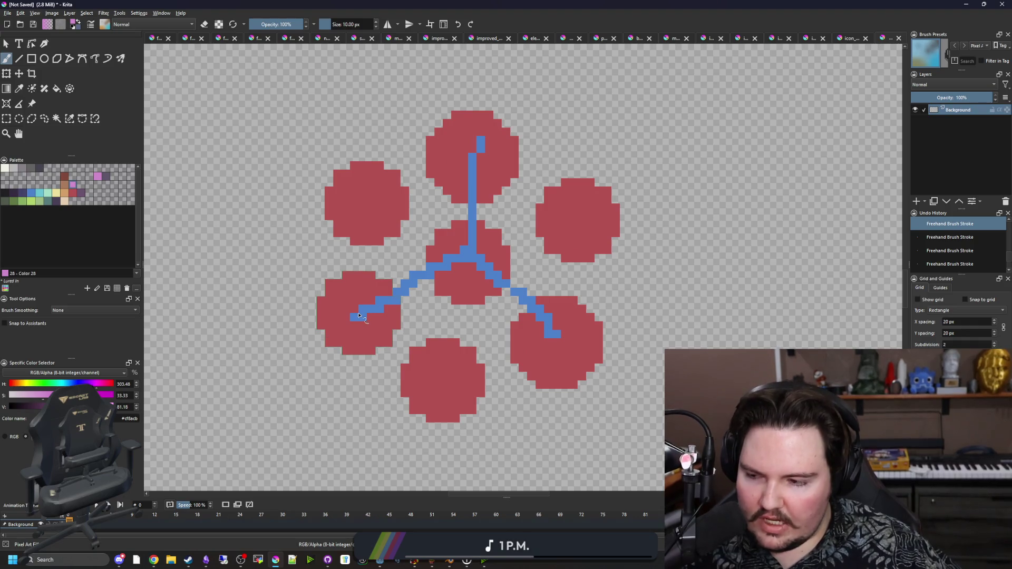
{"action": "scroll", "coordinate": [359, 316], "scroll_direction": "down", "scroll_amount": 2}
{"action": "scroll", "coordinate": [362, 316], "scroll_direction": "up", "scroll_amount": 2}
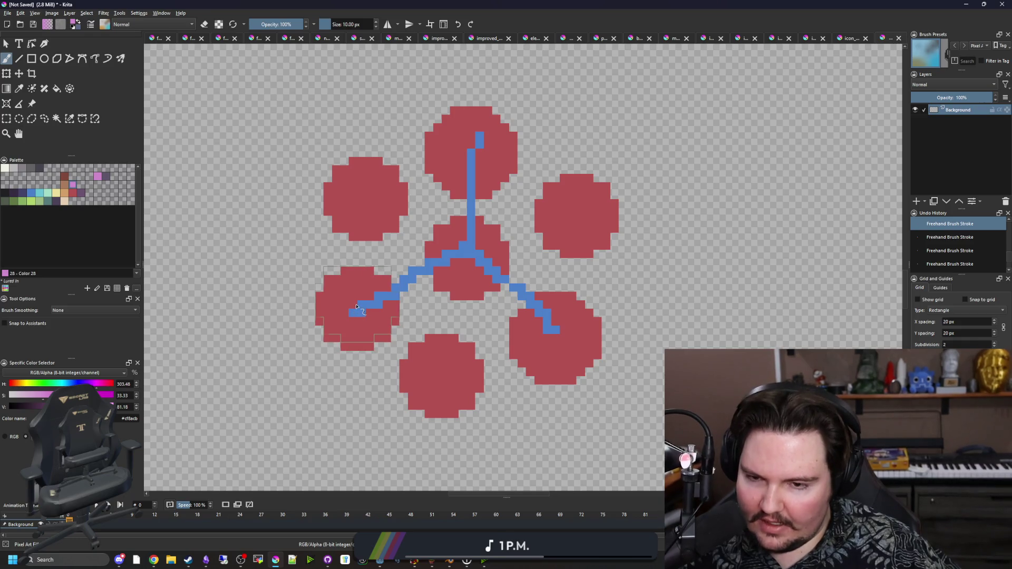
Recentre the view, try pink on the lower petals, undo, and paint a pink node on empty canvas
{"action": "mouse_move", "coordinate": [321, 332]}
{"action": "left_mouse_down"}
{"action": "mouse_move", "coordinate": [460, 278]}
{"action": "mouse_move", "coordinate": [337, 337]}
{"action": "left_mouse_up"}
{"action": "scroll", "coordinate": [454, 279], "scroll_direction": "down", "scroll_amount": 1}
{"action": "scroll", "coordinate": [337, 338], "scroll_direction": "up", "scroll_amount": 1}
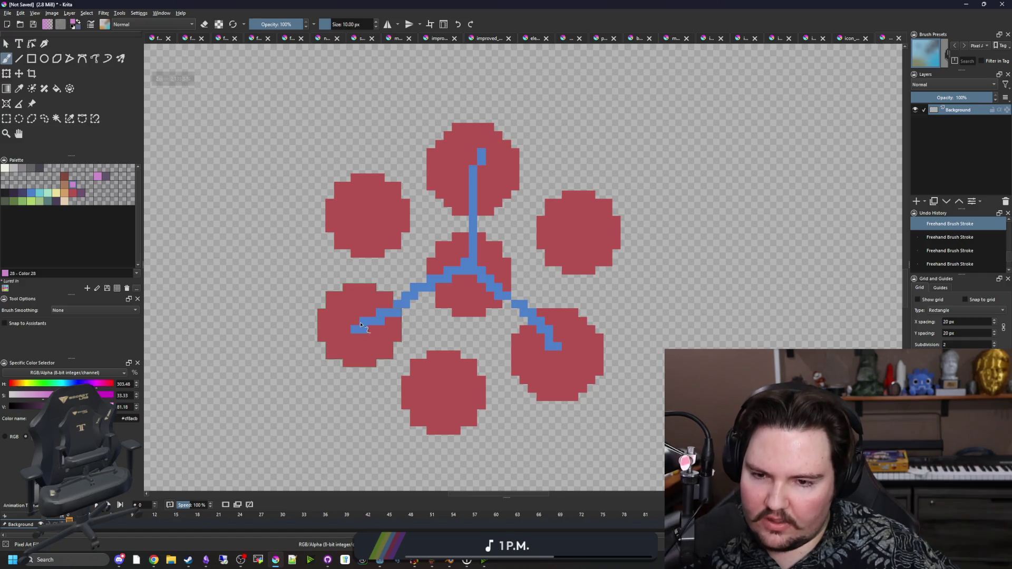
{"action": "left_click", "coordinate": [360, 326]}
{"action": "left_click", "coordinate": [558, 359]}
{"action": "key", "text": "ctrl+z"}
{"action": "key", "text": "ctrl+z"}
{"action": "scroll", "coordinate": [351, 326], "scroll_direction": "down", "scroll_amount": 3}
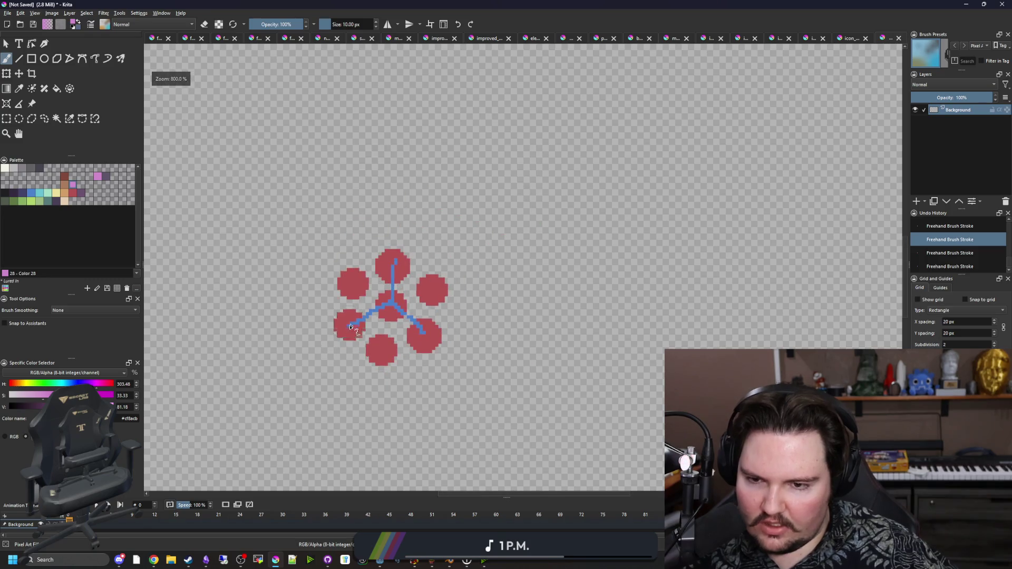
{"action": "scroll", "coordinate": [429, 339], "scroll_direction": "up", "scroll_amount": 2}
{"action": "left_click", "coordinate": [411, 300]}
{"action": "scroll", "coordinate": [411, 306], "scroll_direction": "up", "scroll_amount": 2}
Switch to red b45252 and stamp circles below-left, right and above the pink node
{"action": "scroll", "coordinate": [282, 290], "scroll_direction": "down", "scroll_amount": 1}
{"action": "left_click", "coordinate": [72, 194]}
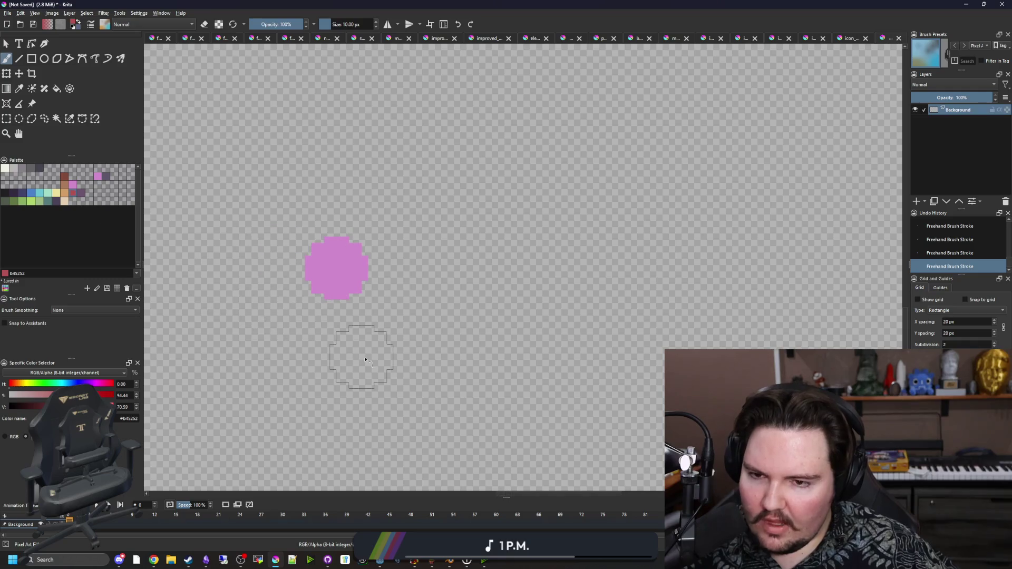
{"action": "scroll", "coordinate": [329, 253], "scroll_direction": "up", "scroll_amount": 1}
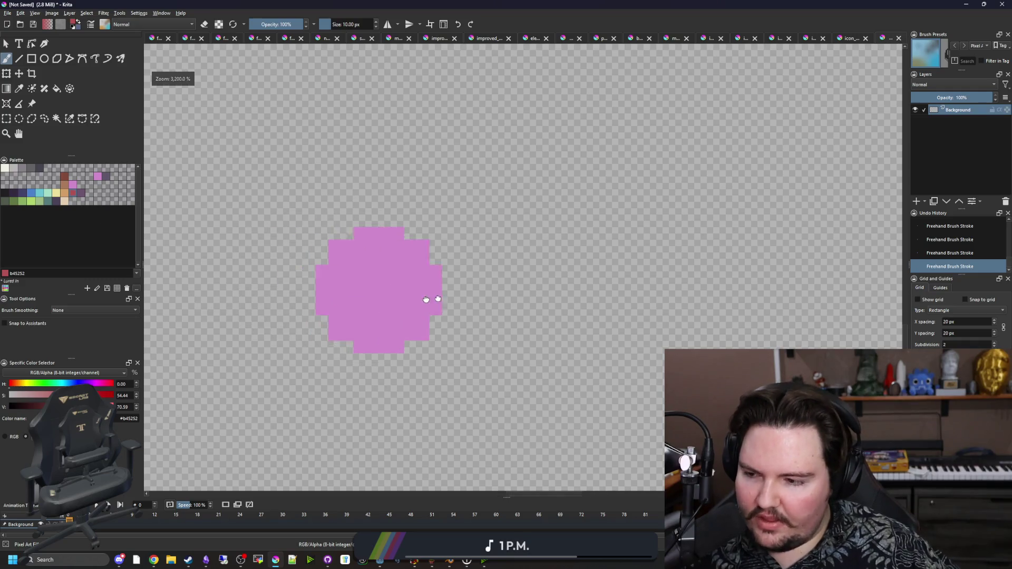
{"action": "left_click", "coordinate": [360, 385]}
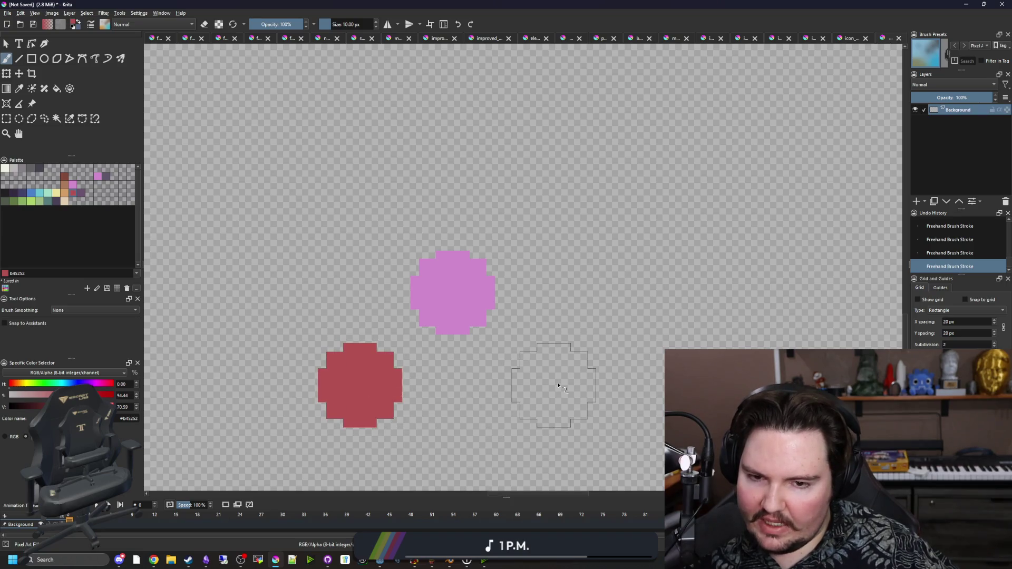
{"action": "left_click", "coordinate": [571, 351]}
{"action": "left_click", "coordinate": [427, 174]}
Stamp two more red circles, one to the right and one further down
{"action": "scroll", "coordinate": [409, 392], "scroll_direction": "down", "scroll_amount": 1}
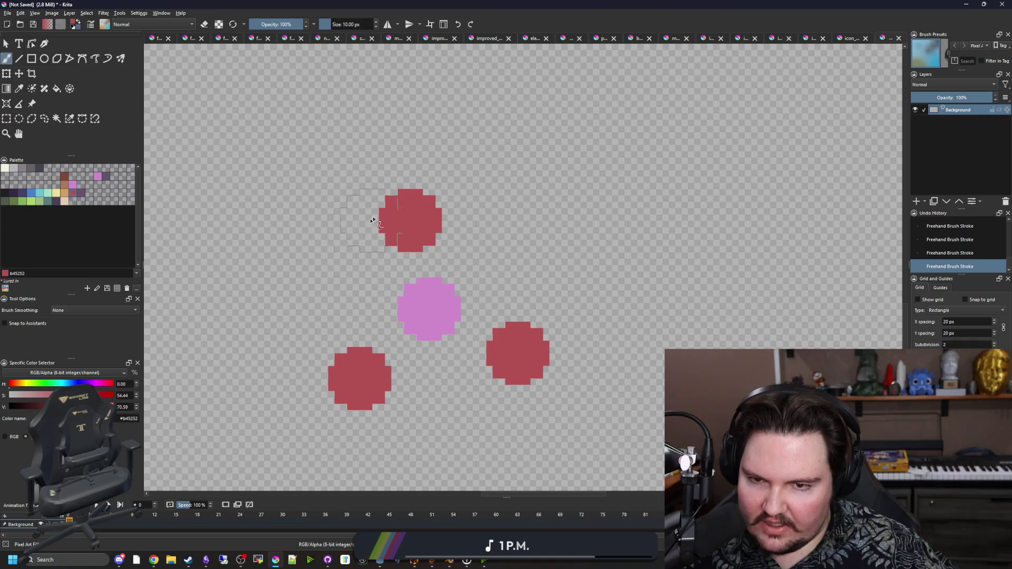
{"action": "scroll", "coordinate": [416, 400], "scroll_direction": "down", "scroll_amount": 1}
{"action": "left_click_drag", "start_coordinate": [391, 366], "coordinate": [413, 320]}
{"action": "scroll", "coordinate": [397, 303], "scroll_direction": "down", "scroll_amount": 1}
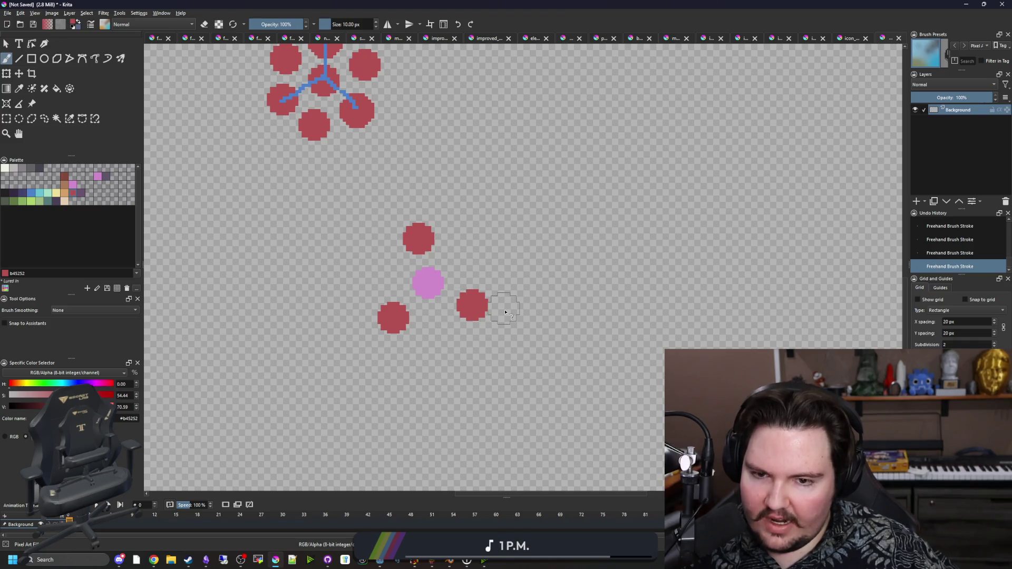
{"action": "scroll", "coordinate": [530, 354], "scroll_direction": "up", "scroll_amount": 1}
{"action": "left_click_drag", "start_coordinate": [529, 354], "coordinate": [440, 296]}
{"action": "scroll", "coordinate": [441, 285], "scroll_direction": "up", "scroll_amount": 1}
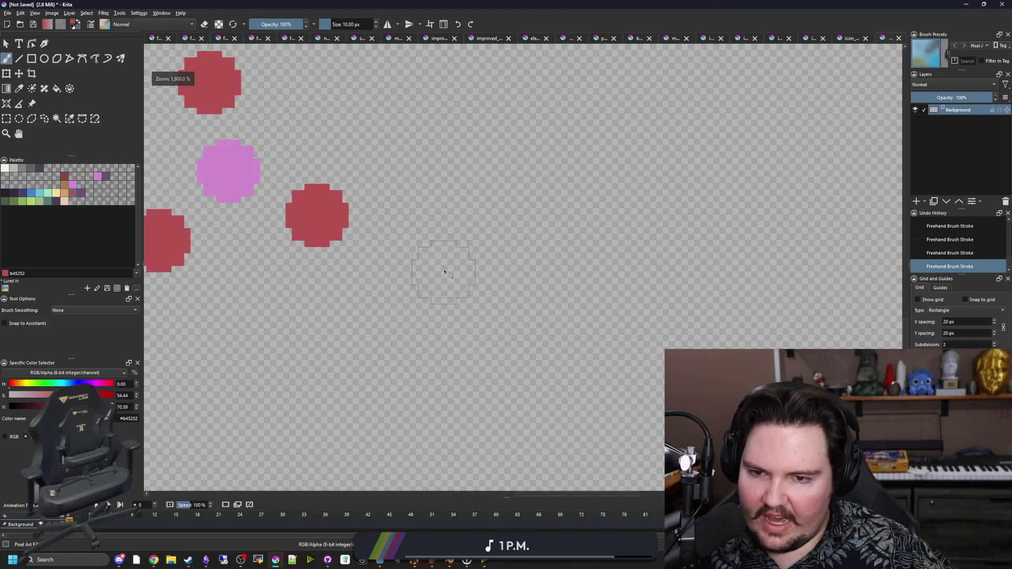
{"action": "left_click", "coordinate": [455, 226]}
{"action": "left_click", "coordinate": [367, 316]}
With a smaller blue 4b80ca brush, draw thin links from the pink node downward and right
{"action": "left_click", "coordinate": [30, 195]}
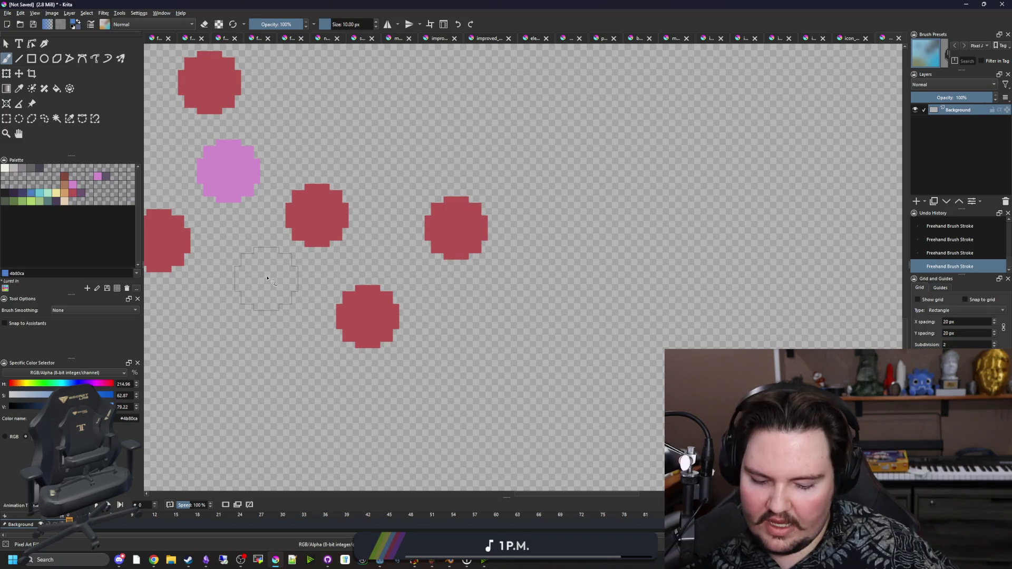
{"action": "key", "text": "bracketleft"}
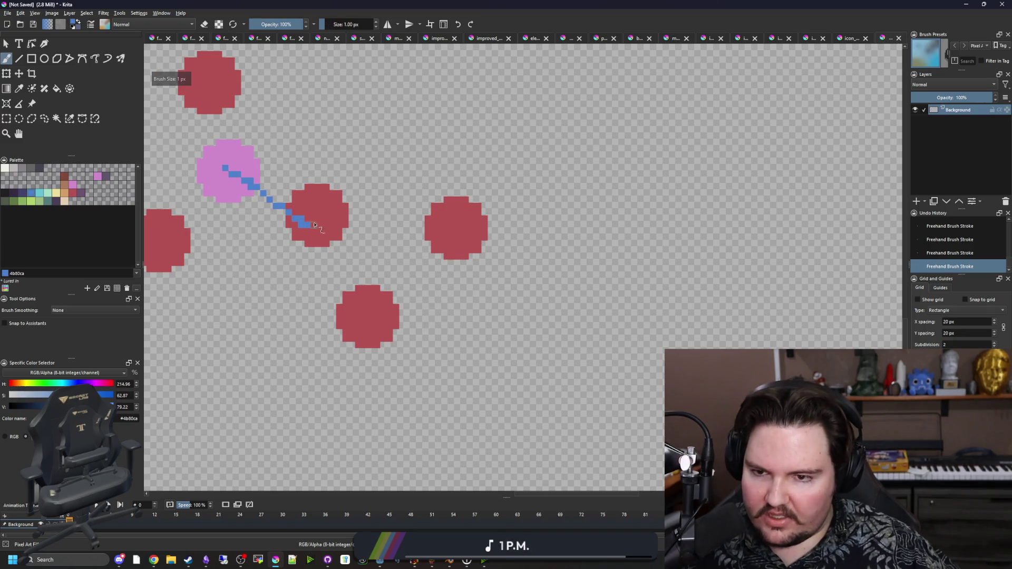
{"action": "left_click_drag", "start_coordinate": [315, 226], "coordinate": [355, 313]}
{"action": "left_click_drag", "start_coordinate": [314, 214], "coordinate": [458, 224]}
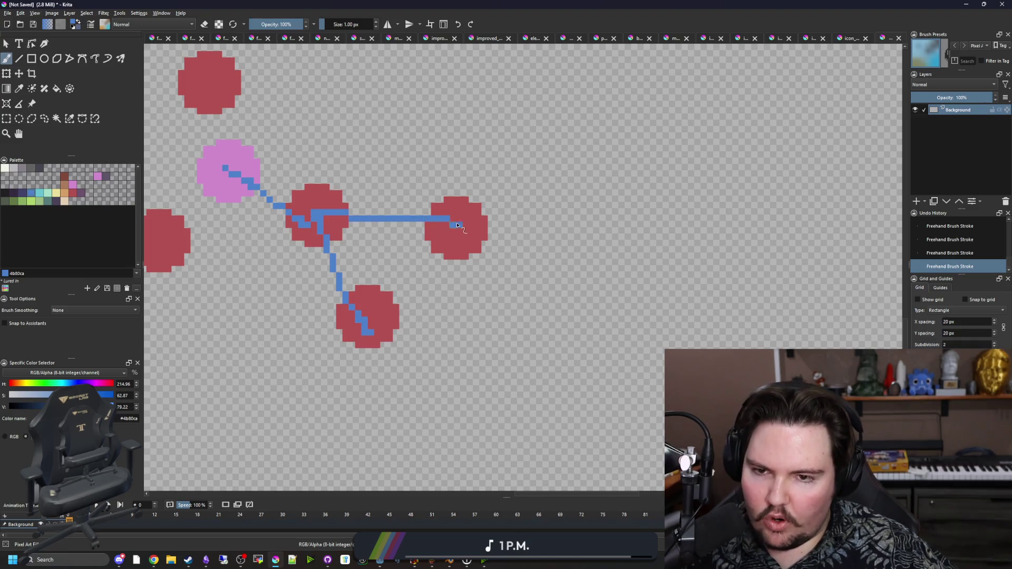
{"action": "scroll", "coordinate": [404, 258], "scroll_direction": "down", "scroll_amount": 3}
{"action": "scroll", "coordinate": [408, 310], "scroll_direction": "up", "scroll_amount": 2}
{"action": "scroll", "coordinate": [399, 293], "scroll_direction": "up", "scroll_amount": 2}
{"action": "key", "text": "x"}
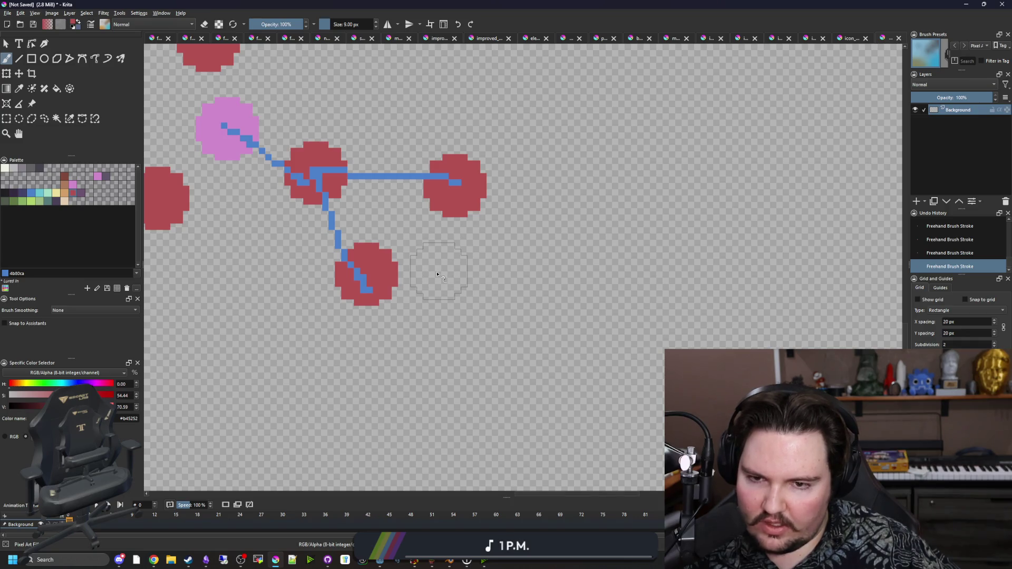
Add a yellow circle beside the lower circle and sample the blue of the existing lines
{"action": "left_click", "coordinate": [437, 275]}
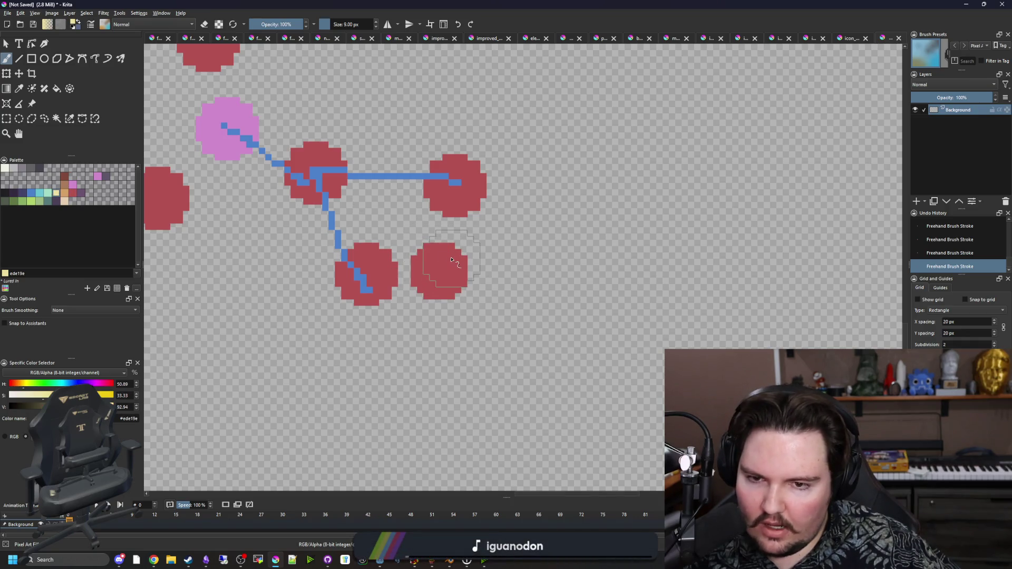
{"action": "left_click", "coordinate": [449, 258]}
{"action": "key", "text": "p"}
{"action": "scroll", "coordinate": [417, 167], "scroll_direction": "up", "scroll_amount": 1}
{"action": "left_click", "coordinate": [416, 166]}
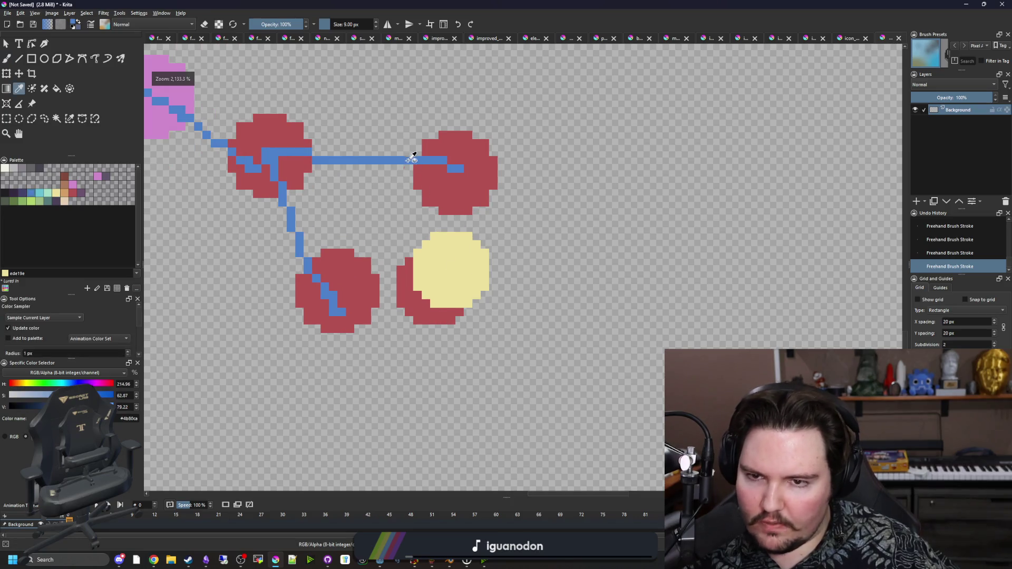
{"action": "key", "text": "b"}
Draw blue lines joining the lower circles and linking the top-right circle to the yellow one
{"action": "scroll", "coordinate": [404, 292], "scroll_direction": "up", "scroll_amount": 1}
{"action": "left_click_drag", "start_coordinate": [258, 295], "coordinate": [440, 304]}
{"action": "scroll", "coordinate": [443, 301], "scroll_direction": "down", "scroll_amount": 2}
{"action": "mouse_move", "coordinate": [481, 252]}
{"action": "left_mouse_down"}
{"action": "mouse_move", "coordinate": [493, 260]}
{"action": "mouse_move", "coordinate": [485, 165]}
{"action": "left_mouse_up"}
Zoom in and out to review the sketch, then open a Chrome window for searching
{"action": "scroll", "coordinate": [445, 274], "scroll_direction": "down", "scroll_amount": 5}
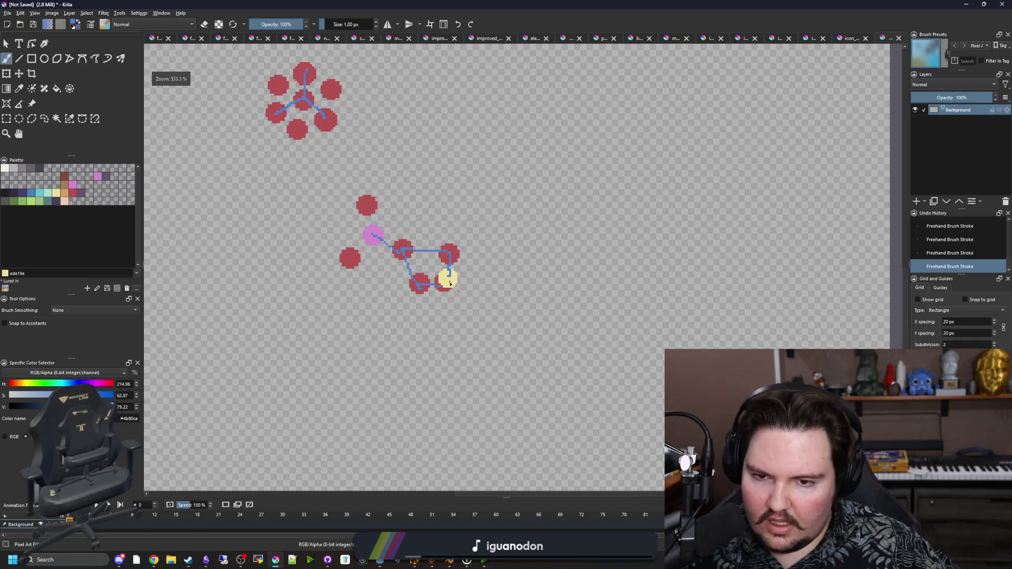
{"action": "scroll", "coordinate": [445, 274], "scroll_direction": "up", "scroll_amount": 2}
{"action": "scroll", "coordinate": [446, 273], "scroll_direction": "down", "scroll_amount": 2}
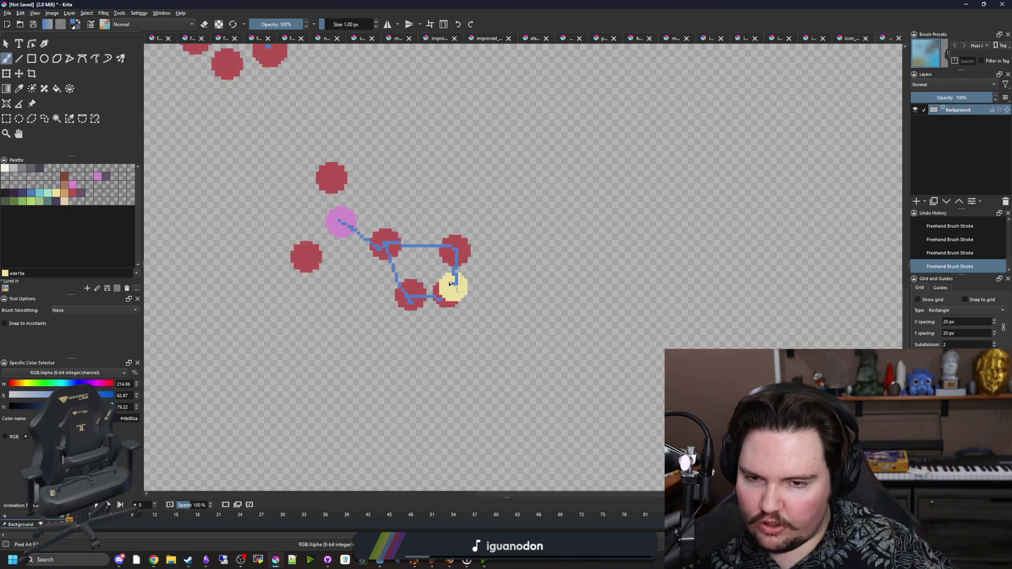
{"action": "scroll", "coordinate": [448, 283], "scroll_direction": "up", "scroll_amount": 2}
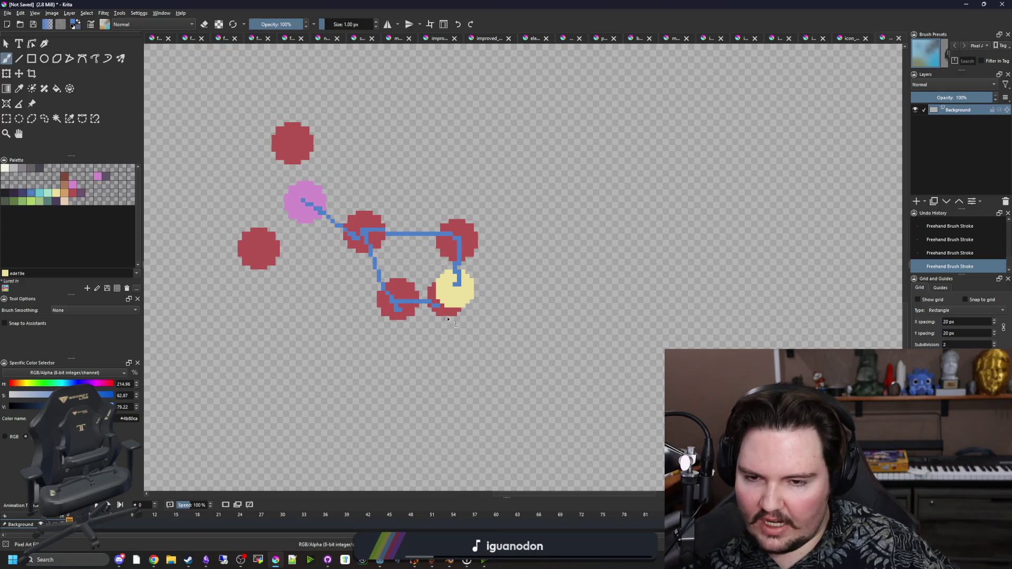
{"action": "scroll", "coordinate": [517, 321], "scroll_direction": "down", "scroll_amount": 3}
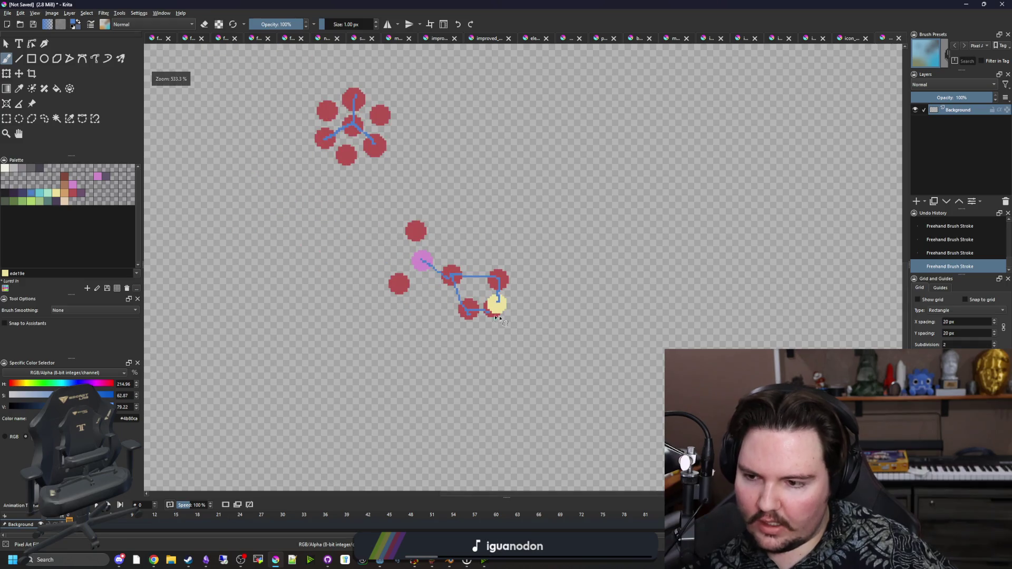
{"action": "scroll", "coordinate": [487, 309], "scroll_direction": "up", "scroll_amount": 1}
{"action": "scroll", "coordinate": [494, 304], "scroll_direction": "up", "scroll_amount": 2}
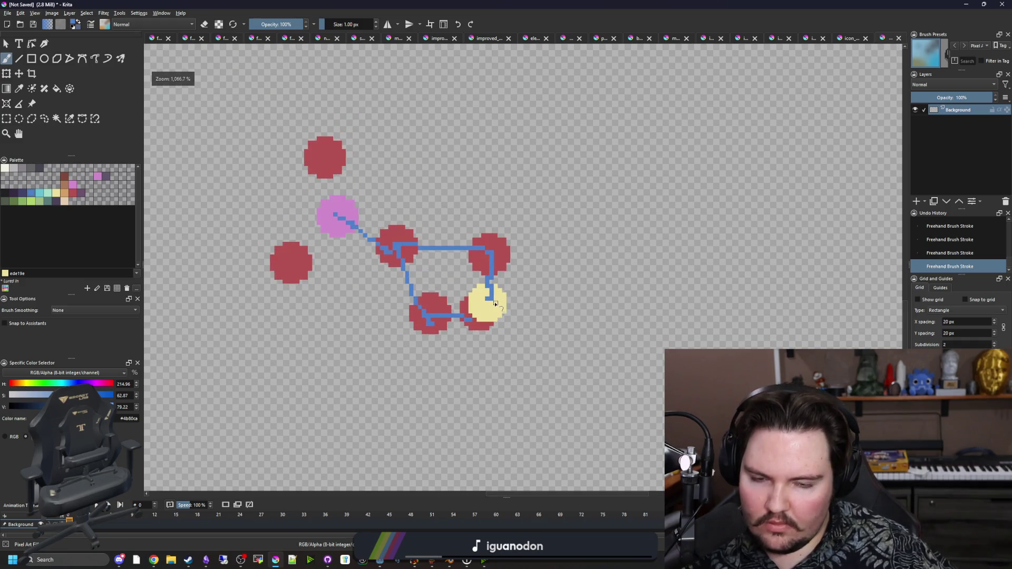
{"action": "scroll", "coordinate": [490, 293], "scroll_direction": "down", "scroll_amount": 4}
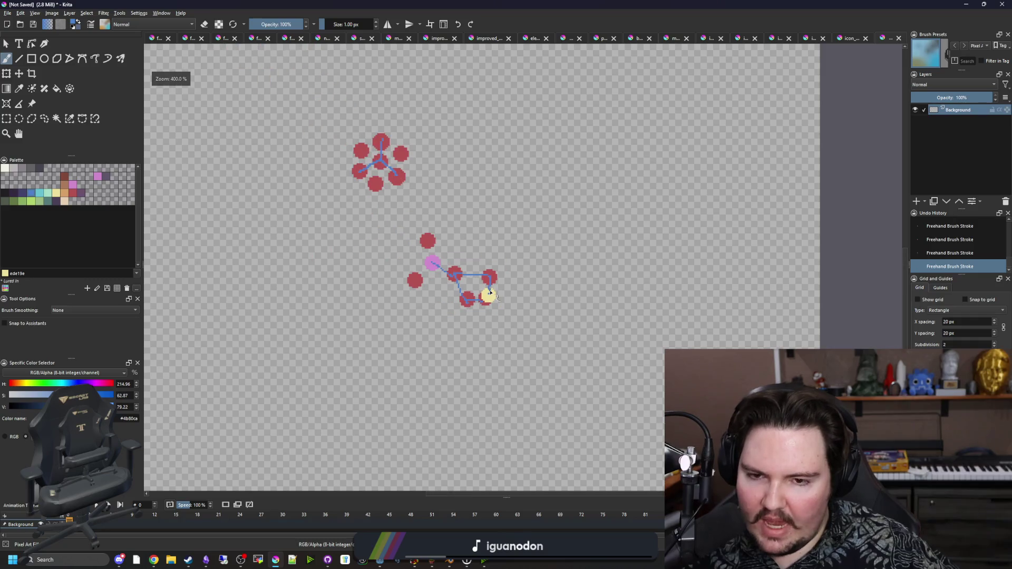
{"action": "scroll", "coordinate": [492, 300], "scroll_direction": "up", "scroll_amount": 3}
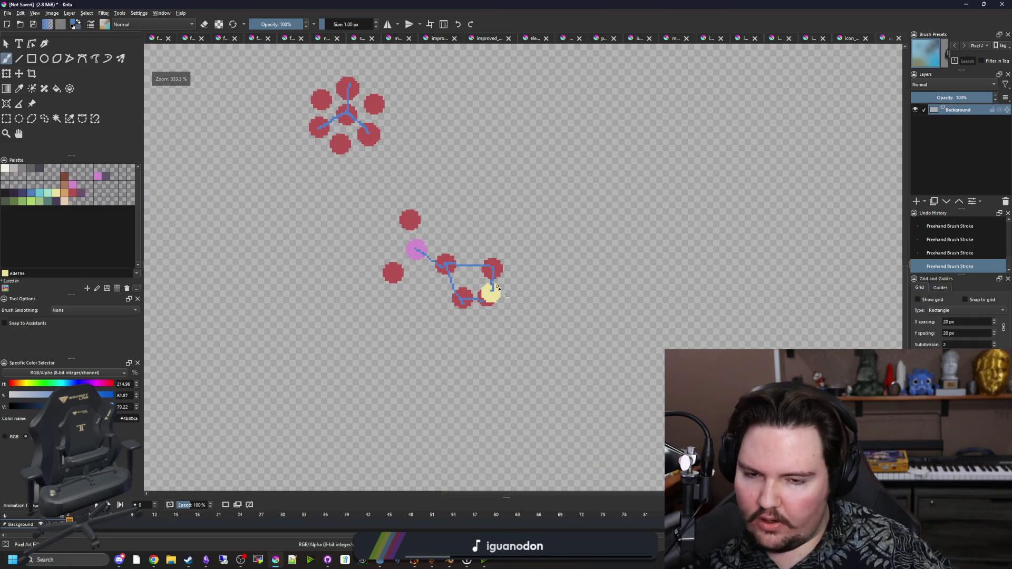
{"action": "scroll", "coordinate": [498, 288], "scroll_direction": "up", "scroll_amount": 1}
{"action": "scroll", "coordinate": [484, 293], "scroll_direction": "down", "scroll_amount": 1}
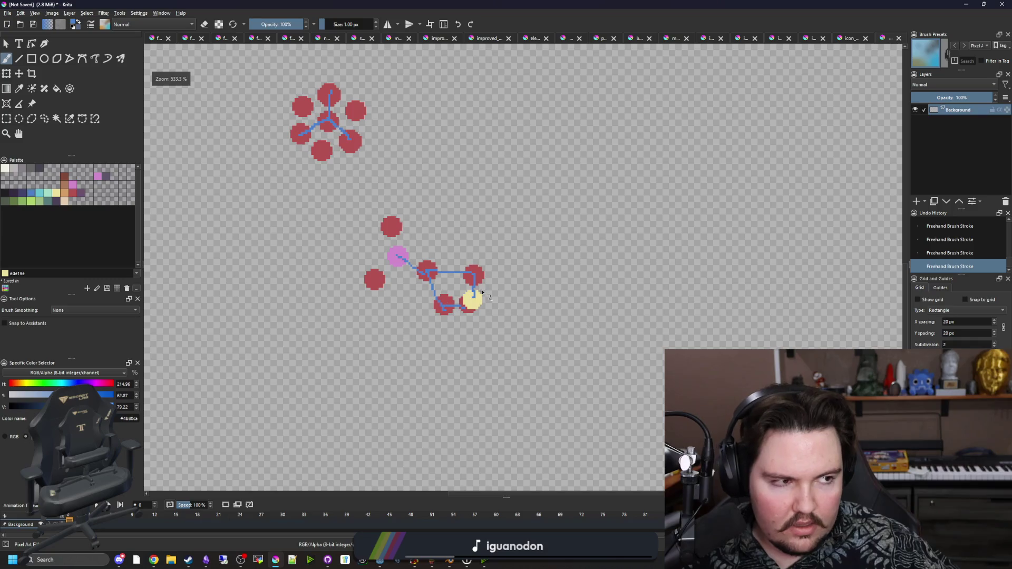
{"action": "scroll", "coordinate": [483, 295], "scroll_direction": "up", "scroll_amount": 2}
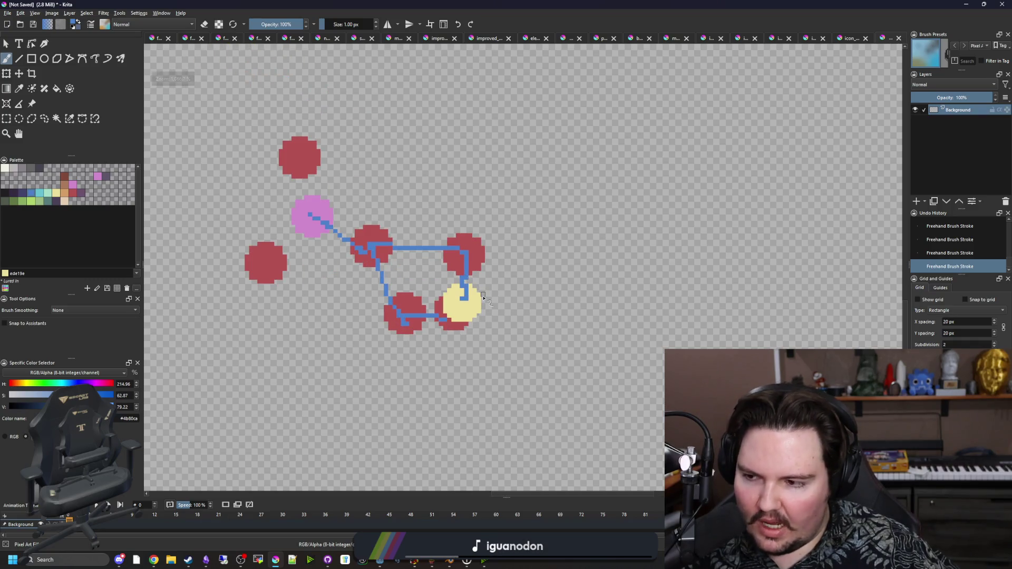
{"action": "scroll", "coordinate": [478, 301], "scroll_direction": "down", "scroll_amount": 1}
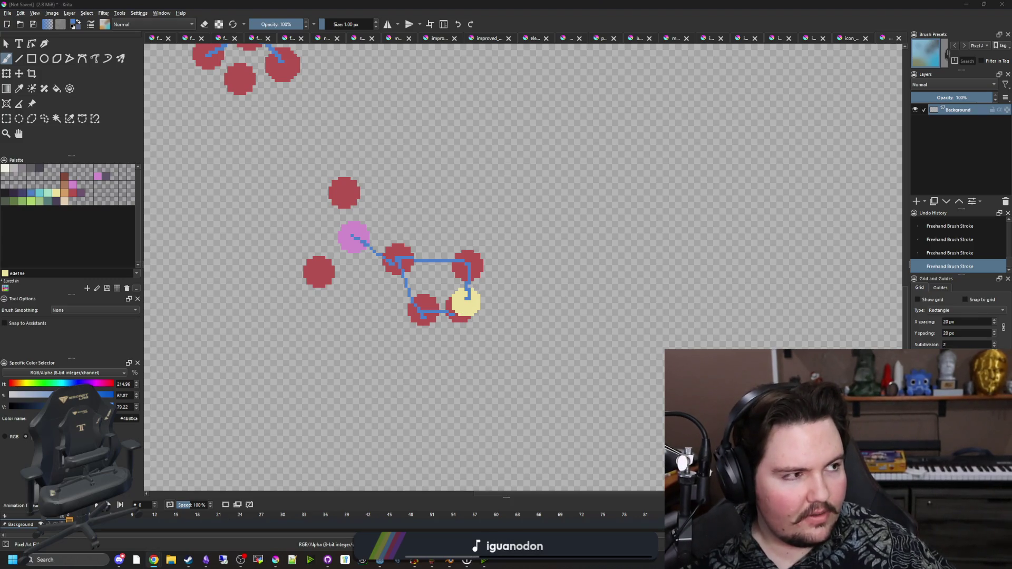
{"action": "key", "text": "super+3"}
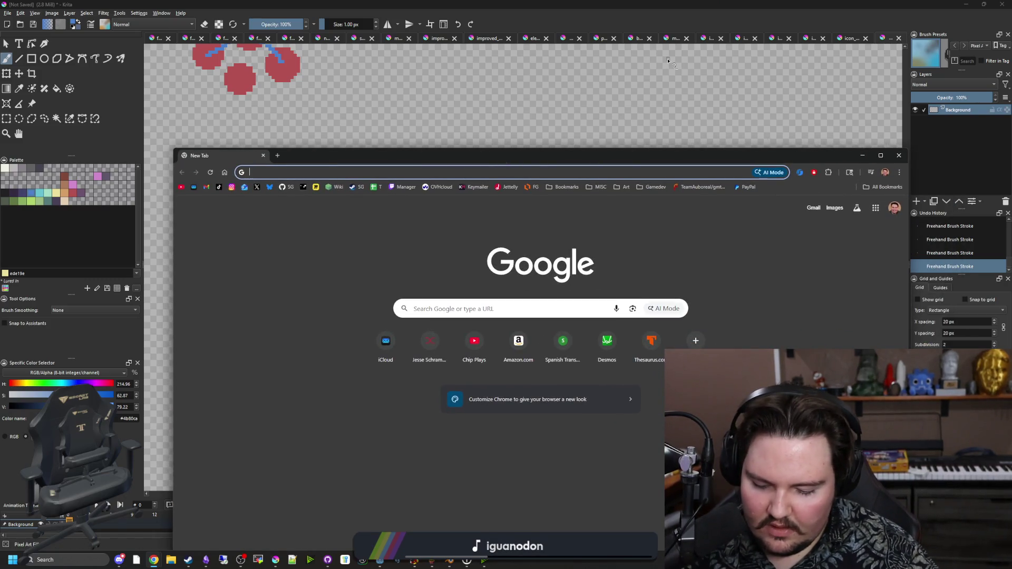
{"action": "type", "text": "GODOT RESEARch tree"}
{"action": "key", "text": "Return"}
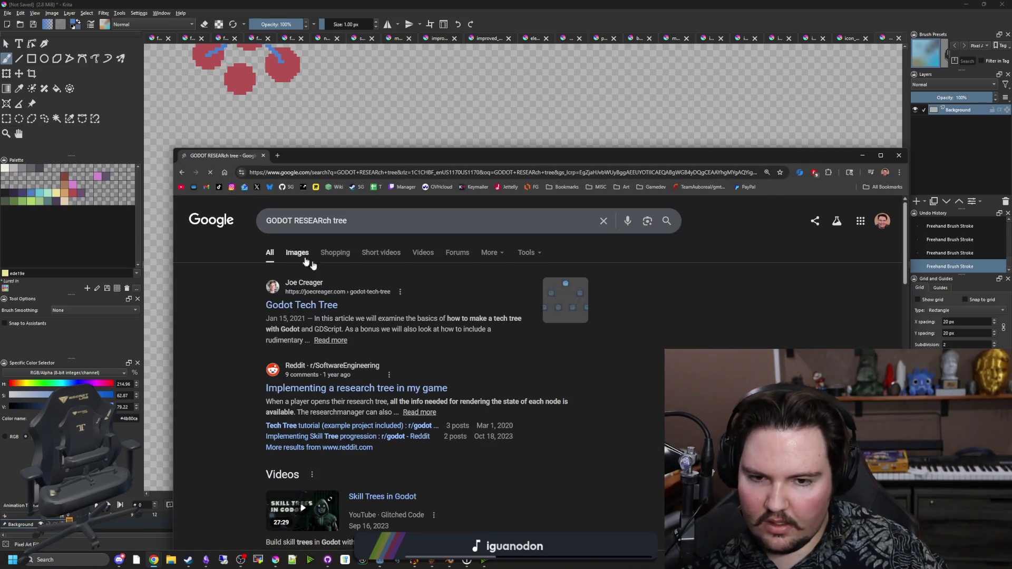
{"action": "left_click", "coordinate": [316, 305]}
{"action": "left_click_drag", "start_coordinate": [389, 160], "coordinate": [416, 2]}
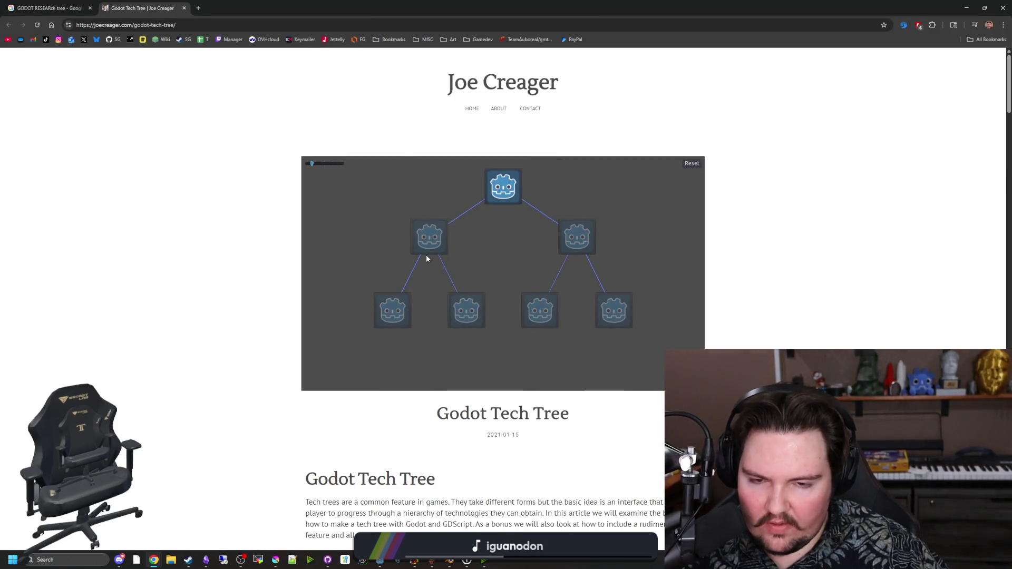
{"action": "scroll", "coordinate": [426, 258], "scroll_direction": "down", "scroll_amount": 6}
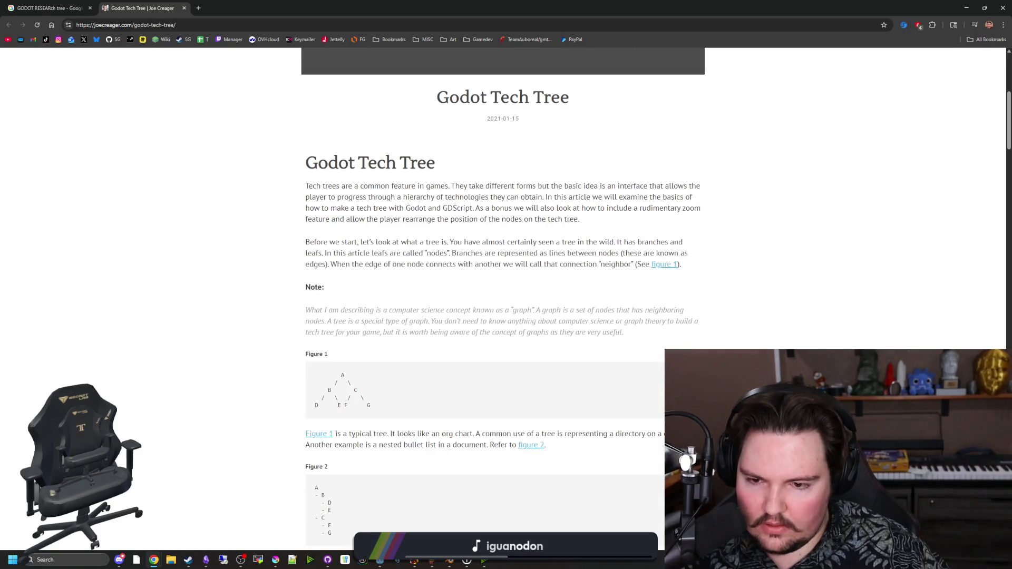
{"action": "scroll", "coordinate": [427, 258], "scroll_direction": "down", "scroll_amount": 4}
{"action": "scroll", "coordinate": [352, 364], "scroll_direction": "down", "scroll_amount": 3}
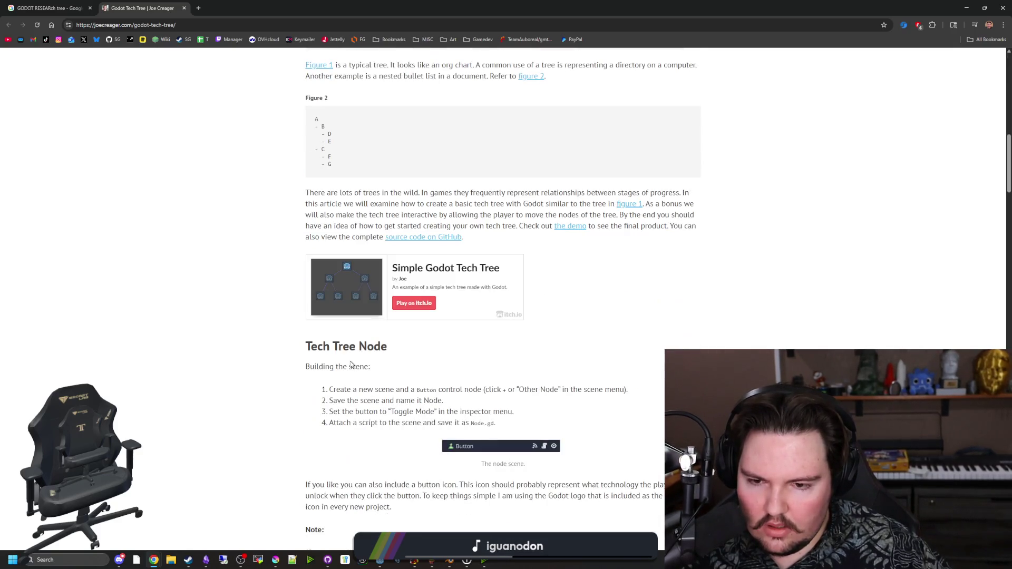
{"action": "scroll", "coordinate": [372, 399], "scroll_direction": "down", "scroll_amount": 8}
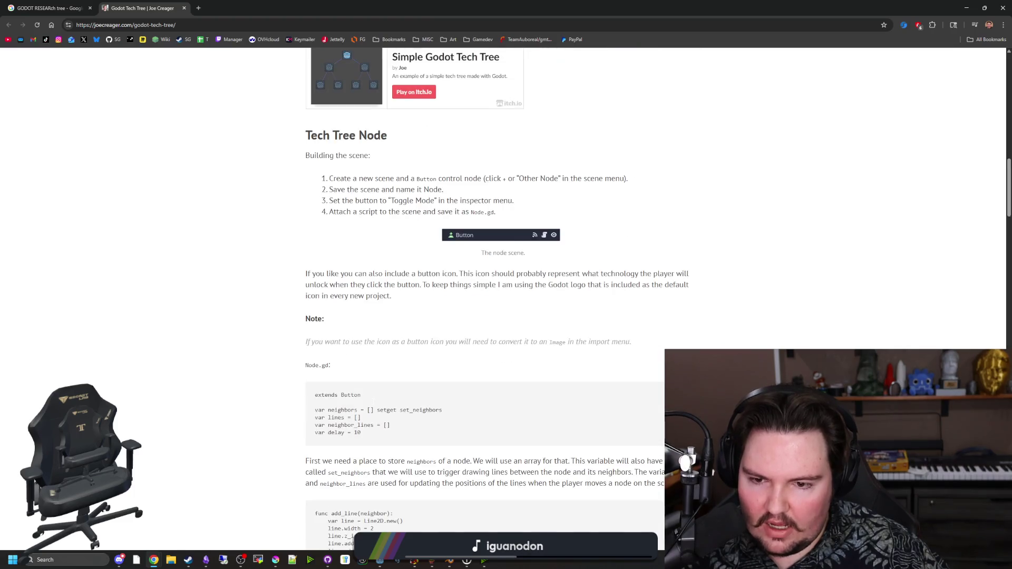
{"action": "scroll", "coordinate": [372, 400], "scroll_direction": "down", "scroll_amount": 15}
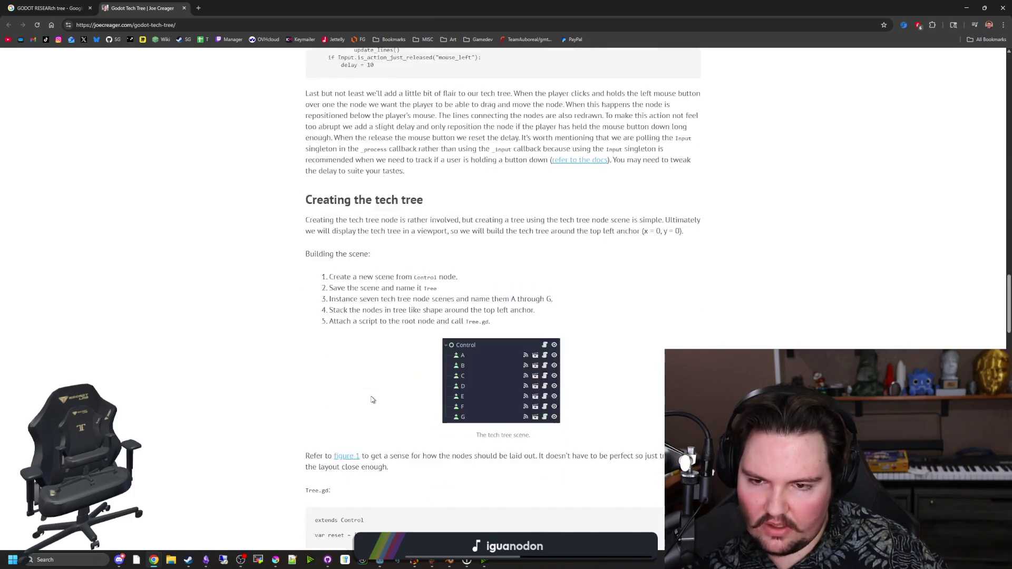
{"action": "scroll", "coordinate": [372, 400], "scroll_direction": "down", "scroll_amount": 8}
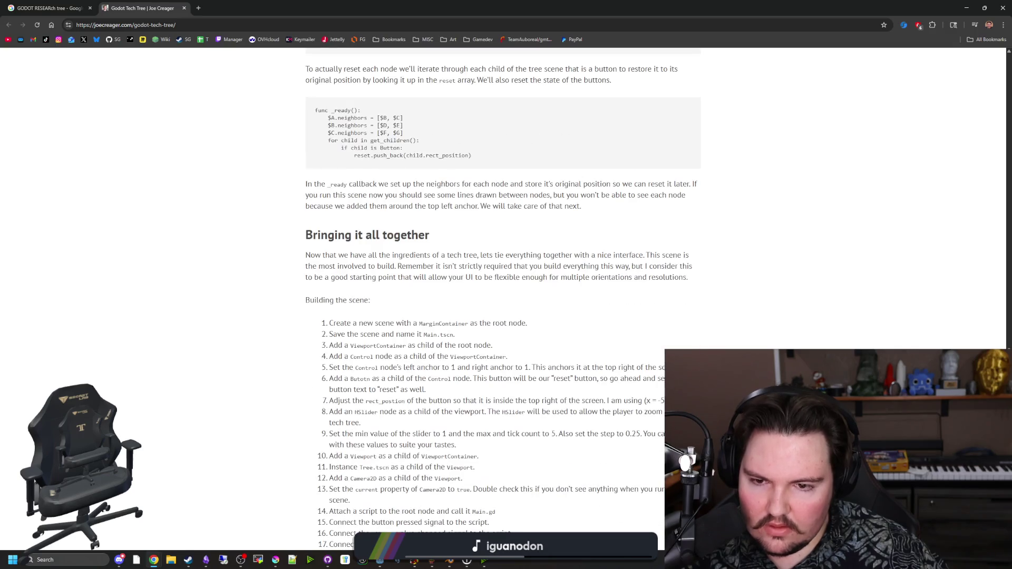
{"action": "scroll", "coordinate": [372, 400], "scroll_direction": "down", "scroll_amount": 15}
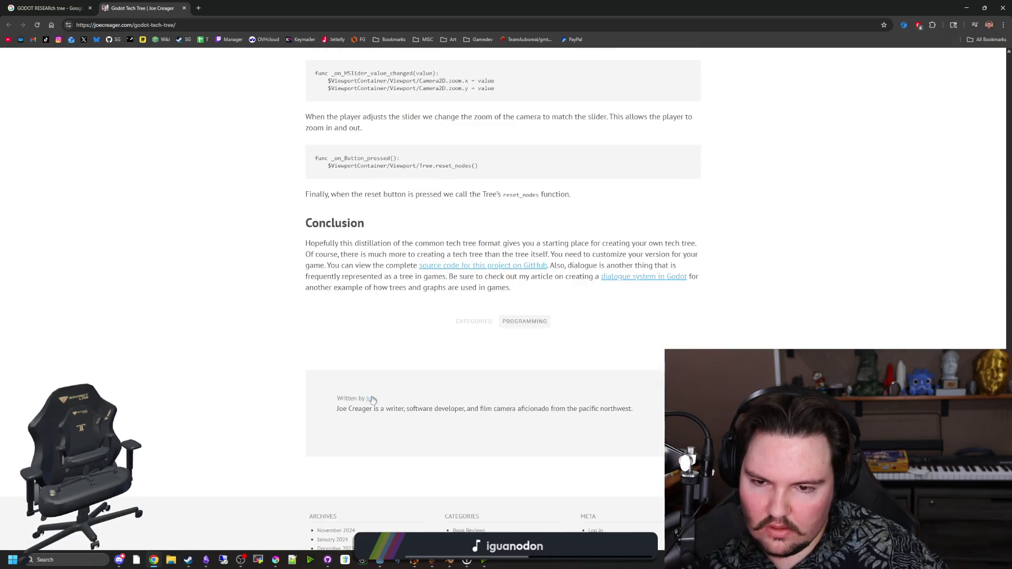
{"action": "key", "text": "Home"}
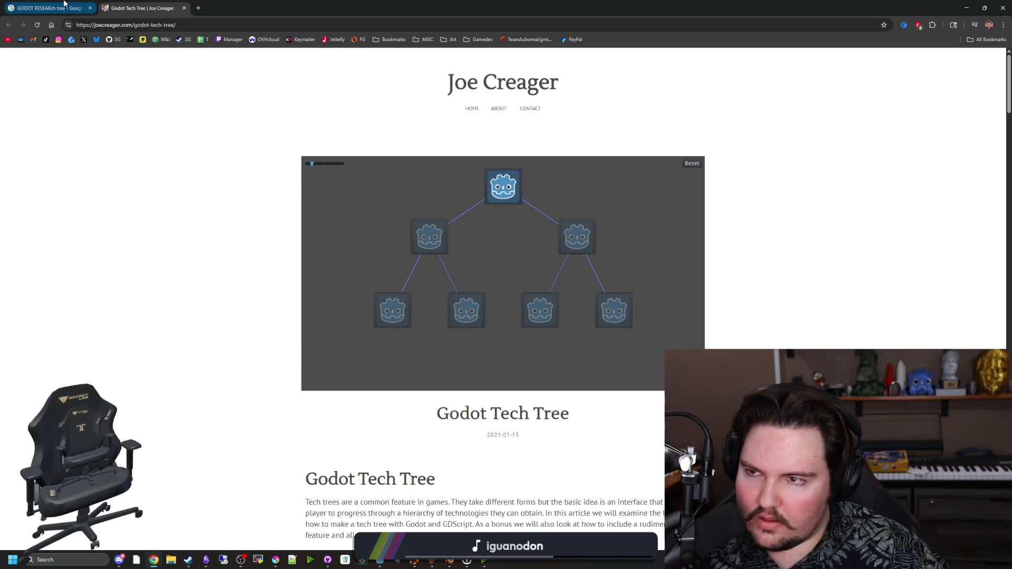
From the Godot research tree results, open the Worldmap Builder asset page in a new tab
{"action": "left_click", "coordinate": [47, 8]}
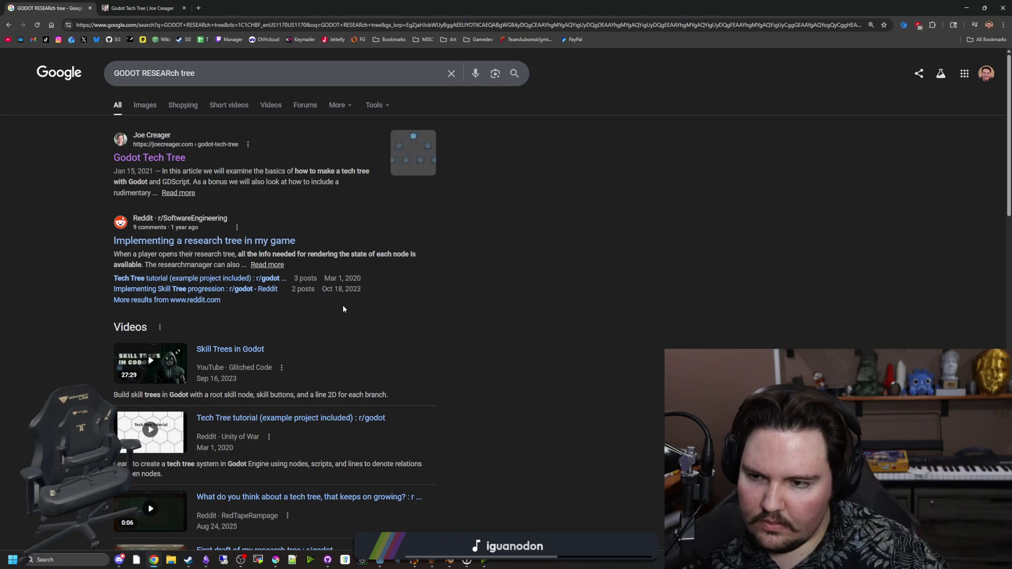
{"action": "scroll", "coordinate": [314, 300], "scroll_direction": "down", "scroll_amount": 6}
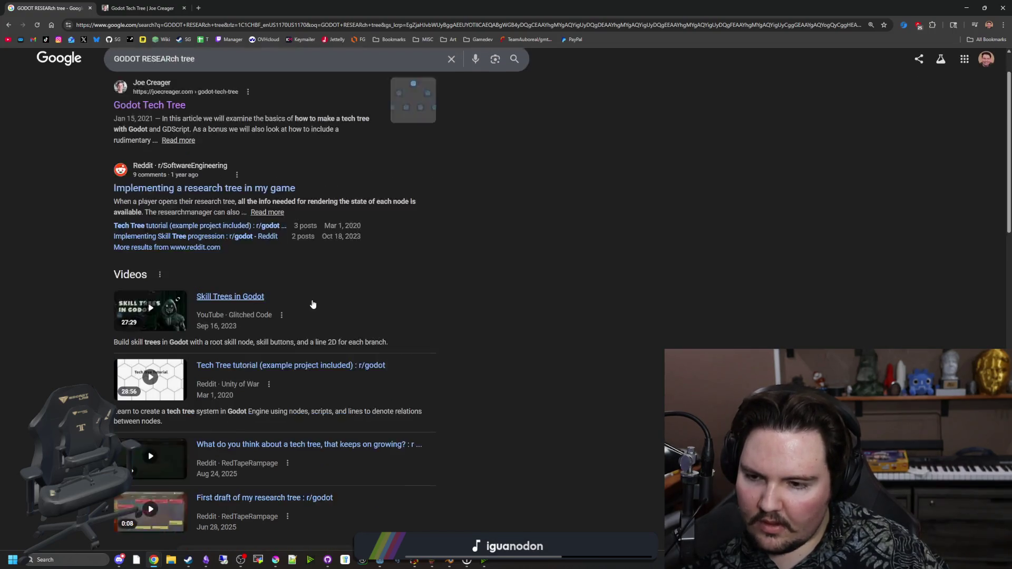
{"action": "scroll", "coordinate": [309, 288], "scroll_direction": "down", "scroll_amount": 3}
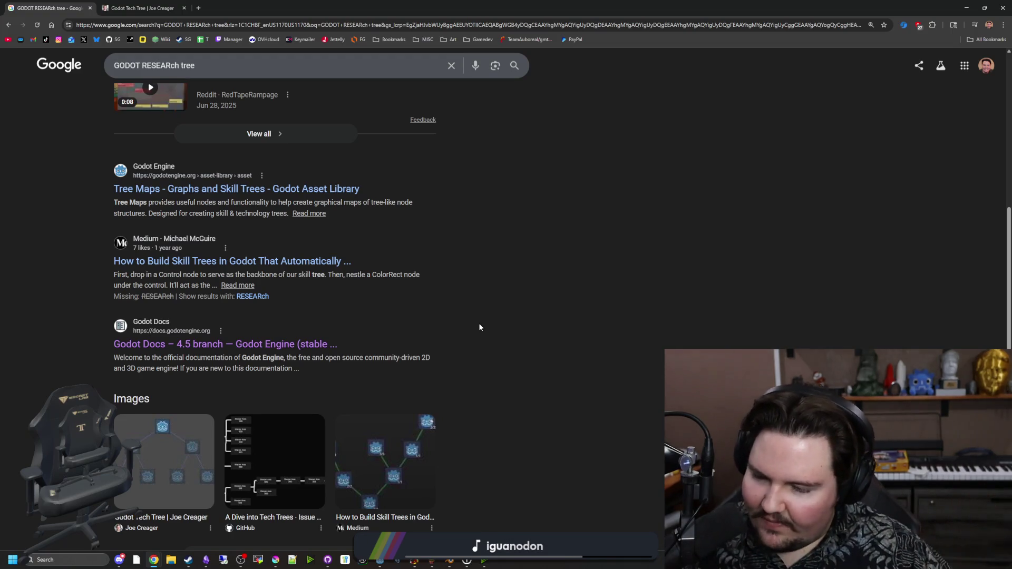
{"action": "scroll", "coordinate": [416, 267], "scroll_direction": "down", "scroll_amount": 4}
{"action": "scroll", "coordinate": [414, 248], "scroll_direction": "down", "scroll_amount": 3}
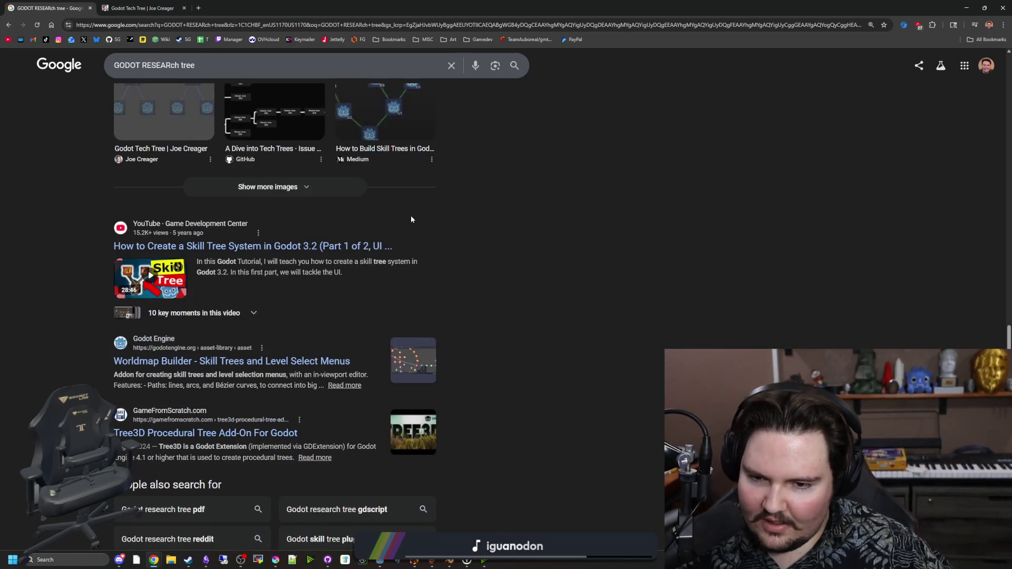
{"action": "middle_click", "coordinate": [273, 361]}
{"action": "scroll", "coordinate": [273, 327], "scroll_direction": "down", "scroll_amount": 2}
{"action": "scroll", "coordinate": [237, 237], "scroll_direction": "up", "scroll_amount": 15}
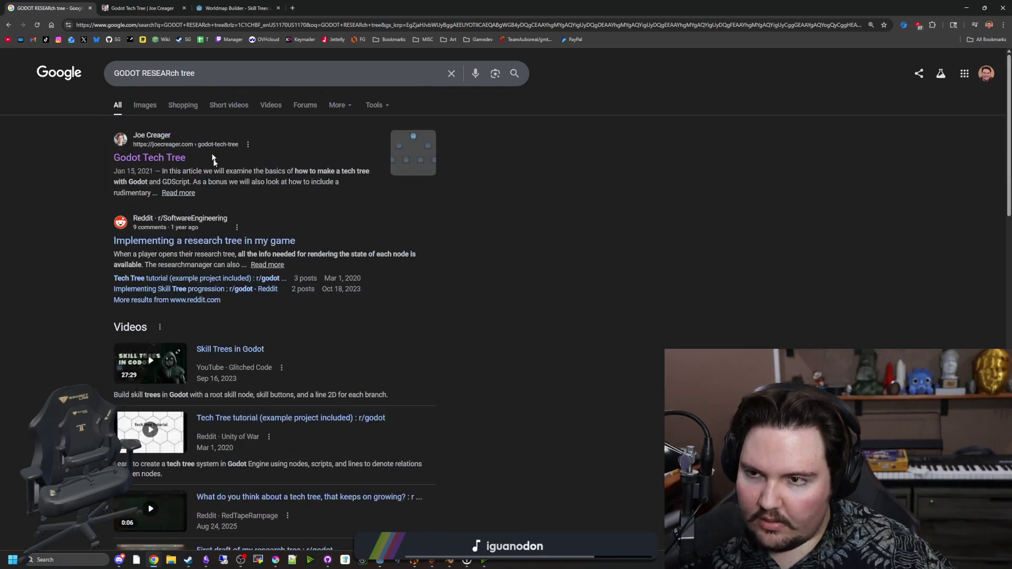
{"action": "key", "text": "ctrl+Tab"}
{"action": "key", "text": "ctrl+Tab"}
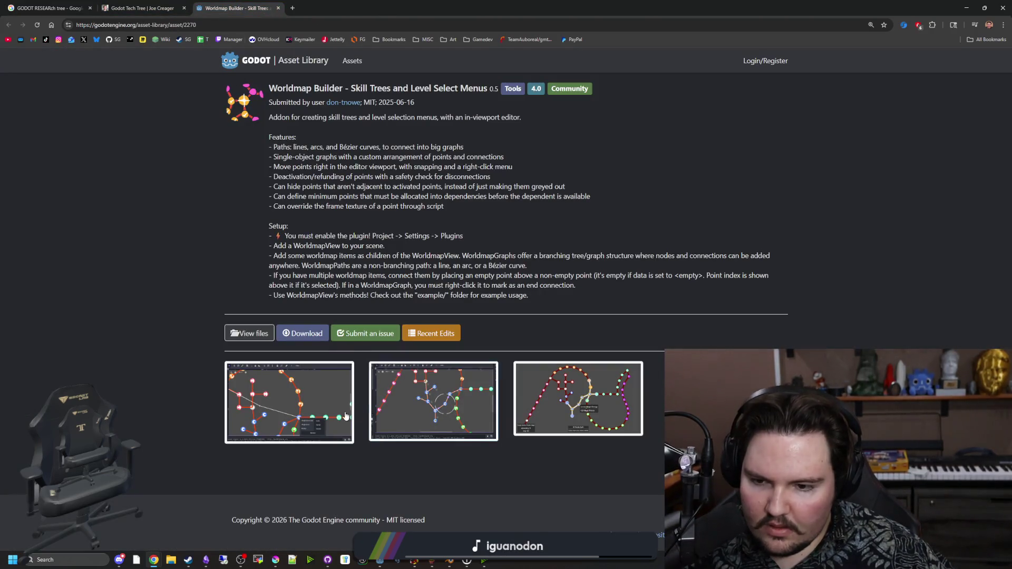
View the first and second Worldmap Builder preview screenshots full size, then return to the asset page
{"action": "left_click", "coordinate": [347, 416]}
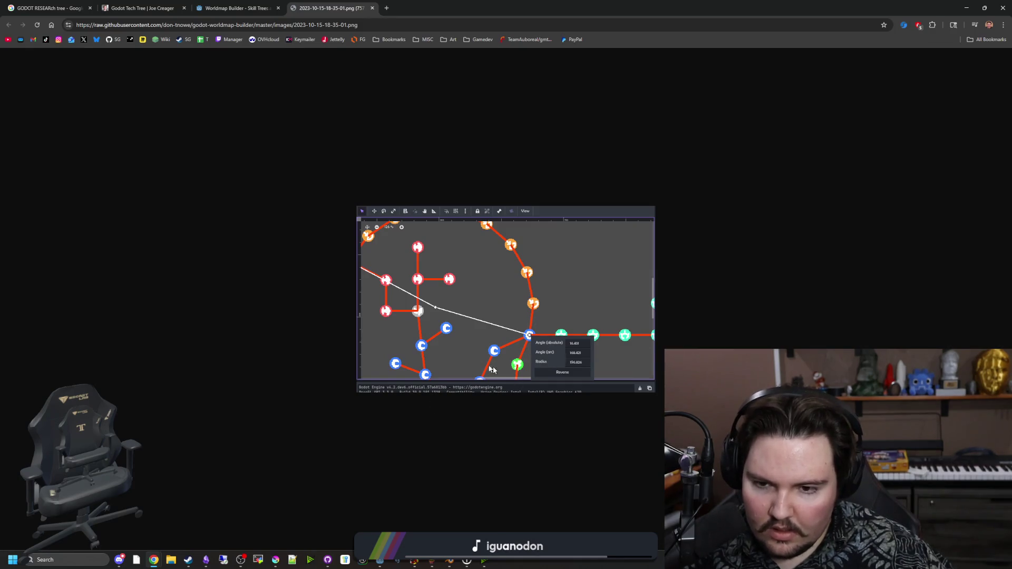
{"action": "left_click", "coordinate": [248, 3]}
{"action": "left_click", "coordinate": [448, 391]}
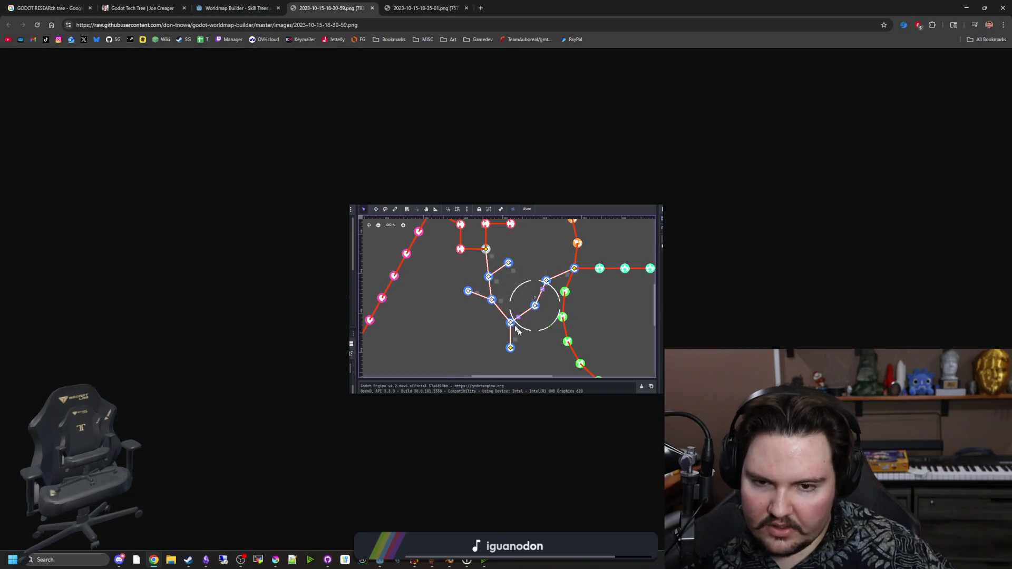
{"action": "key", "text": "ctrl+shift+Tab"}
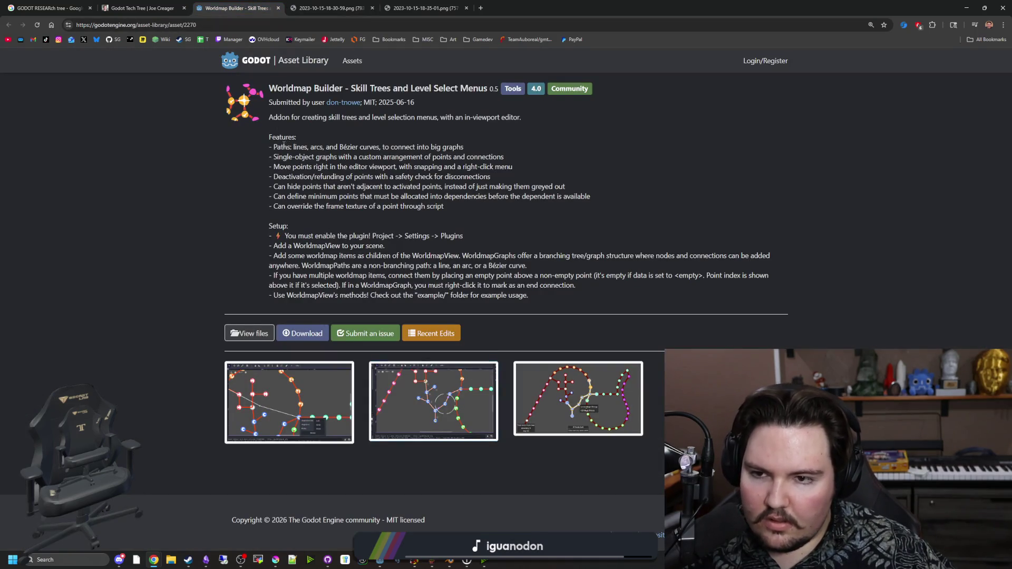
Highlight the single-object graphs feature line, then bring up NVIDIA Broadcast
{"action": "left_click_drag", "start_coordinate": [273, 156], "coordinate": [504, 157]}
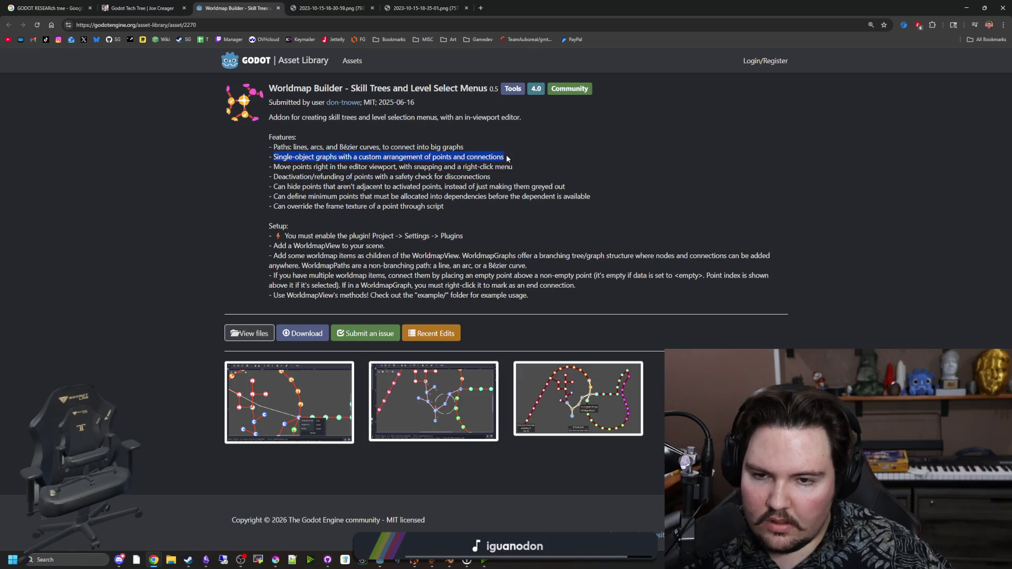
{"action": "left_click", "coordinate": [326, 186]}
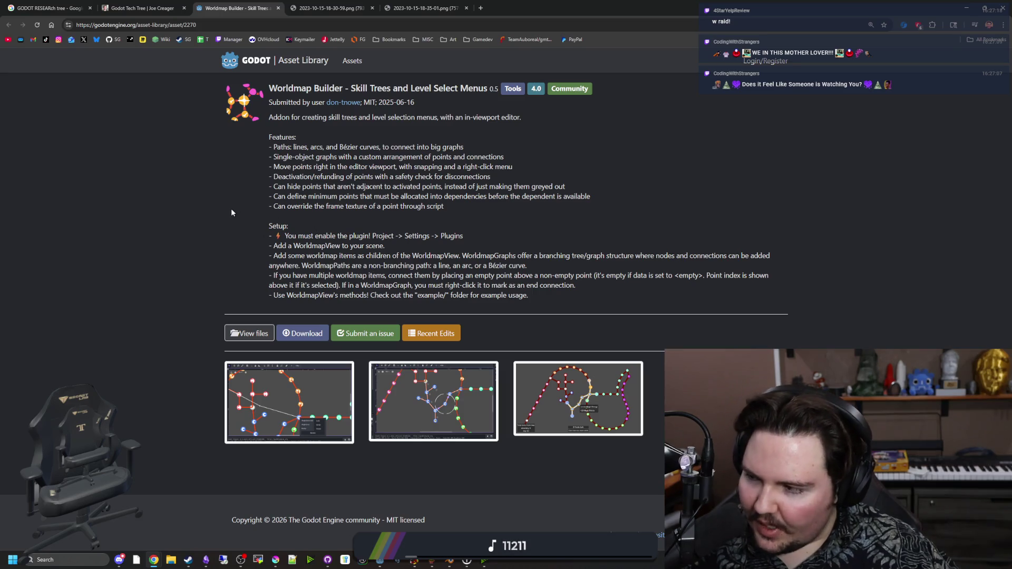
{"action": "left_click", "coordinate": [484, 559]}
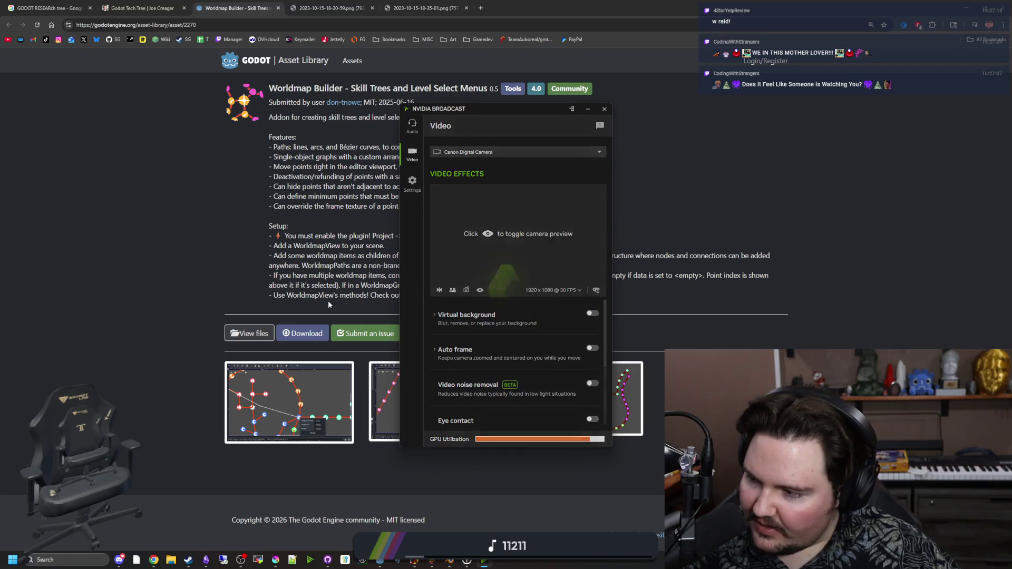
Enable the virtual background, view the third screenshot, return to the asset page, and minimize Broadcast
{"action": "left_click", "coordinate": [210, 293]}
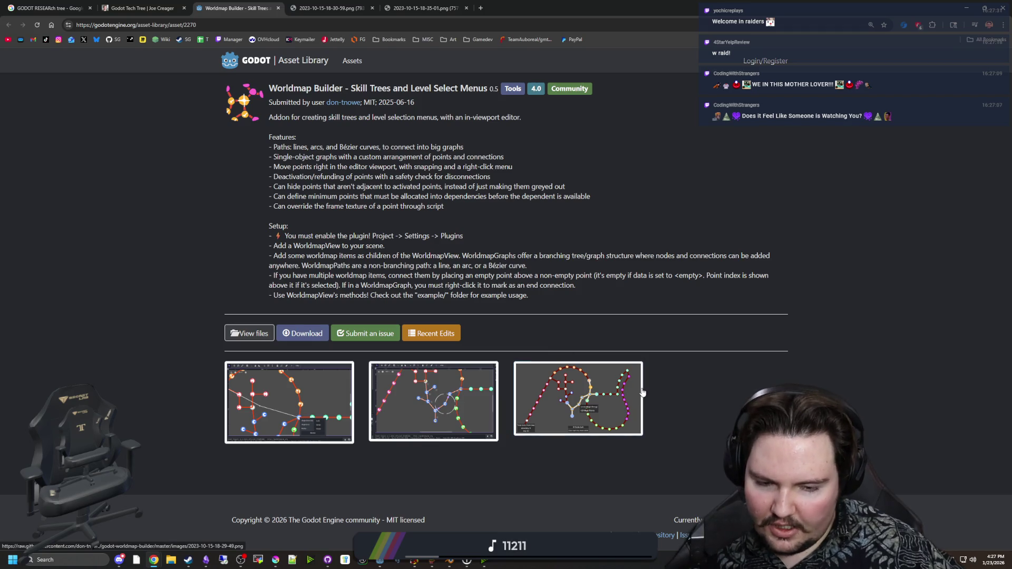
{"action": "left_click", "coordinate": [621, 380]}
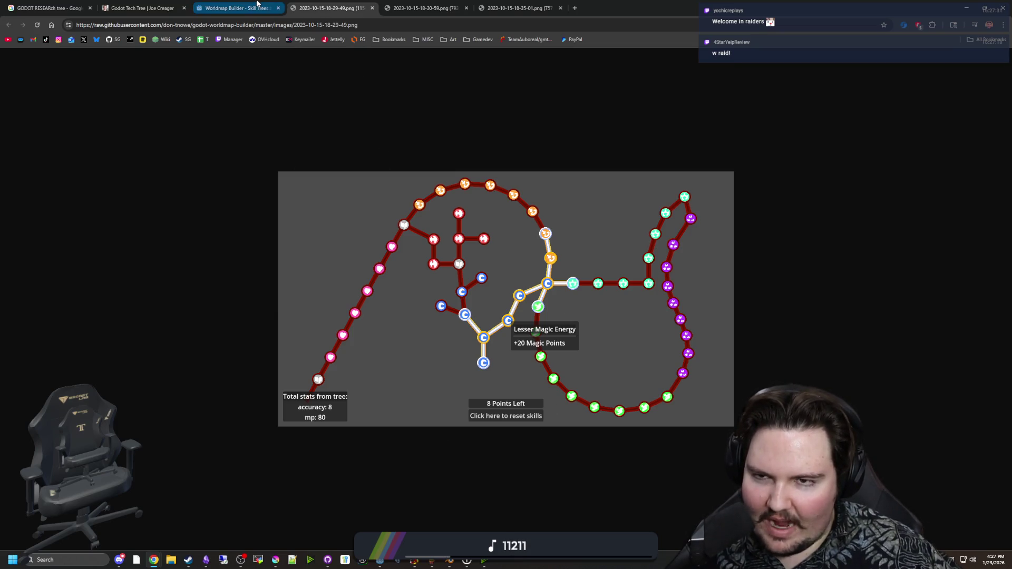
{"action": "left_click", "coordinate": [237, 7]}
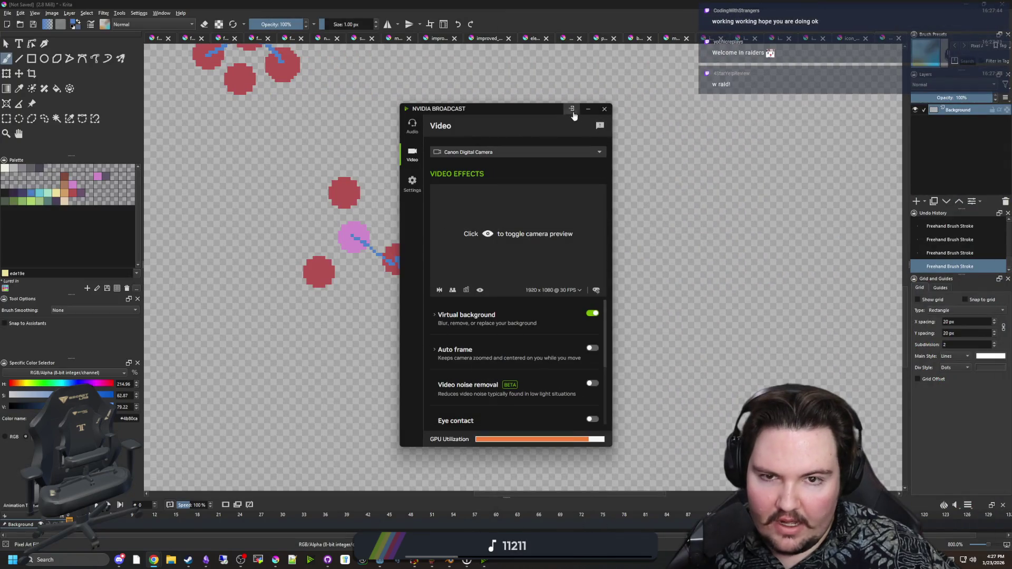
{"action": "left_click", "coordinate": [587, 109]}
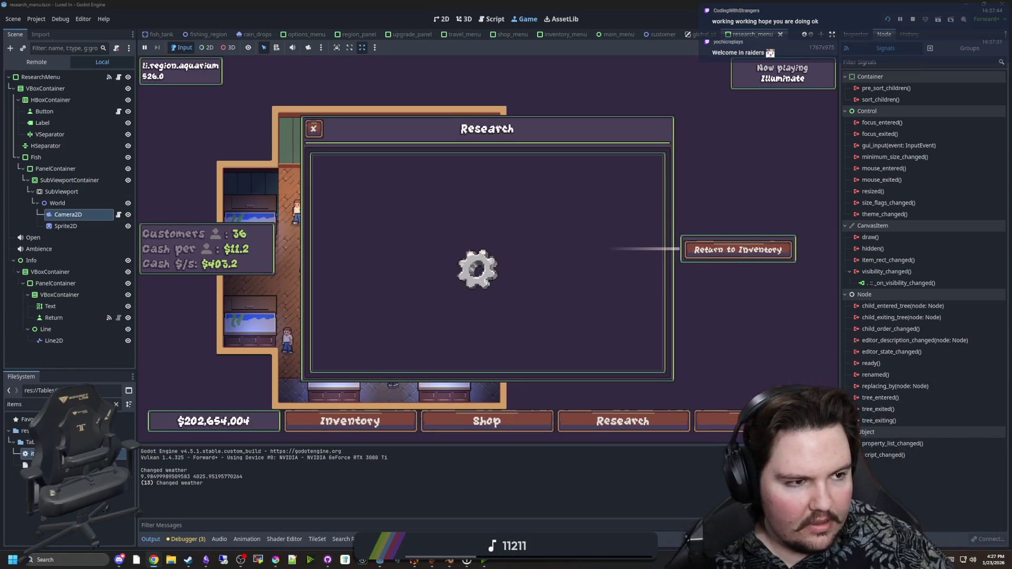
Switch from the Godot editor back to the Chrome Worldmap Builder page with Alt+Tab
{"action": "key", "text": "alt+Tab"}
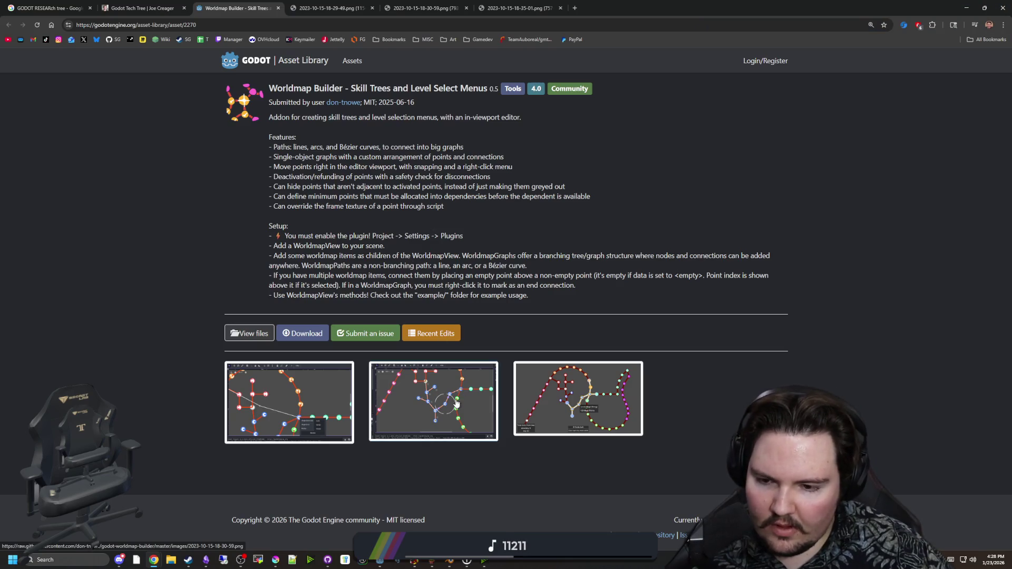
Back in Krita, draw a blue link upward from the pink dot and recentre the view
{"action": "left_click", "coordinate": [281, 559]}
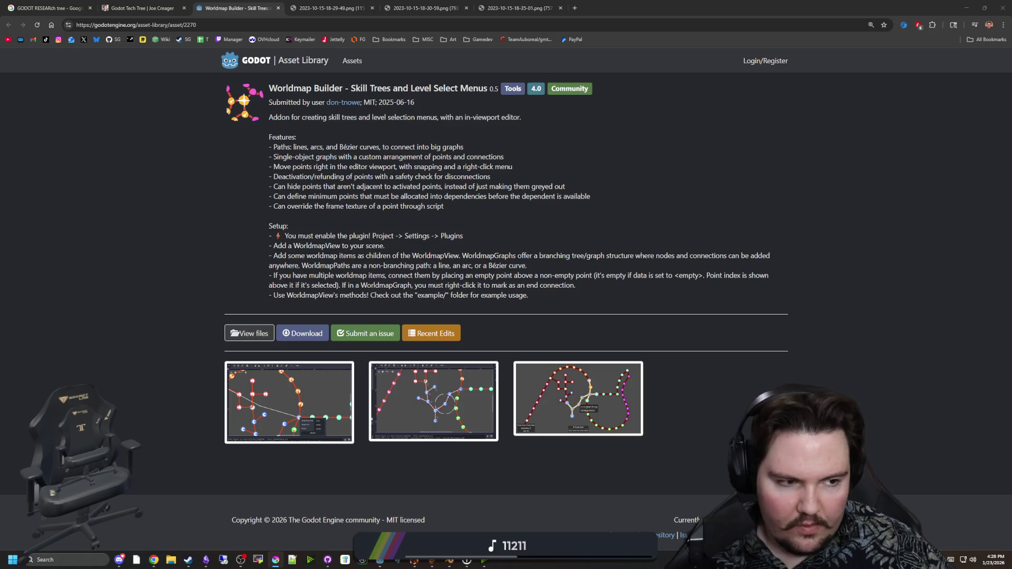
{"action": "scroll", "coordinate": [384, 320], "scroll_direction": "down", "scroll_amount": 2}
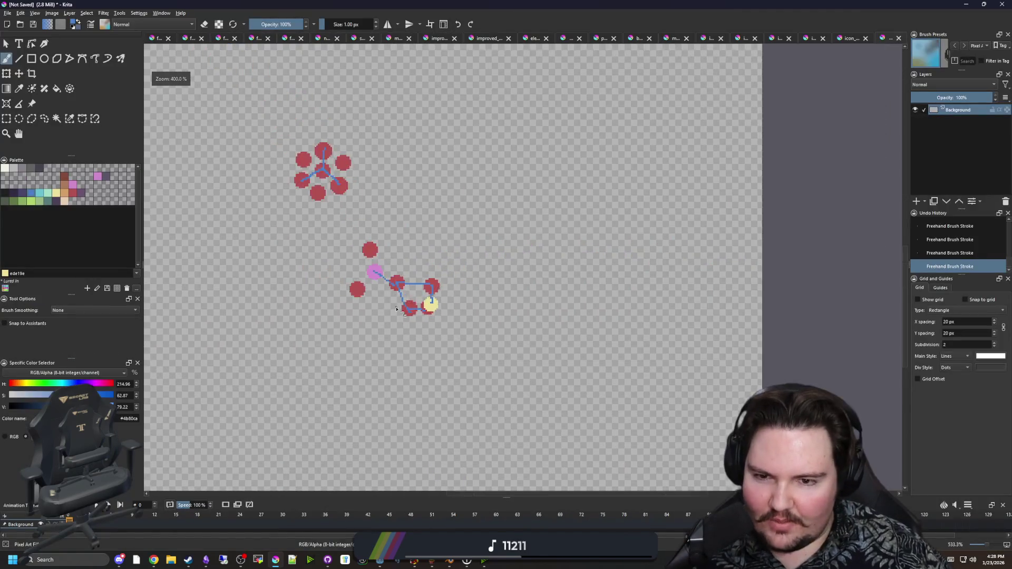
{"action": "scroll", "coordinate": [387, 293], "scroll_direction": "up", "scroll_amount": 10}
{"action": "key", "text": "p"}
{"action": "key", "text": "b"}
{"action": "left_click_drag", "start_coordinate": [329, 305], "coordinate": [472, 306]}
{"action": "mouse_move", "coordinate": [482, 262]}
{"action": "left_mouse_down"}
{"action": "mouse_move", "coordinate": [371, 400]}
{"action": "mouse_move", "coordinate": [419, 389]}
{"action": "mouse_move", "coordinate": [413, 260]}
{"action": "mouse_move", "coordinate": [384, 193]}
{"action": "left_mouse_up"}
{"action": "scroll", "coordinate": [403, 302], "scroll_direction": "down", "scroll_amount": 4}
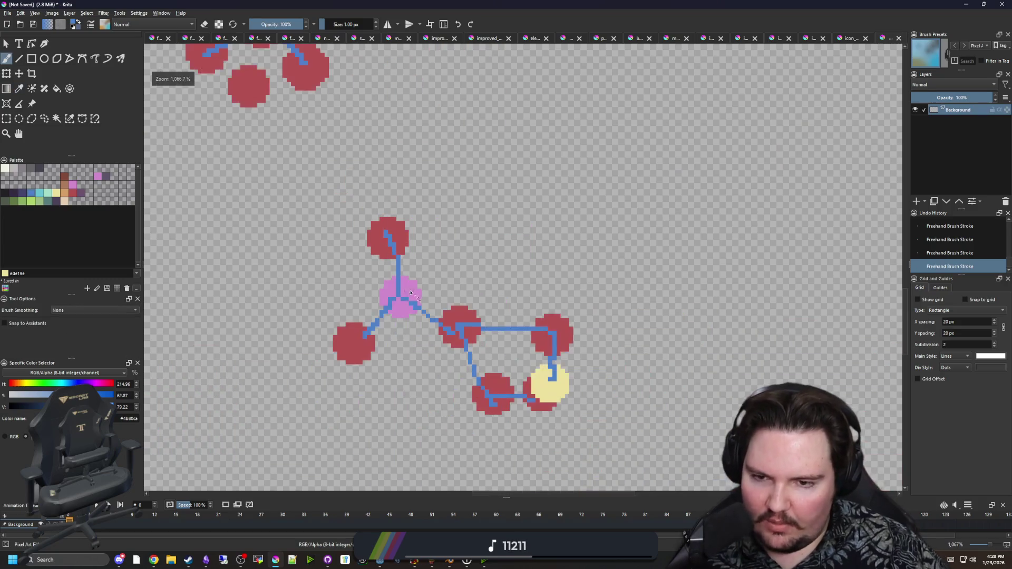
{"action": "scroll", "coordinate": [403, 302], "scroll_direction": "up", "scroll_amount": 3}
{"action": "left_click_drag", "start_coordinate": [403, 302], "coordinate": [296, 169]}
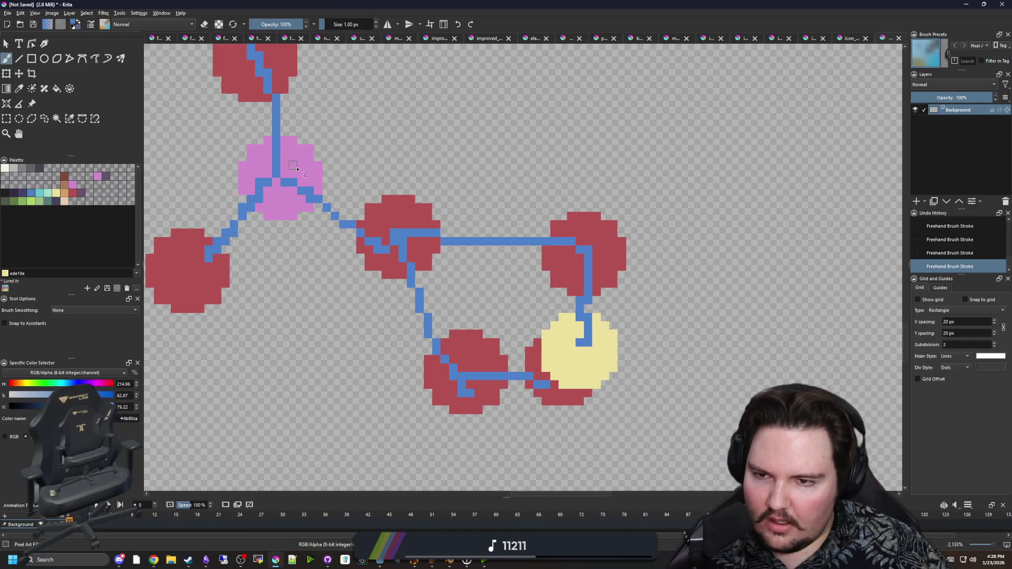
{"action": "scroll", "coordinate": [359, 177], "scroll_direction": "up", "scroll_amount": 2}
{"action": "scroll", "coordinate": [301, 173], "scroll_direction": "down", "scroll_amount": 2}
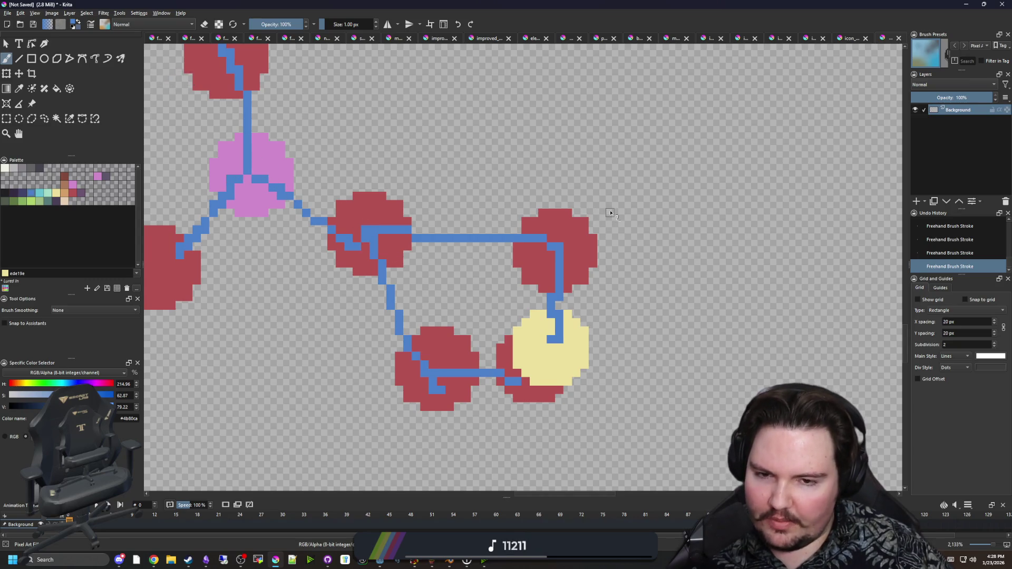
{"action": "scroll", "coordinate": [610, 213], "scroll_direction": "down", "scroll_amount": 1}
{"action": "scroll", "coordinate": [477, 185], "scroll_direction": "up", "scroll_amount": 1}
Sample the red, enlarge the brush to 8 px, and stamp five new red circles around the cluster
{"action": "key", "text": "p"}
{"action": "left_click", "coordinate": [357, 312]}
{"action": "key", "text": "b"}
{"action": "key", "text": "bracketright"}
{"action": "key", "text": "bracketright"}
{"action": "key", "text": "bracketright"}
{"action": "key", "text": "bracketright"}
{"action": "key", "text": "bracketright"}
{"action": "left_click", "coordinate": [394, 369]}
{"action": "left_click", "coordinate": [234, 292]}
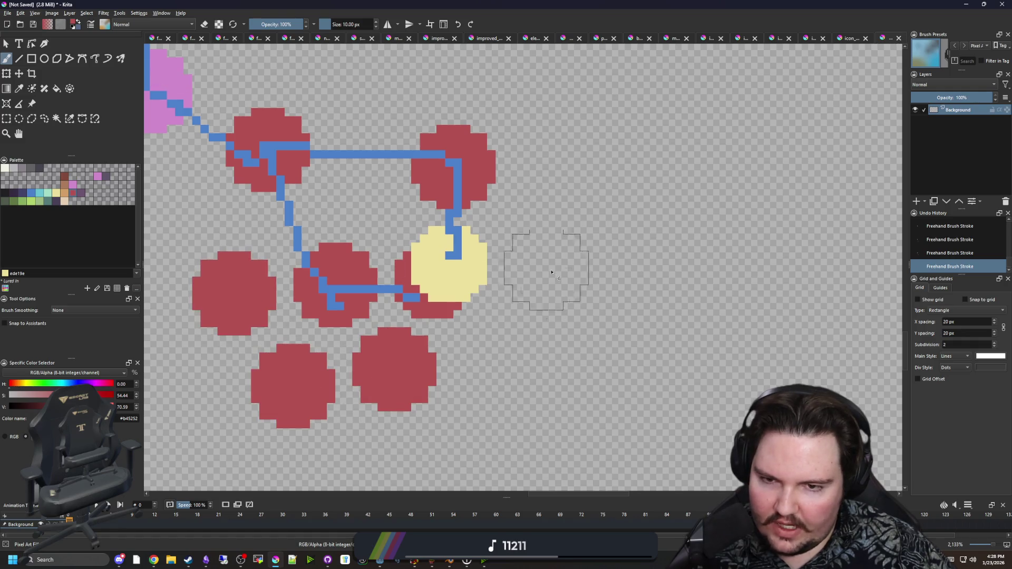
{"action": "left_click", "coordinate": [546, 218]}
{"action": "left_click", "coordinate": [575, 117]}
{"action": "scroll", "coordinate": [575, 117], "scroll_direction": "up", "scroll_amount": 2}
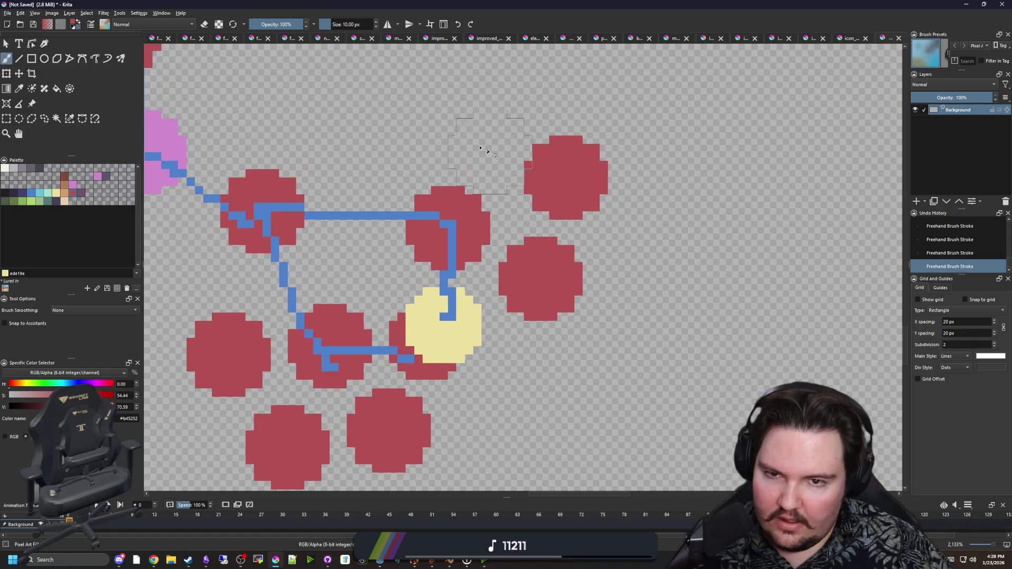
{"action": "left_click", "coordinate": [464, 118]}
Shrink the brush to 3 px, sample the blue, and draw blue links to the new circles
{"action": "key", "text": "bracketleft"}
{"action": "key", "text": "bracketleft"}
{"action": "left_click", "coordinate": [452, 245], "text": "ctrl"}
{"action": "key", "text": "bracketleft"}
{"action": "key", "text": "bracketleft"}
{"action": "key", "text": "bracketleft"}
{"action": "key", "text": "bracketleft"}
{"action": "key", "text": "bracketleft"}
{"action": "left_click_drag", "start_coordinate": [423, 346], "coordinate": [453, 288]}
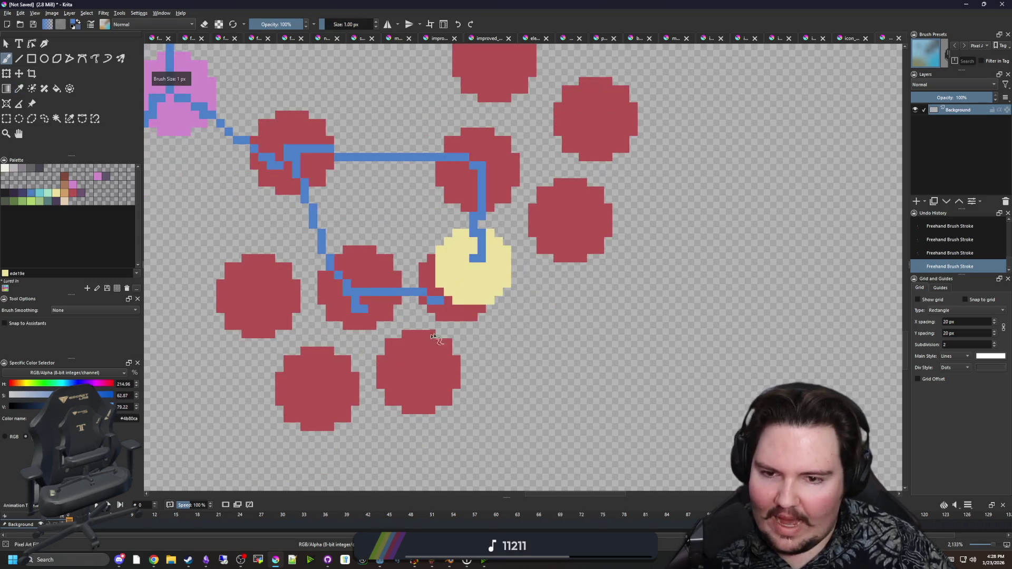
{"action": "mouse_move", "coordinate": [363, 310]}
{"action": "left_mouse_down"}
{"action": "mouse_move", "coordinate": [435, 372]}
{"action": "mouse_move", "coordinate": [324, 403]}
{"action": "left_mouse_up"}
{"action": "left_click_drag", "start_coordinate": [345, 291], "coordinate": [233, 301]}
{"action": "left_click_drag", "start_coordinate": [458, 211], "coordinate": [409, 319]}
{"action": "mouse_move", "coordinate": [430, 274]}
{"action": "left_mouse_down"}
{"action": "mouse_move", "coordinate": [519, 326]}
{"action": "mouse_move", "coordinate": [535, 223]}
{"action": "mouse_move", "coordinate": [441, 152]}
{"action": "left_mouse_up"}
{"action": "left_click_drag", "start_coordinate": [368, 382], "coordinate": [422, 266]}
Try blue and then green rings around the yellow circle, undoing both
{"action": "mouse_move", "coordinate": [492, 332]}
{"action": "left_mouse_down"}
{"action": "mouse_move", "coordinate": [548, 271]}
{"action": "mouse_move", "coordinate": [474, 329]}
{"action": "mouse_move", "coordinate": [448, 182]}
{"action": "mouse_move", "coordinate": [440, 303]}
{"action": "left_mouse_up"}
{"action": "key", "text": "ctrl+z"}
{"action": "left_click", "coordinate": [33, 203]}
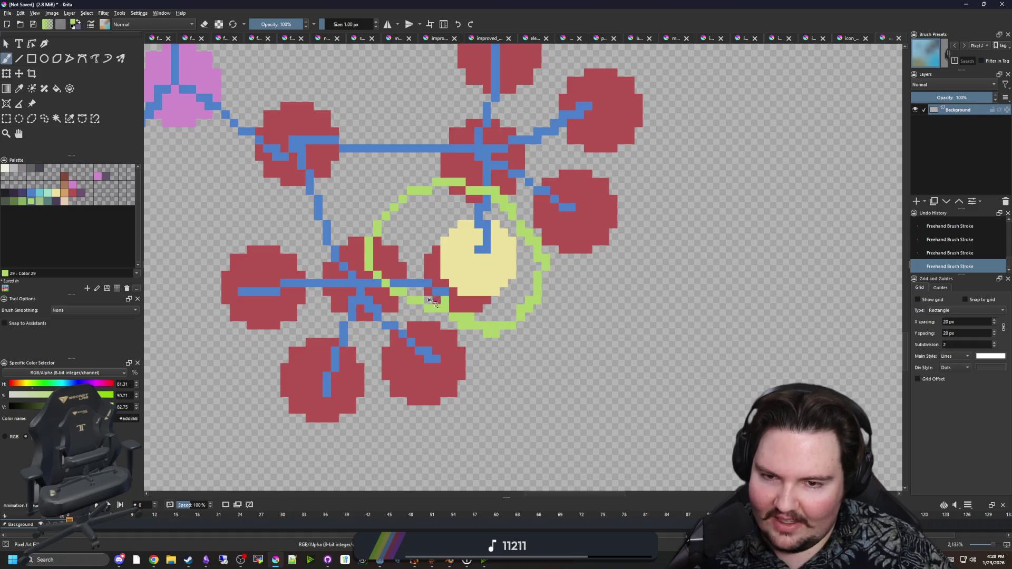
{"action": "scroll", "coordinate": [443, 310], "scroll_direction": "down", "scroll_amount": 5}
{"action": "key", "text": "ctrl+z"}
{"action": "scroll", "coordinate": [435, 298], "scroll_direction": "up", "scroll_amount": 3}
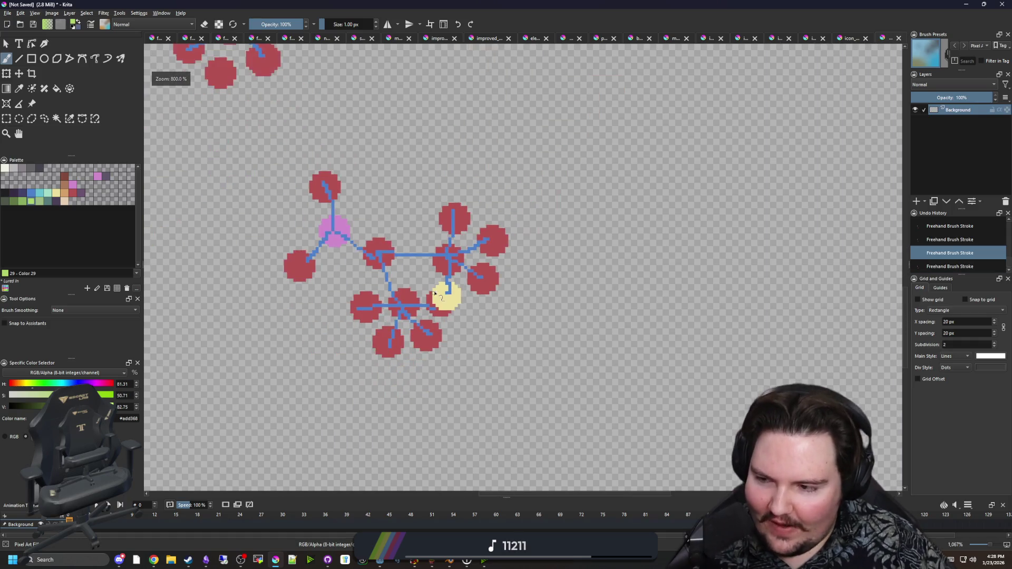
{"action": "scroll", "coordinate": [466, 320], "scroll_direction": "up", "scroll_amount": 5}
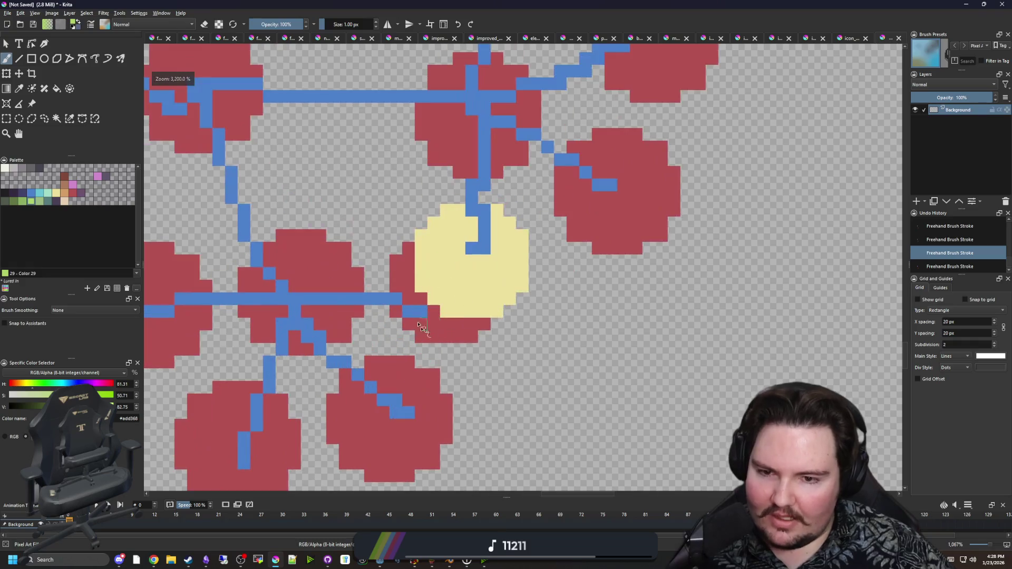
{"action": "scroll", "coordinate": [475, 305], "scroll_direction": "down", "scroll_amount": 6}
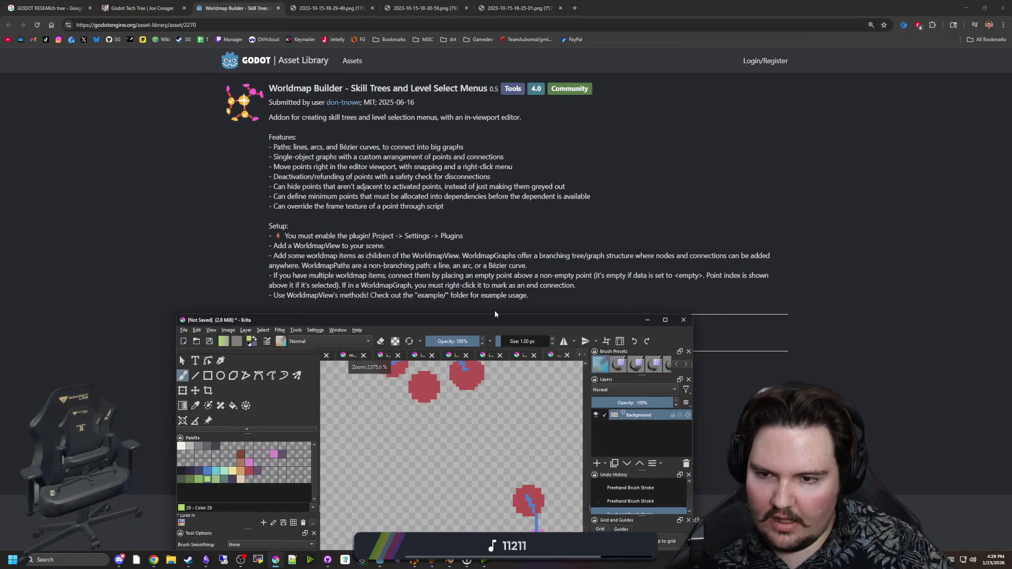
{"action": "left_click", "coordinate": [409, 278]}
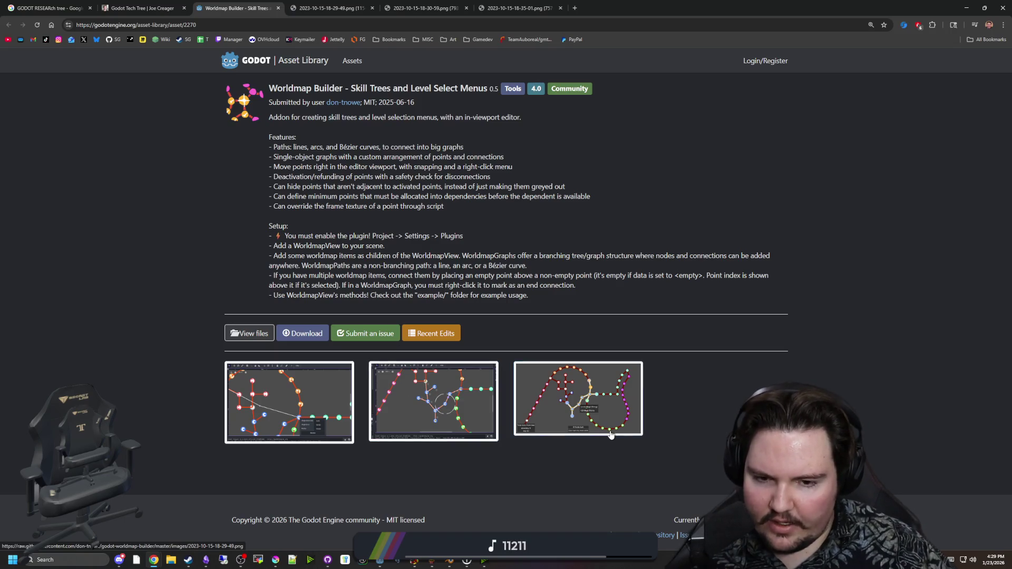
View the third skill-tree screenshot full size, return to the asset page, then switch back to Krita
{"action": "left_click", "coordinate": [589, 396]}
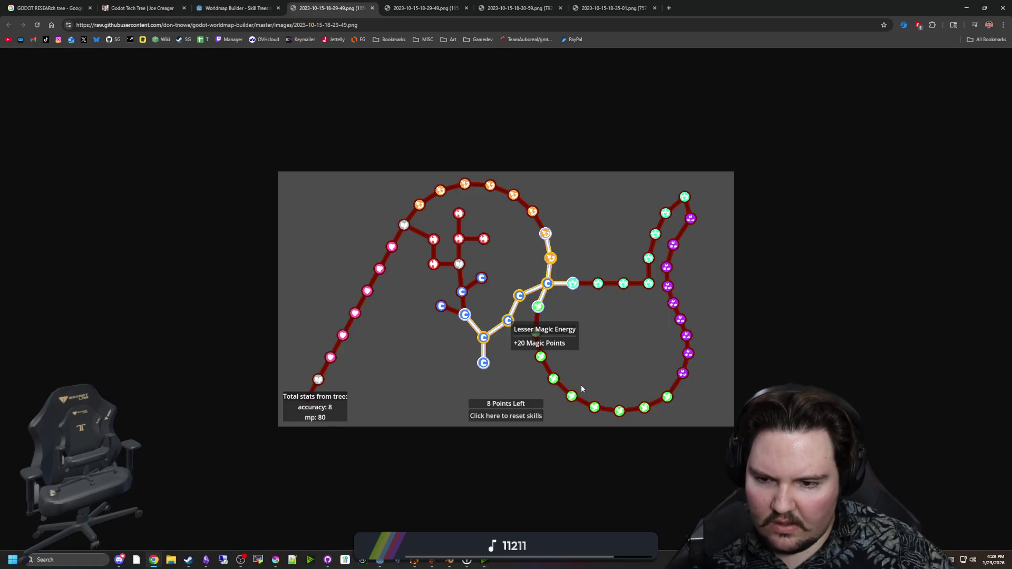
{"action": "left_click", "coordinate": [286, 6]}
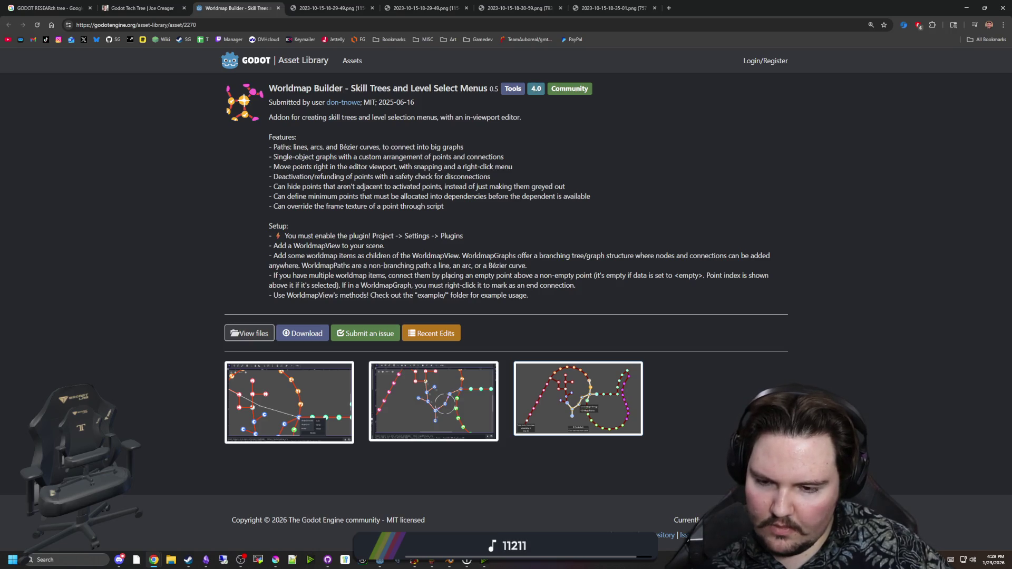
{"action": "key", "text": "alt+Tab"}
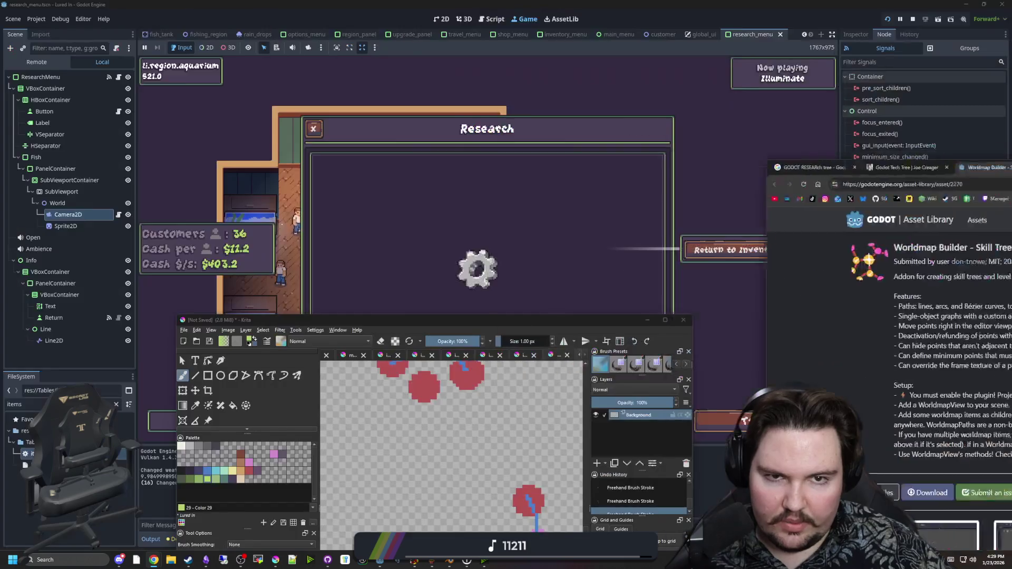
Maximize Krita and stamp three green node dots with a slightly larger brush
{"action": "key", "text": "super+Up"}
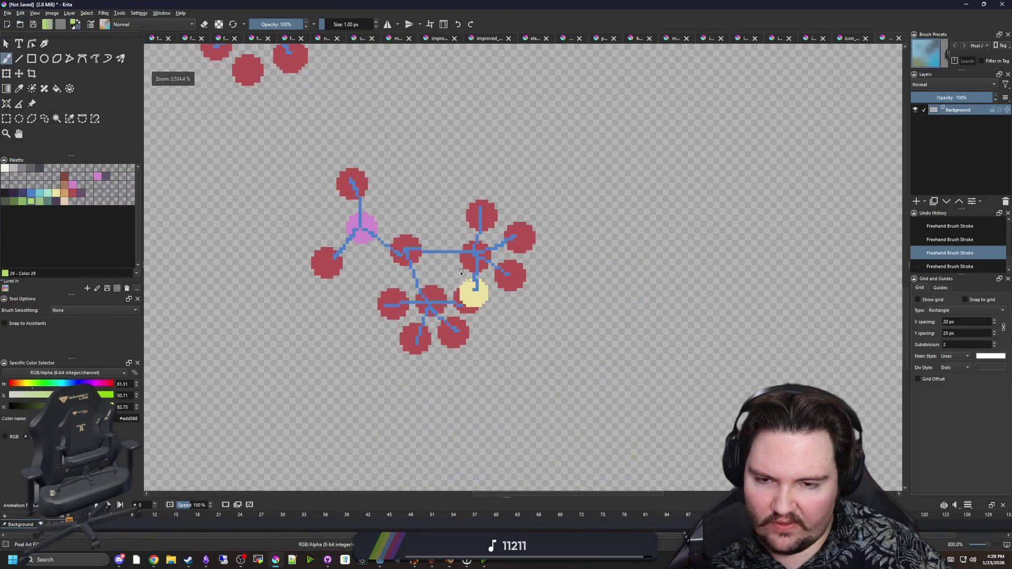
{"action": "scroll", "coordinate": [461, 272], "scroll_direction": "down", "scroll_amount": 3}
{"action": "scroll", "coordinate": [395, 369], "scroll_direction": "up", "scroll_amount": 6}
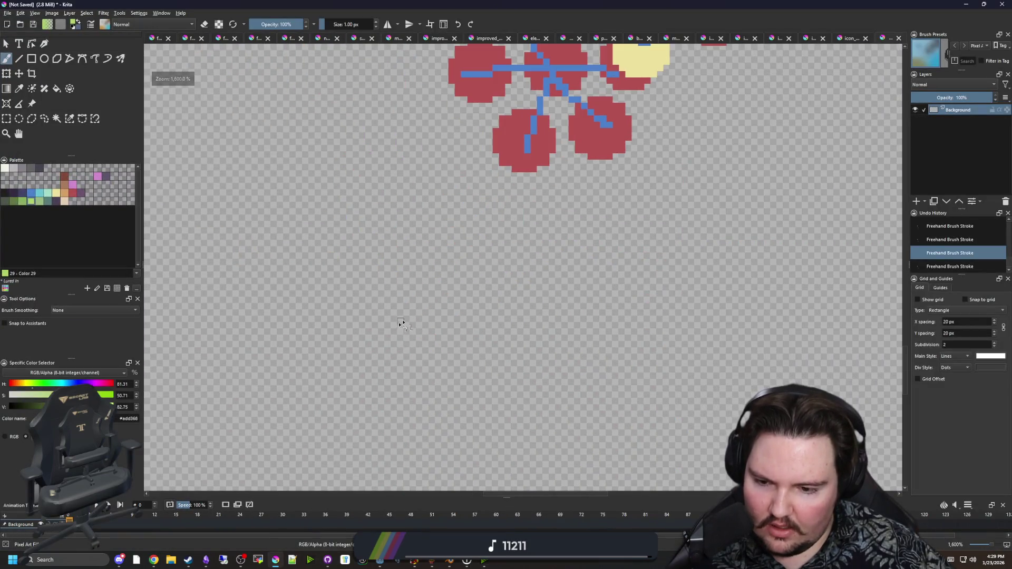
{"action": "left_click_drag", "start_coordinate": [433, 286], "coordinate": [437, 289]}
{"action": "key", "text": "ctrl+z"}
{"action": "key", "text": "bracketright"}
{"action": "key", "text": "bracketright"}
{"action": "key", "text": "bracketright"}
{"action": "key", "text": "bracketright"}
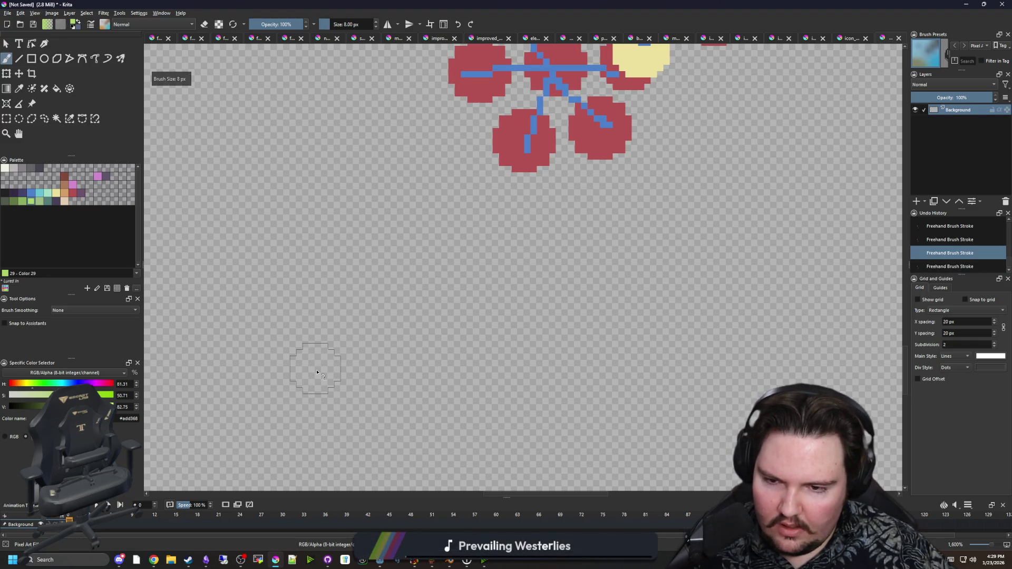
{"action": "left_click", "coordinate": [319, 371]}
{"action": "left_click", "coordinate": [583, 281]}
{"action": "left_click", "coordinate": [452, 335]}
Draw 1 px blue lines joining the green dots, with three extra branches from the left dot
{"action": "key", "text": "bracketleft"}
{"action": "left_click", "coordinate": [33, 195]}
{"action": "key", "text": "bracketleft"}
{"action": "key", "text": "bracketleft"}
{"action": "key", "text": "bracketleft"}
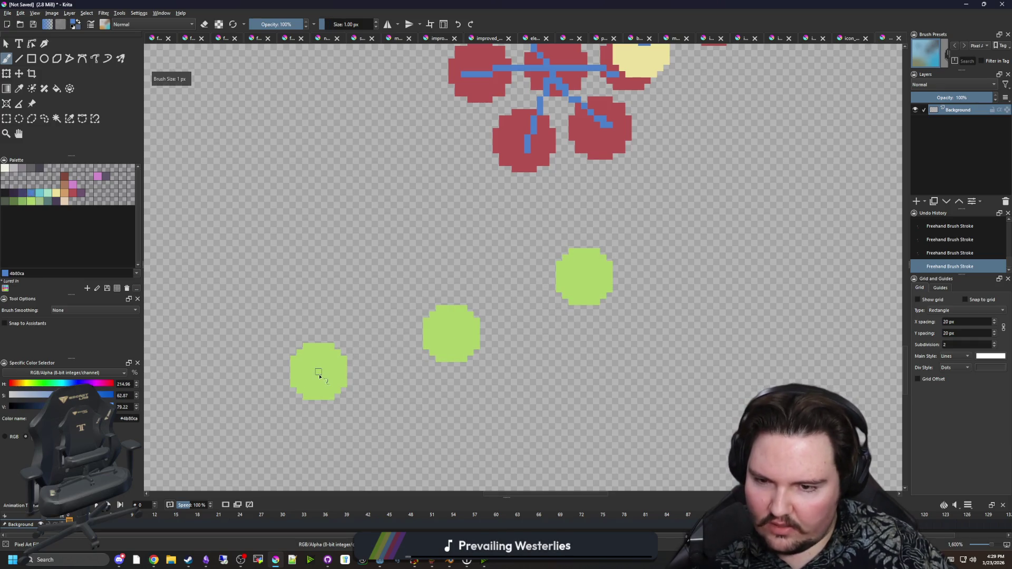
{"action": "left_click_drag", "start_coordinate": [318, 371], "coordinate": [448, 327]}
{"action": "mouse_move", "coordinate": [315, 369]}
{"action": "left_mouse_down"}
{"action": "mouse_move", "coordinate": [360, 361]}
{"action": "mouse_move", "coordinate": [287, 274]}
{"action": "left_mouse_up"}
{"action": "left_click_drag", "start_coordinate": [369, 360], "coordinate": [240, 458]}
{"action": "left_click_drag", "start_coordinate": [382, 365], "coordinate": [382, 464]}
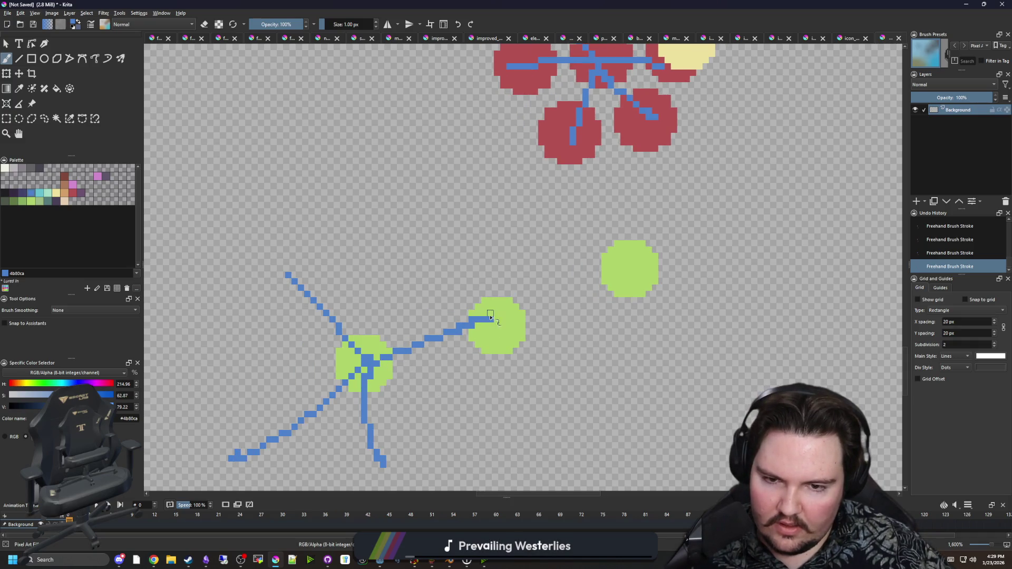
{"action": "mouse_move", "coordinate": [548, 295]}
{"action": "left_mouse_down"}
{"action": "mouse_move", "coordinate": [637, 247]}
{"action": "mouse_move", "coordinate": [433, 216]}
{"action": "left_mouse_up"}
Add a red node dot, redoing it lower down after a misplaced first attempt
{"action": "left_click", "coordinate": [438, 106], "text": "ctrl"}
{"action": "key", "text": "bracketright"}
{"action": "key", "text": "bracketright"}
{"action": "key", "text": "bracketright"}
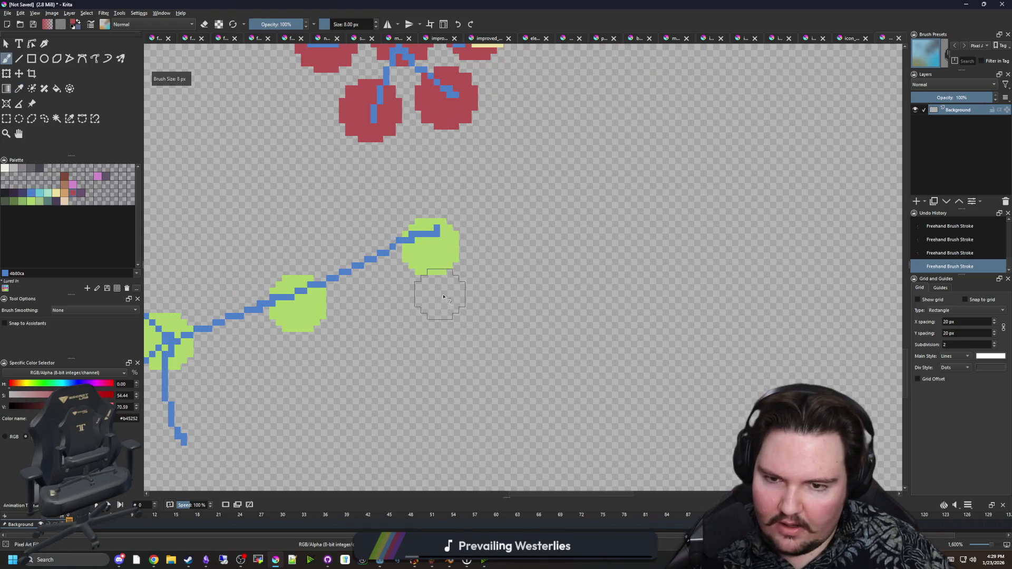
{"action": "left_click", "coordinate": [442, 301]}
{"action": "mouse_move", "coordinate": [443, 301]}
{"action": "left_mouse_down"}
{"action": "mouse_move", "coordinate": [564, 358]}
{"action": "mouse_move", "coordinate": [541, 289]}
{"action": "left_mouse_up"}
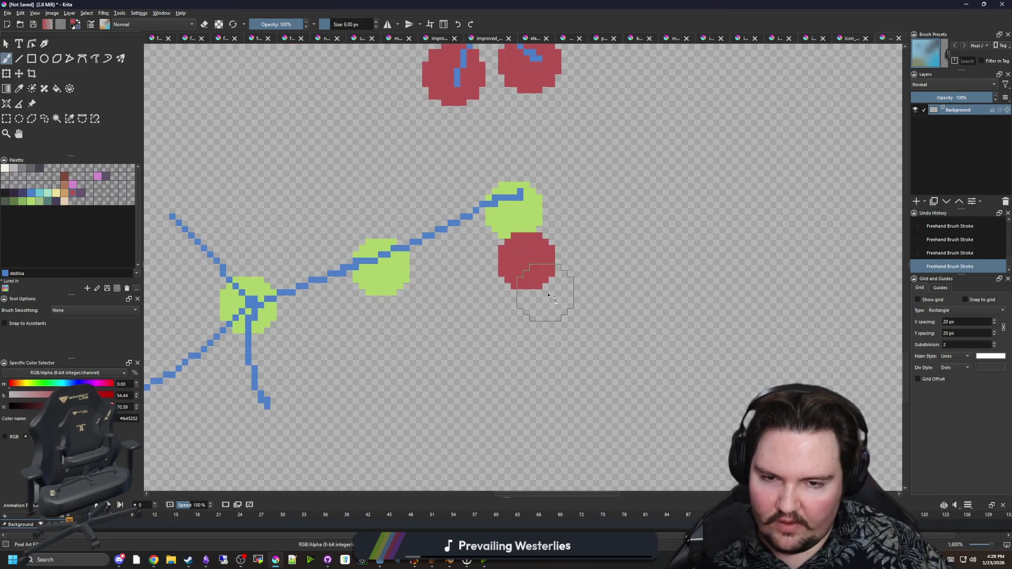
{"action": "key", "text": "ctrl+z"}
{"action": "left_click", "coordinate": [538, 318]}
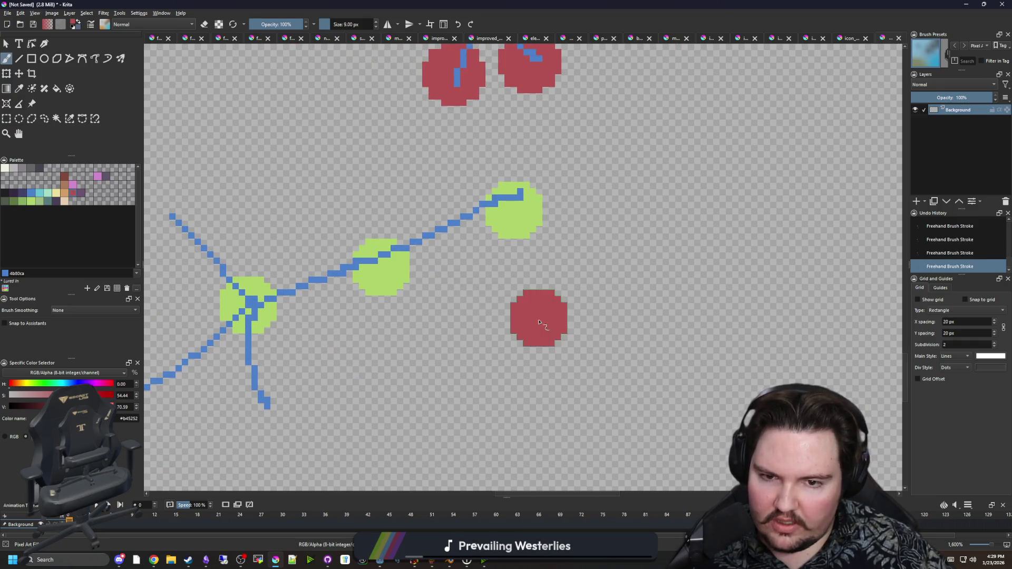
Sample blue from an existing line and connect the red dot to the middle green node
{"action": "key", "text": "p"}
{"action": "left_click", "coordinate": [469, 215]}
{"action": "key", "text": "b"}
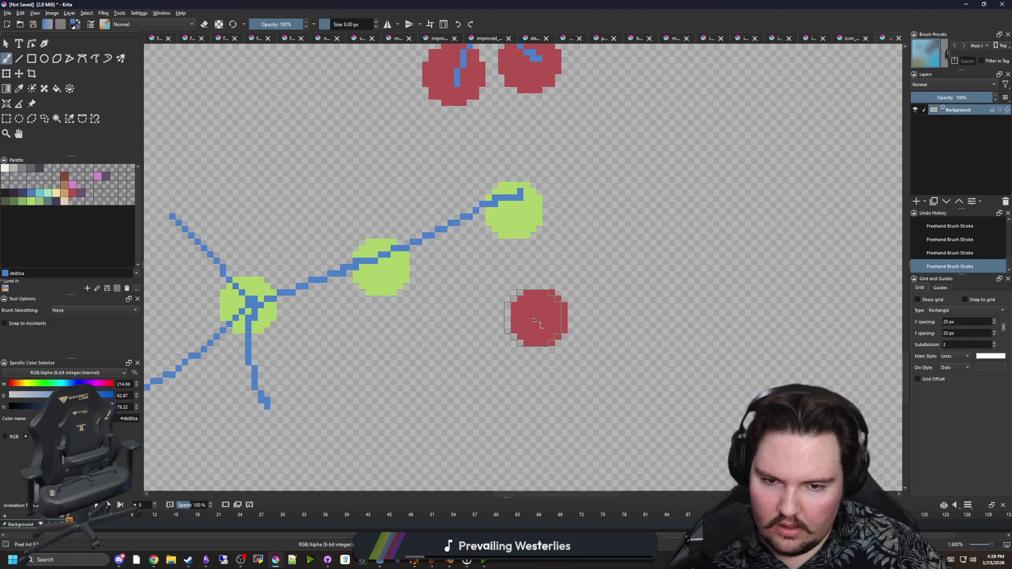
{"action": "key", "text": "bracketleft"}
{"action": "key", "text": "bracketleft"}
{"action": "mouse_move", "coordinate": [514, 318]}
{"action": "left_mouse_down"}
{"action": "mouse_move", "coordinate": [390, 271]}
{"action": "mouse_move", "coordinate": [502, 328]}
{"action": "left_mouse_up"}
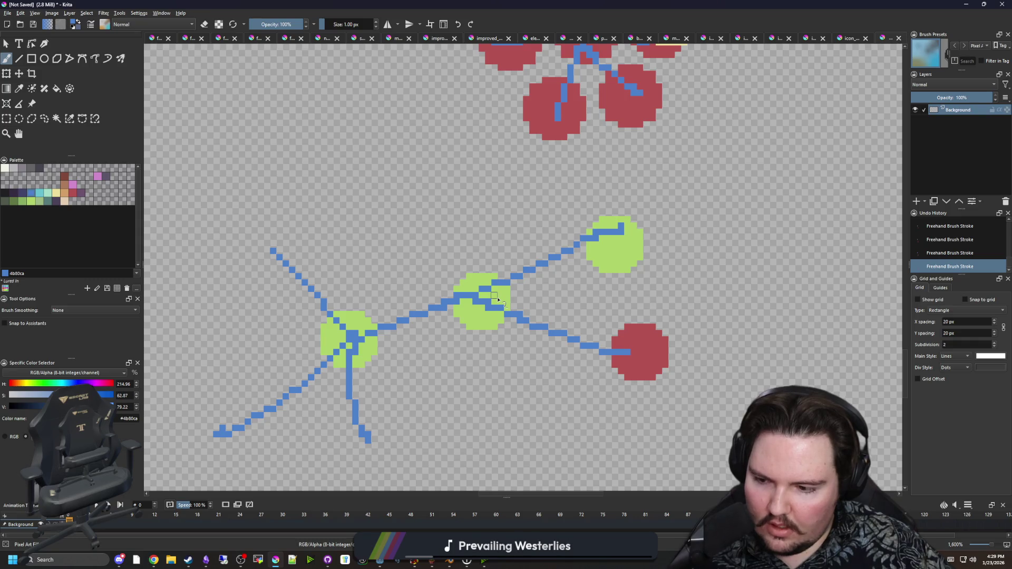
Undo a stray blue patch left of the middle node and restore Krita to a small window
{"action": "scroll", "coordinate": [498, 300], "scroll_direction": "down", "scroll_amount": 3}
{"action": "scroll", "coordinate": [506, 292], "scroll_direction": "up", "scroll_amount": 3}
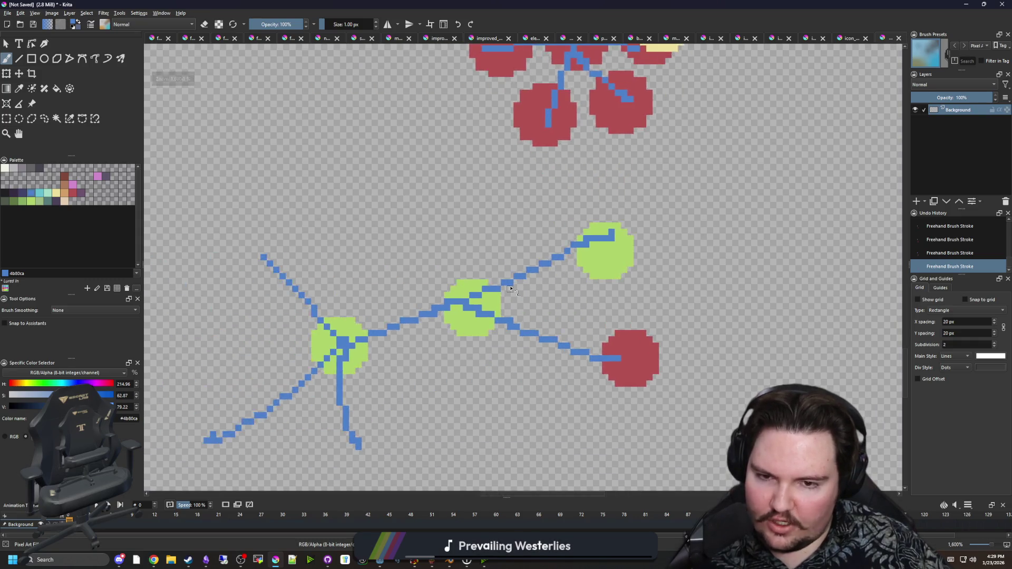
{"action": "scroll", "coordinate": [510, 288], "scroll_direction": "down", "scroll_amount": 2}
{"action": "scroll", "coordinate": [590, 255], "scroll_direction": "up", "scroll_amount": 2}
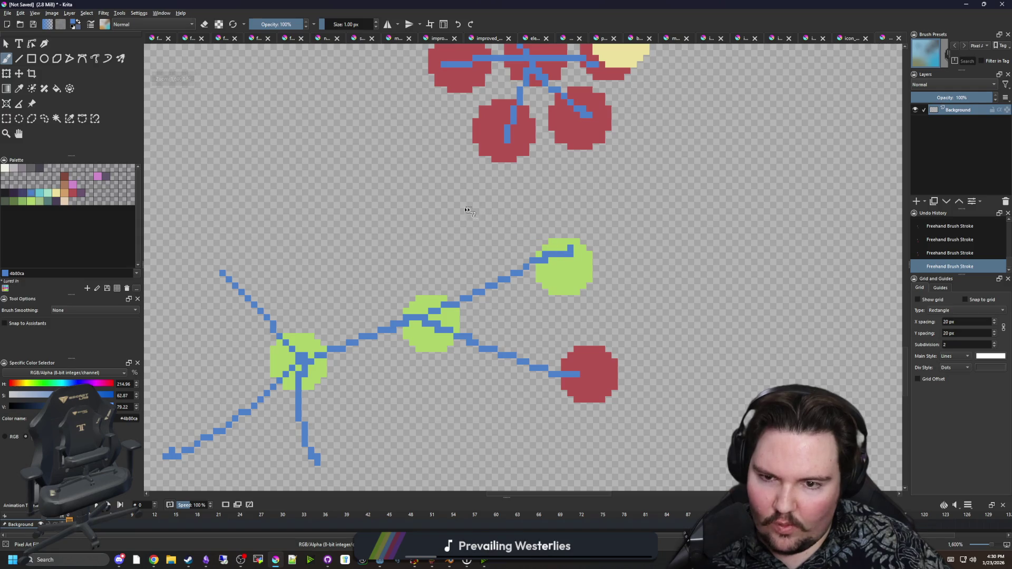
{"action": "left_click_drag", "start_coordinate": [348, 330], "coordinate": [372, 299]}
{"action": "key", "text": "ctrl+z"}
{"action": "scroll", "coordinate": [459, 298], "scroll_direction": "down", "scroll_amount": 5}
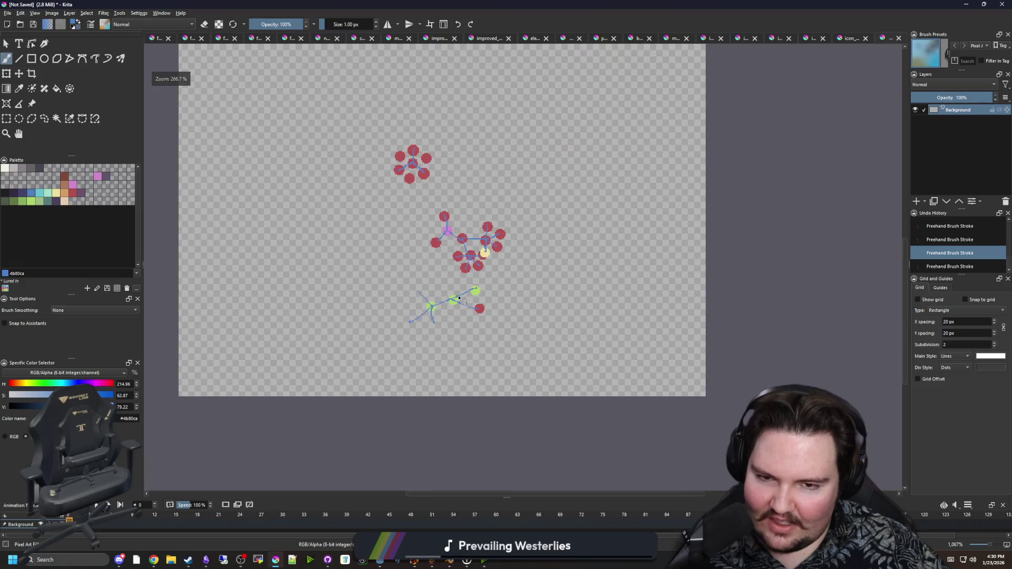
{"action": "key", "text": "super+Down"}
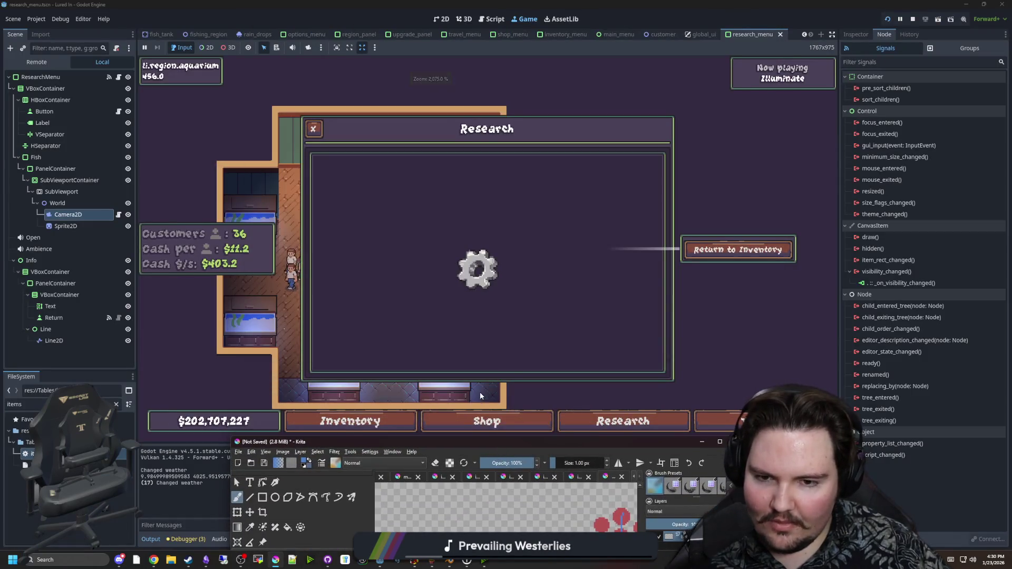
Bring the browser back and skim the Godot Tech Tree article
{"action": "mouse_move", "coordinate": [153, 560]}
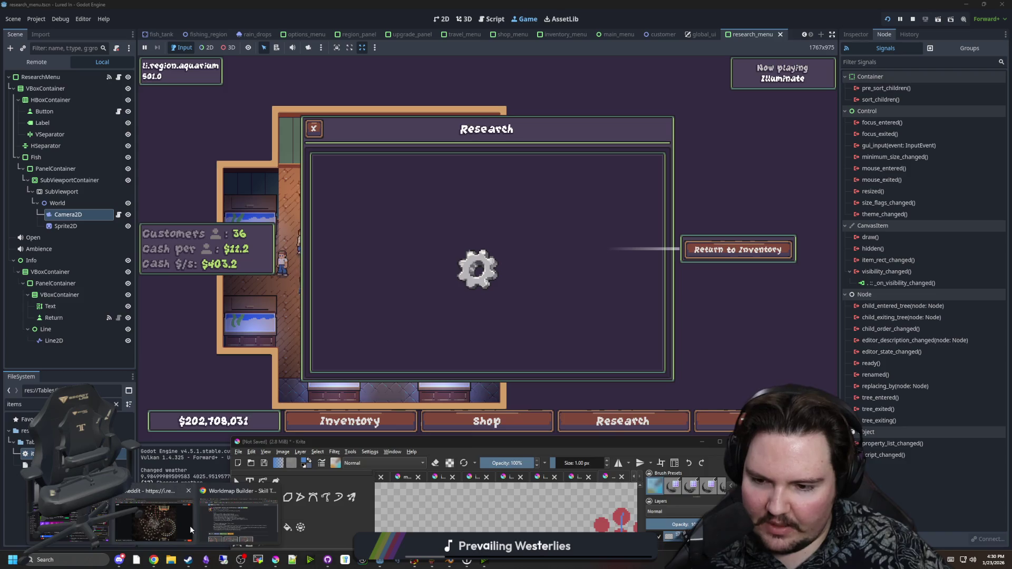
{"action": "mouse_move", "coordinate": [200, 531]}
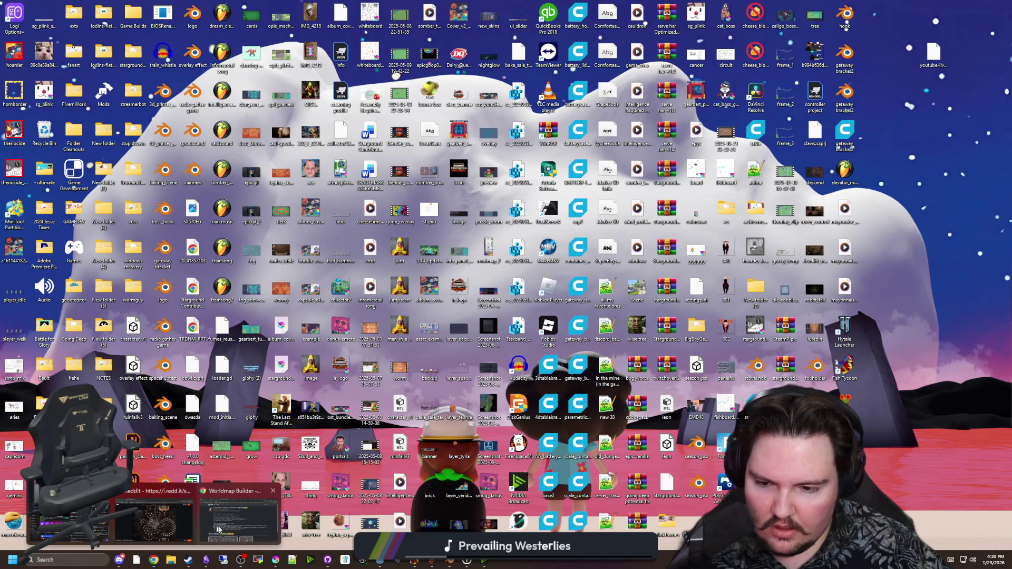
{"action": "key", "text": "alt+Tab"}
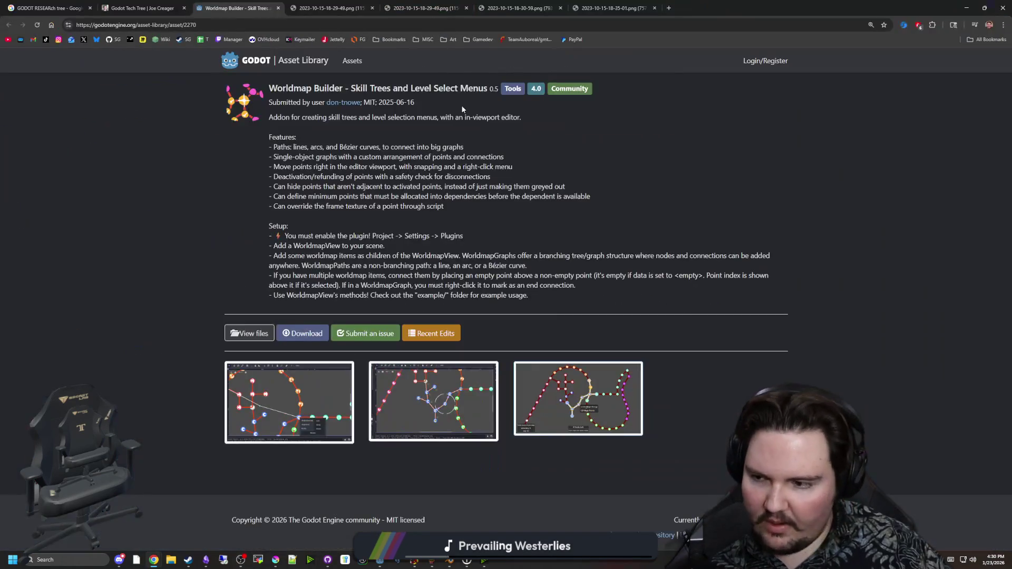
{"action": "left_click", "coordinate": [141, 8]}
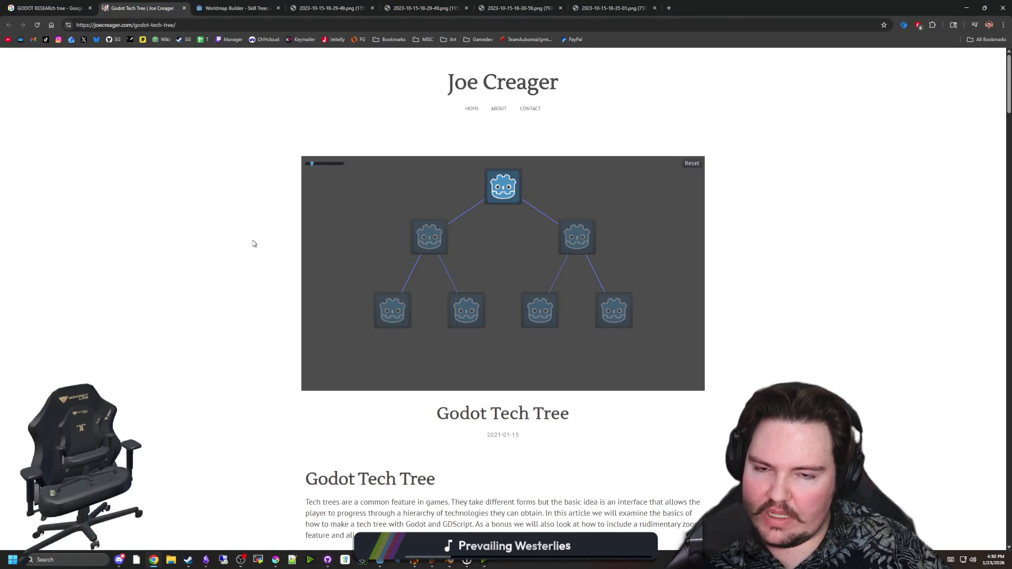
{"action": "scroll", "coordinate": [263, 216], "scroll_direction": "down", "scroll_amount": 10}
{"action": "scroll", "coordinate": [250, 221], "scroll_direction": "down", "scroll_amount": 20}
{"action": "scroll", "coordinate": [250, 221], "scroll_direction": "up", "scroll_amount": 5}
{"action": "scroll", "coordinate": [324, 246], "scroll_direction": "up", "scroll_amount": 20}
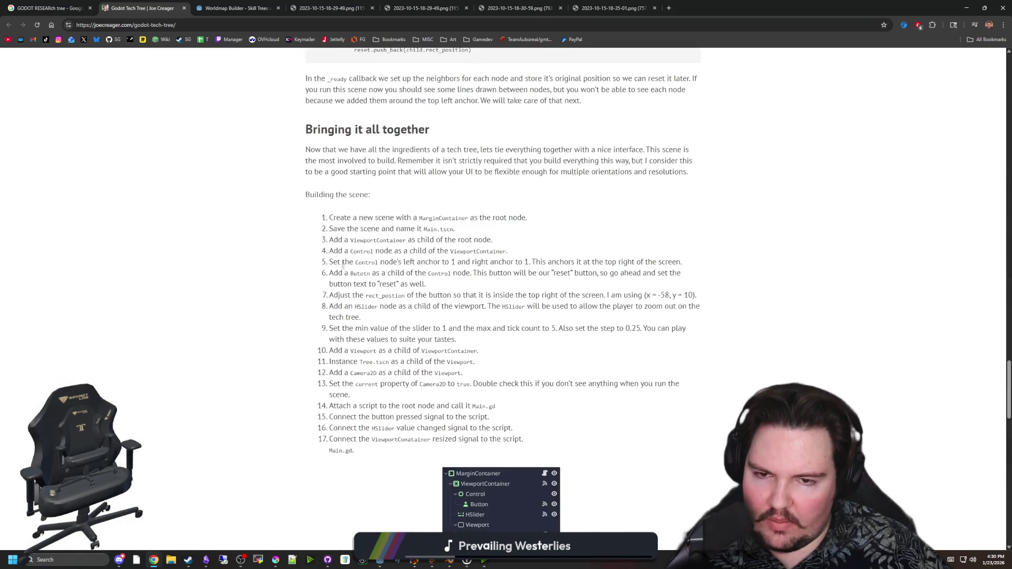
Flip through the Worldmap Builder skill-tree screenshot tabs, return to its asset page, and start a new tab
{"action": "left_click", "coordinate": [237, 8]}
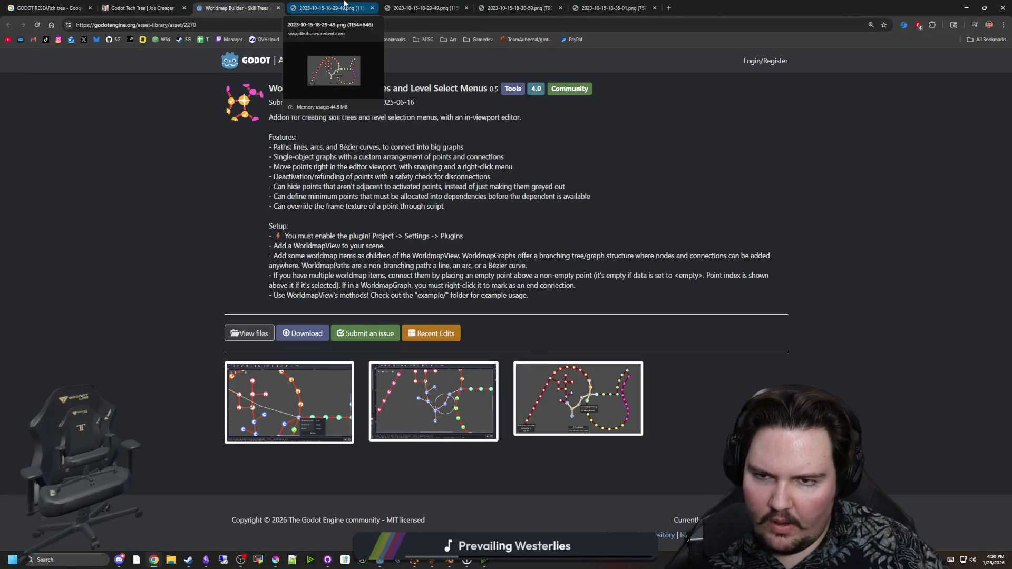
{"action": "left_click", "coordinate": [344, 4]}
{"action": "left_click", "coordinate": [413, 4]}
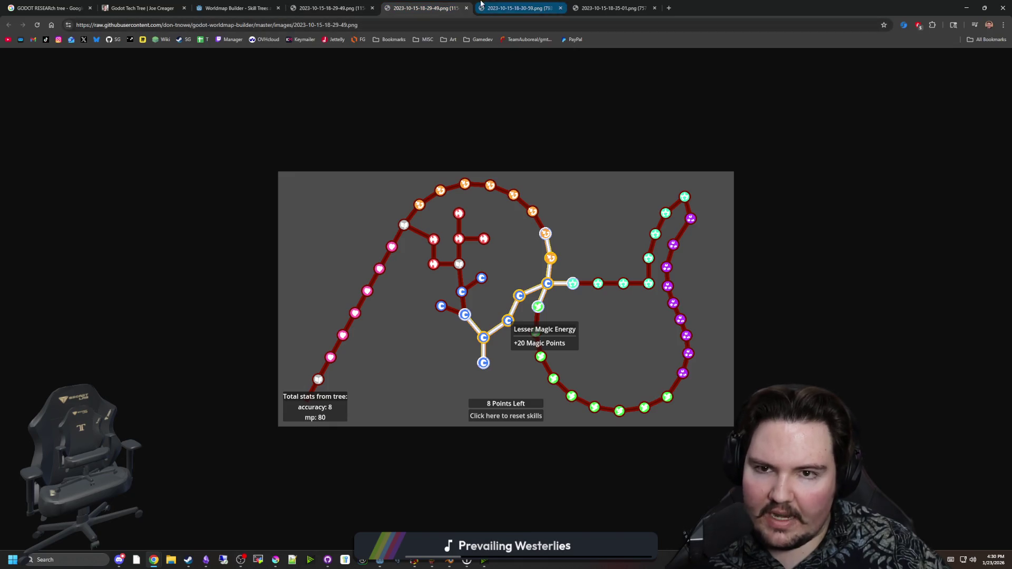
{"action": "left_click", "coordinate": [519, 6]}
{"action": "left_click", "coordinate": [601, 4]}
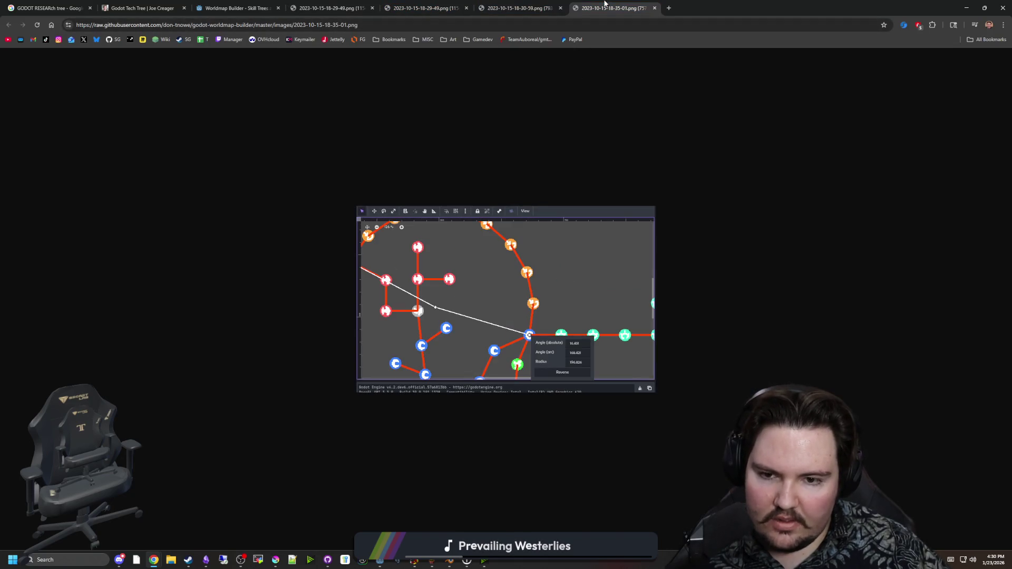
{"action": "left_click", "coordinate": [526, 7]}
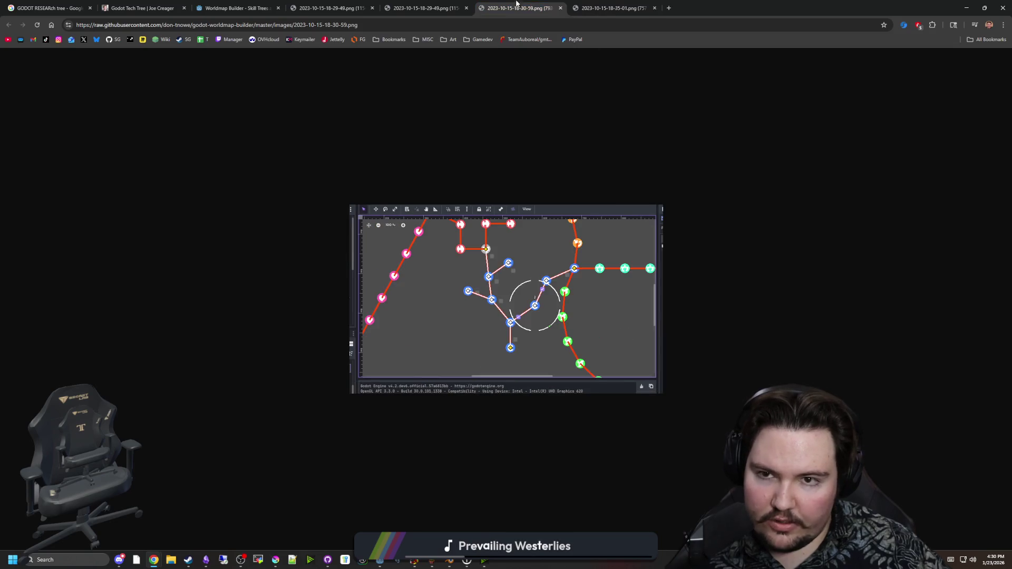
{"action": "left_click", "coordinate": [403, 7]}
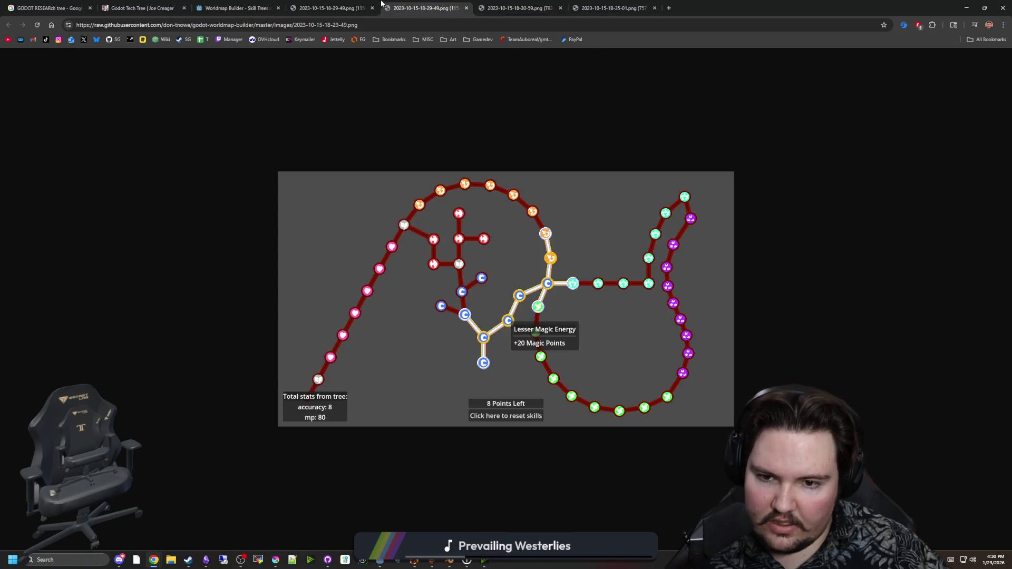
{"action": "left_click", "coordinate": [319, 6]}
{"action": "left_click", "coordinate": [220, 3]}
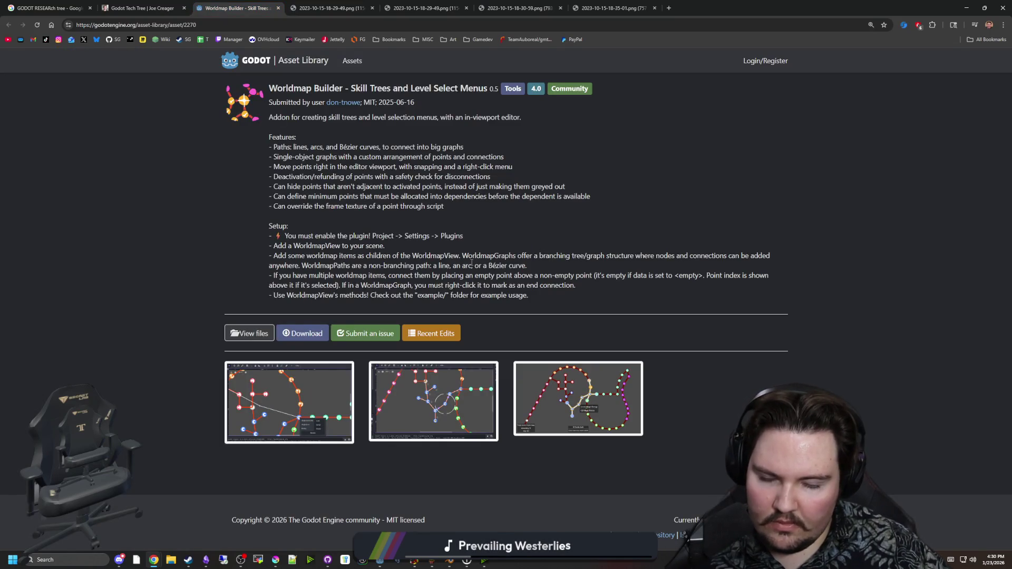
{"action": "left_click", "coordinate": [668, 8]}
Search images for 'rimworld research tree' and open The Guide Hall's tech-tree image in a new tab
{"action": "type", "text": "rimworld resear"}
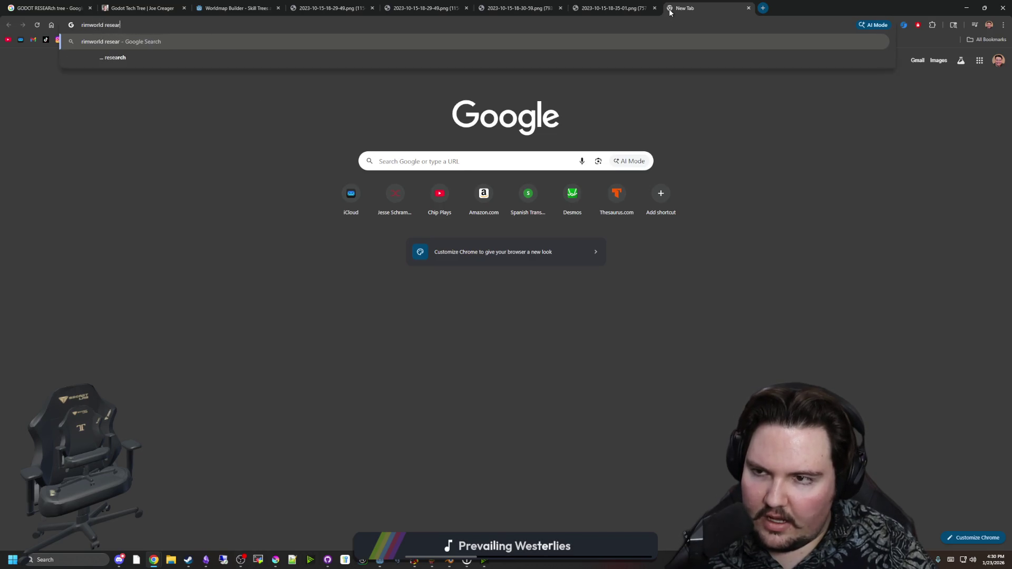
{"action": "type", "text": "ch tree"}
{"action": "key", "text": "Return"}
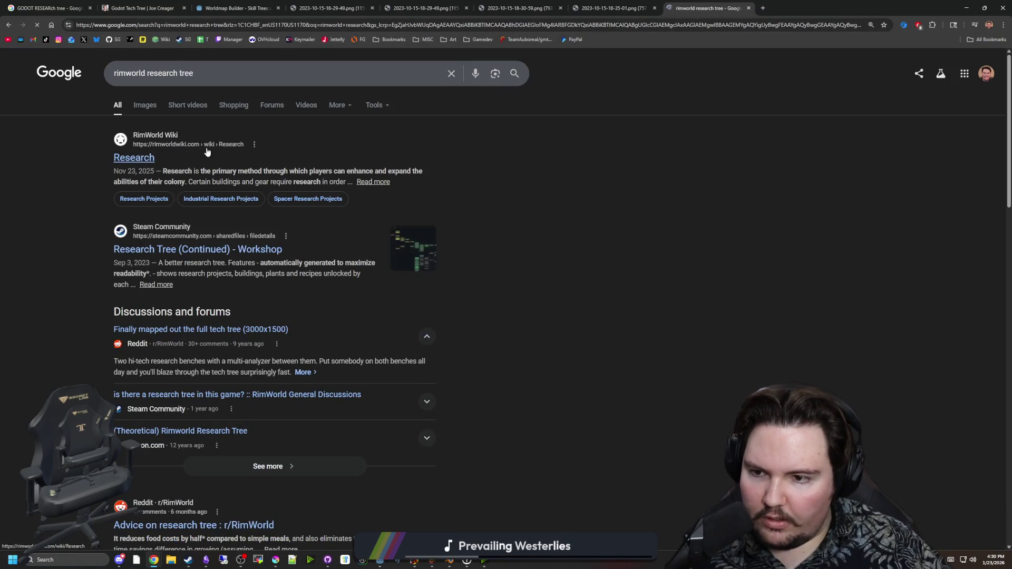
{"action": "left_click", "coordinate": [145, 105]}
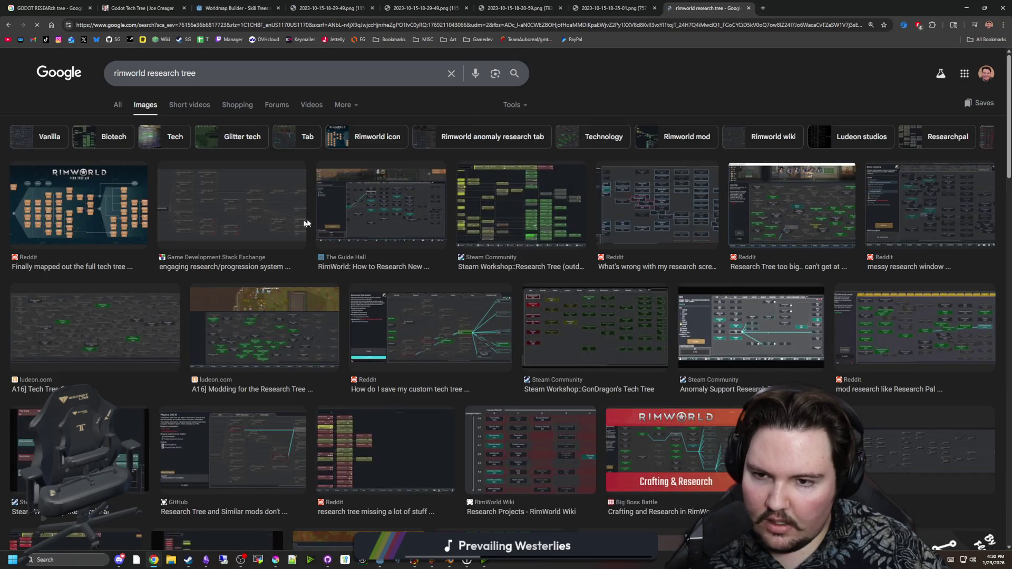
{"action": "left_click", "coordinate": [379, 206]}
{"action": "right_click", "coordinate": [833, 308]}
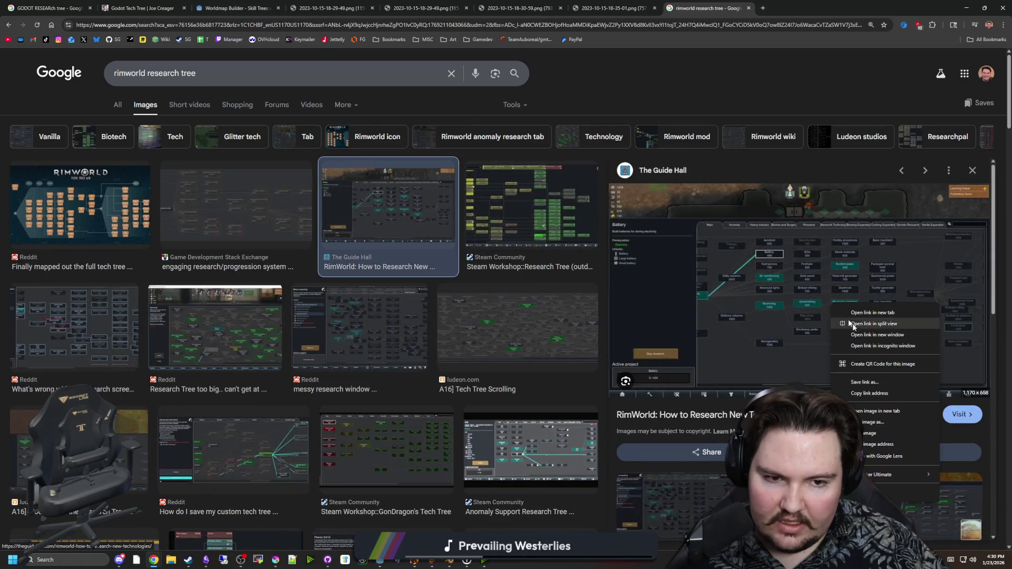
{"action": "left_click", "coordinate": [877, 411]}
{"action": "left_click", "coordinate": [801, 8]}
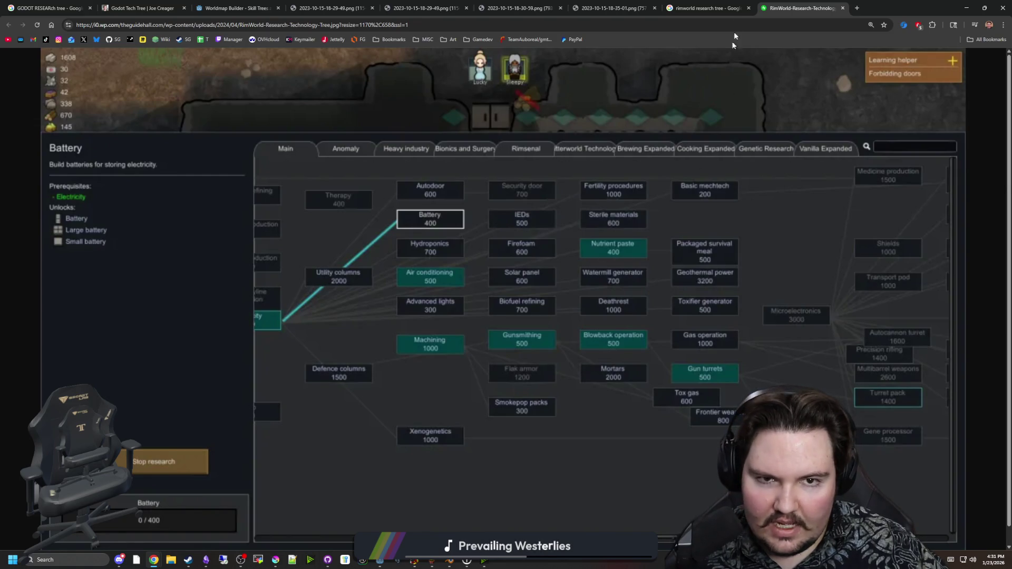
{"action": "left_click", "coordinate": [729, 3]}
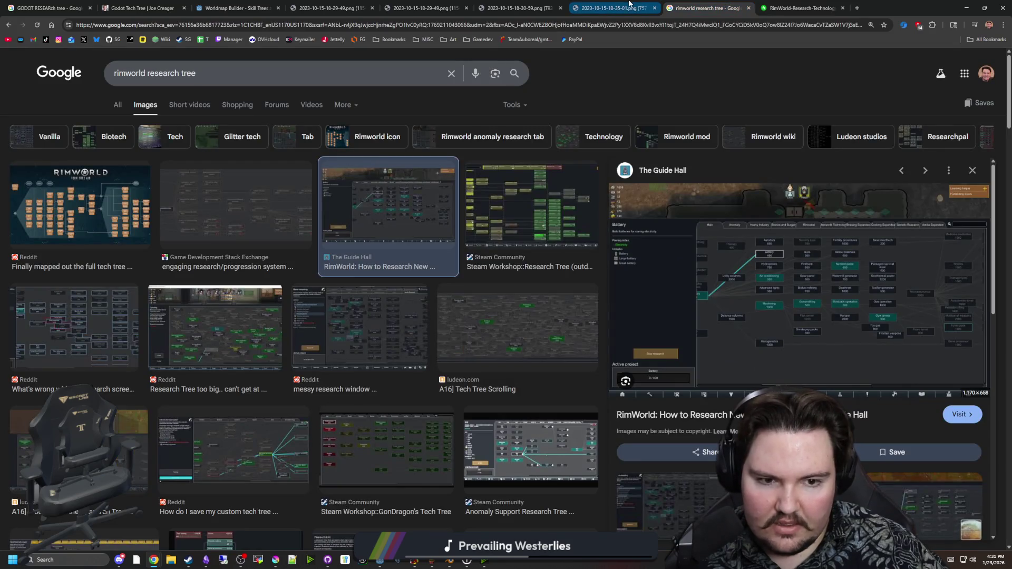
Cycle through the skill-tree screenshot tabs and the Tech Tree article back to the GODOT RESEARCh tree results
{"action": "left_click", "coordinate": [628, 3]}
{"action": "left_click", "coordinate": [522, 4]}
{"action": "left_click", "coordinate": [445, 3]}
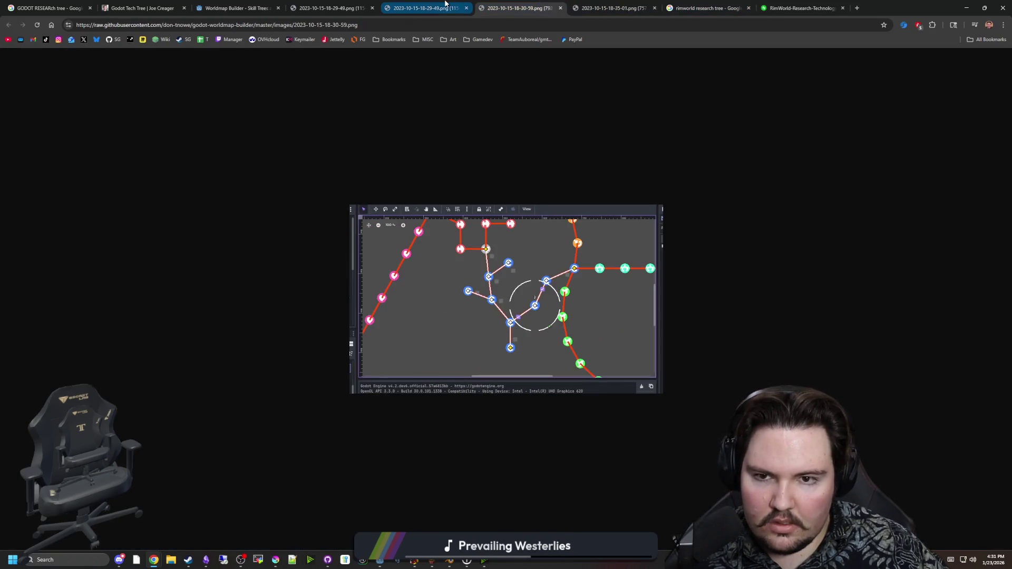
{"action": "left_click", "coordinate": [335, 4]}
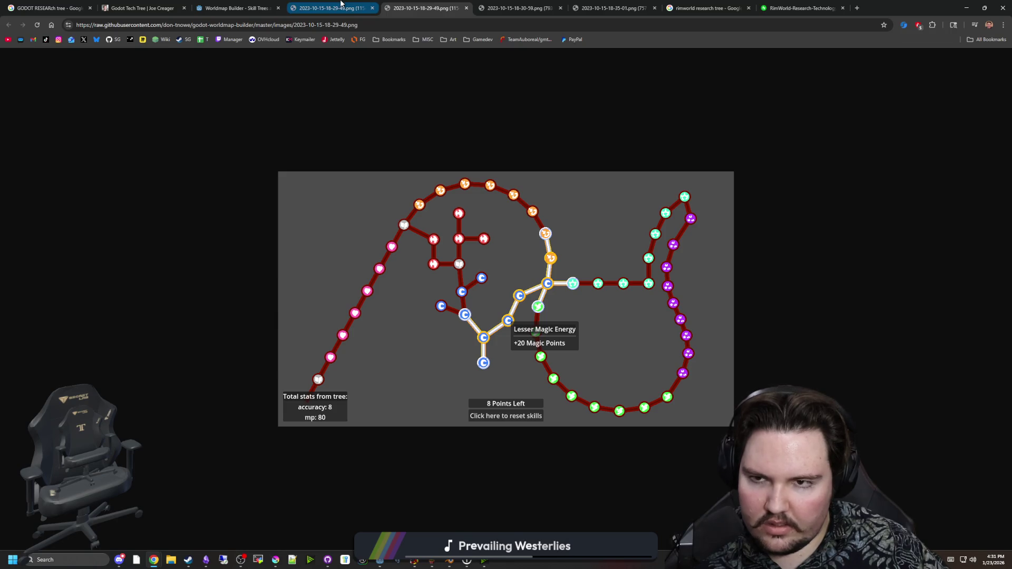
{"action": "left_click", "coordinate": [237, 5]}
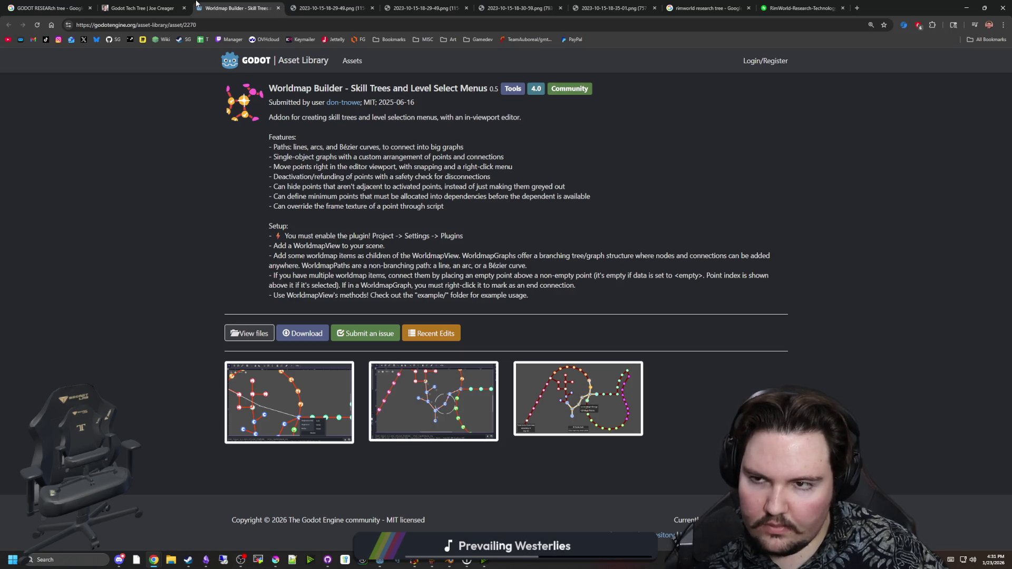
{"action": "left_click", "coordinate": [142, 8]}
{"action": "left_click", "coordinate": [50, 7]}
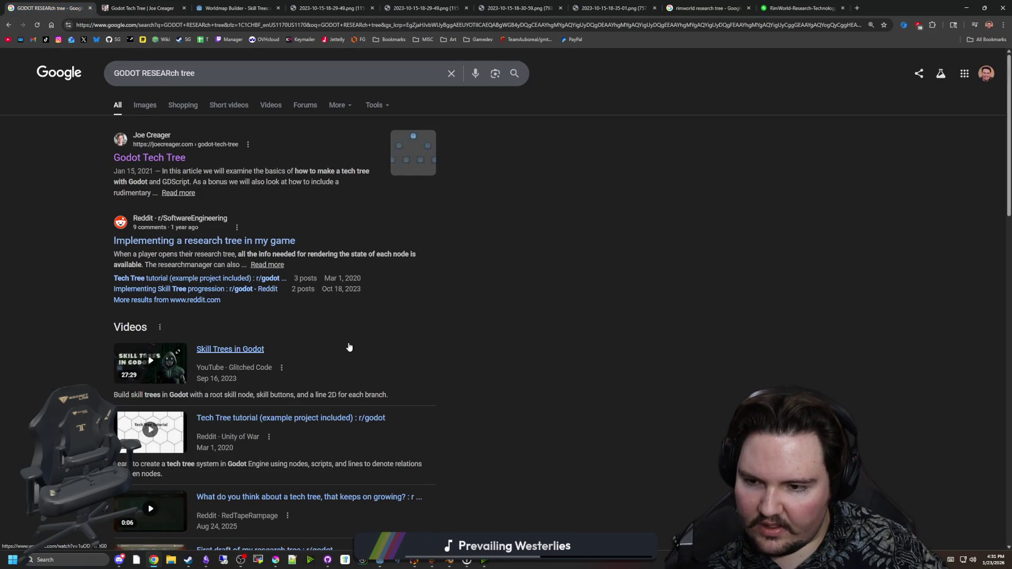
Scroll the results and open the Tree Maps asset page in a new tab
{"action": "scroll", "coordinate": [349, 347], "scroll_direction": "down", "scroll_amount": 2}
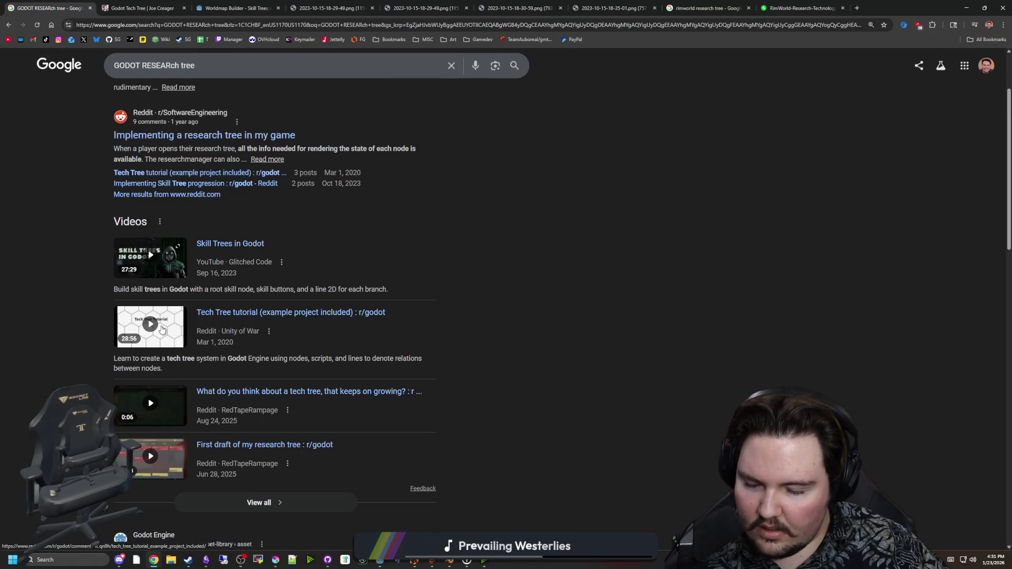
{"action": "scroll", "coordinate": [116, 336], "scroll_direction": "down", "scroll_amount": 1}
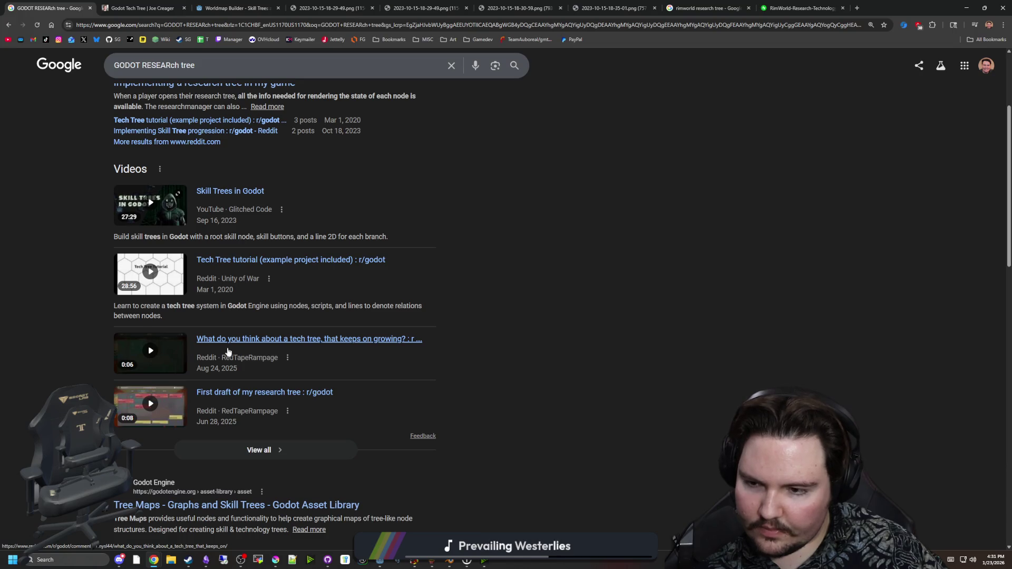
{"action": "scroll", "coordinate": [236, 352], "scroll_direction": "down", "scroll_amount": 2}
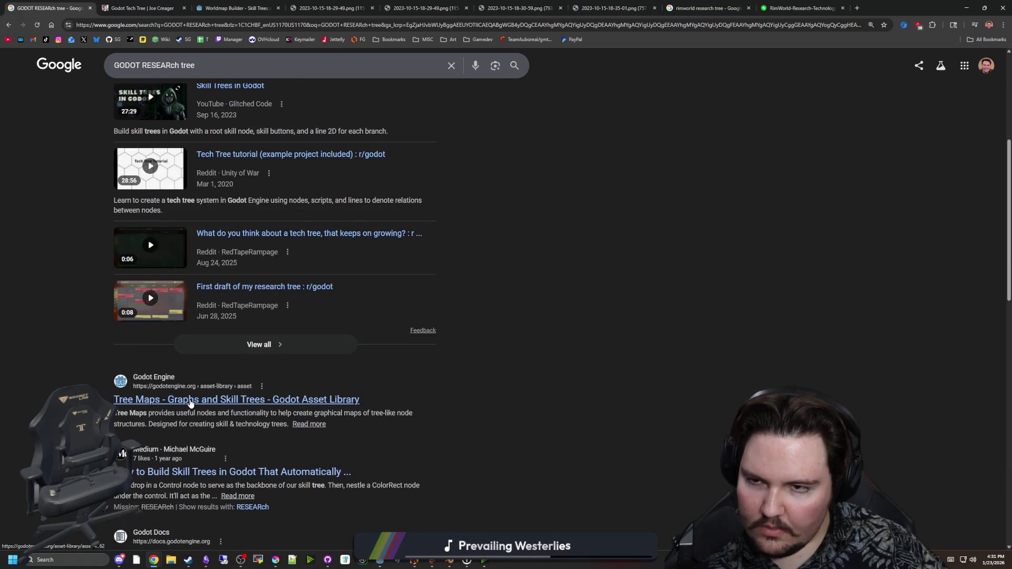
{"action": "left_click", "coordinate": [191, 404], "text": "ctrl+shift"}
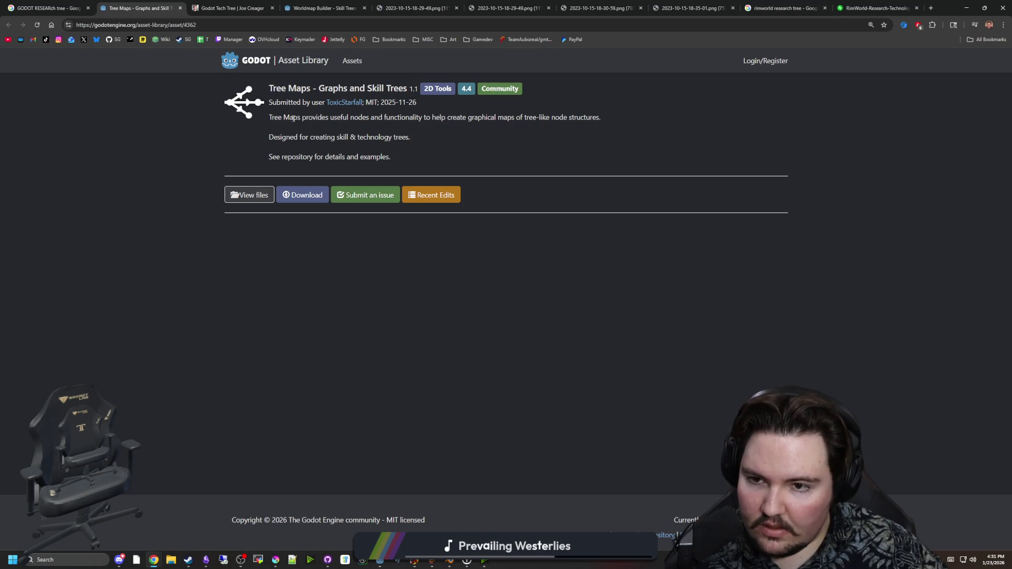
{"action": "key", "text": "ctrl+shift+Tab"}
Open the Medium Godot skill-tree article in a new tab and read through it
{"action": "scroll", "coordinate": [257, 373], "scroll_direction": "down", "scroll_amount": 2}
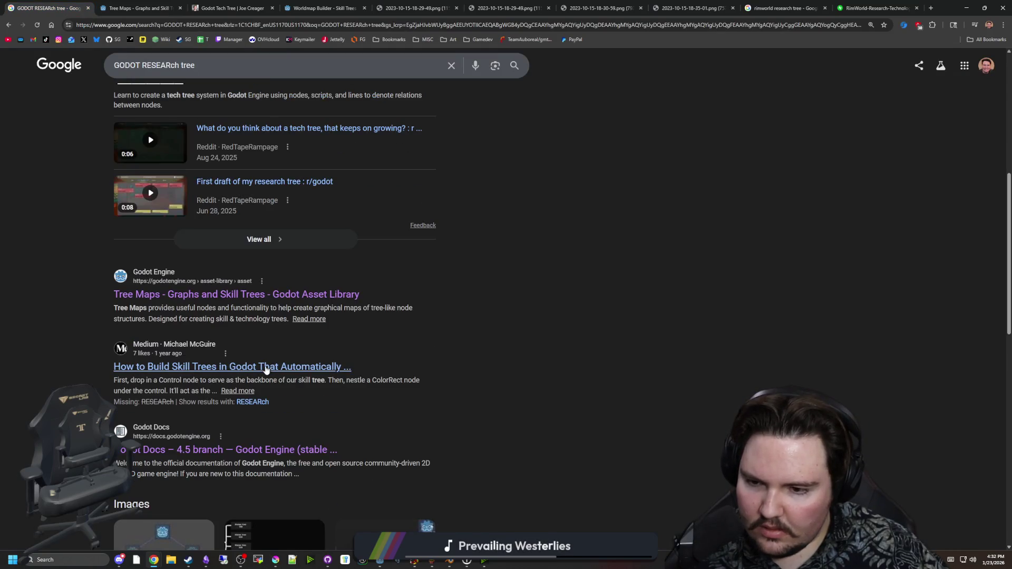
{"action": "middle_click", "coordinate": [267, 368]}
{"action": "key", "text": "ctrl+Tab"}
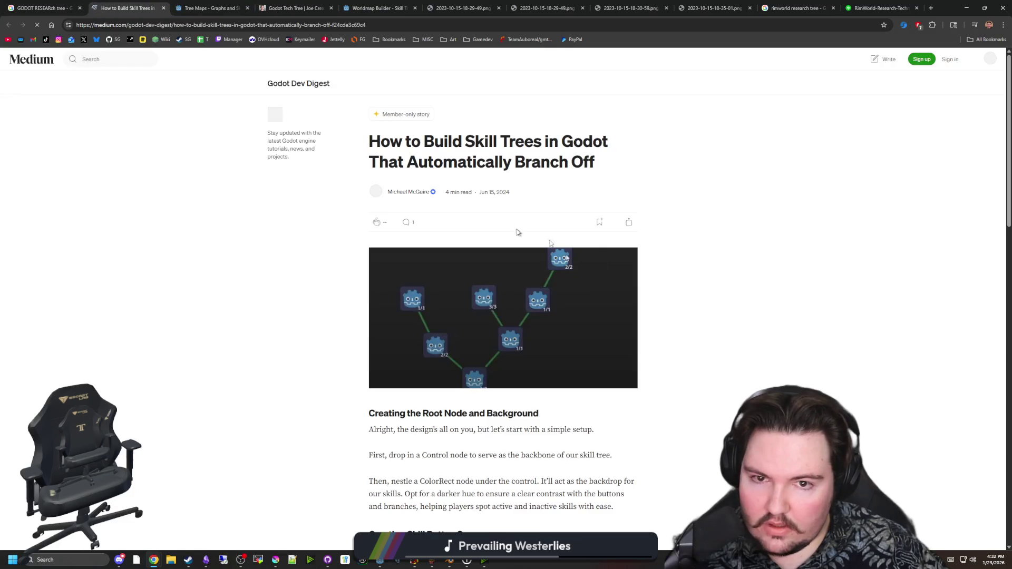
{"action": "scroll", "coordinate": [462, 210], "scroll_direction": "down", "scroll_amount": 8}
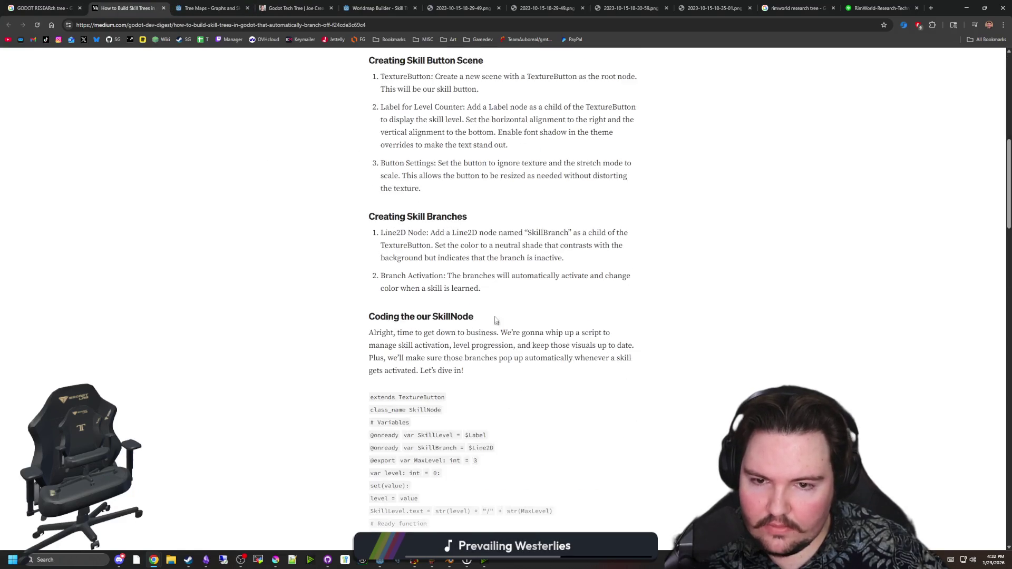
{"action": "scroll", "coordinate": [495, 306], "scroll_direction": "down", "scroll_amount": 5}
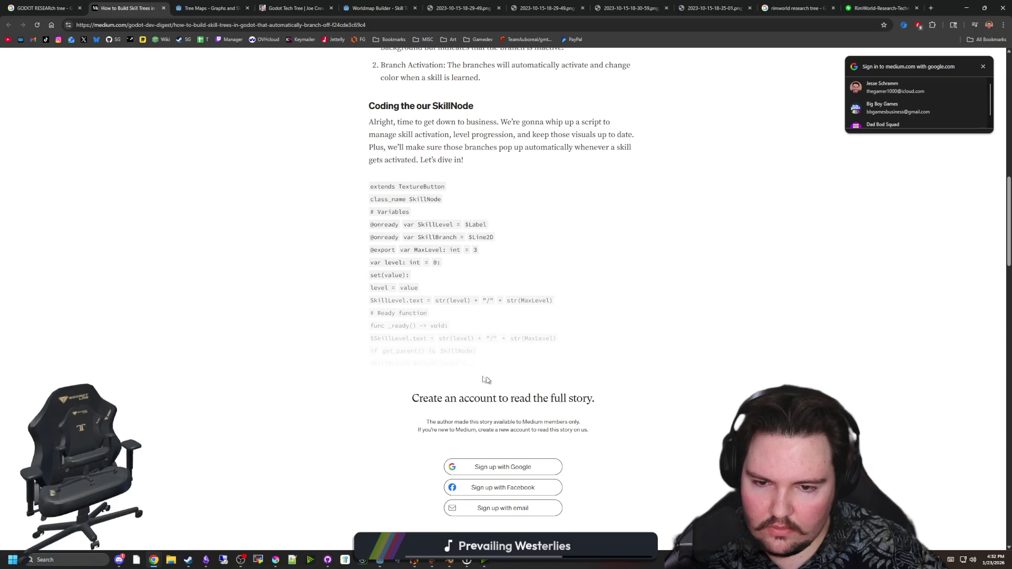
{"action": "scroll", "coordinate": [411, 279], "scroll_direction": "up", "scroll_amount": 4}
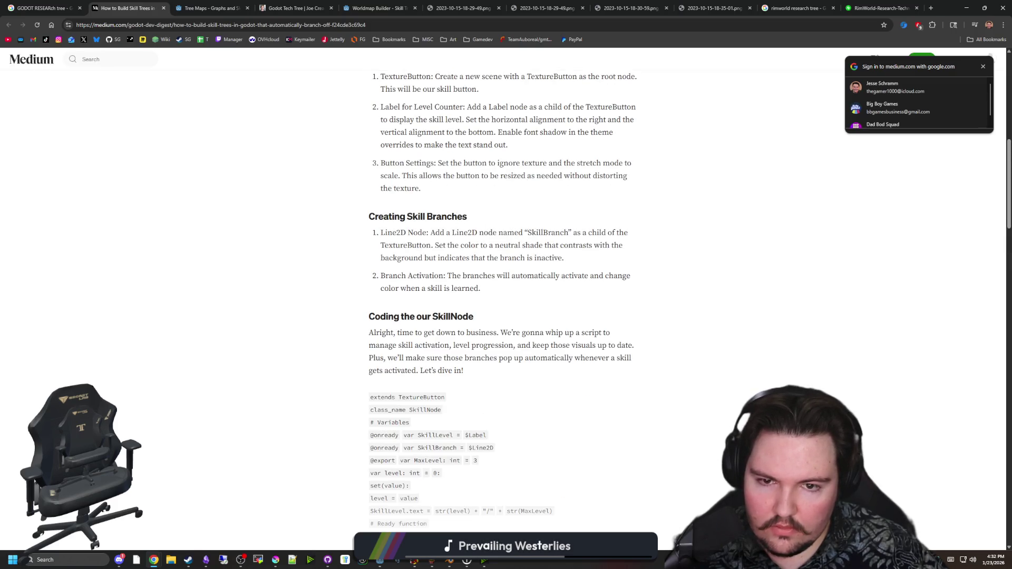
{"action": "scroll", "coordinate": [444, 297], "scroll_direction": "down", "scroll_amount": 16}
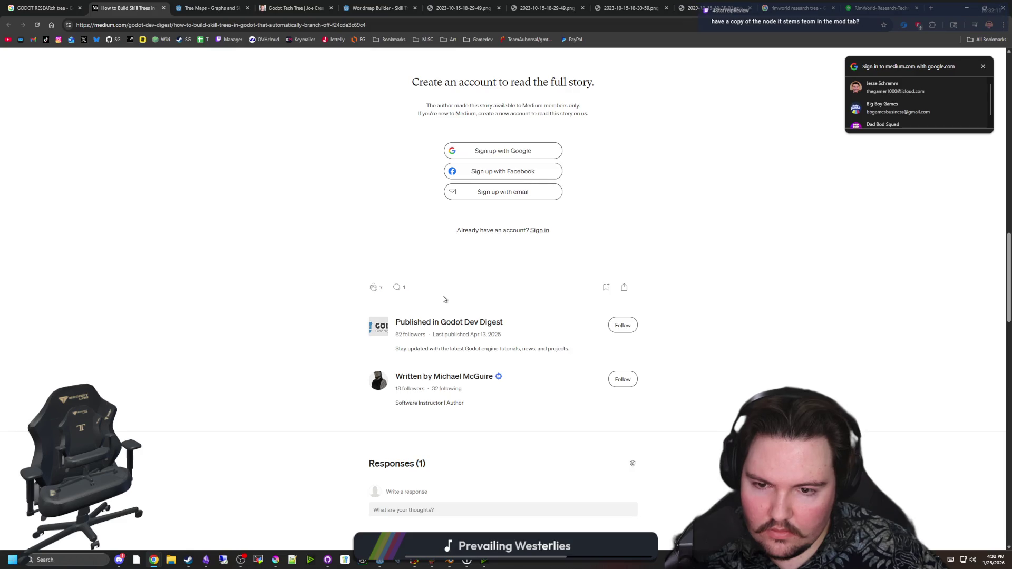
{"action": "scroll", "coordinate": [266, 257], "scroll_direction": "down", "scroll_amount": 2}
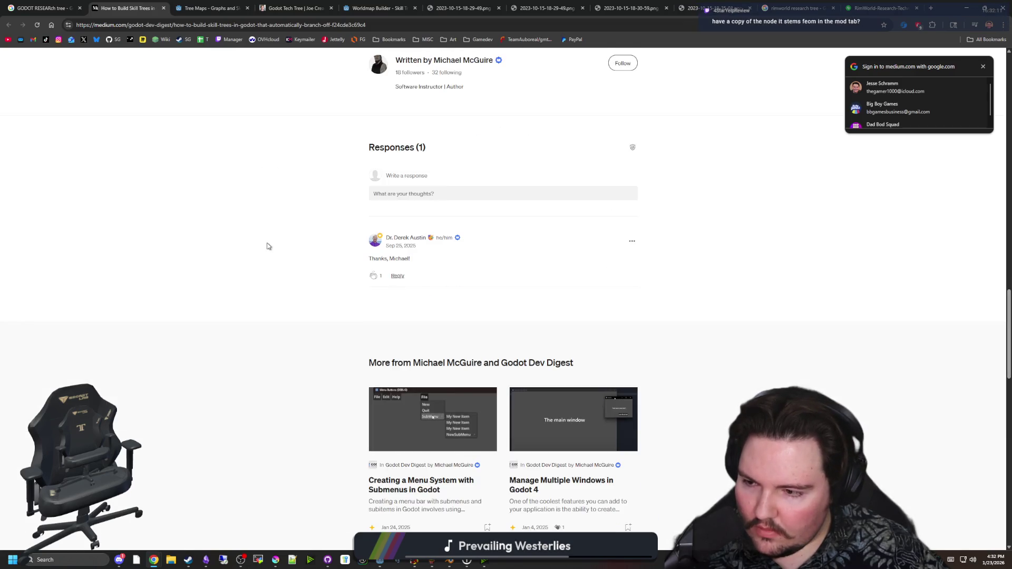
{"action": "scroll", "coordinate": [267, 246], "scroll_direction": "down", "scroll_amount": 2}
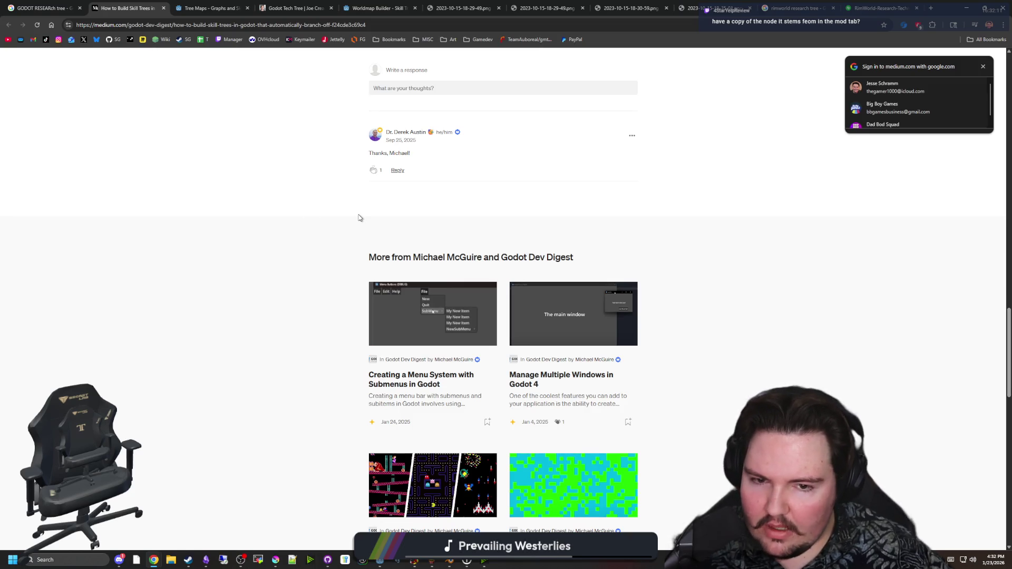
{"action": "scroll", "coordinate": [458, 266], "scroll_direction": "down", "scroll_amount": 4}
{"action": "scroll", "coordinate": [570, 328], "scroll_direction": "up", "scroll_amount": 3}
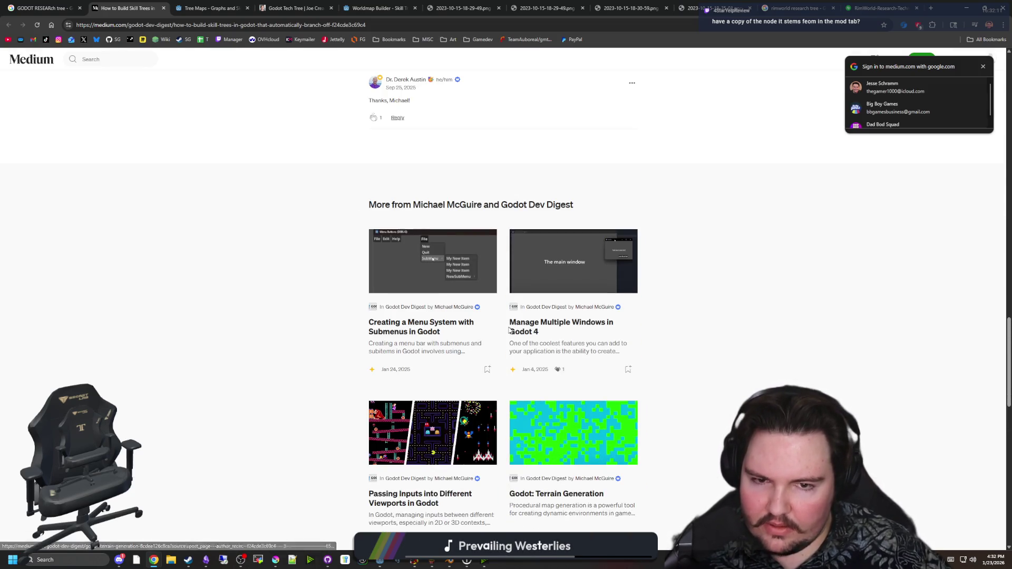
{"action": "scroll", "coordinate": [569, 329], "scroll_direction": "down", "scroll_amount": 14}
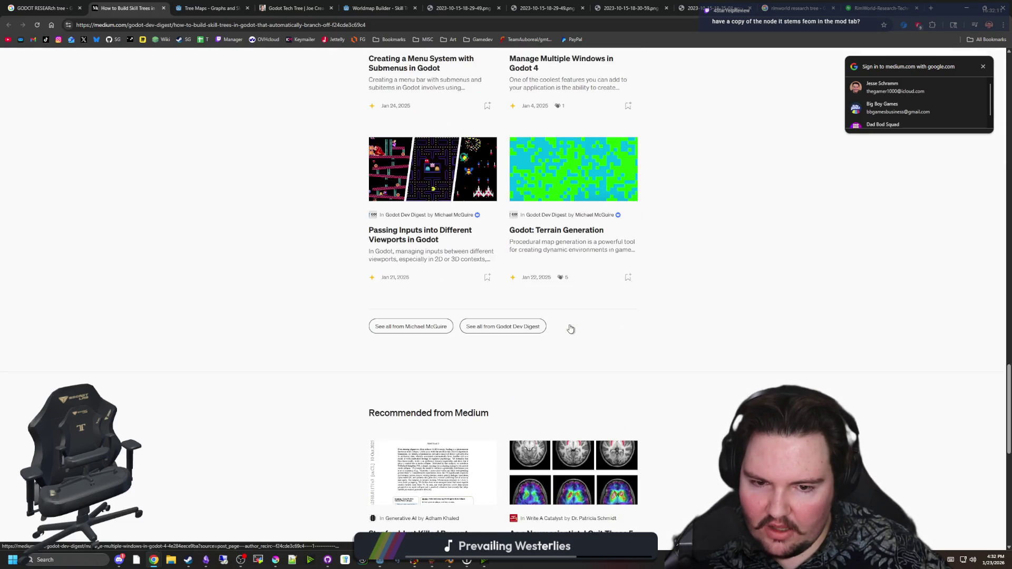
{"action": "scroll", "coordinate": [313, 206], "scroll_direction": "up", "scroll_amount": 4}
{"action": "scroll", "coordinate": [313, 206], "scroll_direction": "up", "scroll_amount": 10}
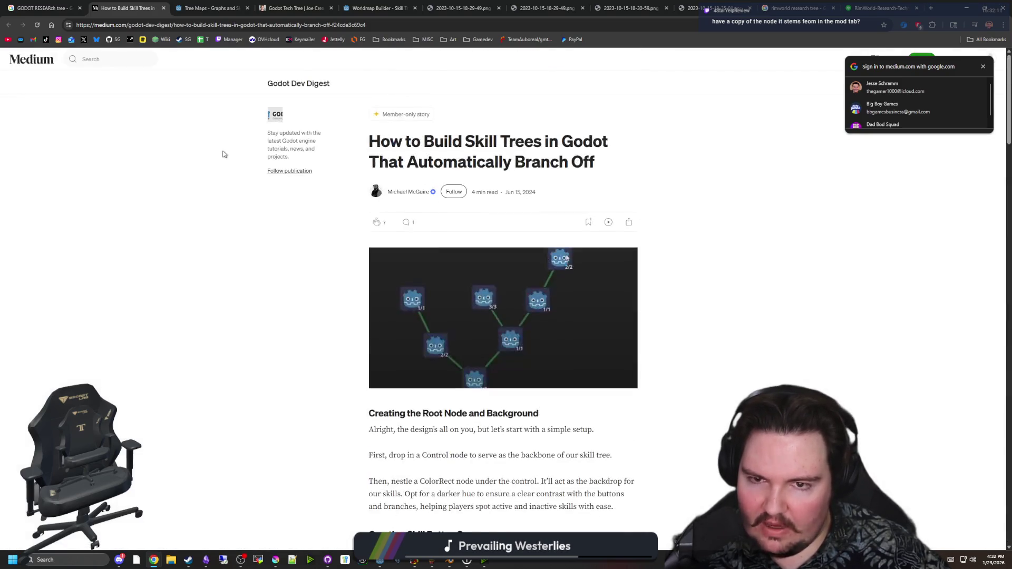
Back on the search results, preview the GitHub 'A Dive into Tech Trees' image
{"action": "left_click", "coordinate": [42, 8]}
{"action": "scroll", "coordinate": [327, 322], "scroll_direction": "down", "scroll_amount": 4}
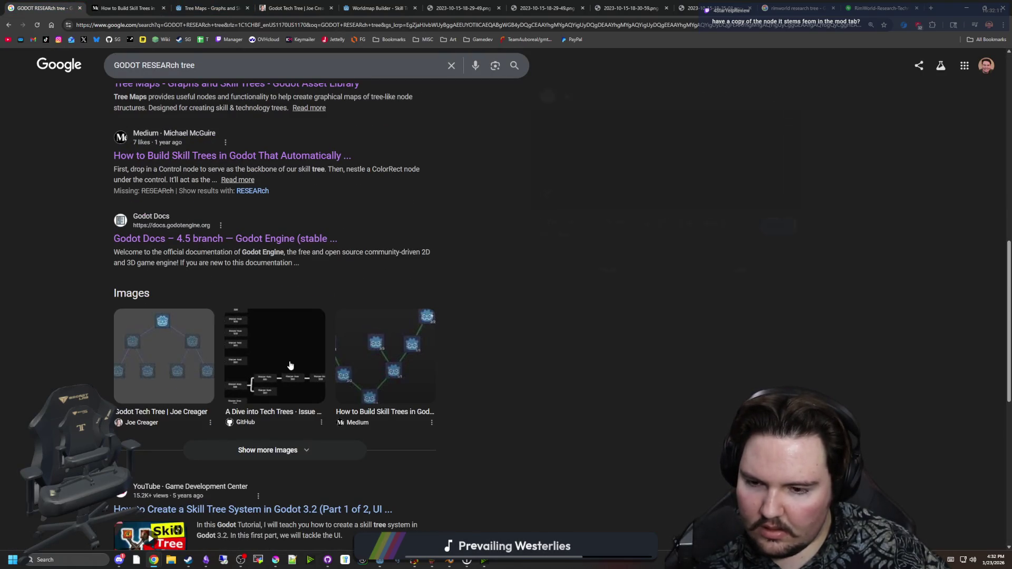
{"action": "left_click", "coordinate": [290, 365]}
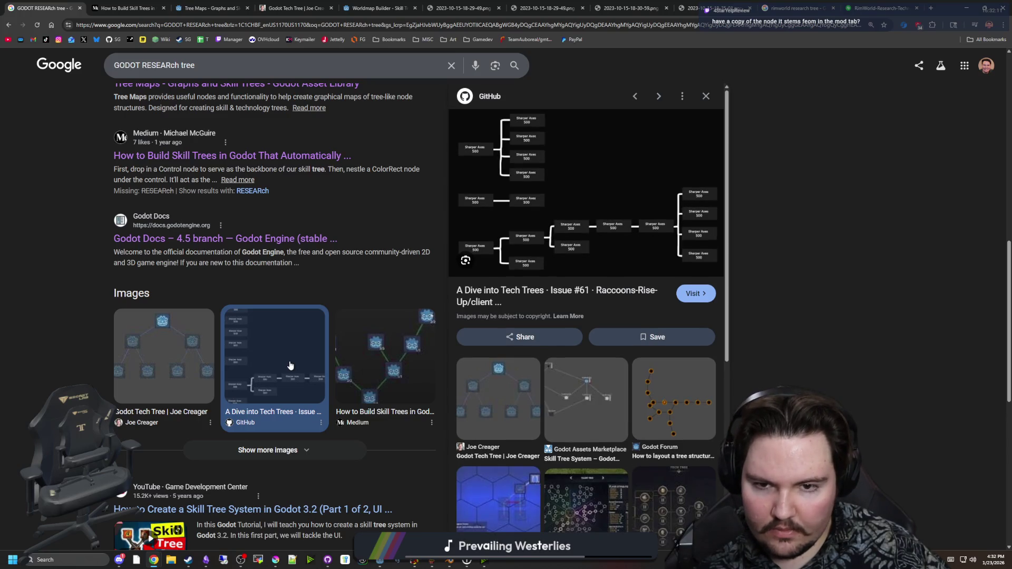
{"action": "scroll", "coordinate": [219, 379], "scroll_direction": "down", "scroll_amount": 4}
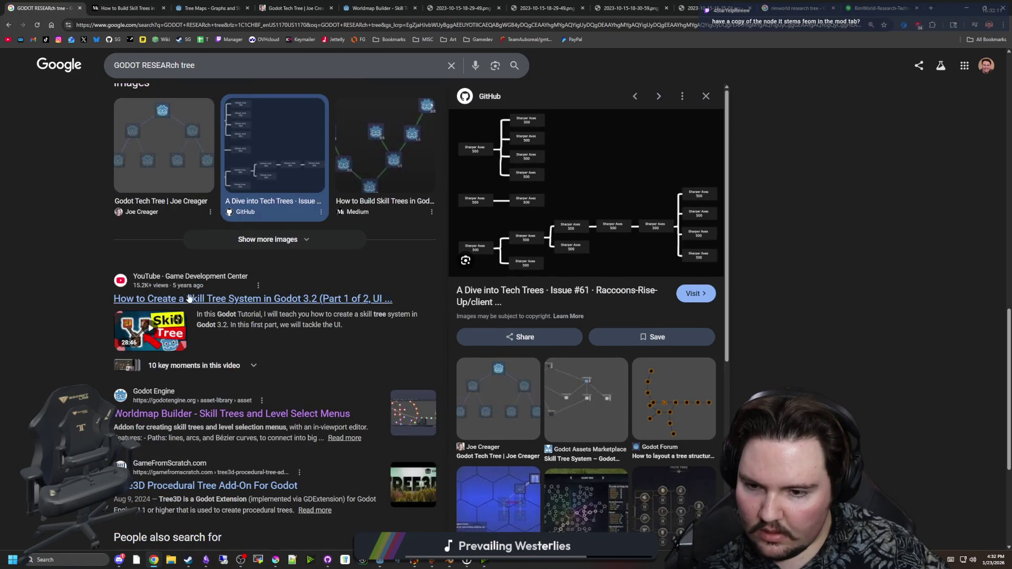
{"action": "scroll", "coordinate": [158, 158], "scroll_direction": "up", "scroll_amount": 8}
{"action": "left_click", "coordinate": [140, 108]}
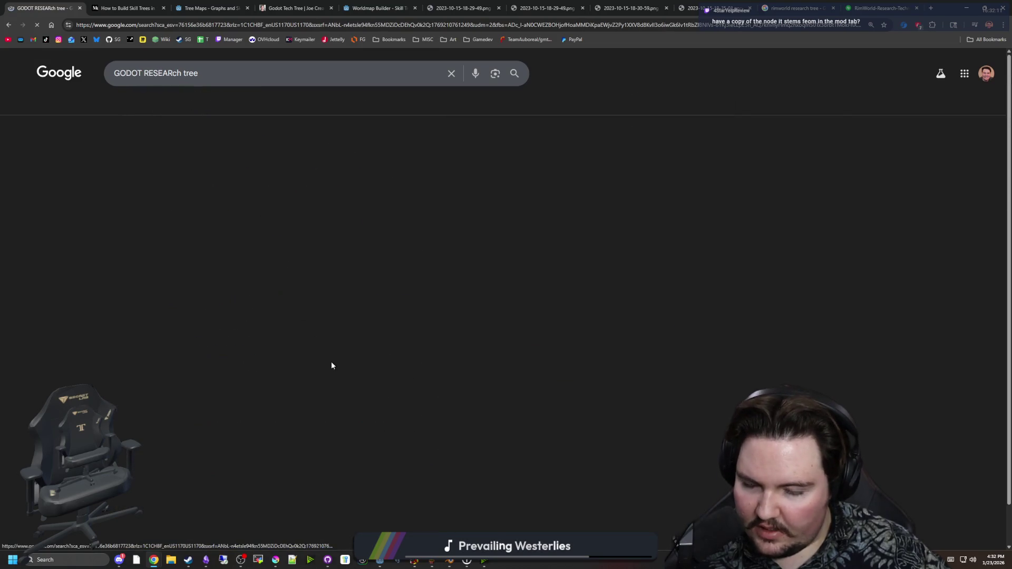
Preview and close the Facebook and Reddit UI System skill-tree images
{"action": "left_click", "coordinate": [112, 298]}
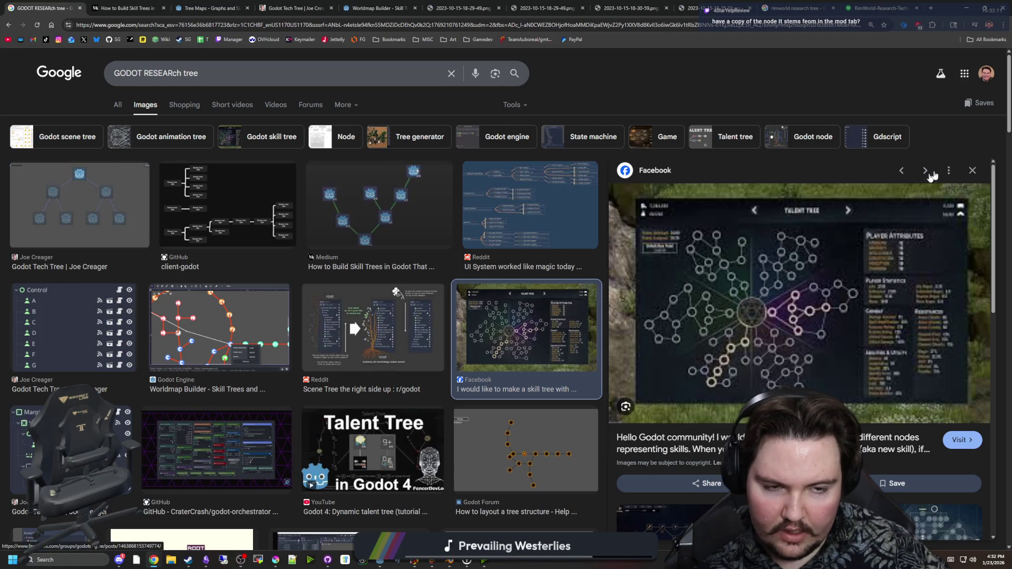
{"action": "key", "text": "Escape"}
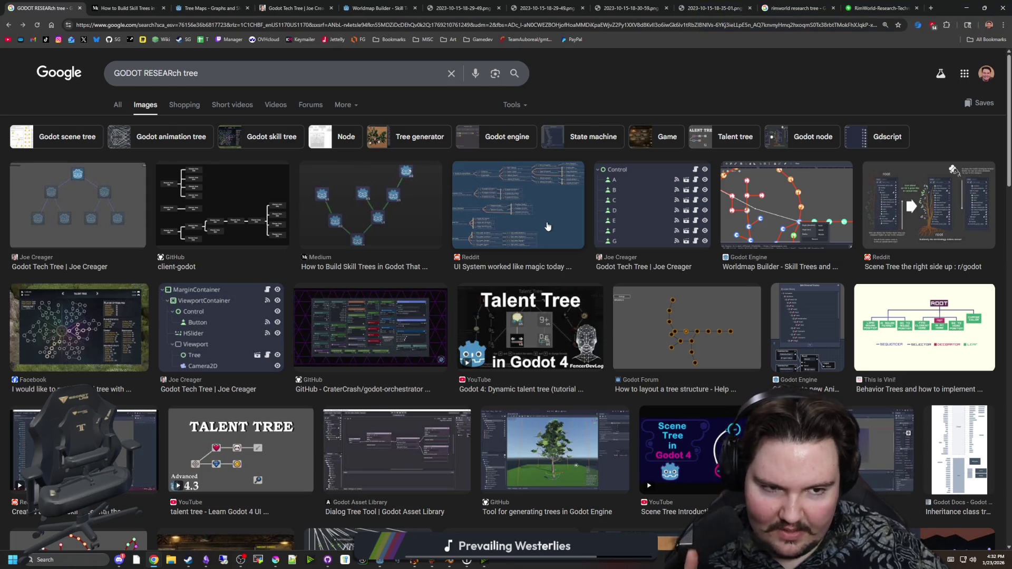
{"action": "left_click", "coordinate": [548, 226]}
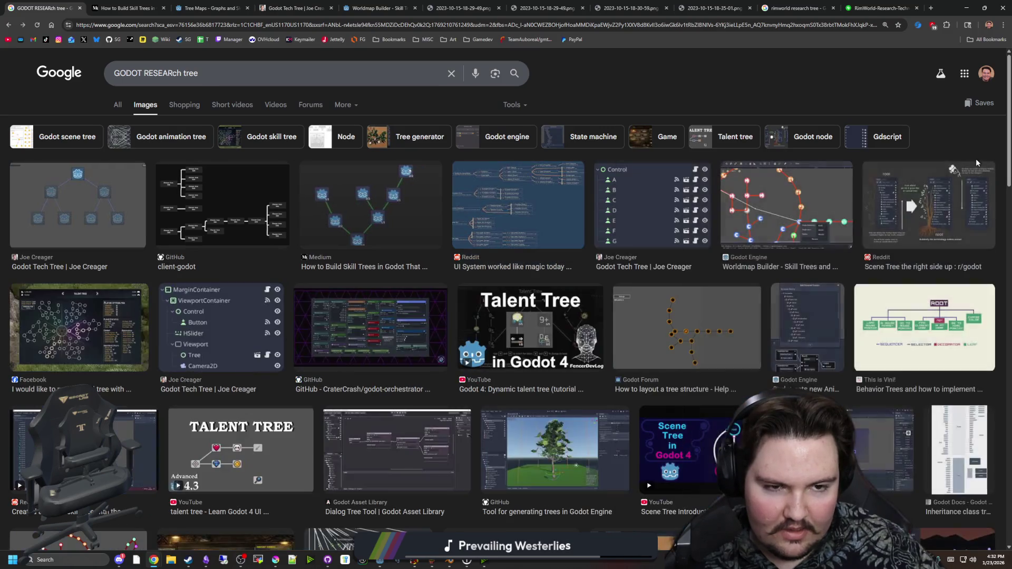
{"action": "left_click", "coordinate": [973, 170]}
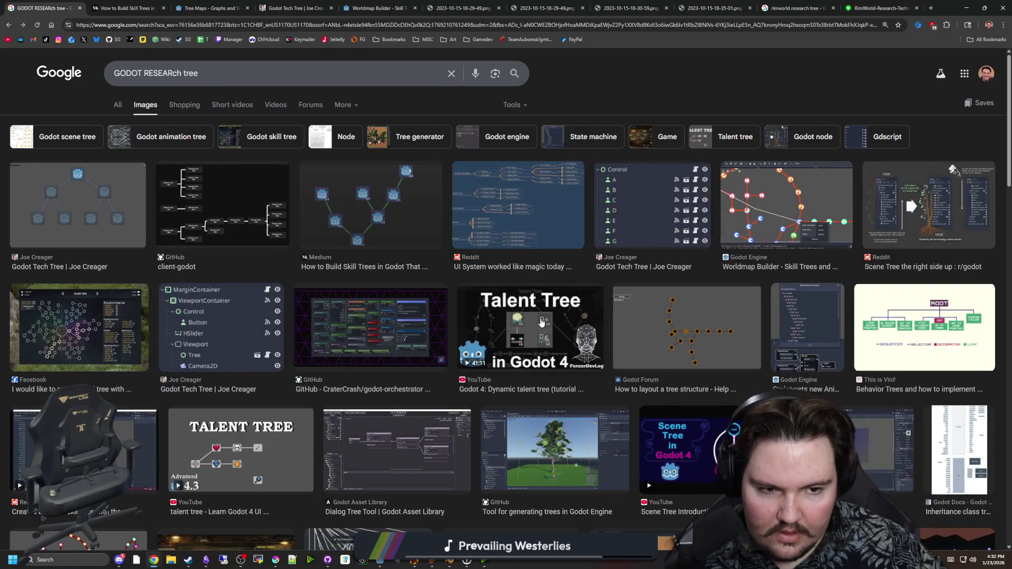
Scroll the image grid and preview, then close, the Monte Carlo Tree Search image
{"action": "scroll", "coordinate": [548, 323], "scroll_direction": "down", "scroll_amount": 2}
{"action": "scroll", "coordinate": [548, 323], "scroll_direction": "down", "scroll_amount": 1}
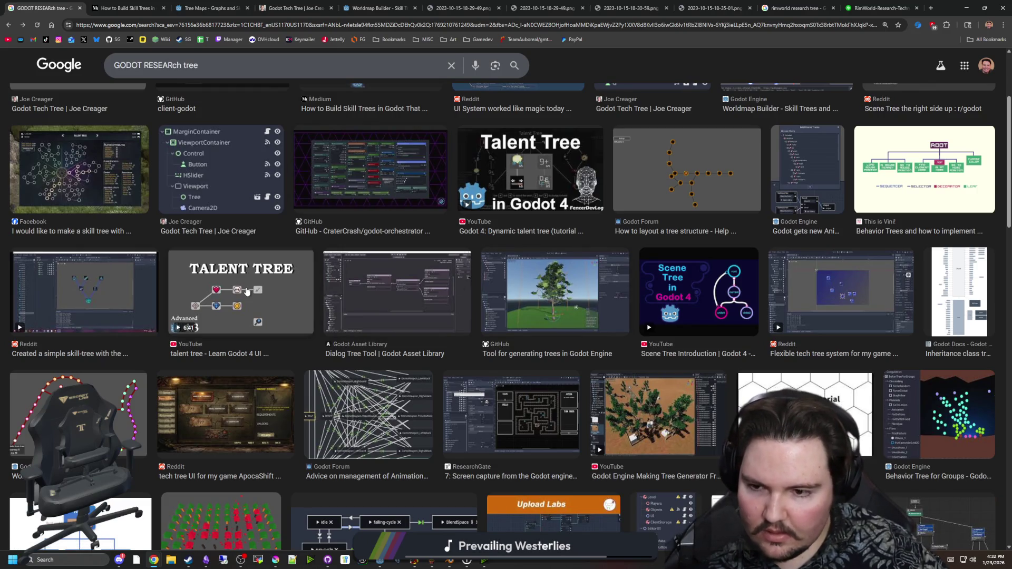
{"action": "scroll", "coordinate": [376, 309], "scroll_direction": "down", "scroll_amount": 2}
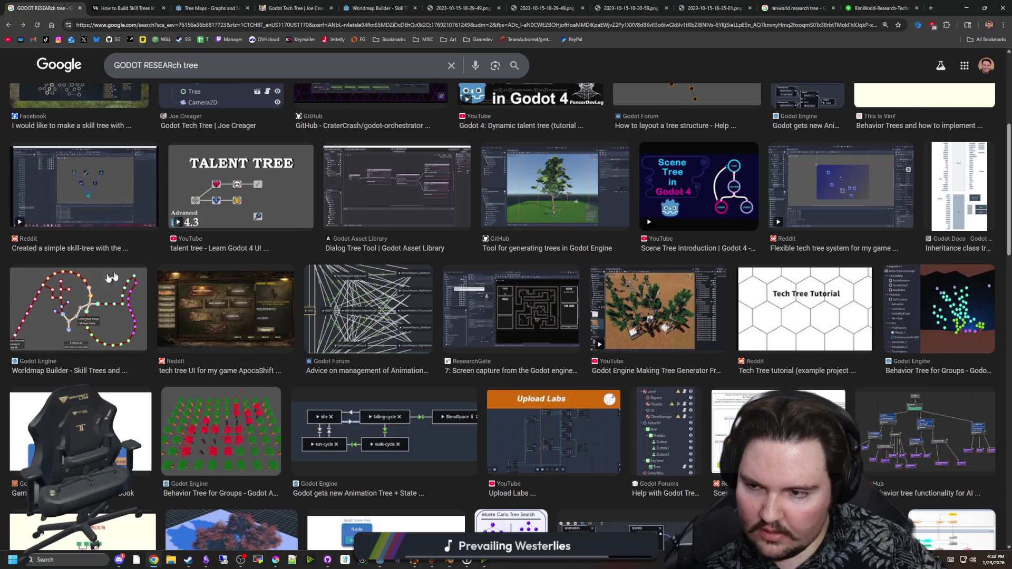
{"action": "scroll", "coordinate": [460, 320], "scroll_direction": "down", "scroll_amount": 2}
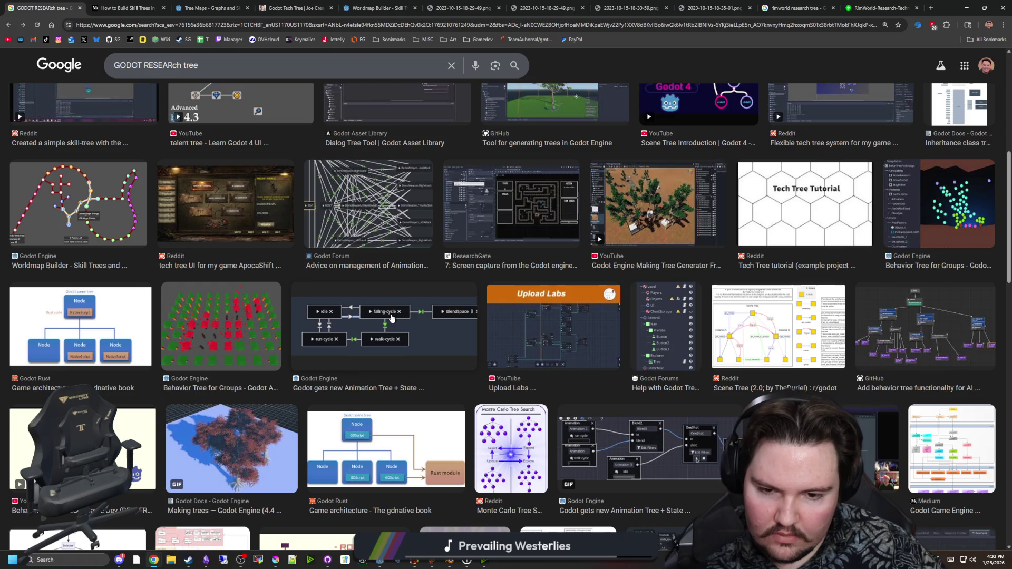
{"action": "scroll", "coordinate": [387, 320], "scroll_direction": "down", "scroll_amount": 1}
{"action": "left_click", "coordinate": [523, 412]}
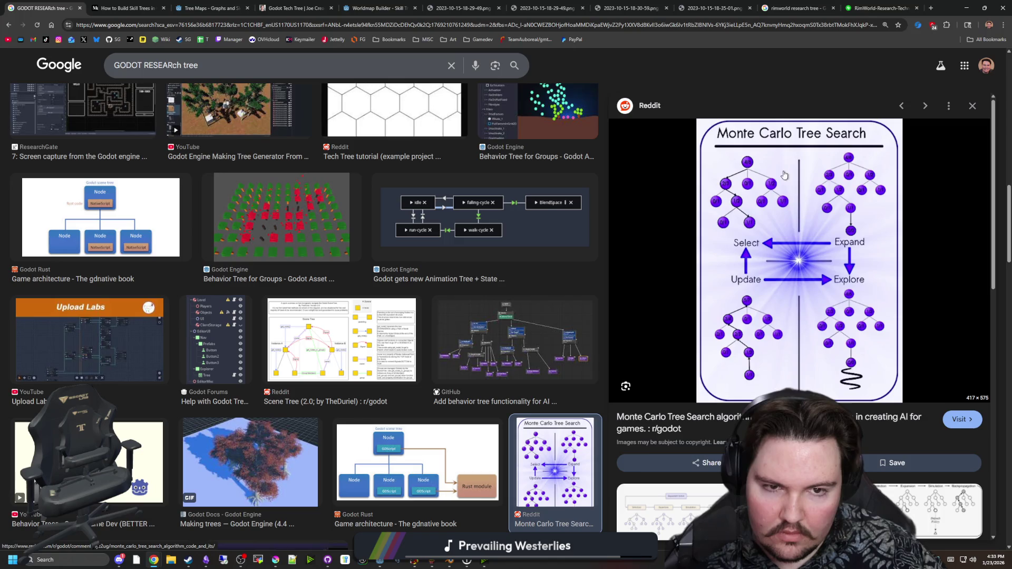
{"action": "left_click", "coordinate": [971, 107]}
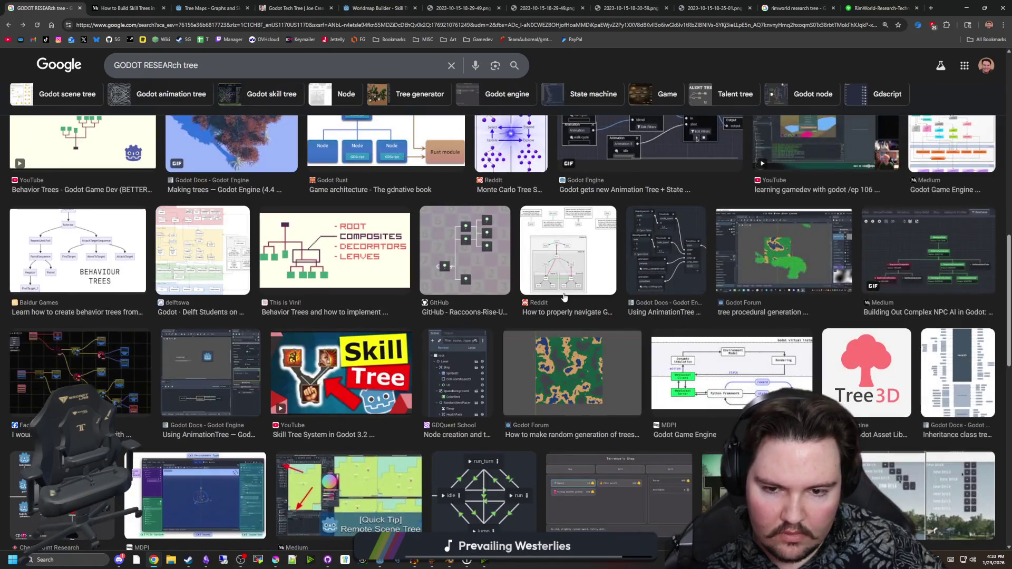
Scroll further down the grid and preview the 'Scene Tree Introduction | Godot 4' result
{"action": "scroll", "coordinate": [538, 289], "scroll_direction": "down", "scroll_amount": 2}
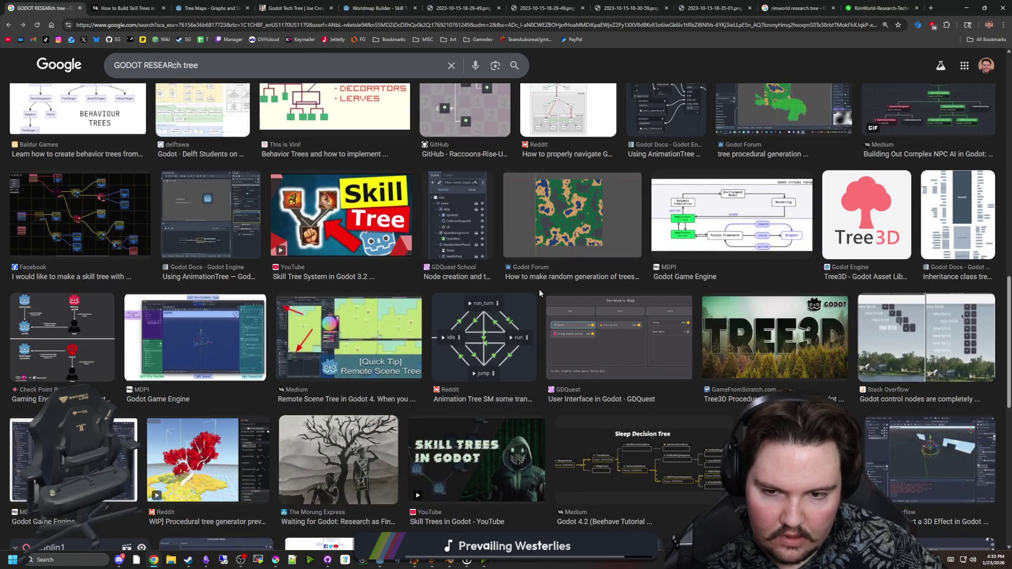
{"action": "scroll", "coordinate": [539, 293], "scroll_direction": "down", "scroll_amount": 2}
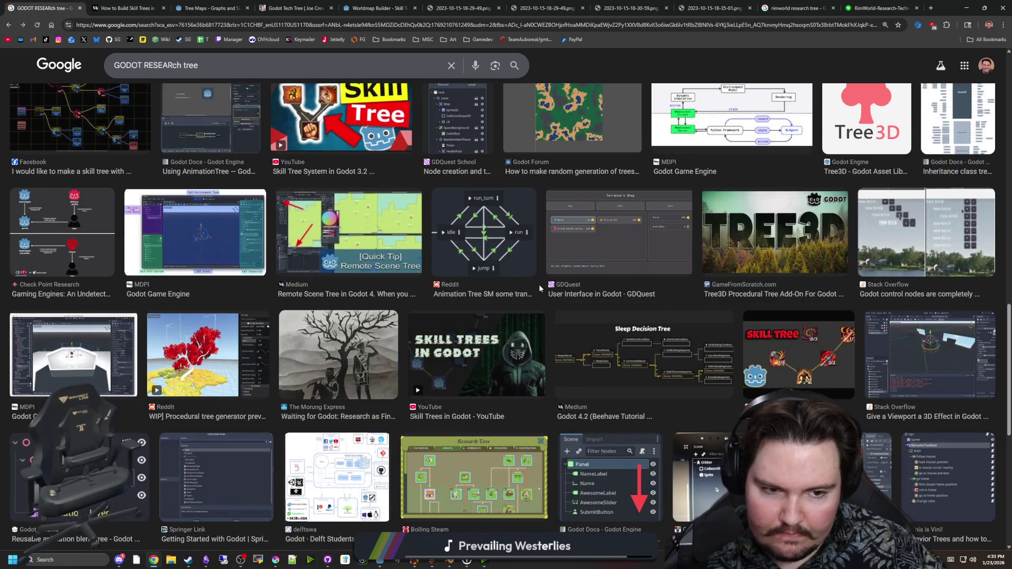
{"action": "scroll", "coordinate": [539, 285], "scroll_direction": "down", "scroll_amount": 3}
{"action": "scroll", "coordinate": [539, 258], "scroll_direction": "down", "scroll_amount": 2}
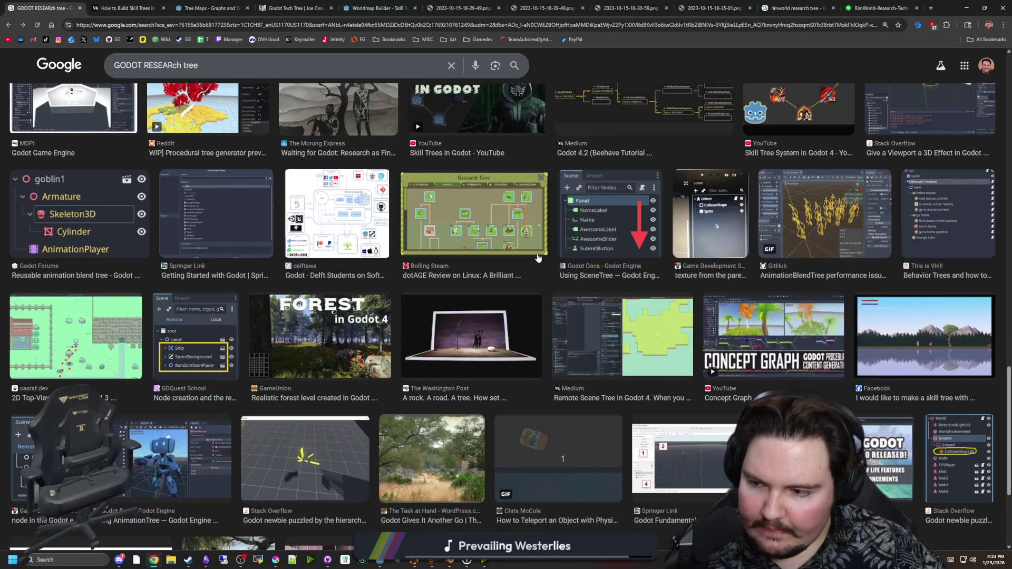
{"action": "scroll", "coordinate": [538, 258], "scroll_direction": "down", "scroll_amount": 2}
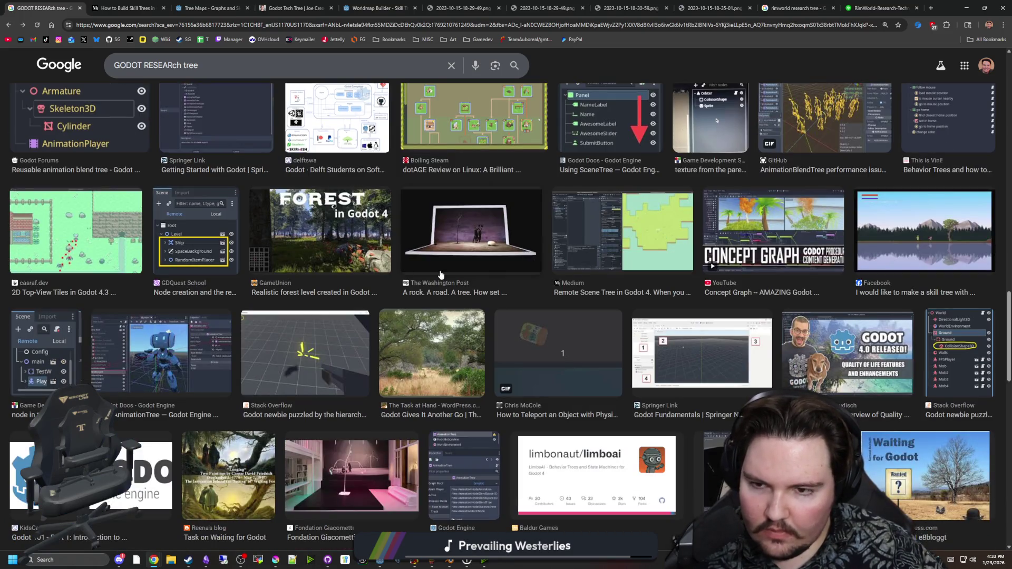
{"action": "scroll", "coordinate": [508, 245], "scroll_direction": "down", "scroll_amount": 8}
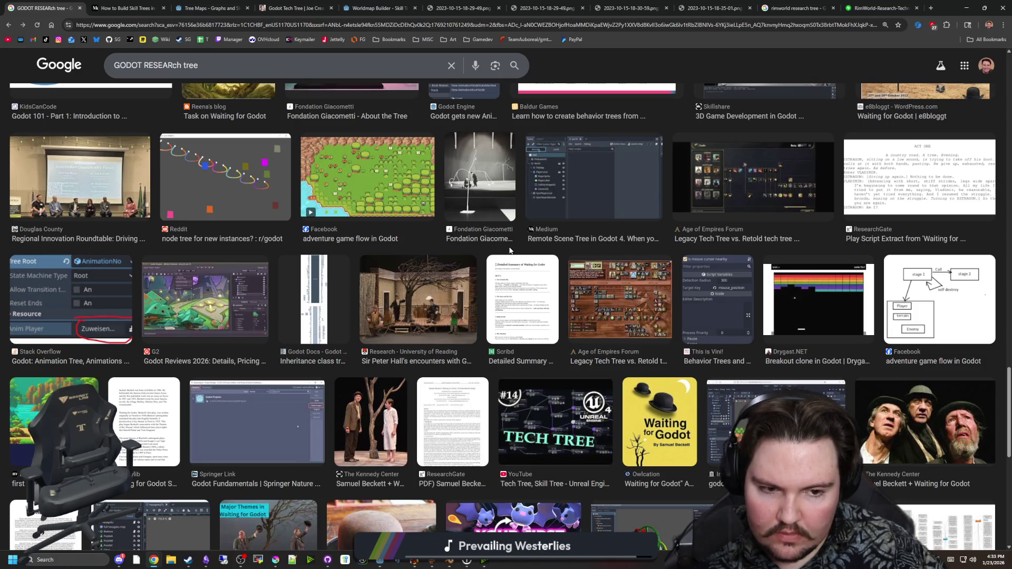
{"action": "scroll", "coordinate": [509, 249], "scroll_direction": "down", "scroll_amount": 4}
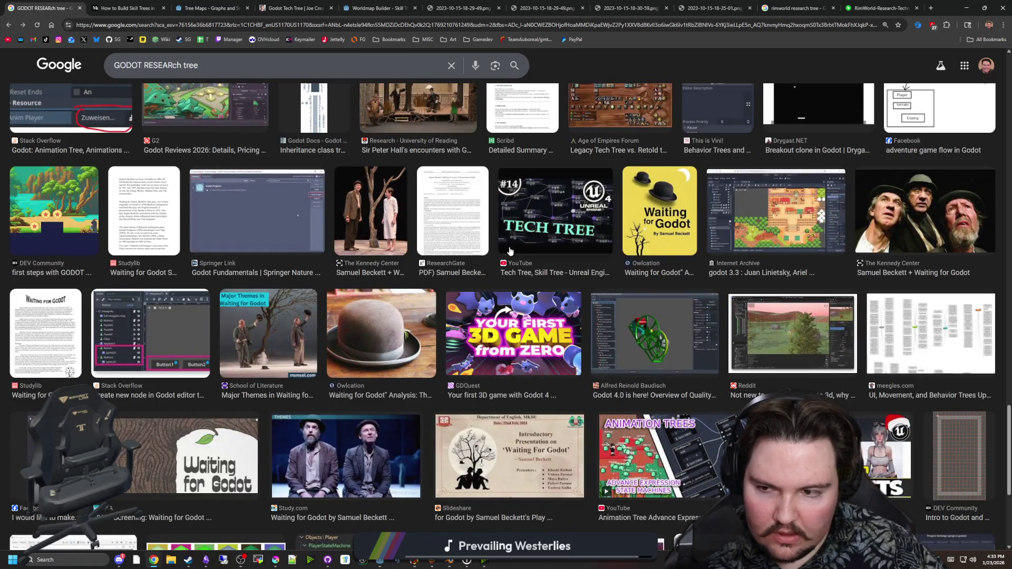
{"action": "scroll", "coordinate": [509, 251], "scroll_direction": "down", "scroll_amount": 4}
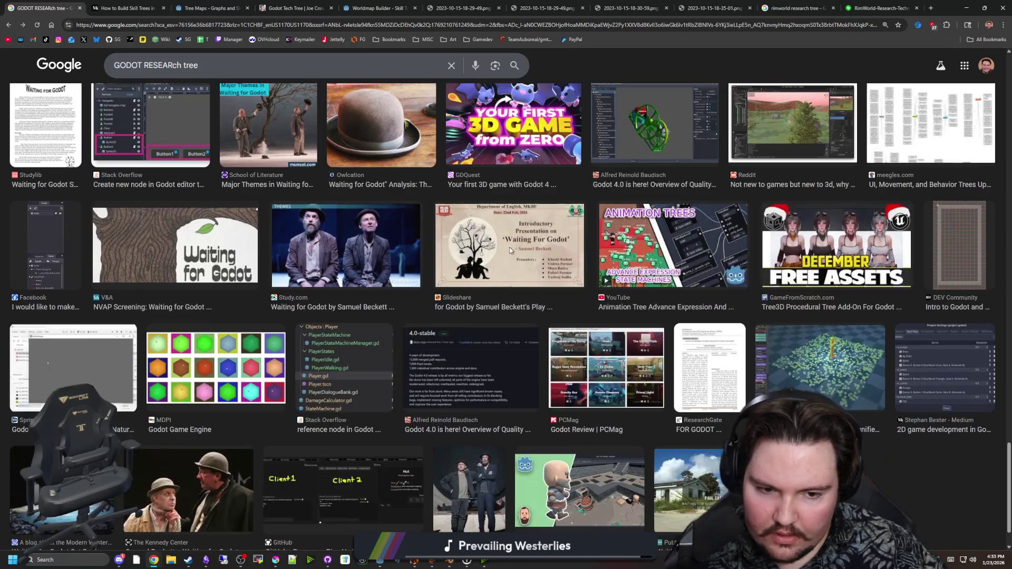
{"action": "scroll", "coordinate": [332, 292], "scroll_direction": "down", "scroll_amount": 1}
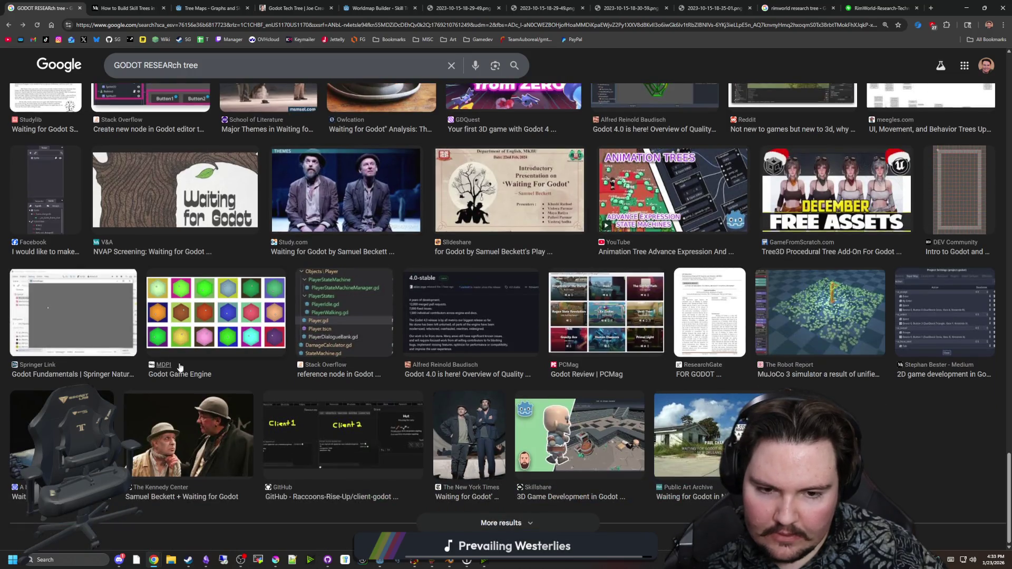
{"action": "scroll", "coordinate": [182, 364], "scroll_direction": "down", "scroll_amount": 5}
{"action": "scroll", "coordinate": [179, 365], "scroll_direction": "up", "scroll_amount": 10}
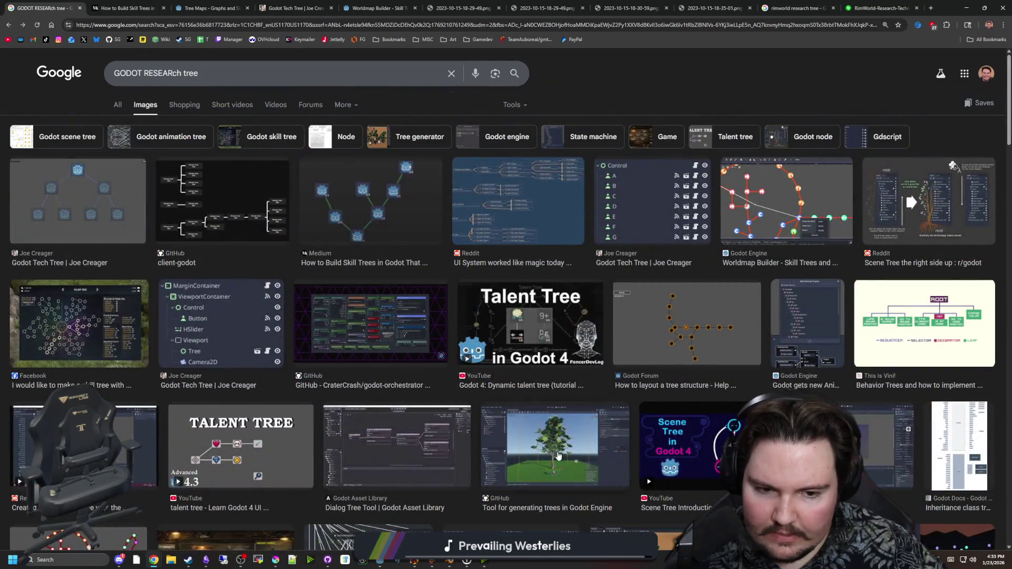
{"action": "left_click", "coordinate": [715, 460]}
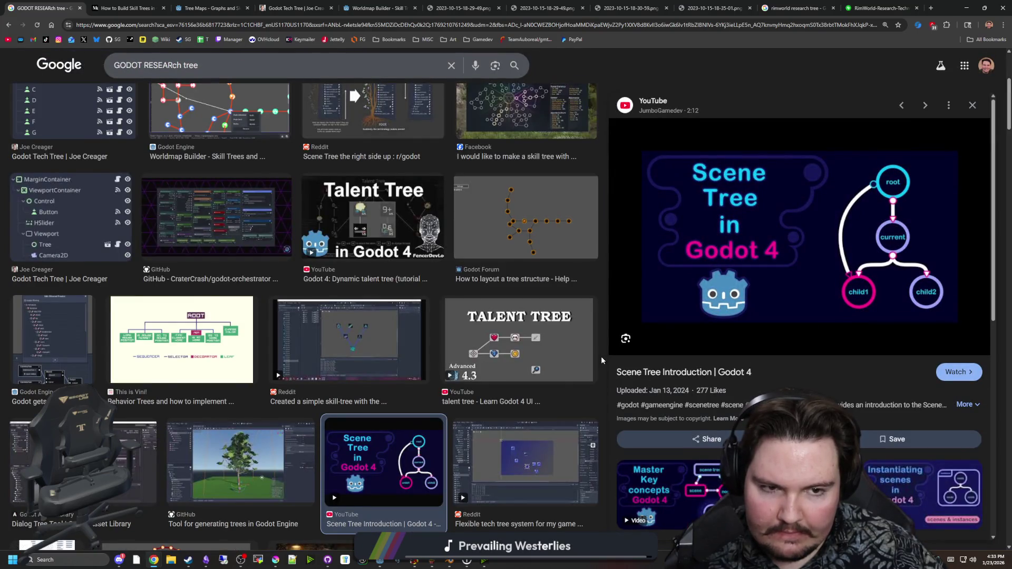
Preview the Godot Forum tree layout image and open its 'How to layout a tree structure' post in a new tab
{"action": "scroll", "coordinate": [729, 381], "scroll_direction": "down", "scroll_amount": 3}
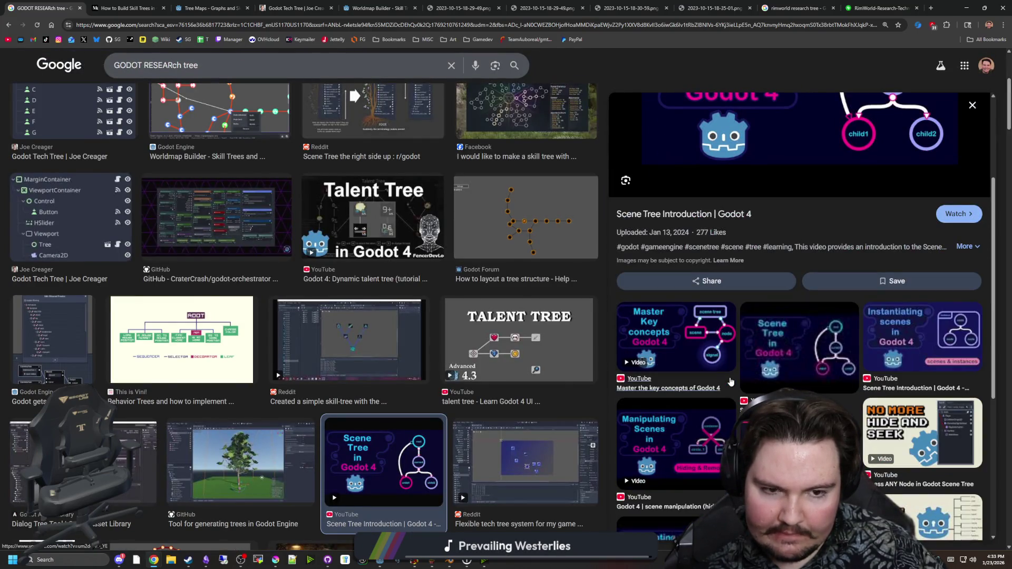
{"action": "scroll", "coordinate": [730, 381], "scroll_direction": "down", "scroll_amount": 3}
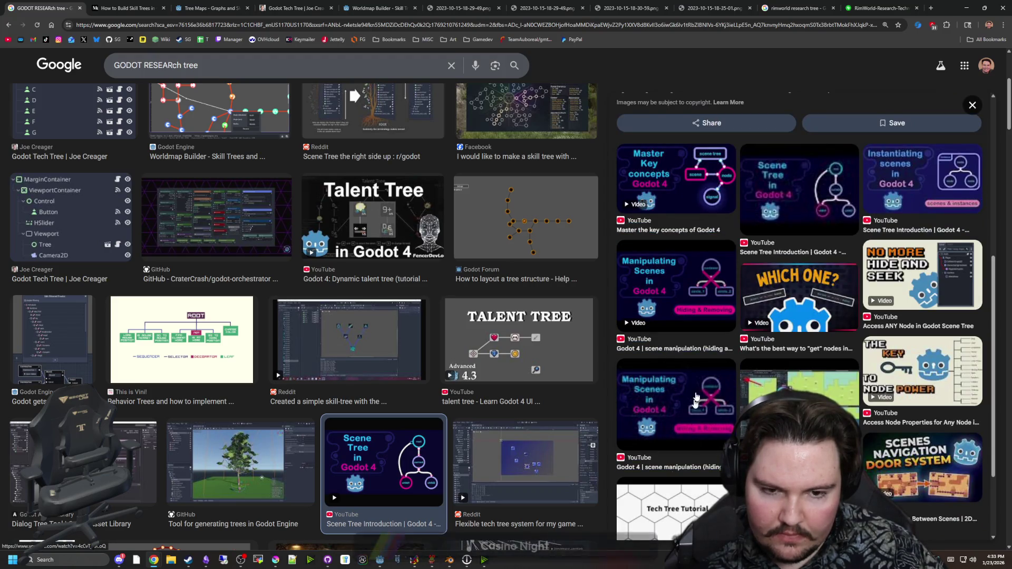
{"action": "scroll", "coordinate": [707, 339], "scroll_direction": "up", "scroll_amount": 5}
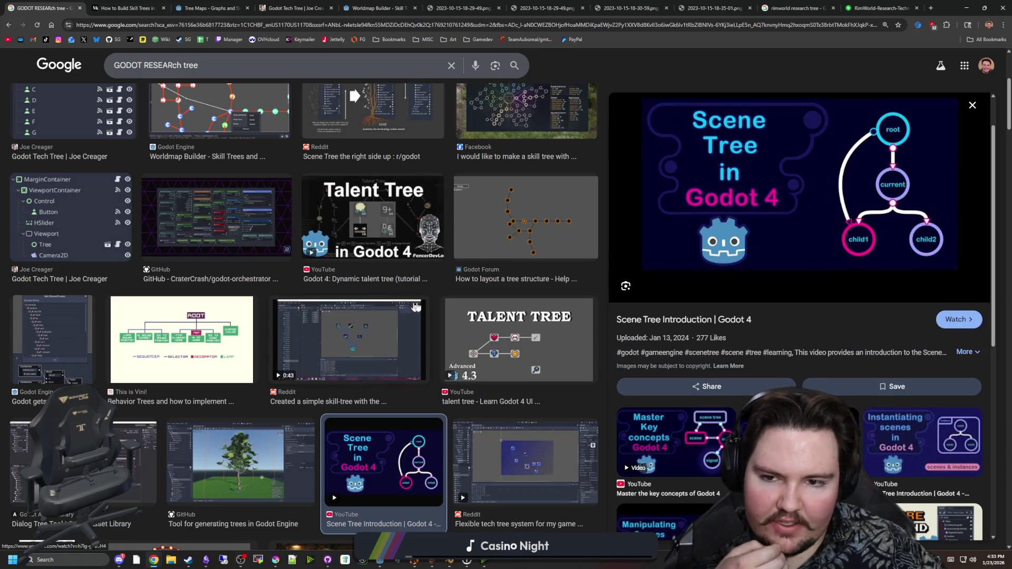
{"action": "scroll", "coordinate": [527, 274], "scroll_direction": "up", "scroll_amount": 1}
{"action": "left_click", "coordinate": [526, 287]}
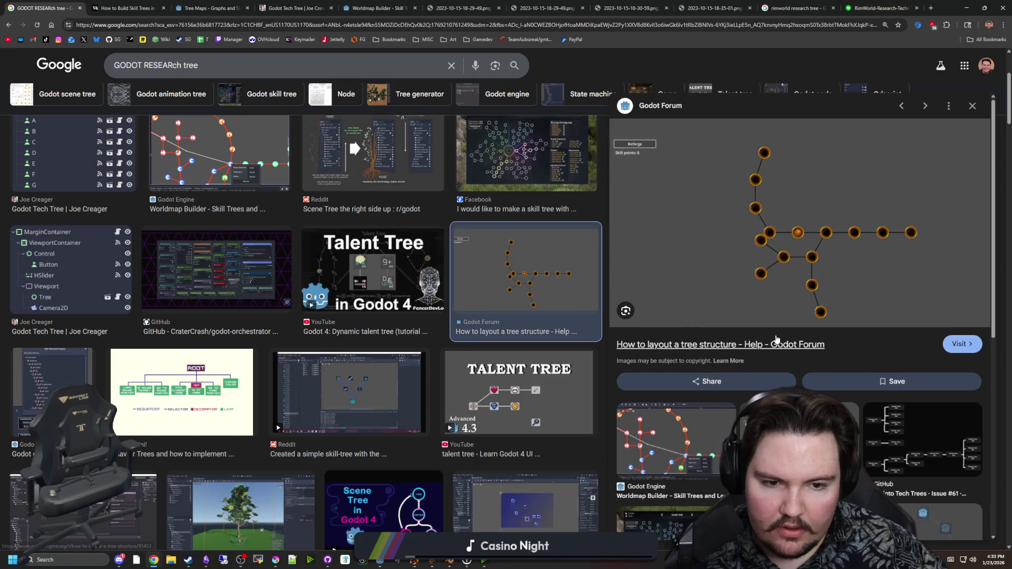
{"action": "middle_click", "coordinate": [758, 241]}
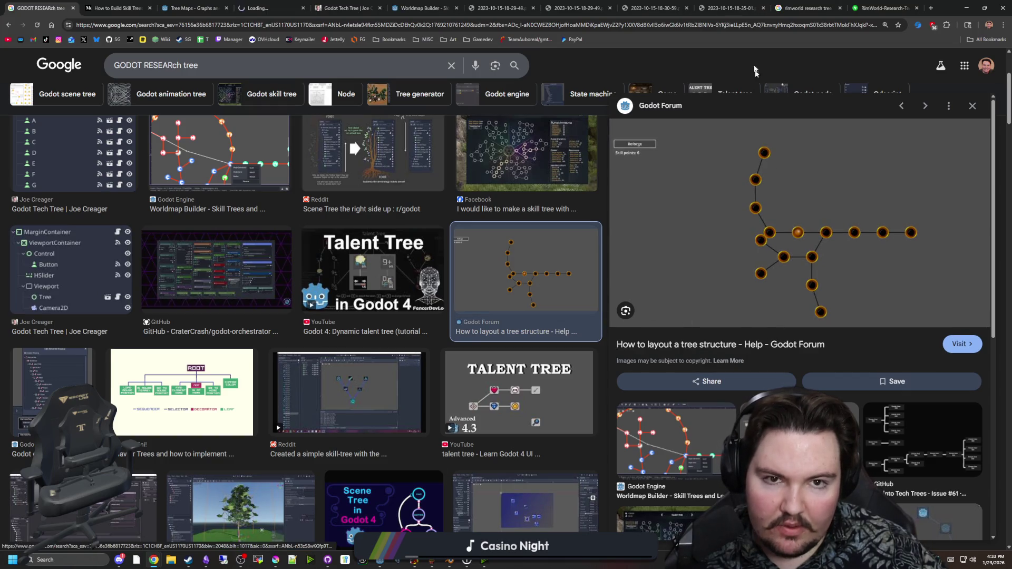
{"action": "left_click", "coordinate": [143, 3]}
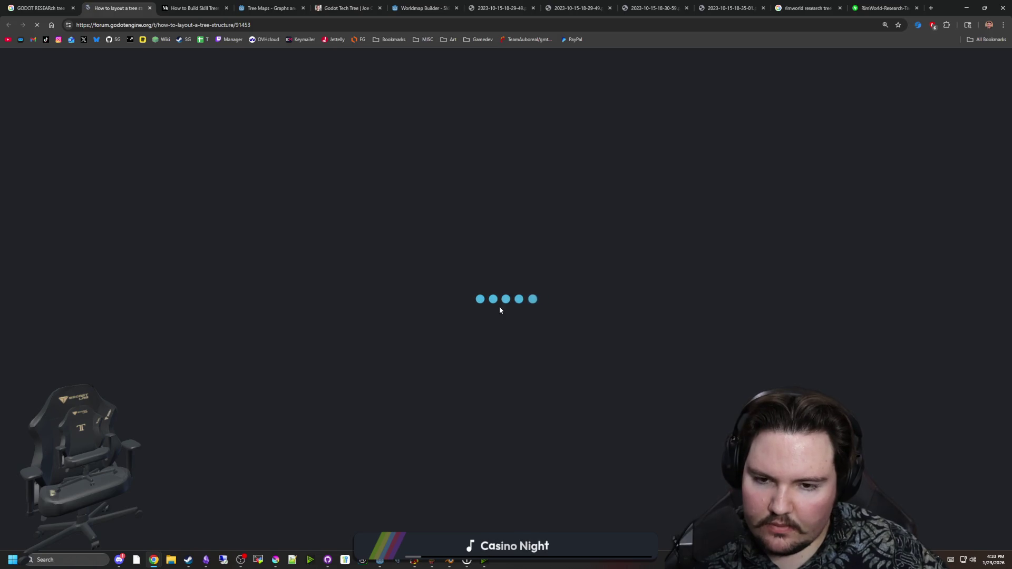
Scroll down to the thread's reply and highlight its physics-based constraints suggestion
{"action": "scroll", "coordinate": [514, 232], "scroll_direction": "down", "scroll_amount": 6}
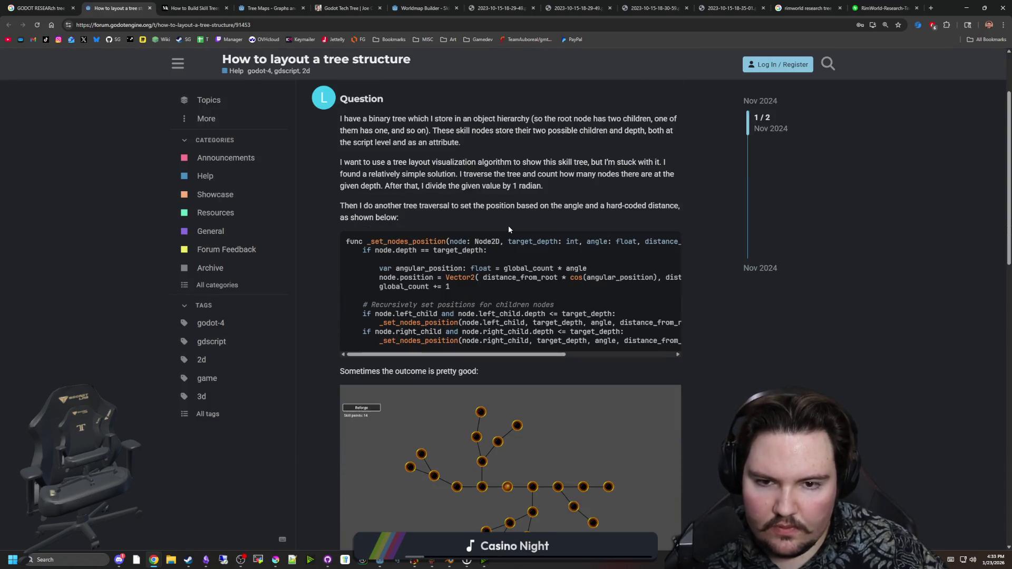
{"action": "scroll", "coordinate": [464, 333], "scroll_direction": "down", "scroll_amount": 1}
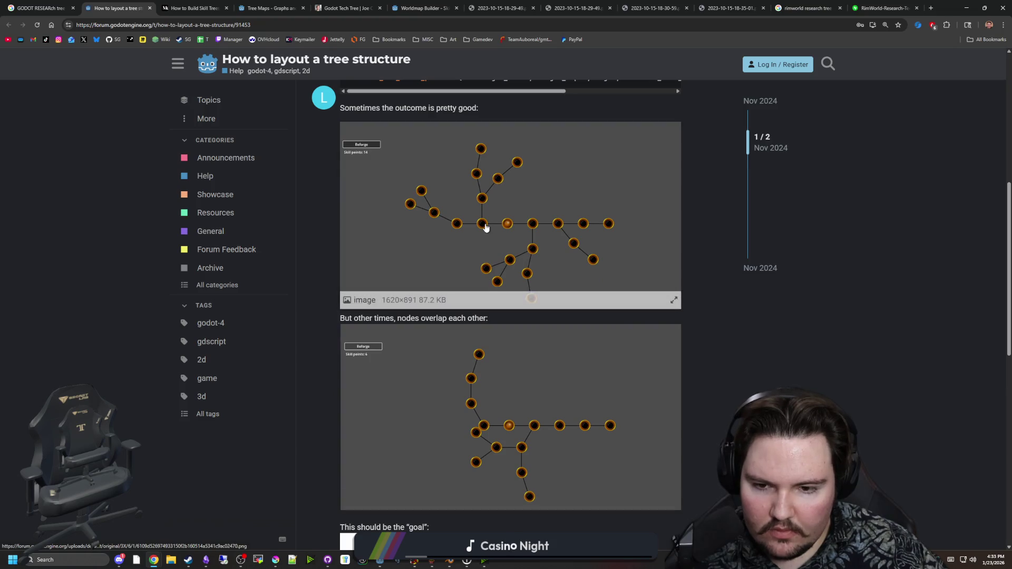
{"action": "scroll", "coordinate": [493, 348], "scroll_direction": "down", "scroll_amount": 1}
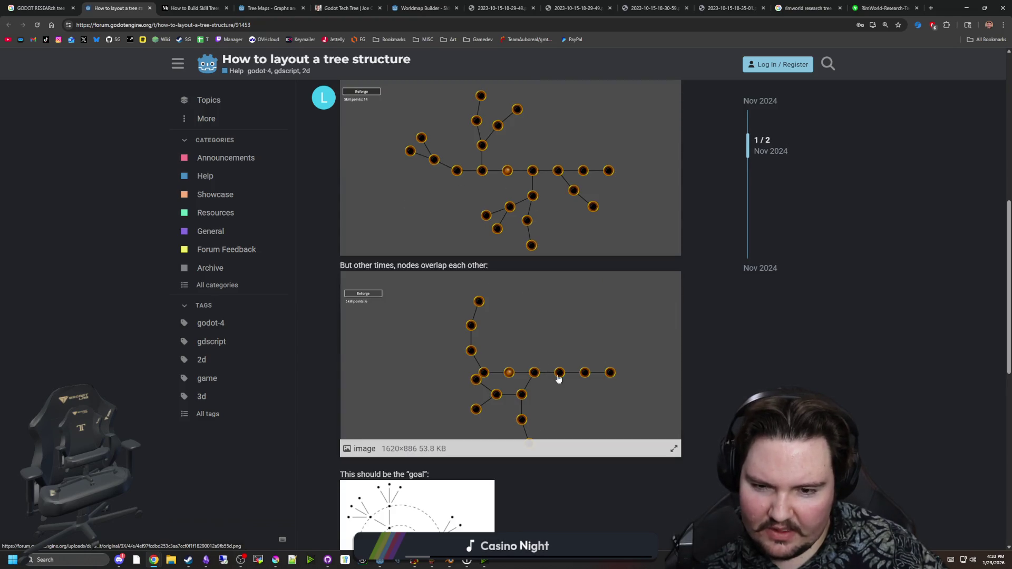
{"action": "scroll", "coordinate": [564, 318], "scroll_direction": "down", "scroll_amount": 1}
{"action": "scroll", "coordinate": [509, 335], "scroll_direction": "down", "scroll_amount": 5}
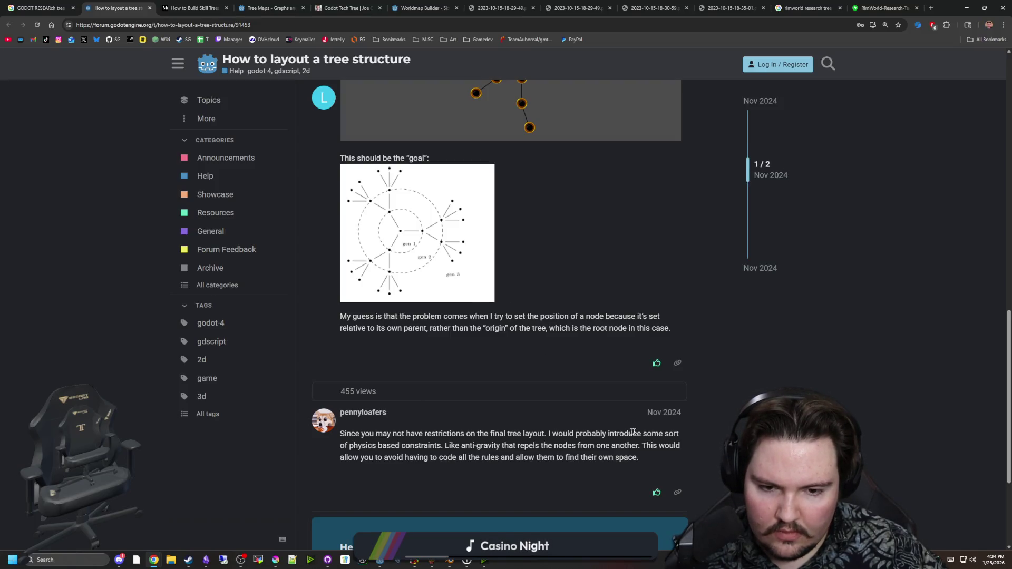
{"action": "mouse_move", "coordinate": [363, 447]}
{"action": "left_mouse_down"}
{"action": "mouse_move", "coordinate": [669, 448]}
{"action": "mouse_move", "coordinate": [482, 458]}
{"action": "mouse_move", "coordinate": [599, 462]}
{"action": "left_mouse_up"}
{"action": "left_click", "coordinate": [599, 461]}
Scroll back up to the traversal code and layout screenshots, then return to the Godot editor
{"action": "scroll", "coordinate": [580, 453], "scroll_direction": "down", "scroll_amount": 3}
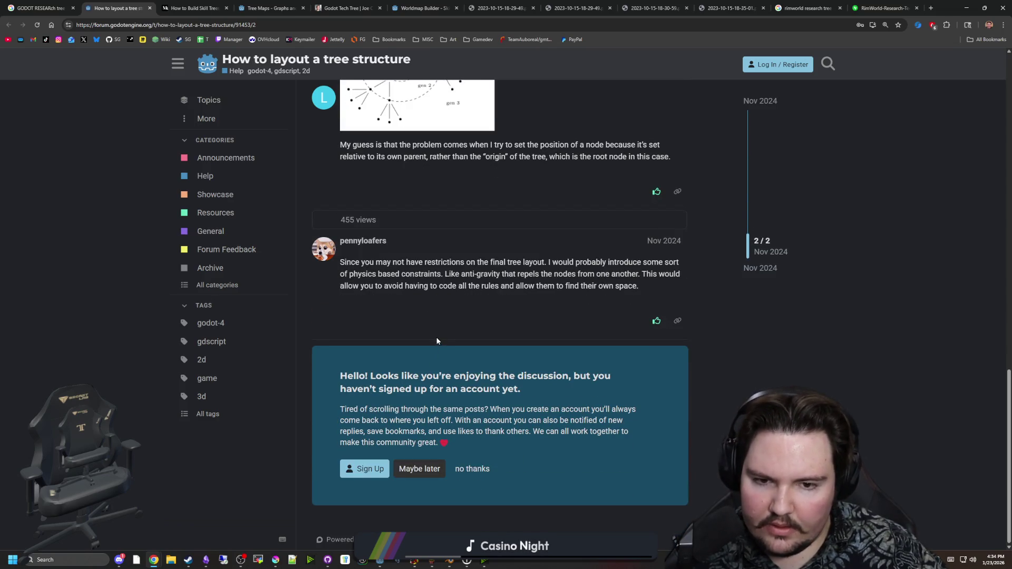
{"action": "scroll", "coordinate": [436, 339], "scroll_direction": "up", "scroll_amount": 5}
{"action": "scroll", "coordinate": [437, 340], "scroll_direction": "up", "scroll_amount": 5}
{"action": "scroll", "coordinate": [849, 321], "scroll_direction": "up", "scroll_amount": 5}
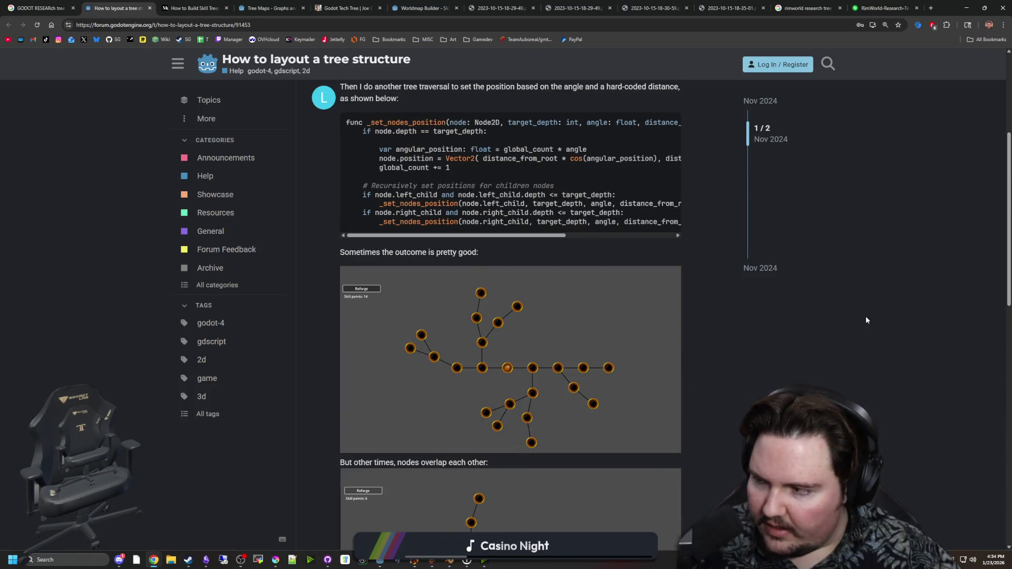
{"action": "scroll", "coordinate": [785, 294], "scroll_direction": "down", "scroll_amount": 4}
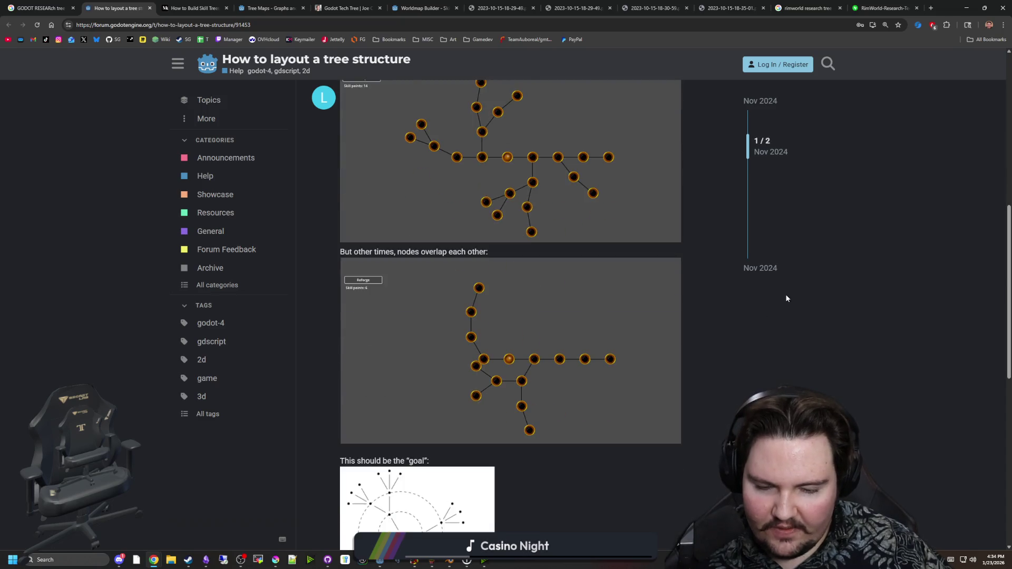
{"action": "scroll", "coordinate": [789, 270], "scroll_direction": "down", "scroll_amount": 4}
{"action": "left_click", "coordinate": [967, 7]}
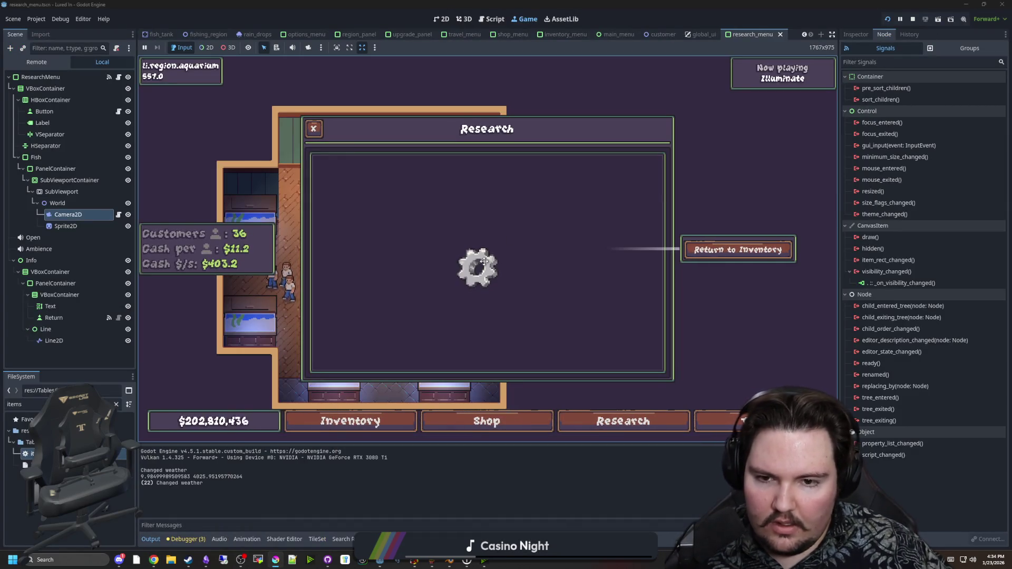
Stop the running game and rename the Sprite2D node under World to Root
{"action": "left_click", "coordinate": [912, 19]}
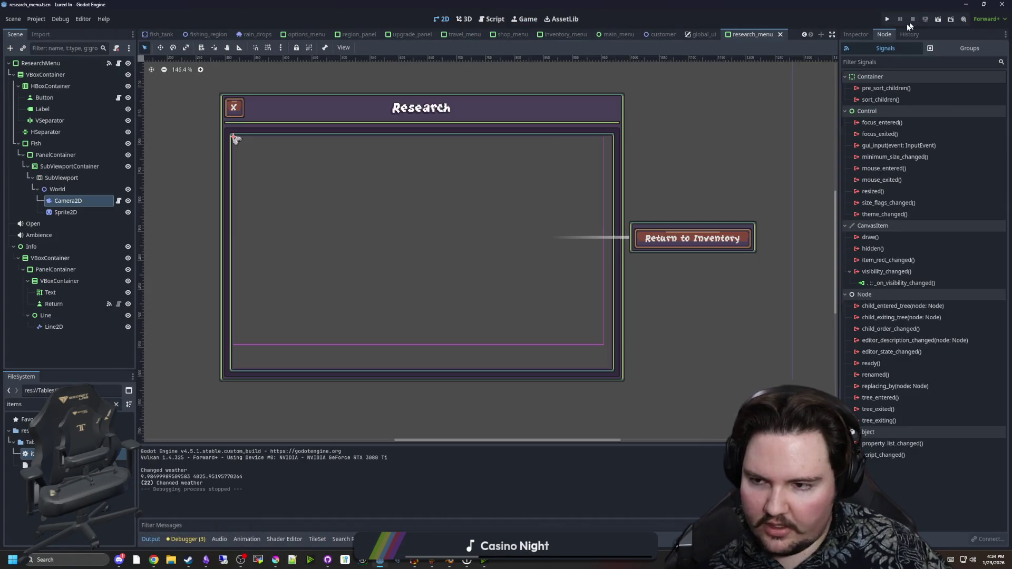
{"action": "left_click", "coordinate": [75, 212]}
{"action": "type", "text": "Root"}
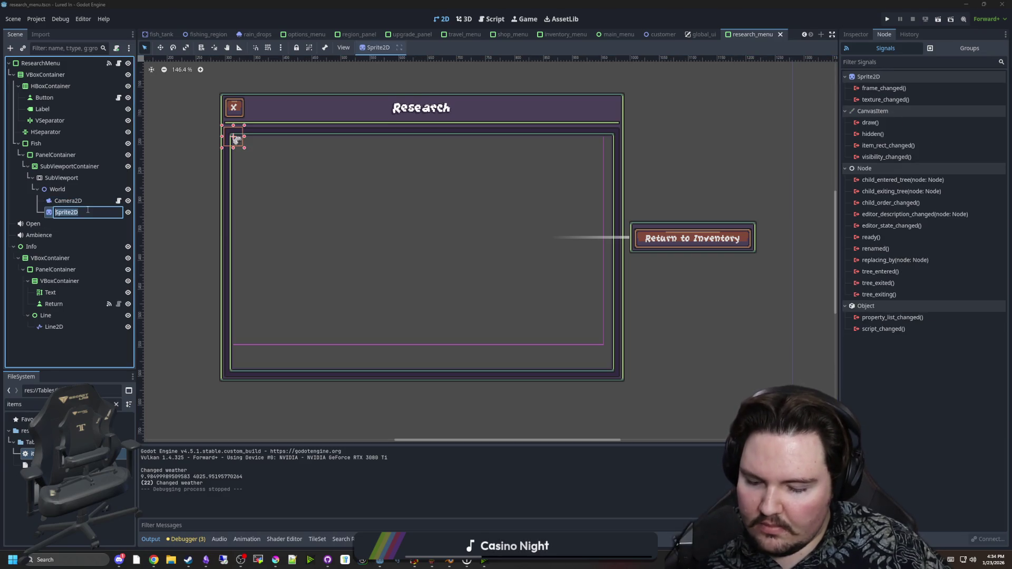
{"action": "key", "text": "Return"}
Attach a new world.gd script to World with a _ready() -> void function containing pass
{"action": "left_click", "coordinate": [74, 188]}
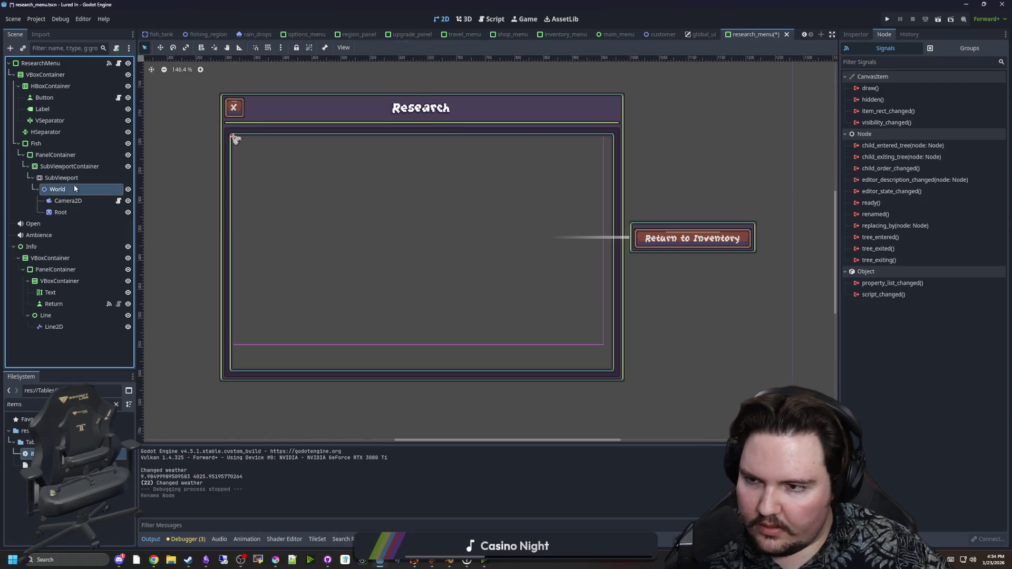
{"action": "left_click", "coordinate": [117, 49]}
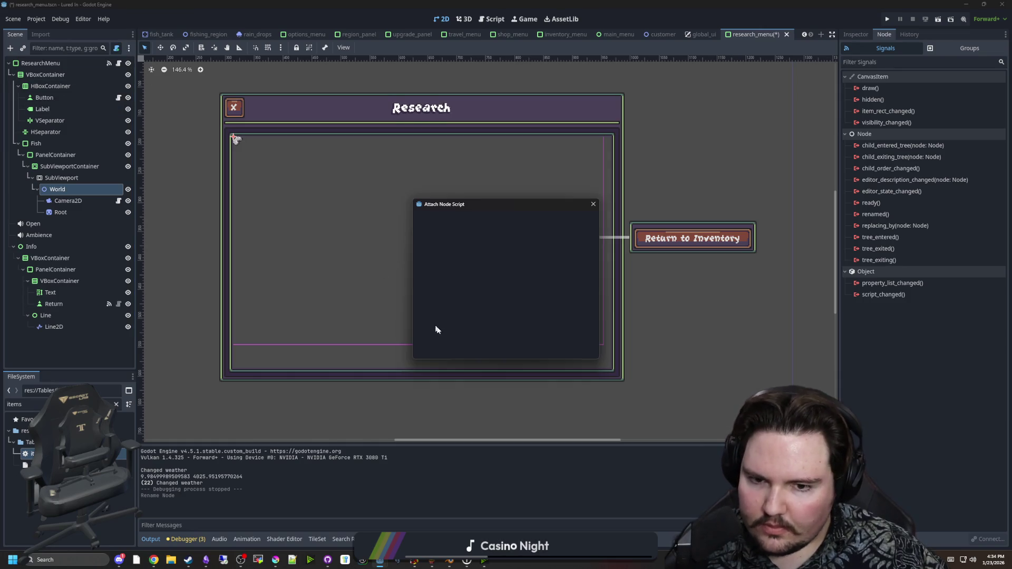
{"action": "left_click", "coordinate": [467, 346]}
{"action": "left_click", "coordinate": [486, 276]}
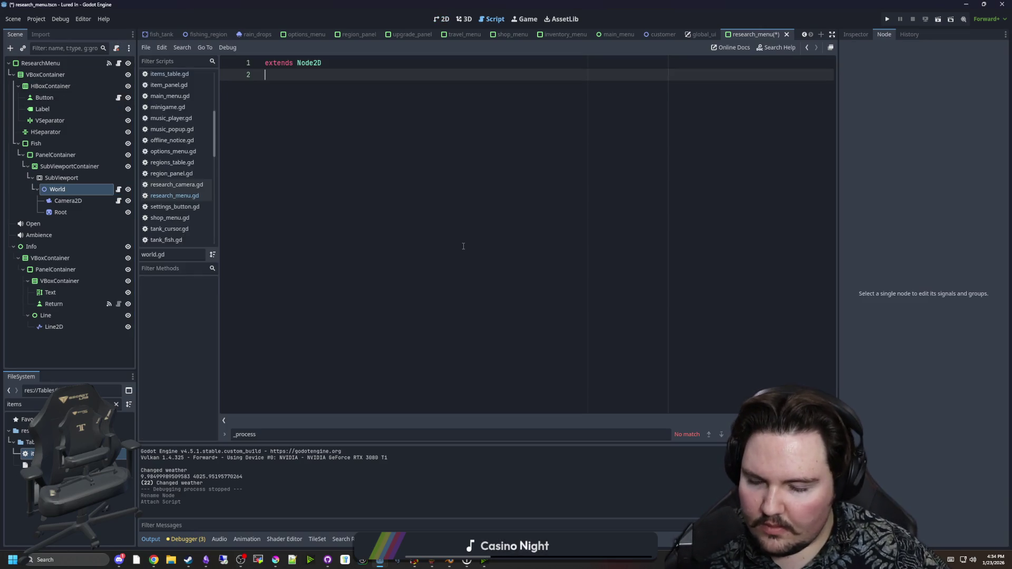
{"action": "key", "text": "Return"}
{"action": "type", "text": "fun"}
{"action": "key", "text": "Return"}
{"action": "key", "text": "Return"}
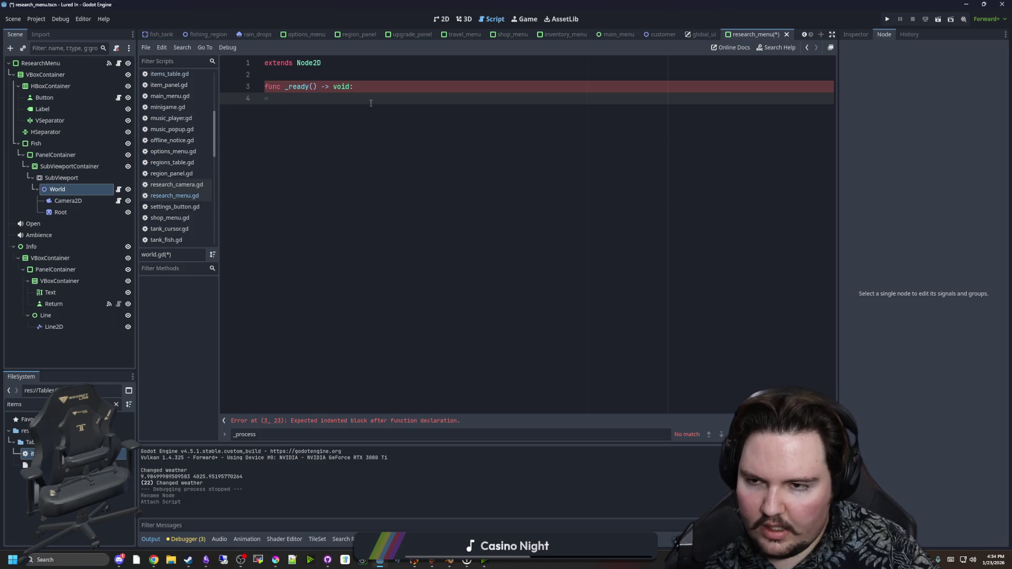
{"action": "type", "text": "pass"}
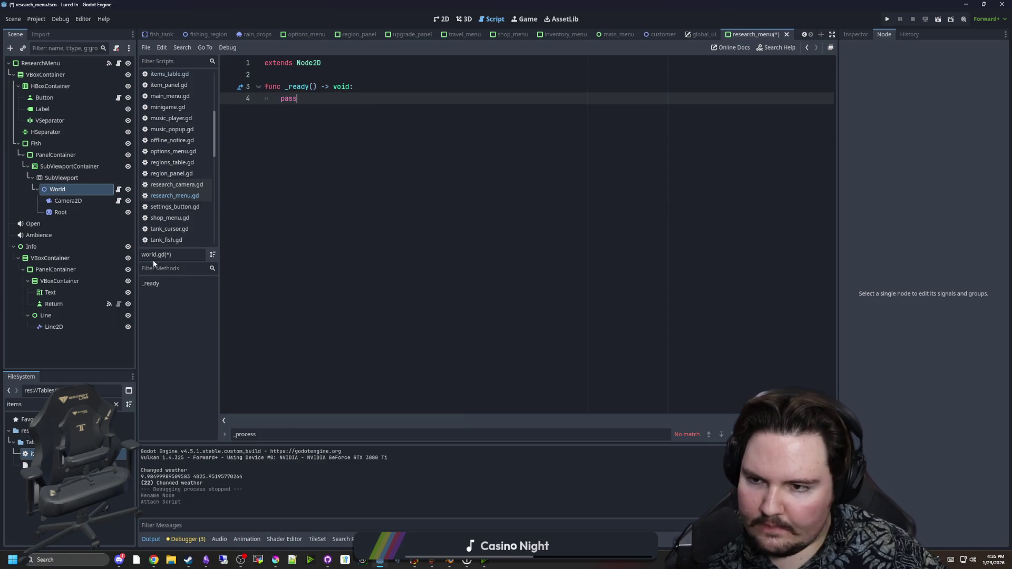
{"action": "left_click", "coordinate": [117, 404]}
Filter the FileSystem for 'glob' and open global.gd in the script editor
{"action": "type", "text": "glob"}
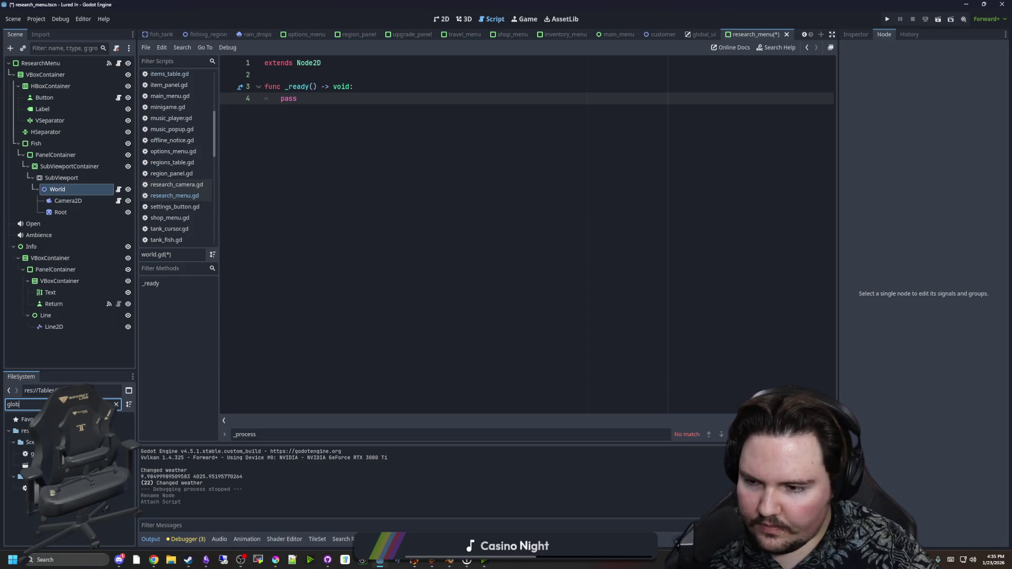
{"action": "double_click", "coordinate": [31, 487]}
{"action": "scroll", "coordinate": [447, 316], "scroll_direction": "up", "scroll_amount": 20}
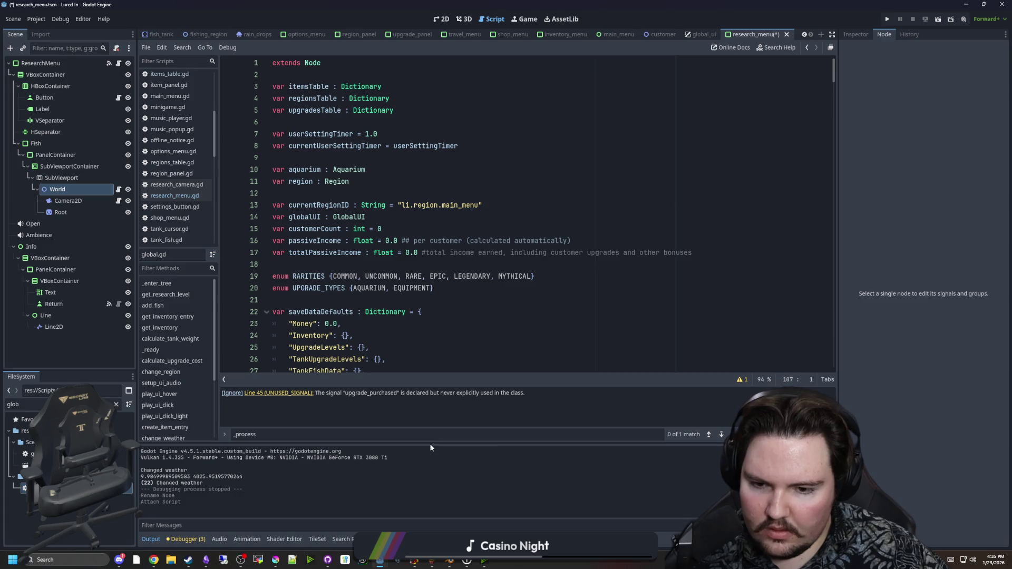
{"action": "left_click_drag", "start_coordinate": [437, 444], "coordinate": [436, 471]}
Look over the itemsTable, regionsTable and upgradesTable declarations, ending after upgradesTable
{"action": "left_click", "coordinate": [330, 303]}
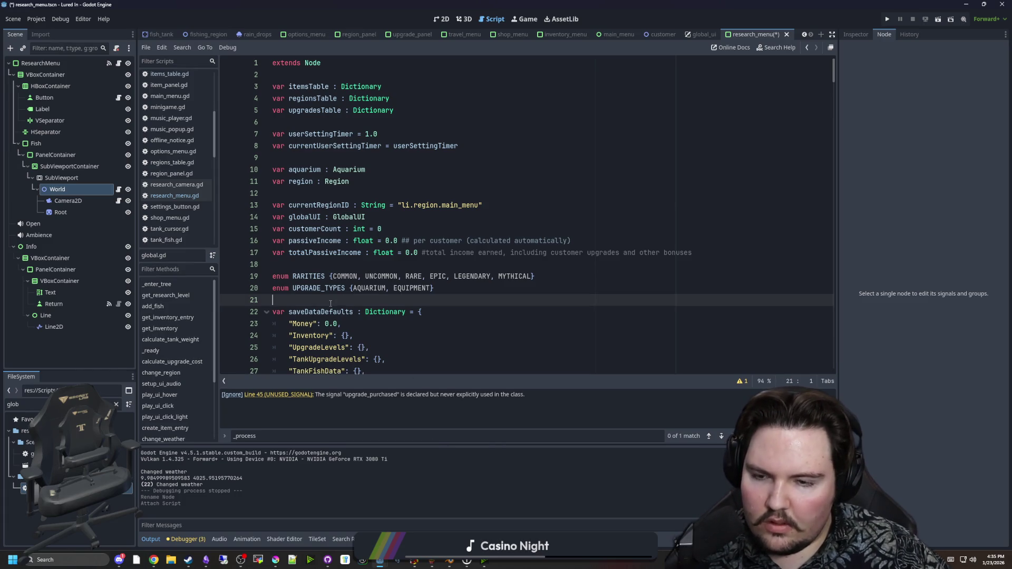
{"action": "left_click", "coordinate": [338, 263]}
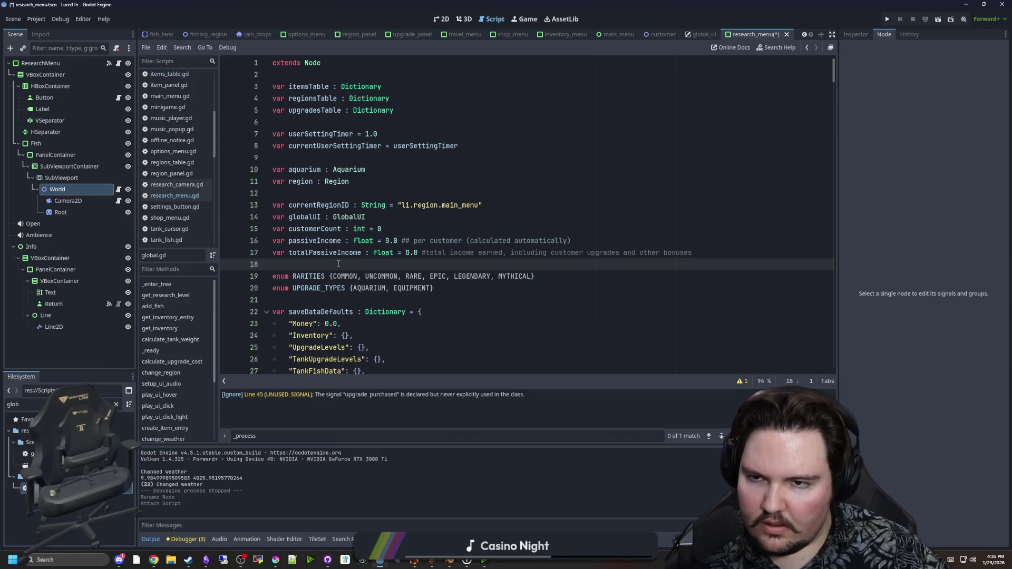
{"action": "scroll", "coordinate": [339, 263], "scroll_direction": "down", "scroll_amount": 5}
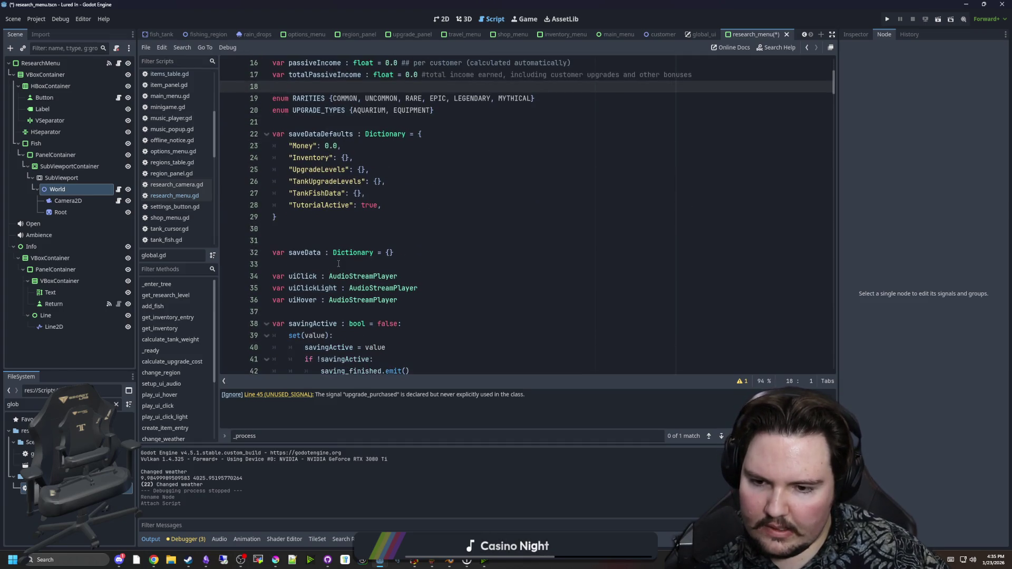
{"action": "scroll", "coordinate": [336, 255], "scroll_direction": "up", "scroll_amount": 5}
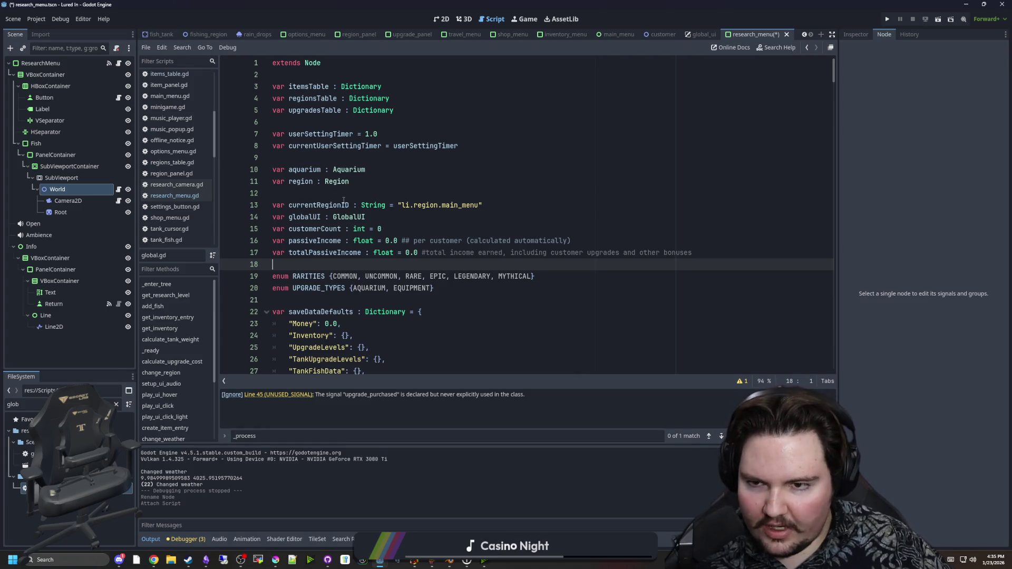
{"action": "left_click", "coordinate": [336, 194]}
{"action": "scroll", "coordinate": [336, 196], "scroll_direction": "down", "scroll_amount": 4}
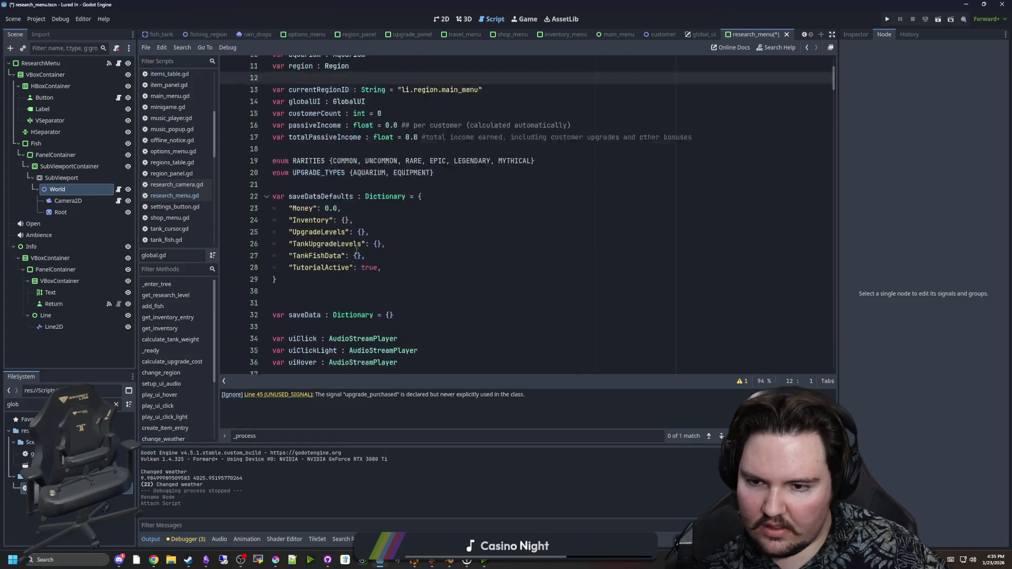
{"action": "scroll", "coordinate": [307, 268], "scroll_direction": "down", "scroll_amount": 4}
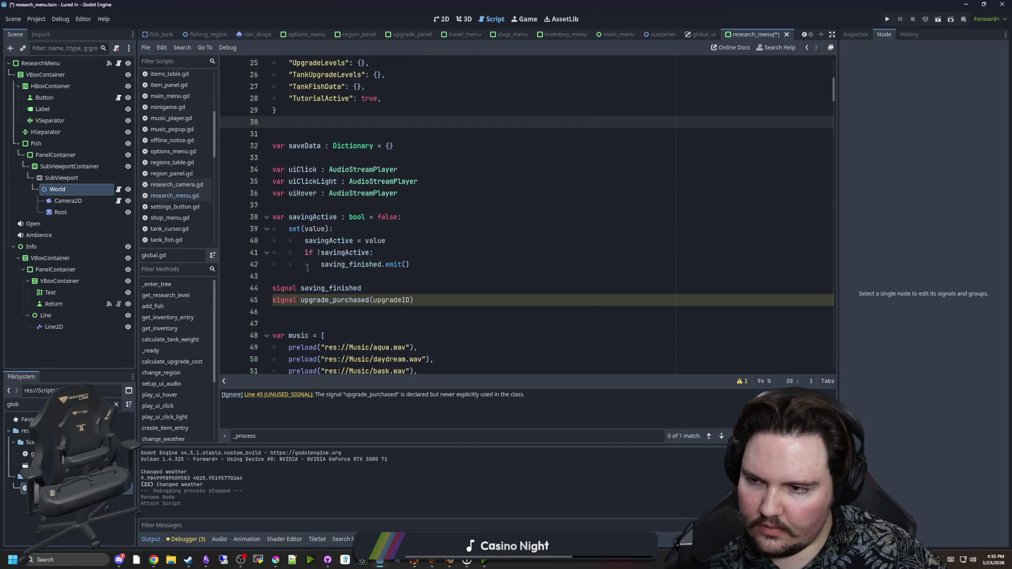
{"action": "scroll", "coordinate": [307, 267], "scroll_direction": "up", "scroll_amount": 8}
{"action": "scroll", "coordinate": [316, 261], "scroll_direction": "down", "scroll_amount": 16}
{"action": "scroll", "coordinate": [330, 255], "scroll_direction": "down", "scroll_amount": 9}
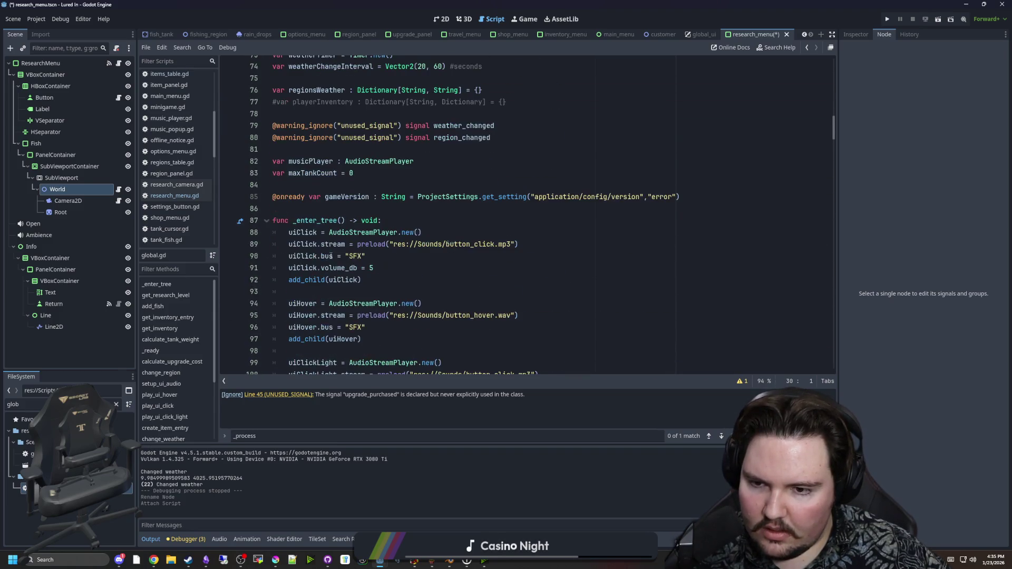
{"action": "scroll", "coordinate": [283, 232], "scroll_direction": "up", "scroll_amount": 20}
{"action": "scroll", "coordinate": [283, 233], "scroll_direction": "up", "scroll_amount": 3}
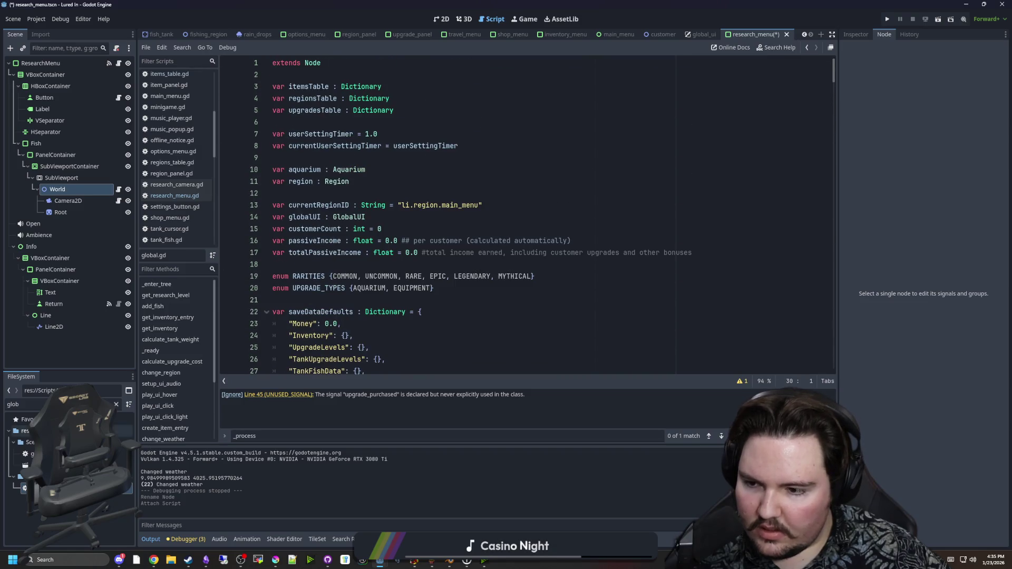
{"action": "left_click", "coordinate": [393, 123]}
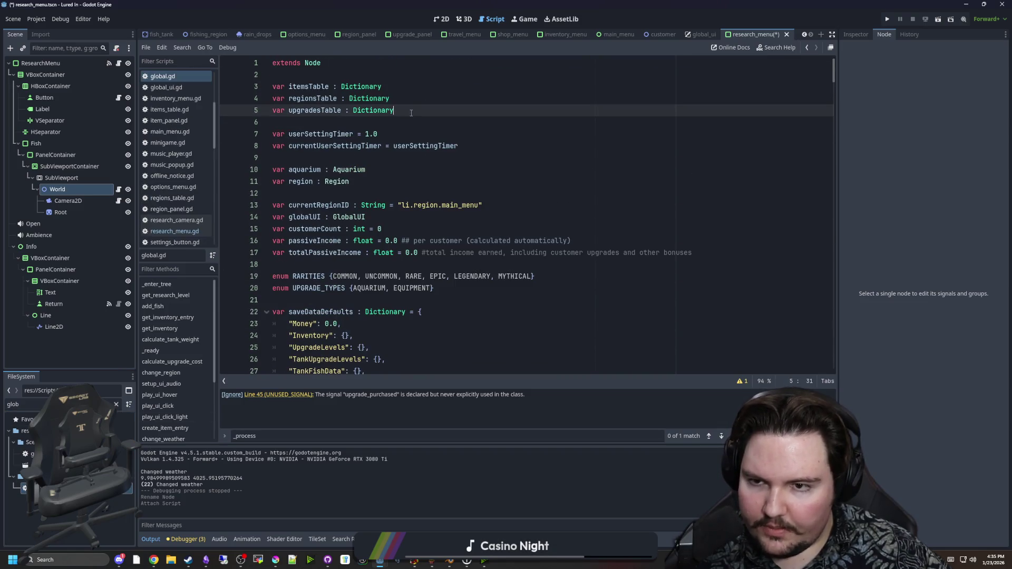
Declare var researchTable : Dictionary alongside the other tables in global.gd
{"action": "key", "text": "Return"}
{"action": "key", "text": "Up"}
{"action": "type", "text": "var researchTable : "}
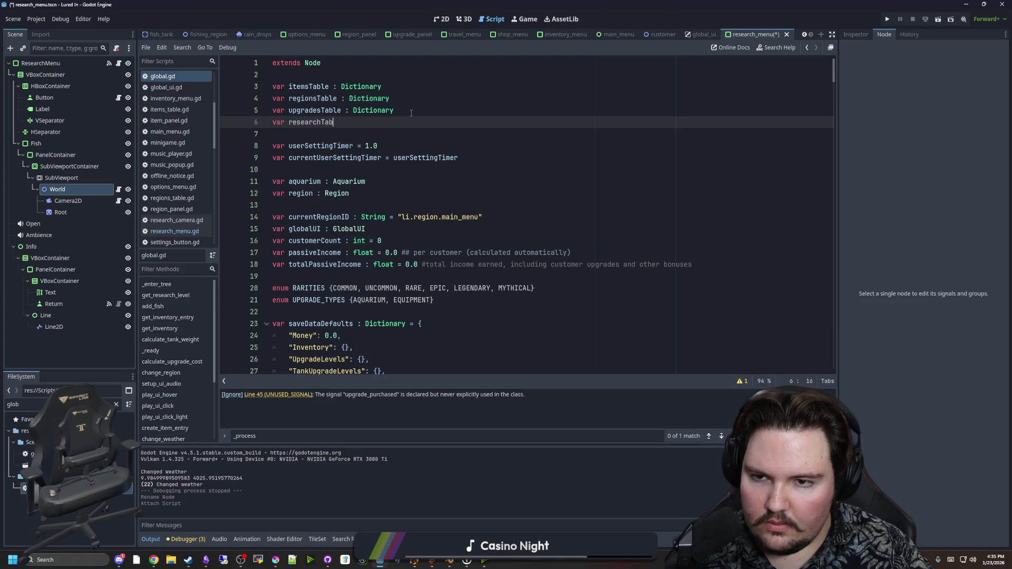
{"action": "type", "text": "Dictionary"}
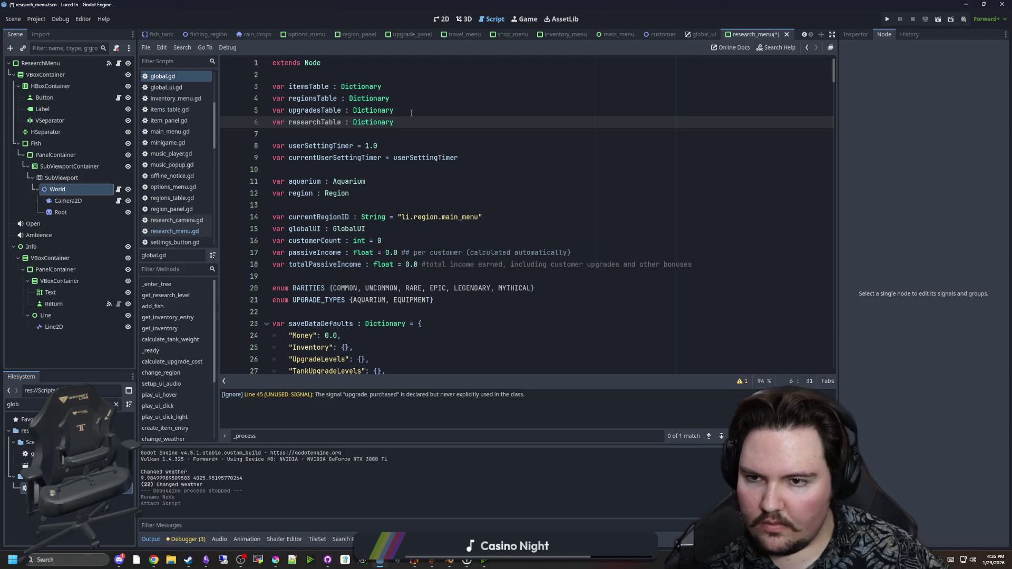
{"action": "left_click", "coordinate": [411, 113]}
Duplicate the upgrades_table.gd script as research_table.gd
{"action": "double_click", "coordinate": [14, 404]}
{"action": "type", "text": "uipg"}
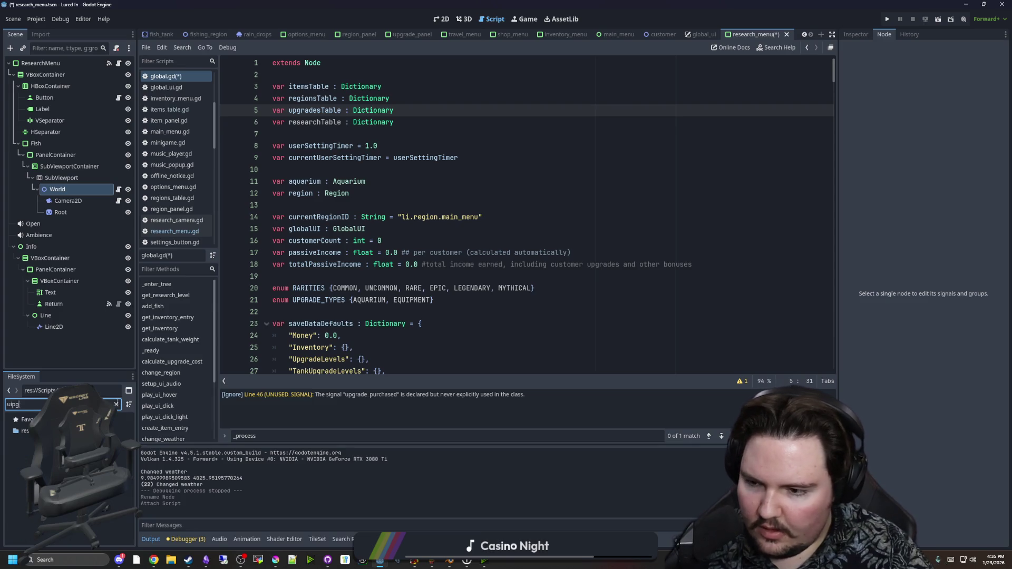
{"action": "key", "text": "BackSpace"}
{"action": "key", "text": "BackSpace"}
{"action": "key", "text": "BackSpace"}
{"action": "type", "text": "pg"}
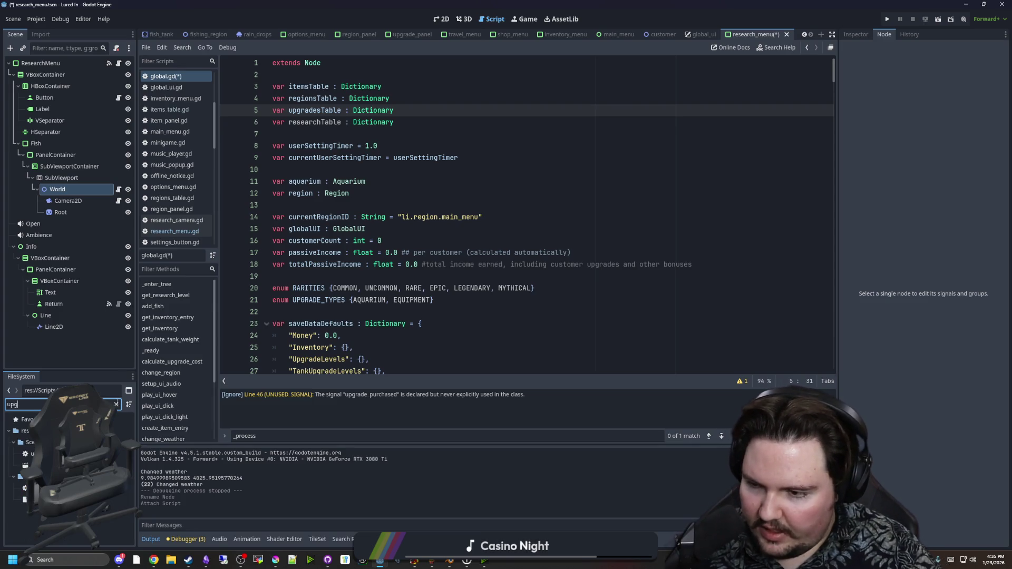
{"action": "right_click", "coordinate": [79, 487]}
{"action": "left_click", "coordinate": [158, 474]}
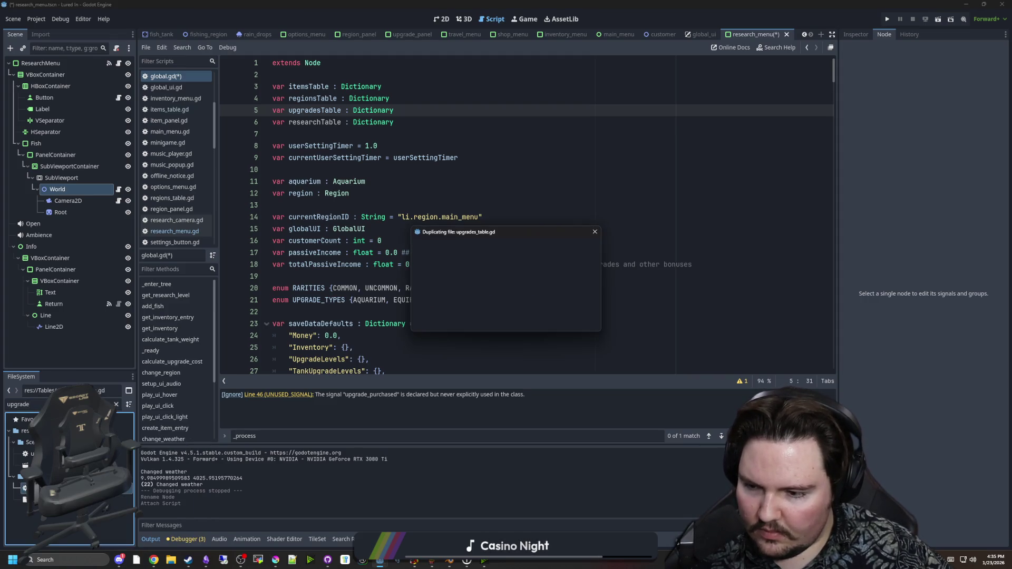
{"action": "type", "text": "research_ta"}
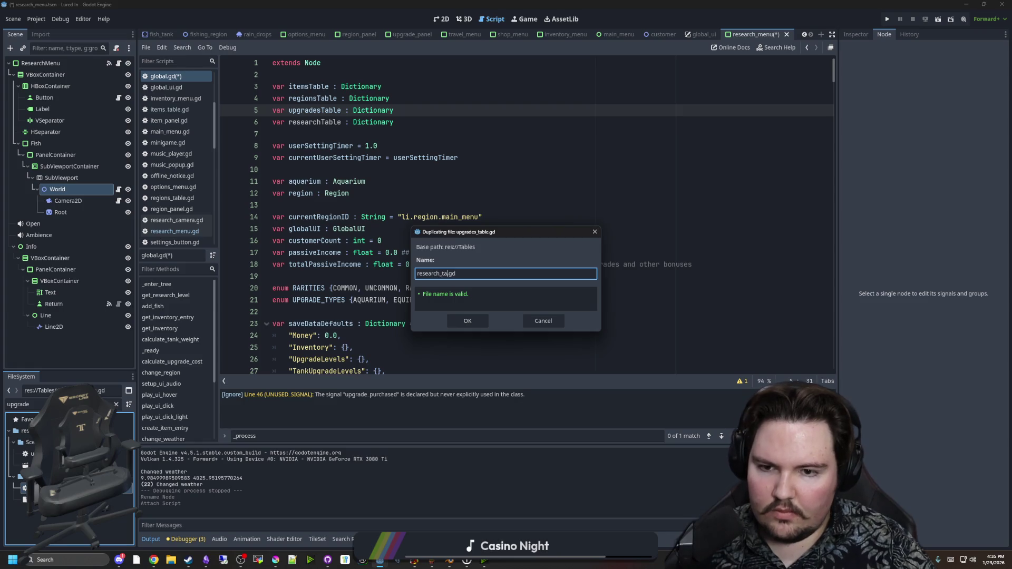
{"action": "type", "text": "ble"}
{"action": "key", "text": "Return"}
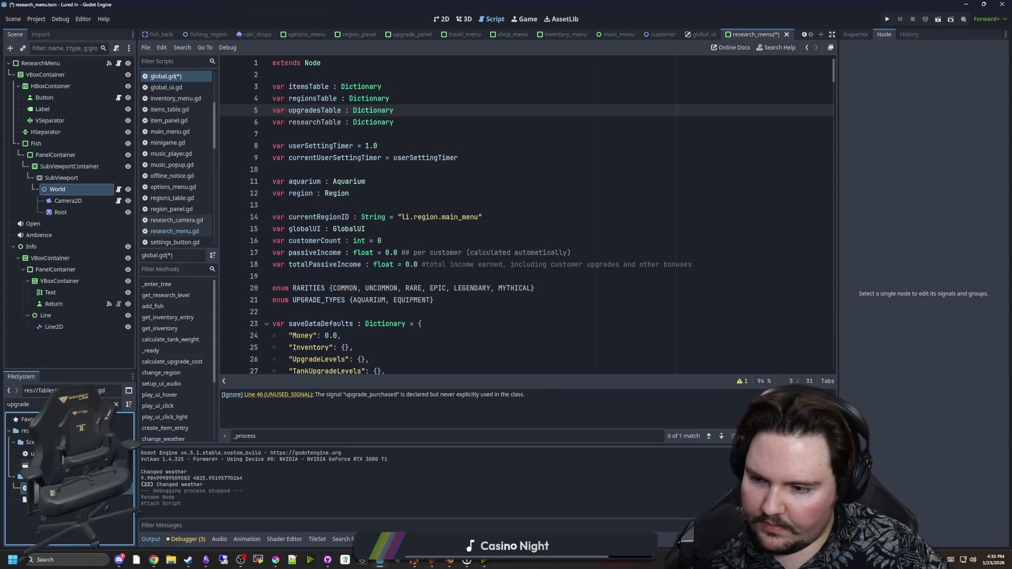
Duplicate the upgrades table resource as research_table.tres
{"action": "left_click", "coordinate": [116, 404]}
{"action": "type", "text": "resear"}
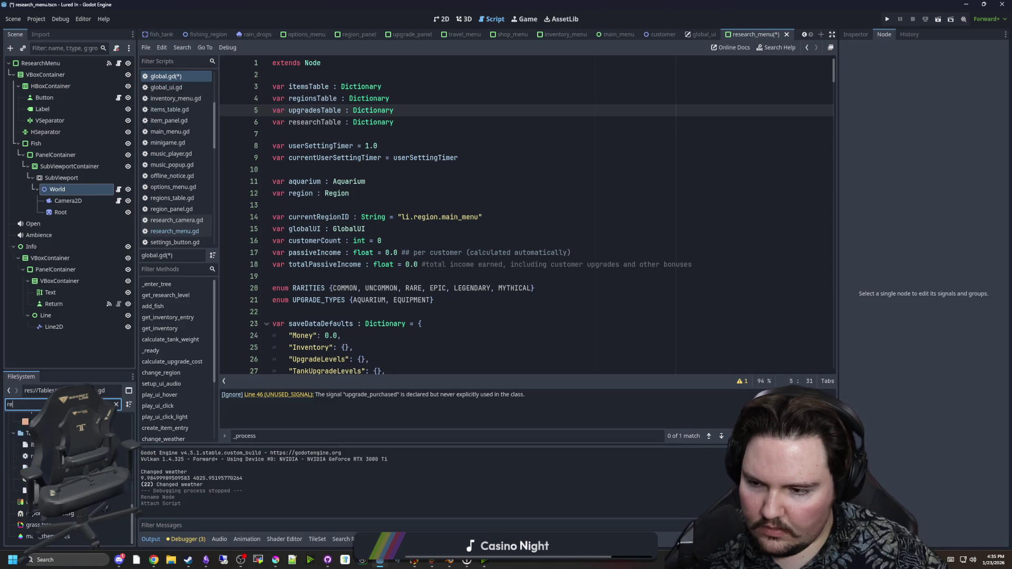
{"action": "left_click", "coordinate": [116, 404]}
{"action": "type", "text": "upgrad"}
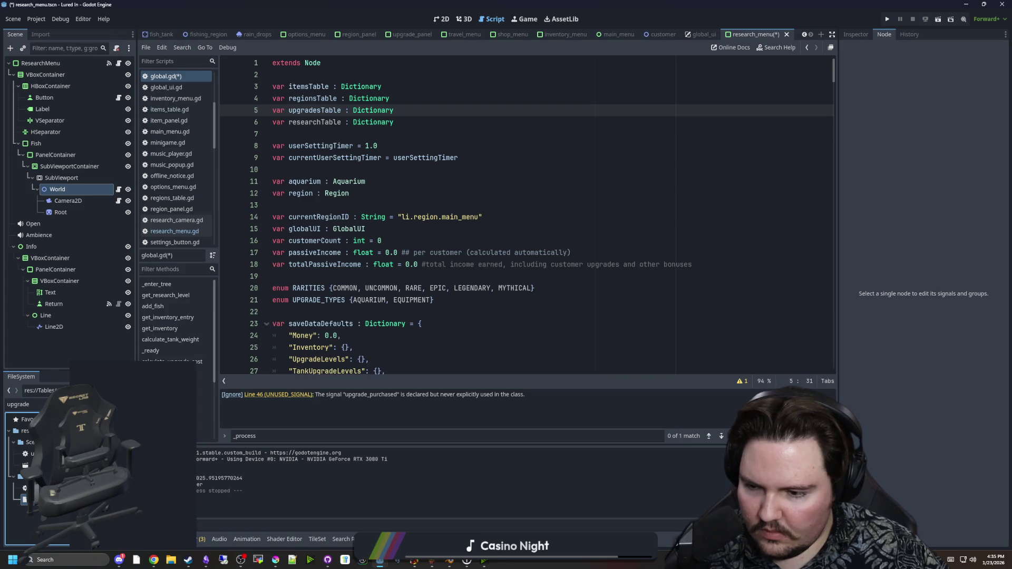
{"action": "right_click", "coordinate": [74, 499]}
{"action": "left_click", "coordinate": [158, 474]}
{"action": "type", "text": "research"}
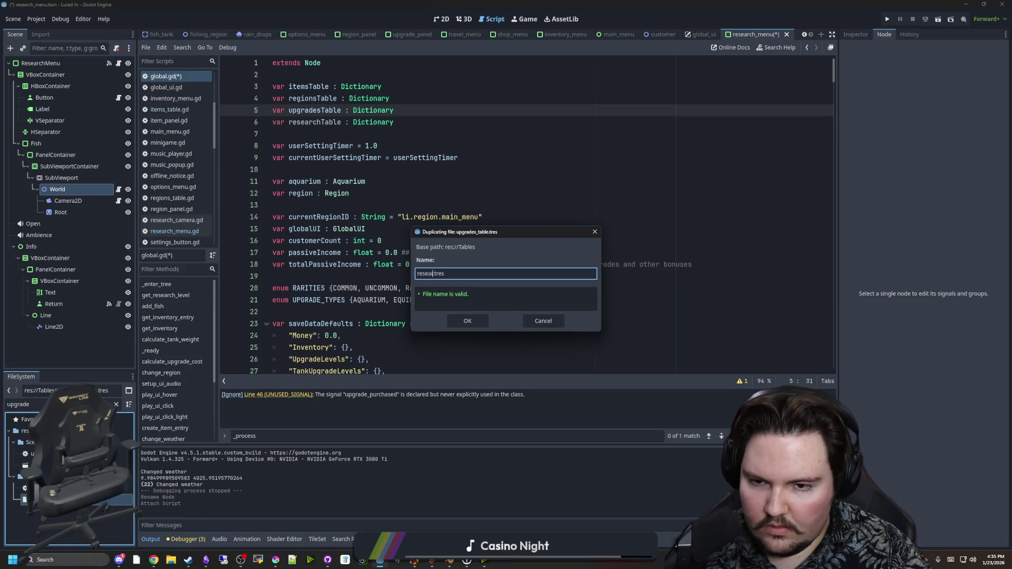
{"action": "key", "text": "Return"}
Filter the FileSystem for 'researc' and show research_table.tres in the Inspector
{"action": "left_click", "coordinate": [117, 404]}
{"action": "type", "text": "researc"}
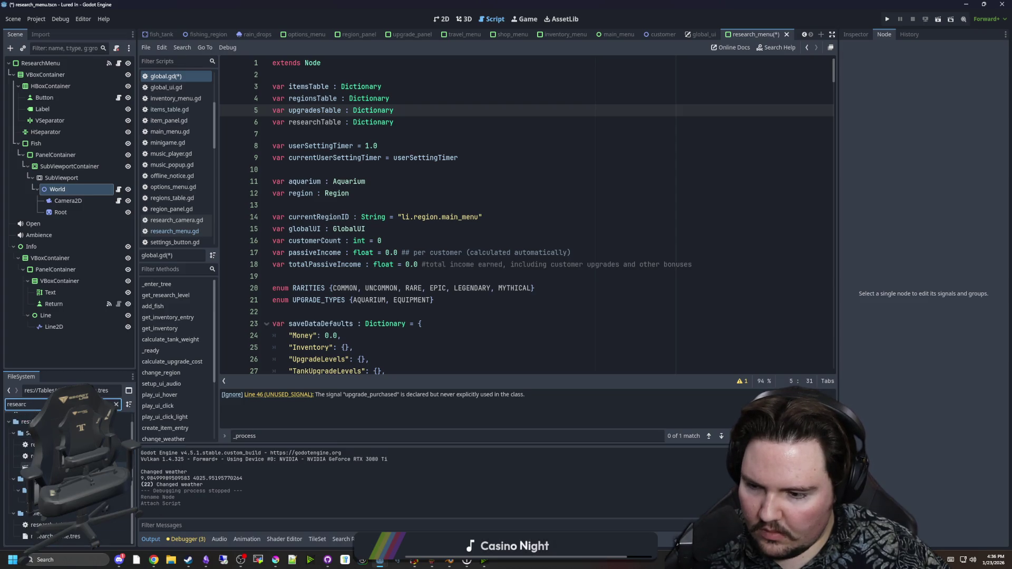
{"action": "left_click", "coordinate": [79, 525]}
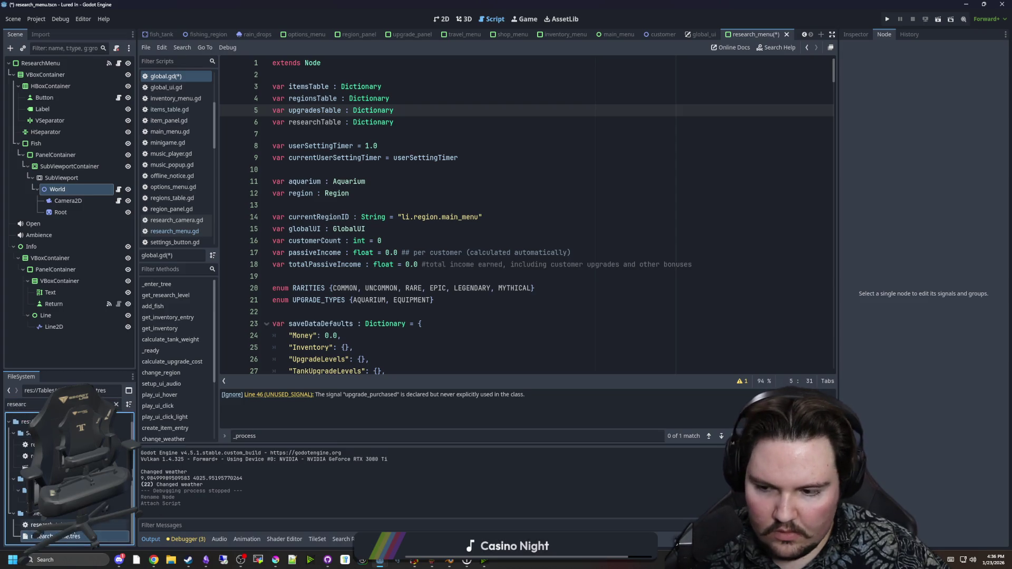
{"action": "left_click", "coordinate": [79, 536]}
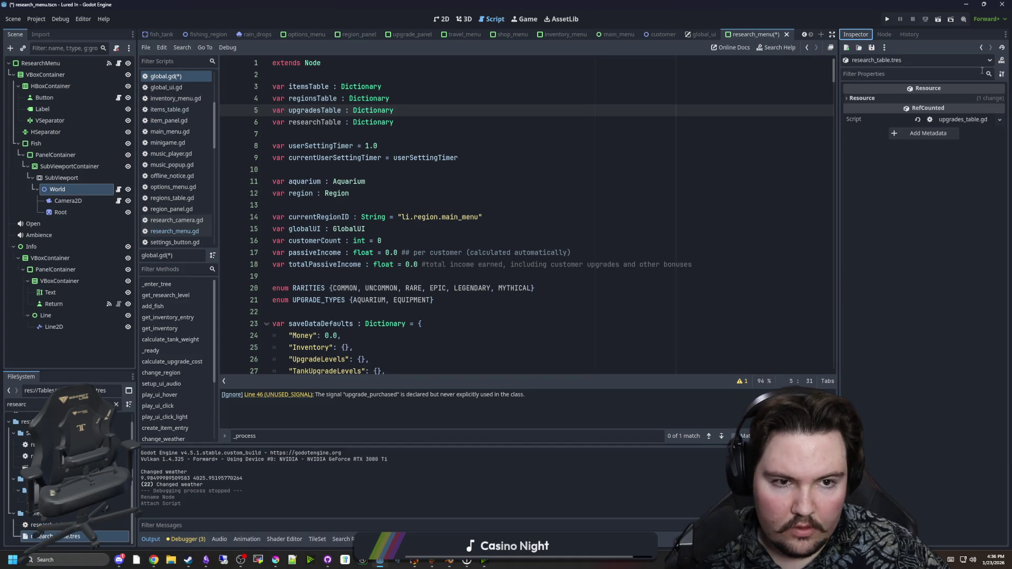
Assign research_table.gd as the resource's script and open the script for editing
{"action": "mouse_move", "coordinate": [53, 524]}
{"action": "left_mouse_down"}
{"action": "mouse_move", "coordinate": [929, 170]}
{"action": "mouse_move", "coordinate": [963, 119]}
{"action": "left_mouse_up"}
{"action": "double_click", "coordinate": [53, 525]}
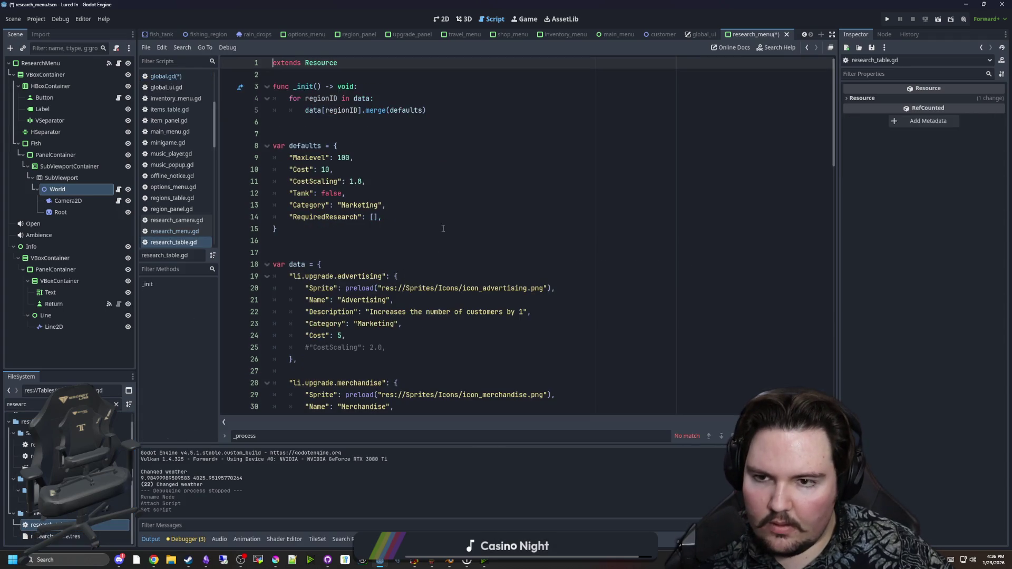
{"action": "left_click", "coordinate": [432, 229]}
Cut the defaults down to Cost: 0.0 and RequiredResearch, removing CostScaling, Tank and Category
{"action": "left_click_drag", "start_coordinate": [401, 213], "coordinate": [283, 210]}
{"action": "left_click", "coordinate": [323, 220]}
{"action": "double_click", "coordinate": [323, 217]}
{"action": "left_click_drag", "start_coordinate": [358, 217], "coordinate": [325, 217]}
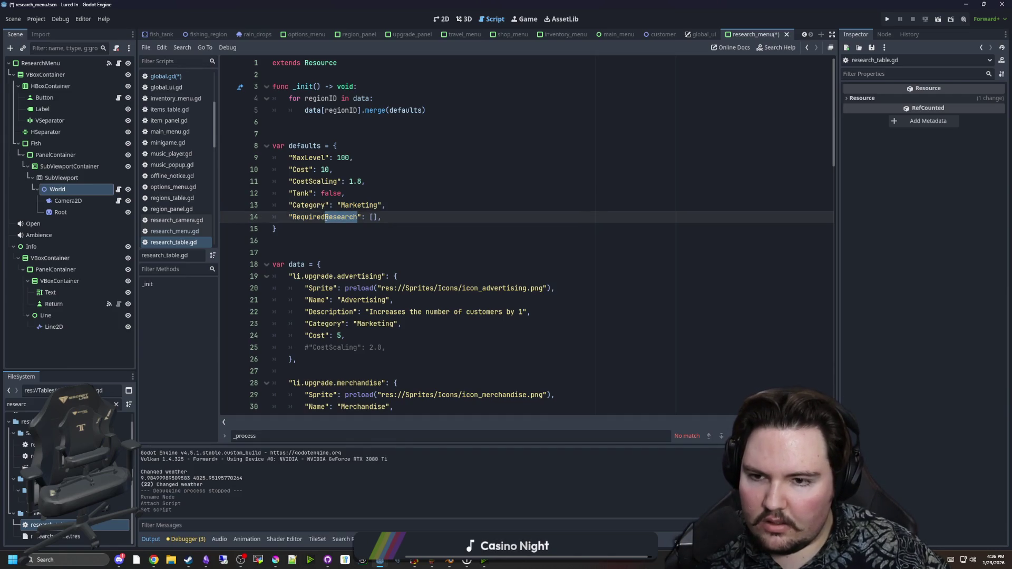
{"action": "left_click", "coordinate": [342, 241]}
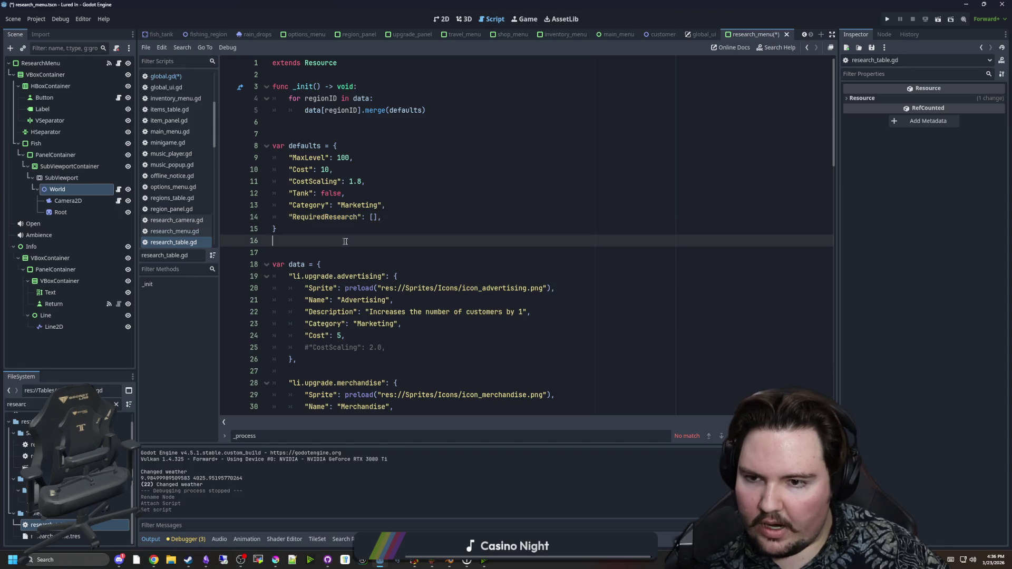
{"action": "left_click_drag", "start_coordinate": [394, 206], "coordinate": [287, 207]}
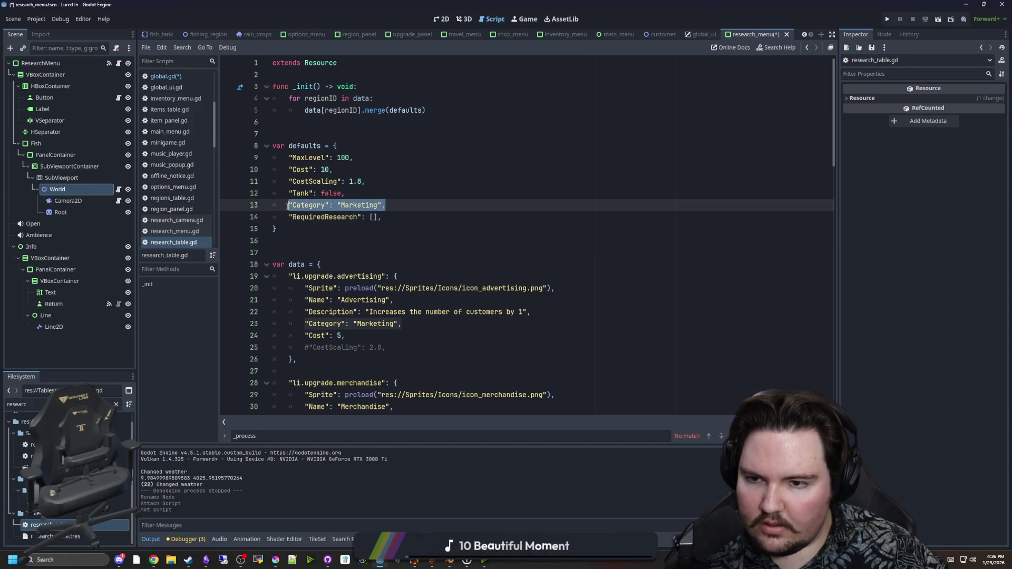
{"action": "mouse_move", "coordinate": [386, 205]}
{"action": "left_mouse_down"}
{"action": "mouse_move", "coordinate": [251, 193]}
{"action": "mouse_move", "coordinate": [223, 168]}
{"action": "left_mouse_up"}
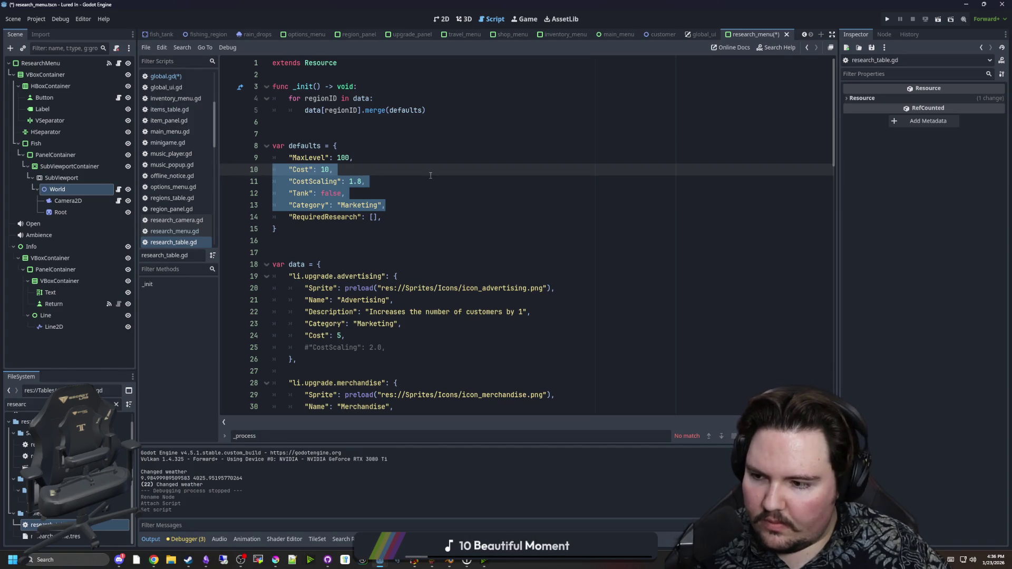
{"action": "key", "text": "BackSpace"}
{"action": "key", "text": "BackSpace"}
{"action": "key", "text": "BackSpace"}
{"action": "key", "text": "BackSpace"}
{"action": "key", "text": "BackSpace"}
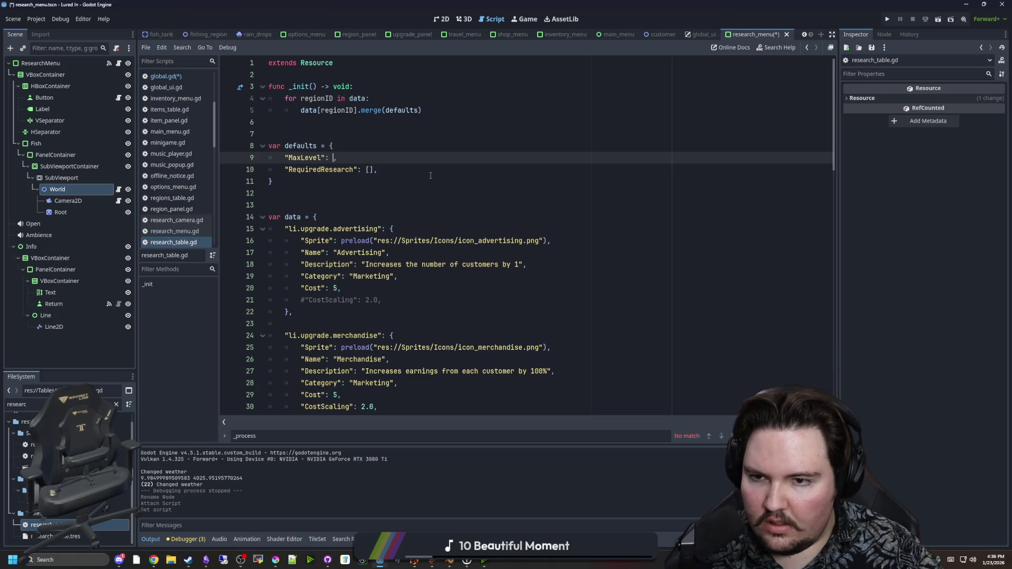
{"action": "type", "text": "\"Co,st\": ,"}
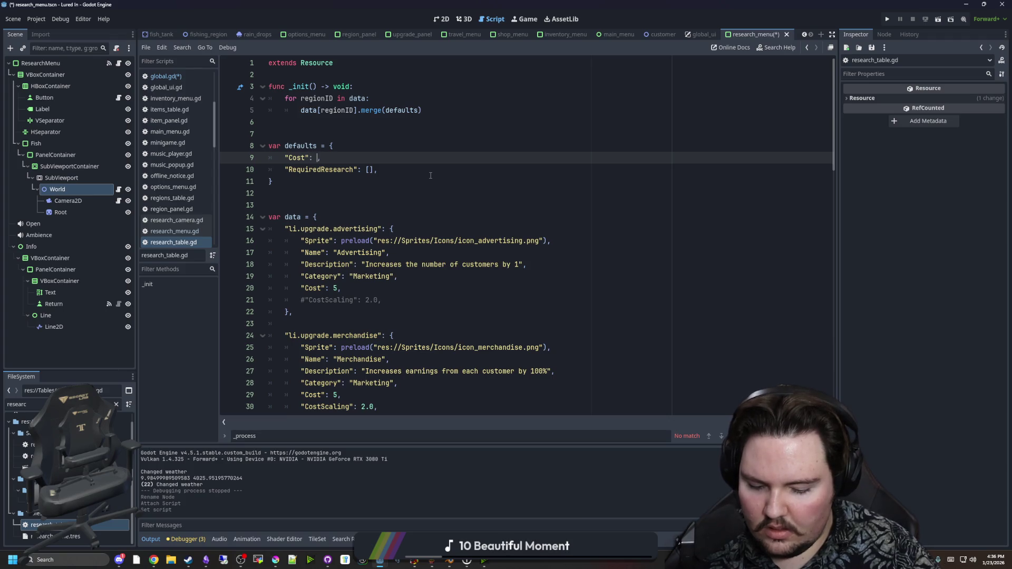
{"action": "type", "text": "0.0"}
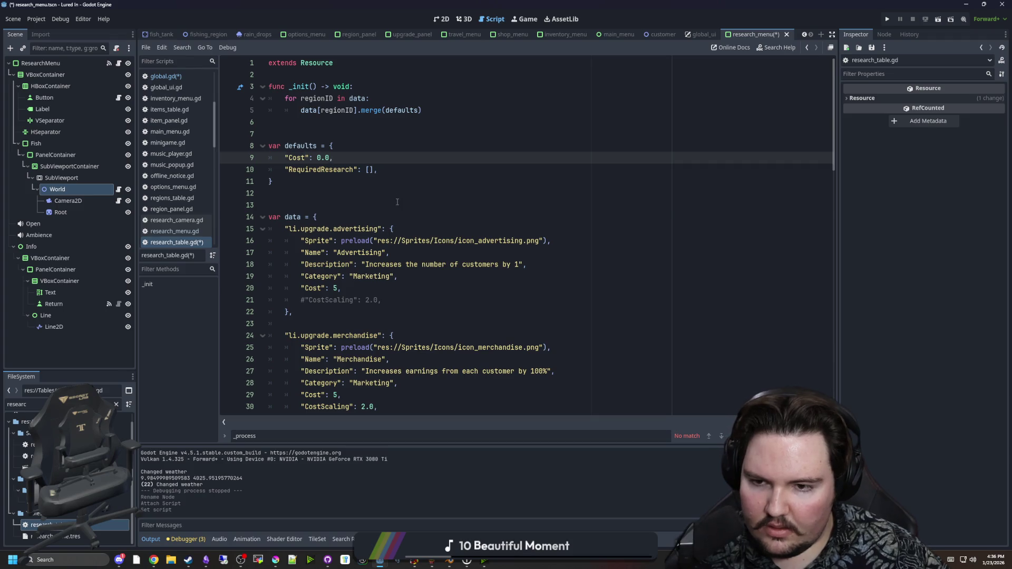
Delete every data entry but the first, and strip its Category, Cost and CostScaling lines
{"action": "scroll", "coordinate": [397, 201], "scroll_direction": "down", "scroll_amount": 20}
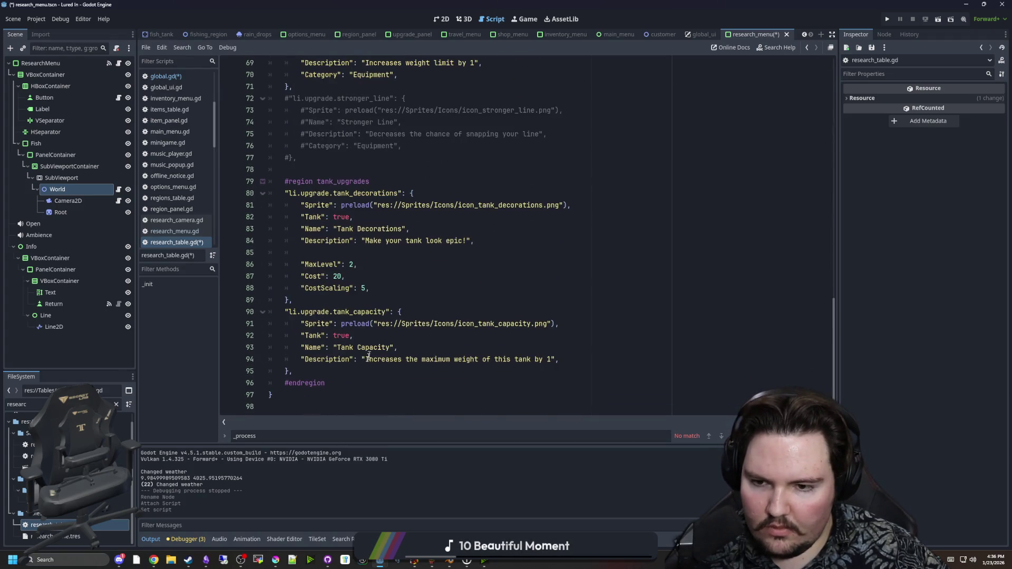
{"action": "left_click", "coordinate": [335, 372]}
{"action": "left_click_drag", "start_coordinate": [314, 372], "coordinate": [323, 316]}
{"action": "scroll", "coordinate": [323, 316], "scroll_direction": "up", "scroll_amount": 20}
{"action": "key", "text": "BackSpace"}
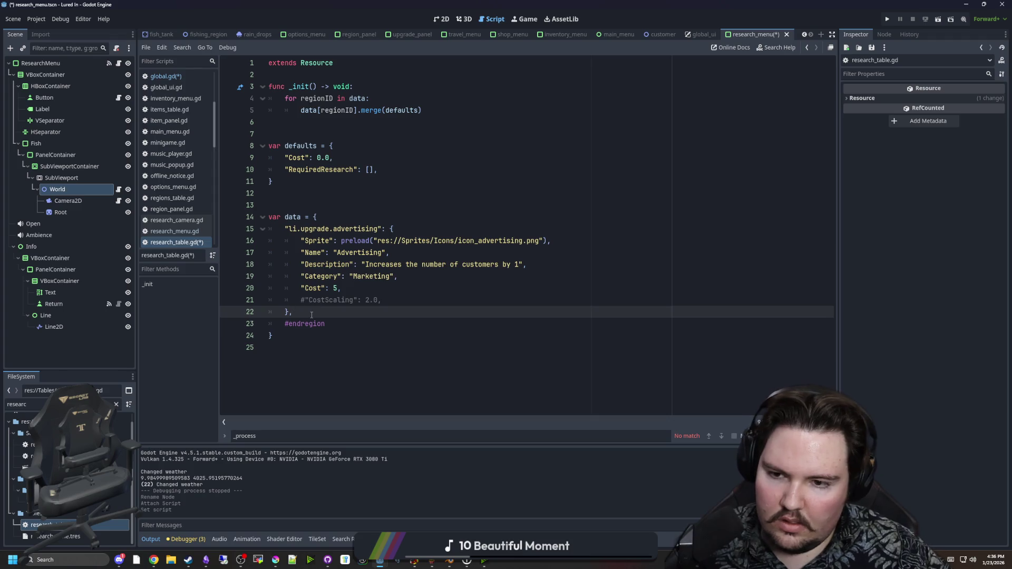
{"action": "left_click_drag", "start_coordinate": [404, 301], "coordinate": [265, 300]}
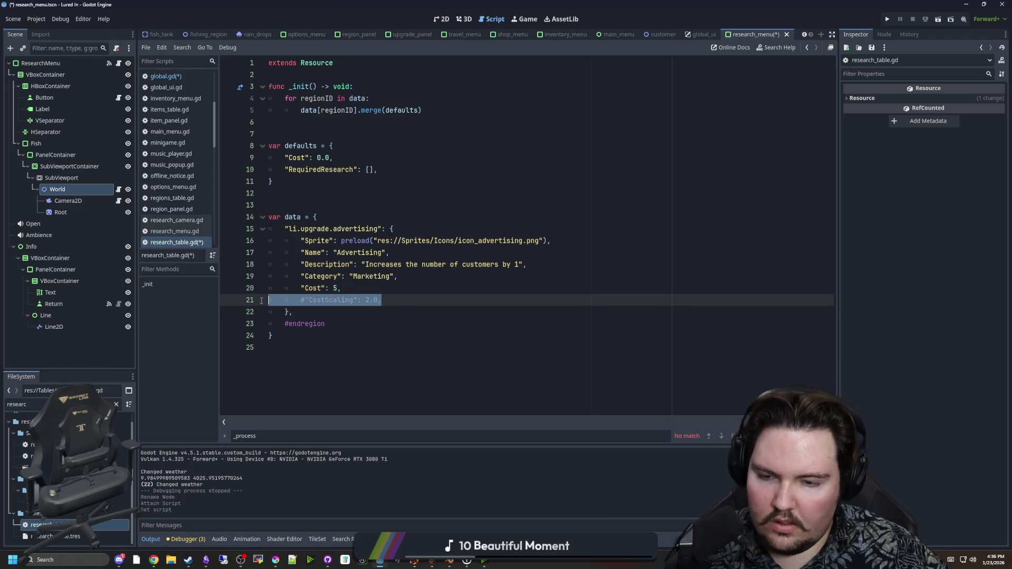
{"action": "key", "text": "shift+Up"}
{"action": "key", "text": "shift+Up"}
{"action": "key", "text": "shift+Up"}
{"action": "key", "text": "BackSpace"}
{"action": "key", "text": "ctrl+z"}
{"action": "left_click_drag", "start_coordinate": [382, 300], "coordinate": [269, 276]}
{"action": "key", "text": "BackSpace"}
{"action": "key", "text": "BackSpace"}
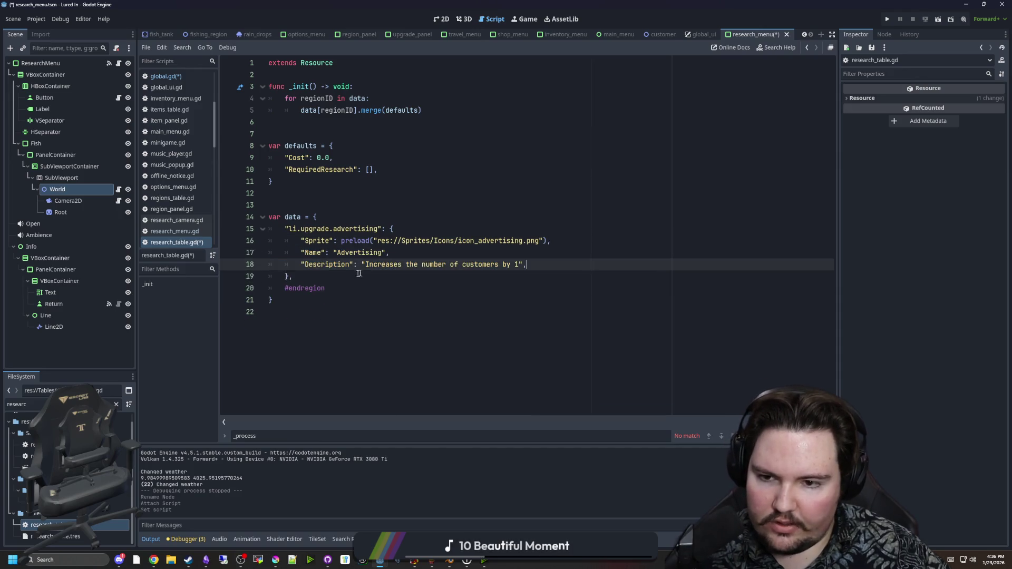
Rename the remaining entry's key from its upgrade/advertising name to li.research.lake
{"action": "left_click", "coordinate": [376, 247]}
{"action": "double_click", "coordinate": [361, 241]}
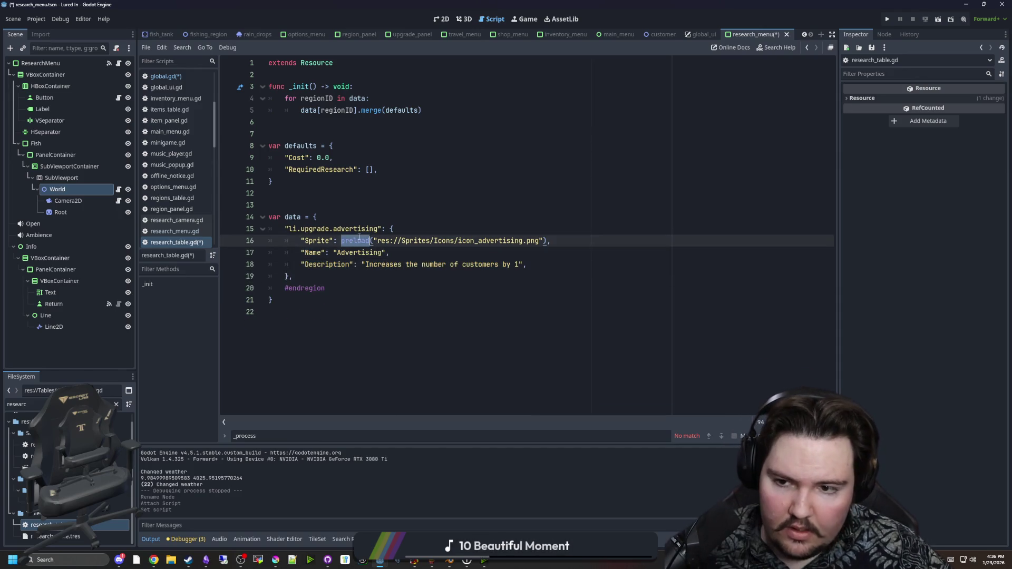
{"action": "double_click", "coordinate": [358, 228]}
{"action": "double_click", "coordinate": [318, 229]}
{"action": "type", "text": "research"}
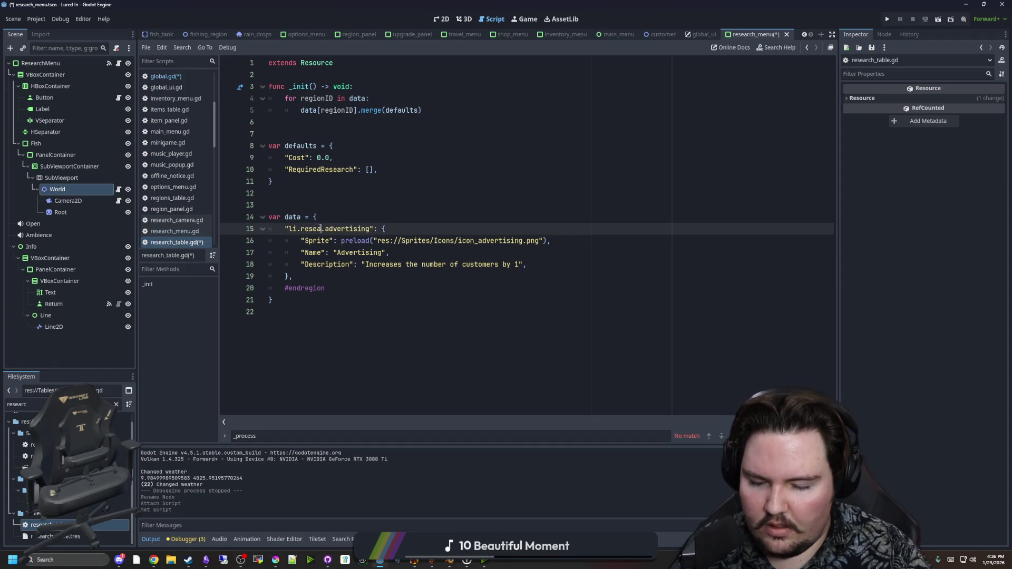
{"action": "double_click", "coordinate": [360, 228]}
{"action": "type", "text": "Lake"}
{"action": "key", "text": "BackSpace"}
{"action": "key", "text": "BackSpace"}
{"action": "key", "text": "BackSpace"}
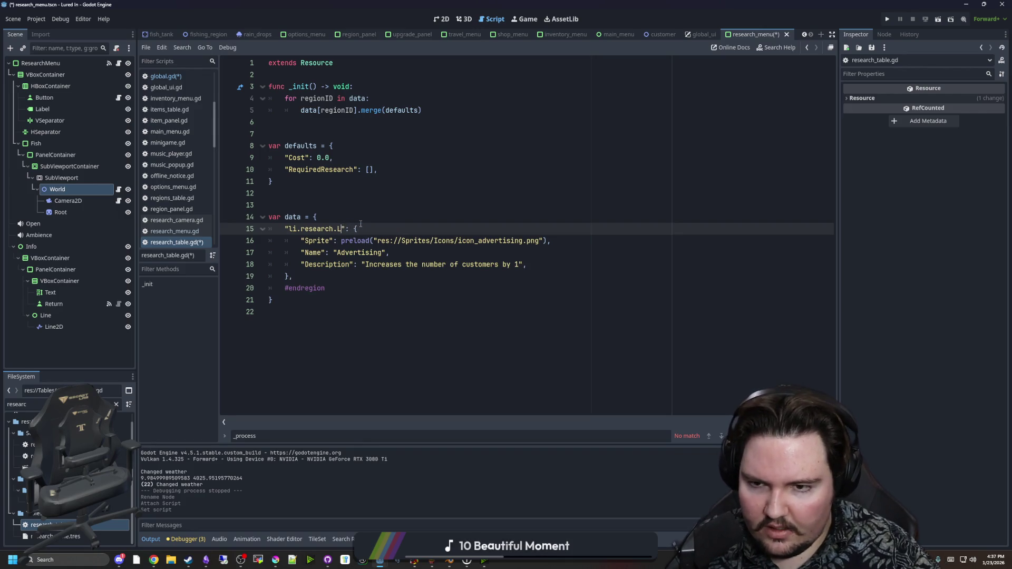
{"action": "type", "text": "lake"}
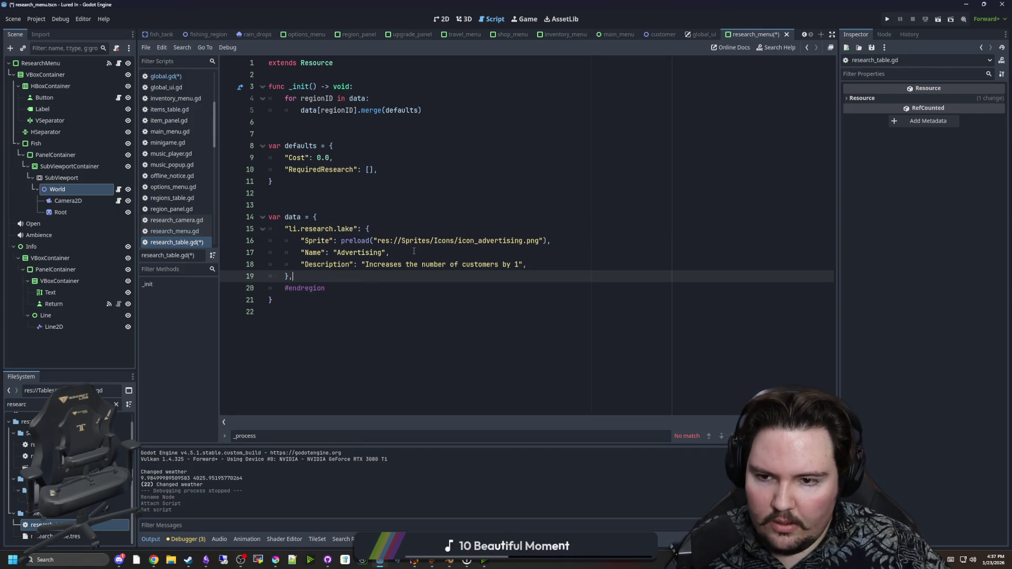
Tidy the lake entry, removing the pasted RequiredResearch line and the #endregion line
{"action": "double_click", "coordinate": [321, 169]}
{"action": "left_click", "coordinate": [346, 193]}
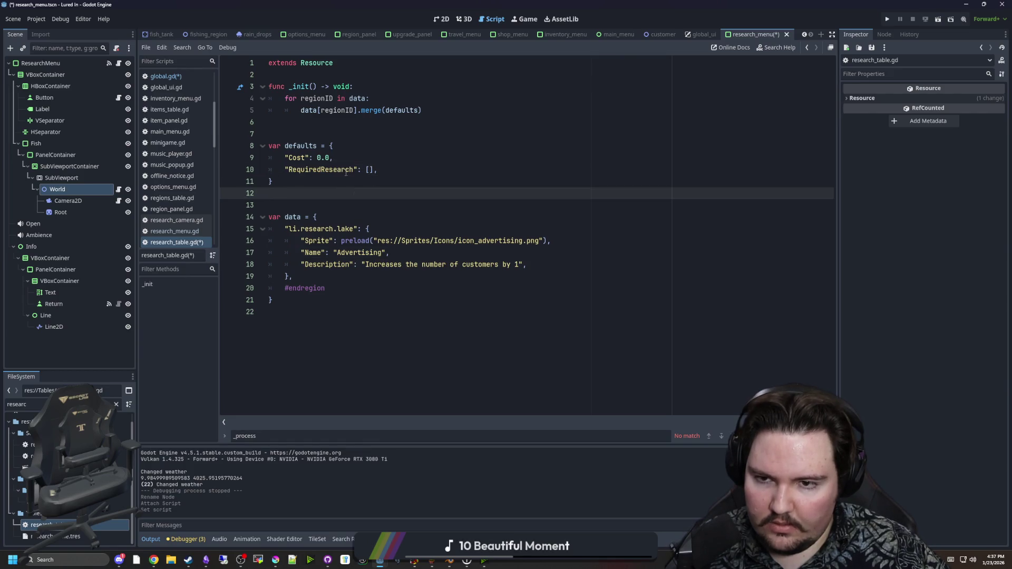
{"action": "left_click_drag", "start_coordinate": [359, 169], "coordinate": [287, 169]}
{"action": "key", "text": "ctrl+c"}
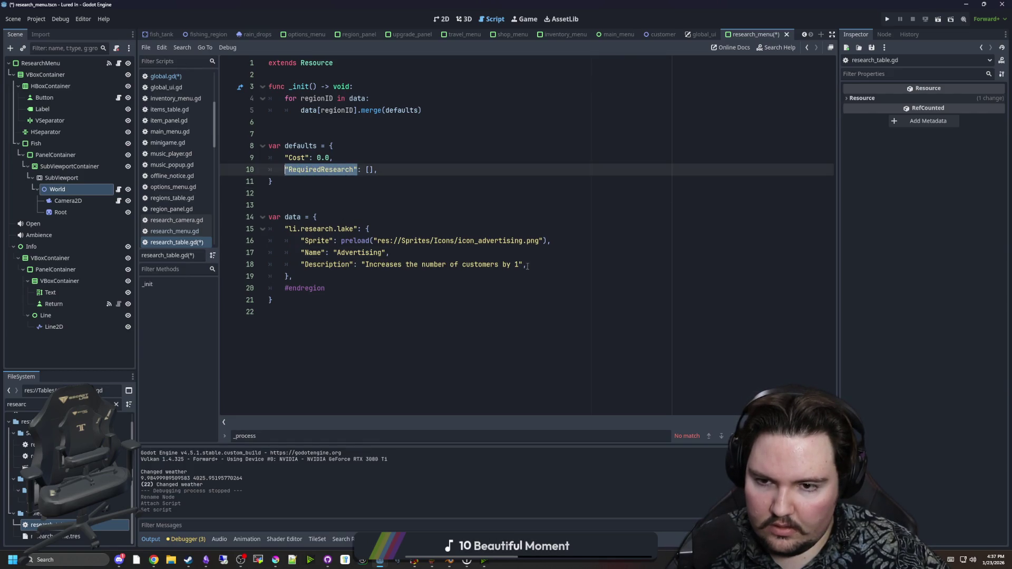
{"action": "left_click", "coordinate": [529, 265]}
{"action": "key", "text": "Return"}
{"action": "key", "text": "ctrl+v"}
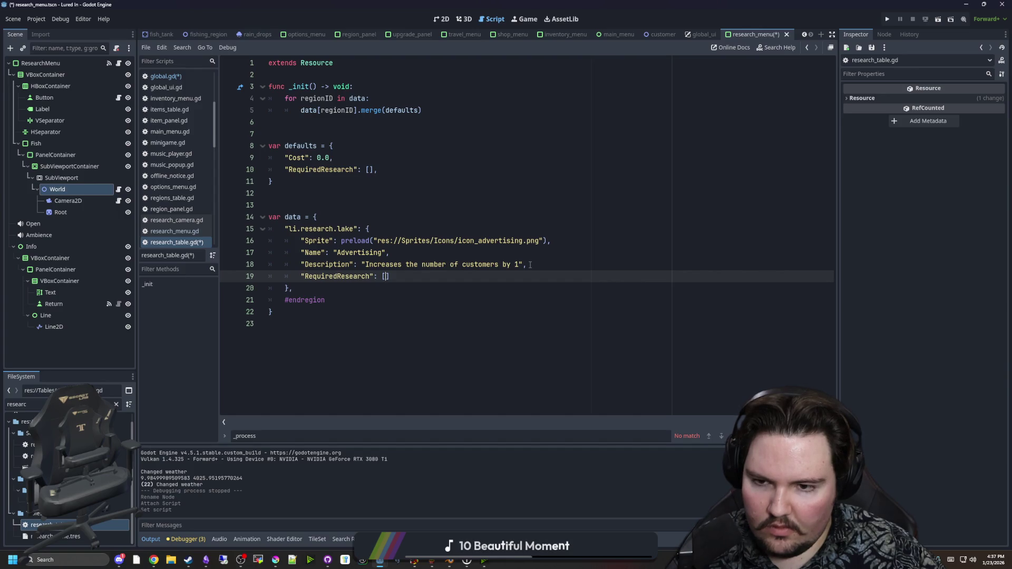
{"action": "left_click", "coordinate": [247, 274]}
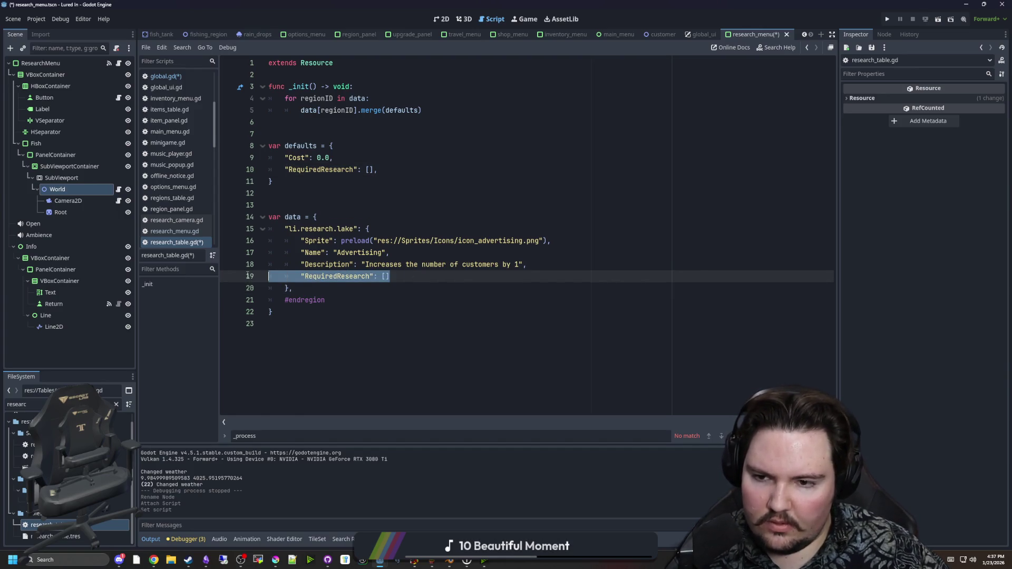
{"action": "key", "text": "BackSpace"}
{"action": "triple_click", "coordinate": [326, 287]}
{"action": "key", "text": "BackSpace"}
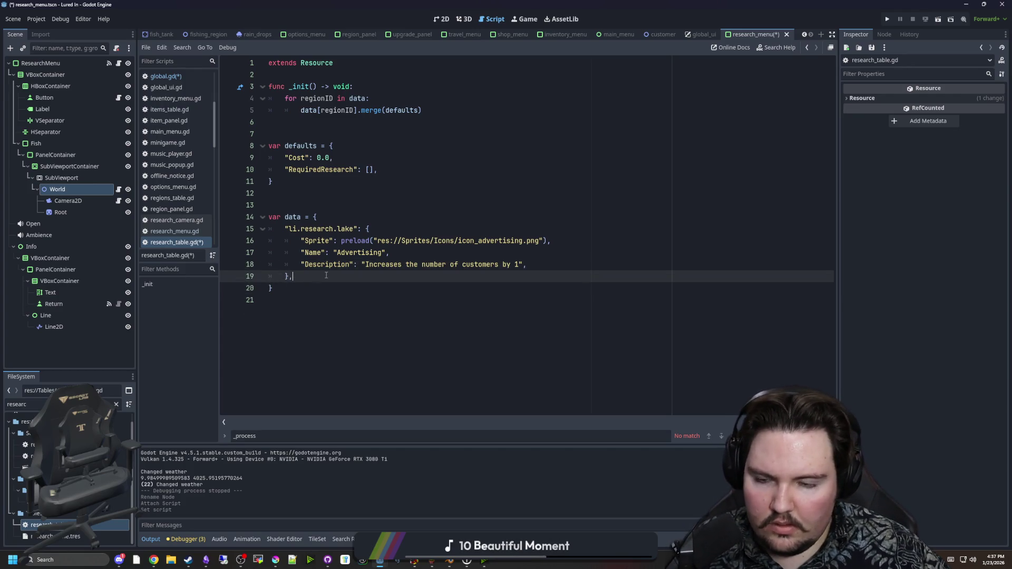
{"action": "left_click_drag", "start_coordinate": [326, 275], "coordinate": [224, 237]}
{"action": "left_click", "coordinate": [336, 276]}
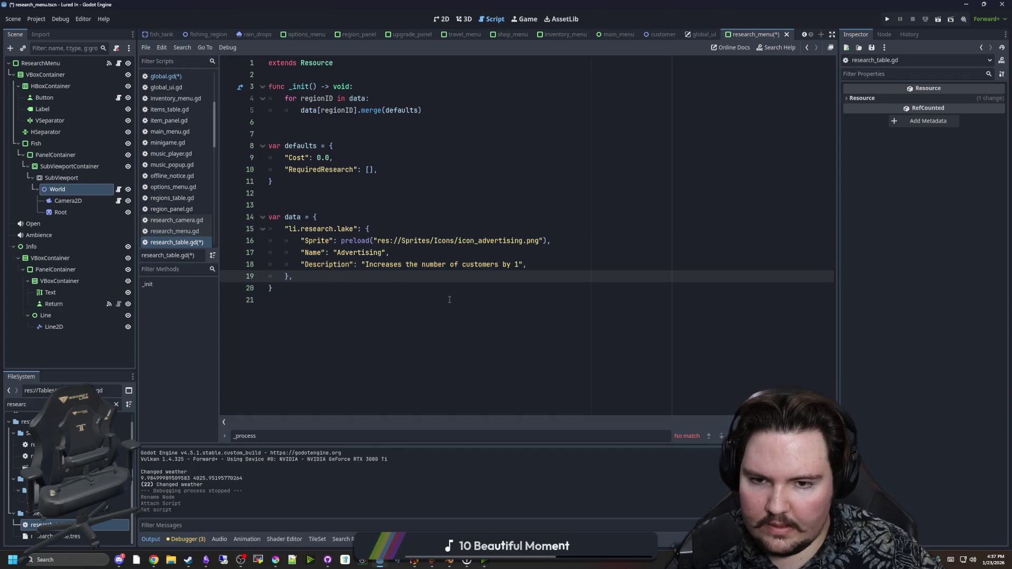
{"action": "key", "text": "Return"}
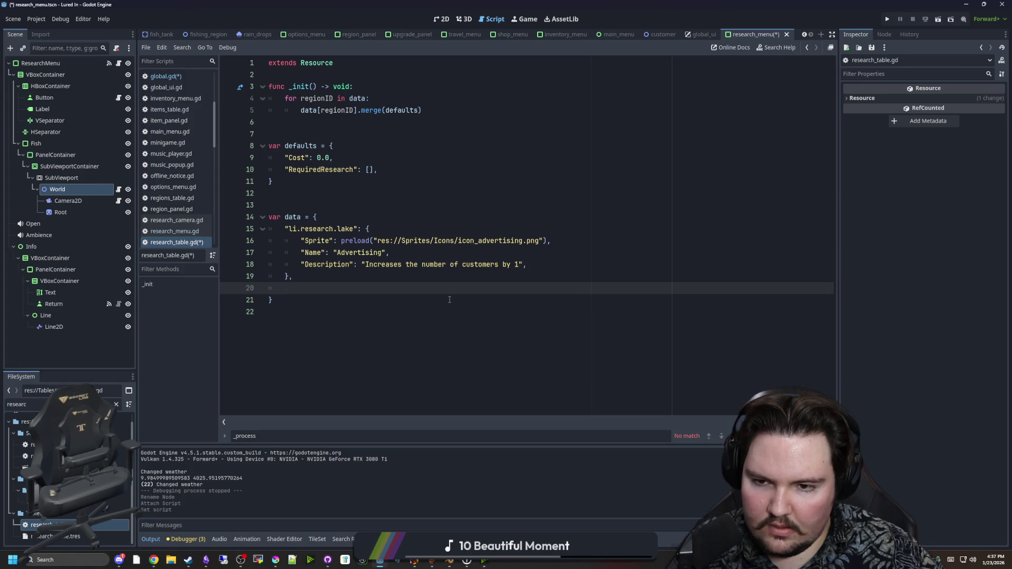
Set the entry's Name to 'Lake', then paste three more copies of the lake entry with matching indentation
{"action": "double_click", "coordinate": [347, 252]}
{"action": "type", "text": "Lake"}
{"action": "left_click_drag", "start_coordinate": [316, 276], "coordinate": [285, 229]}
{"action": "key", "text": "ctrl+c"}
{"action": "left_click", "coordinate": [309, 288]}
{"action": "key", "text": "ctrl+v"}
{"action": "key", "text": "ctrl+v"}
{"action": "key", "text": "ctrl+v"}
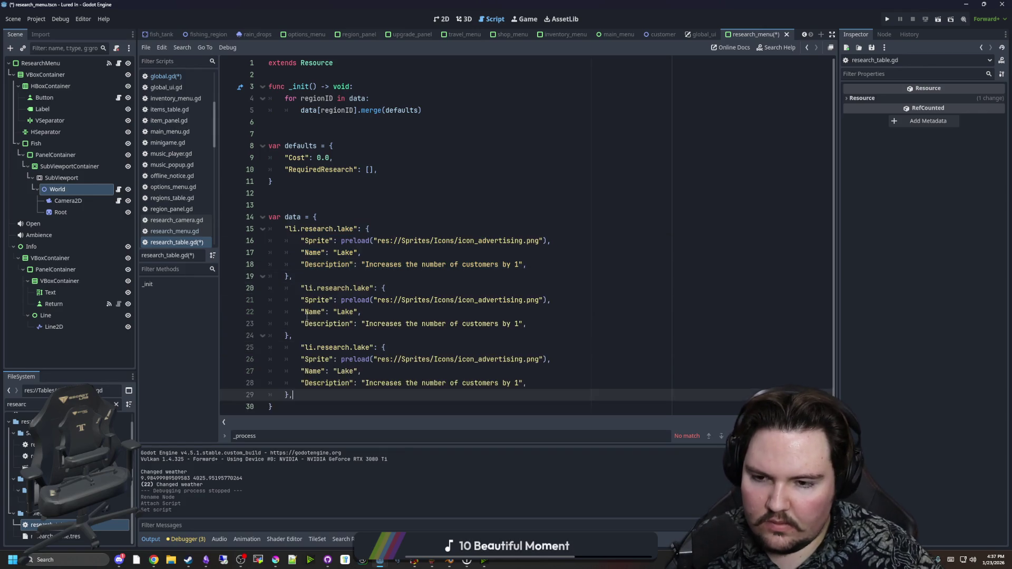
{"action": "left_click", "coordinate": [299, 301]}
{"action": "key", "text": "BackSpace"}
{"action": "left_click", "coordinate": [300, 359]}
{"action": "key", "text": "BackSpace"}
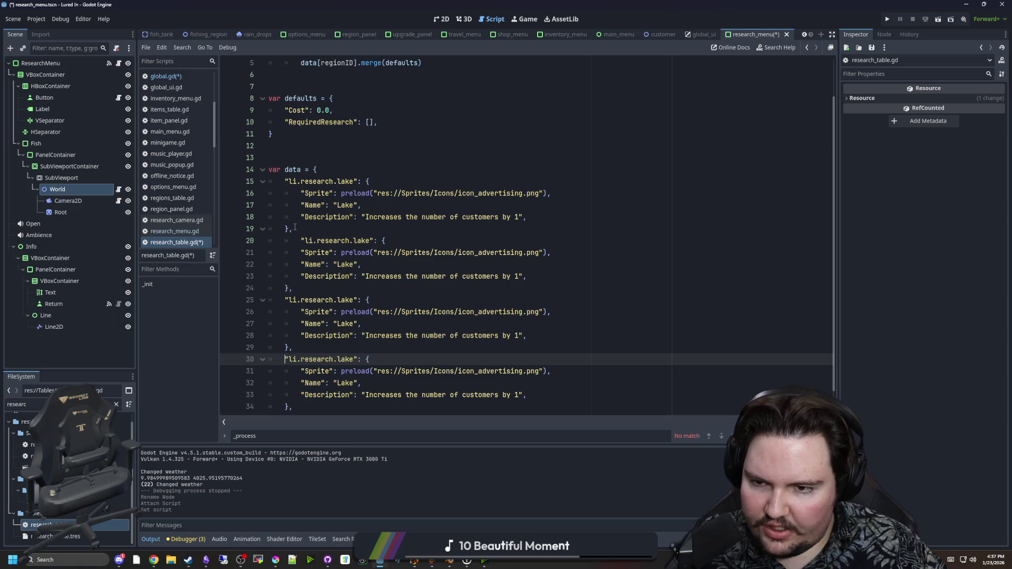
{"action": "left_click", "coordinate": [301, 241]}
{"action": "key", "text": "BackSpace"}
Rename the duplicate lake keys to pond, river and ocean
{"action": "double_click", "coordinate": [351, 241]}
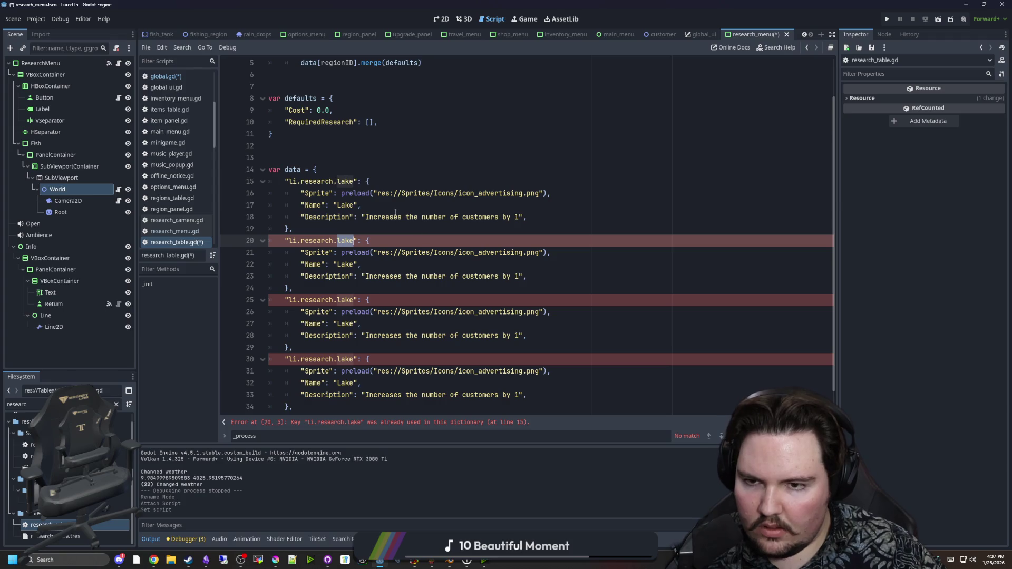
{"action": "left_click", "coordinate": [358, 181]}
{"action": "key", "text": "BackSpace"}
{"action": "key", "text": "BackSpace"}
{"action": "key", "text": "BackSpace"}
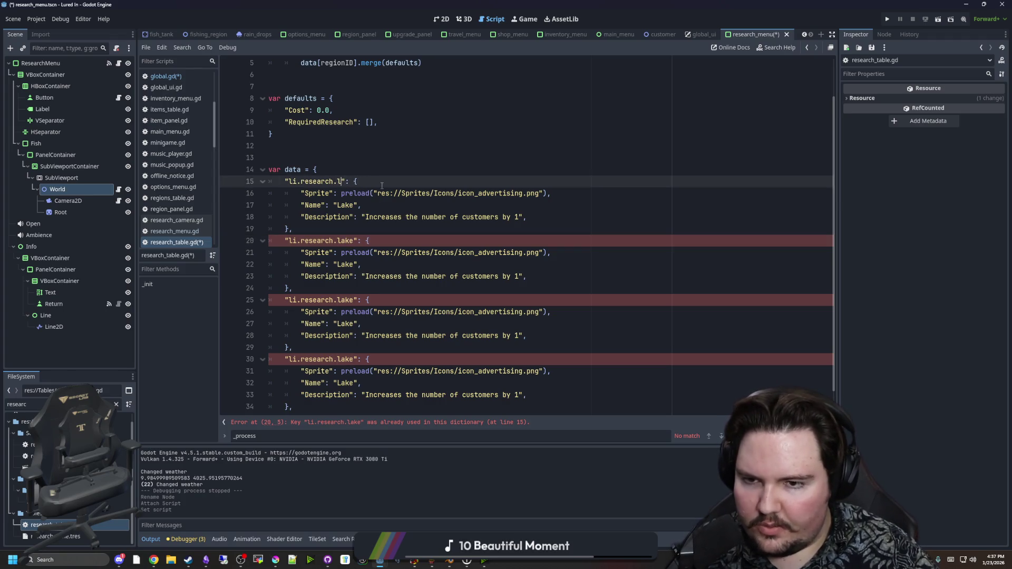
{"action": "type", "text": "pond"}
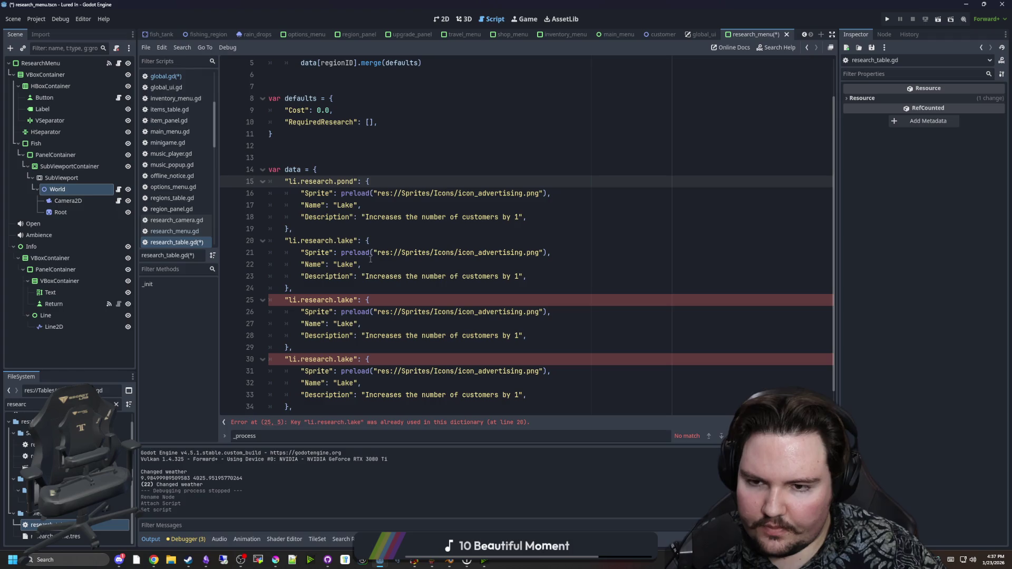
{"action": "double_click", "coordinate": [348, 300]}
{"action": "type", "text": "river"}
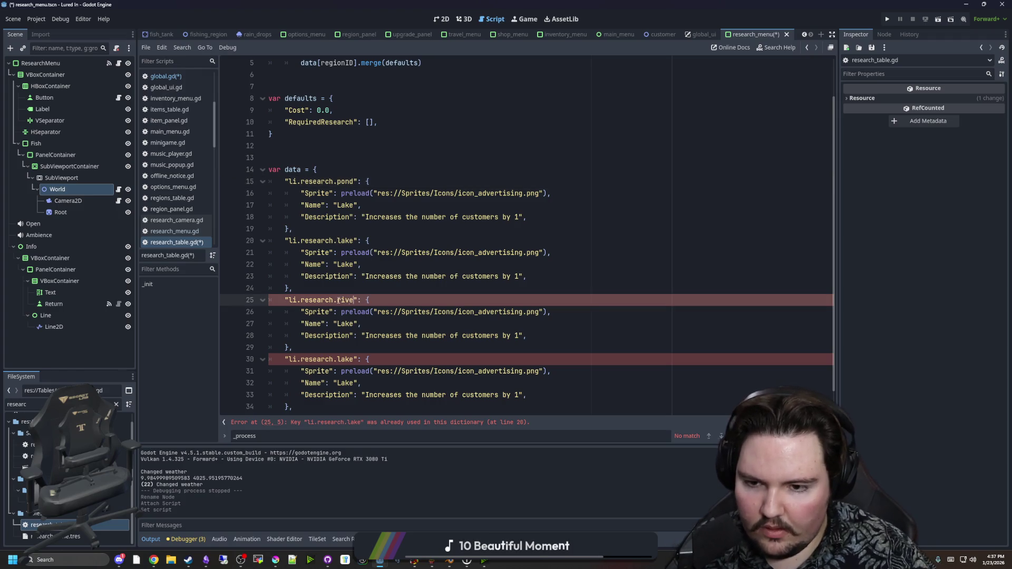
{"action": "double_click", "coordinate": [348, 359]}
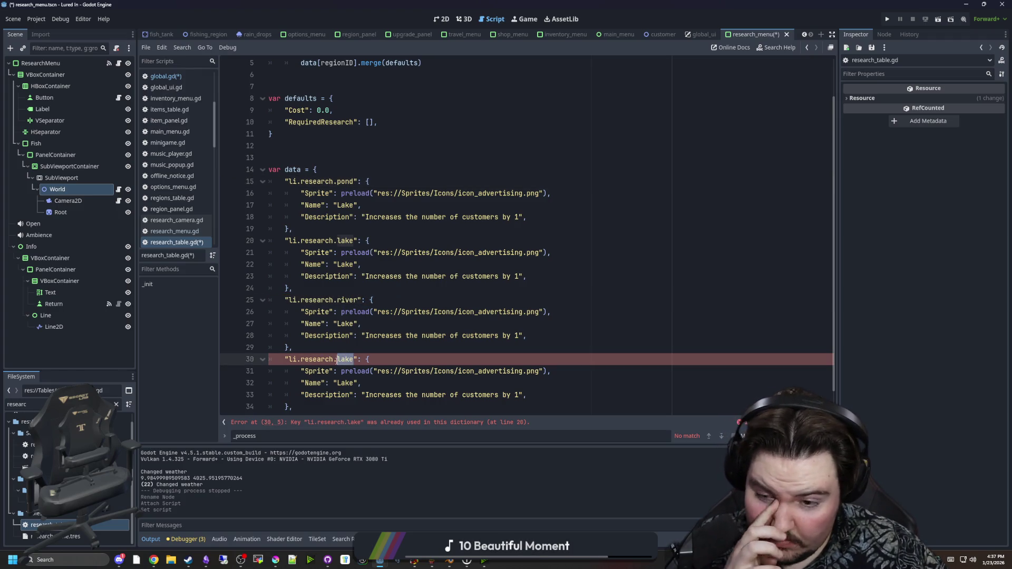
{"action": "type", "text": "ocean"}
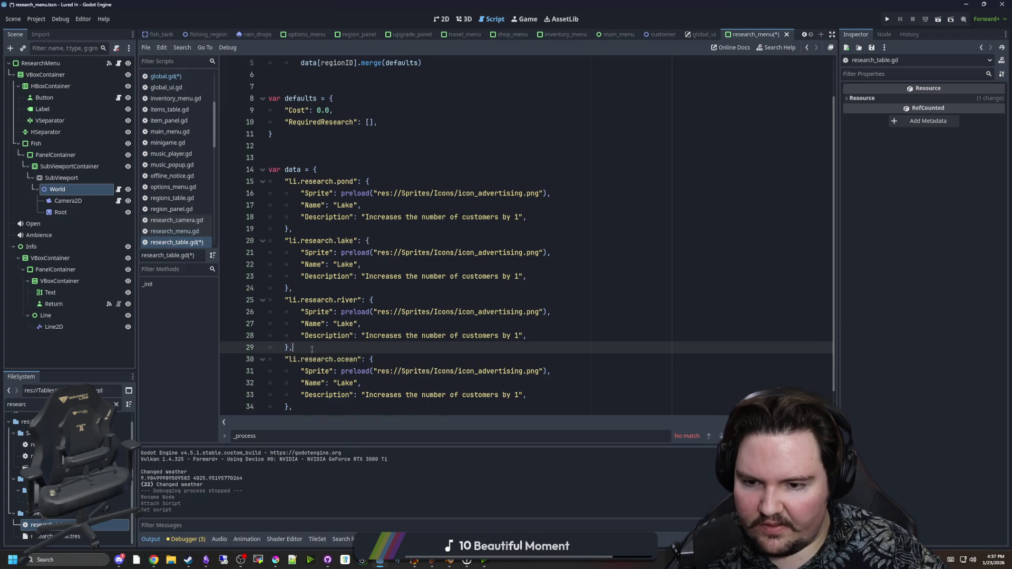
Change the Name values of the renamed entries to 'Ocean', 'River' and 'Pond'
{"action": "left_click", "coordinate": [350, 348]}
{"action": "scroll", "coordinate": [350, 348], "scroll_direction": "down", "scroll_amount": 1}
{"action": "double_click", "coordinate": [345, 359]}
{"action": "type", "text": "Ocean"}
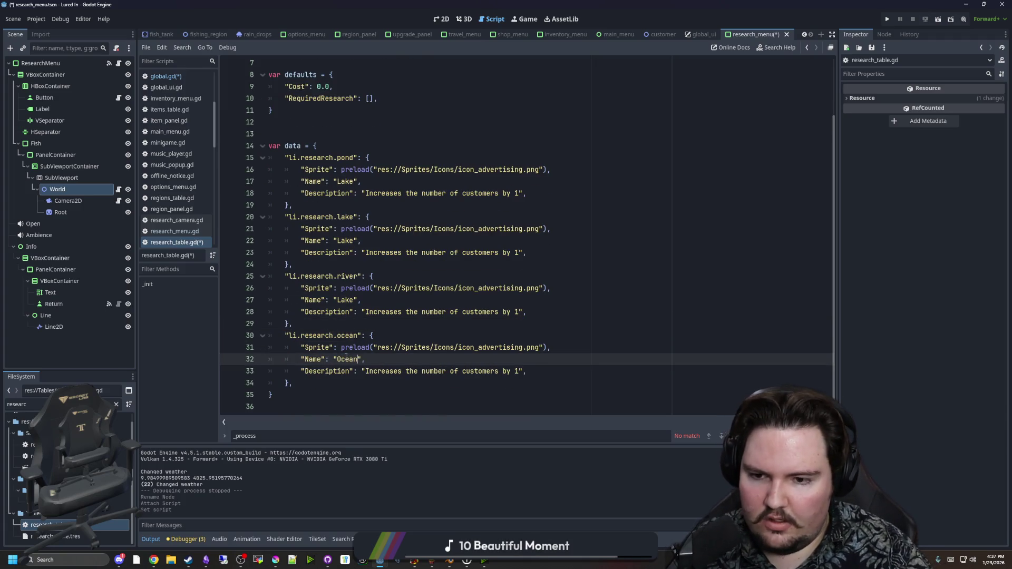
{"action": "double_click", "coordinate": [345, 300]}
{"action": "type", "text": "River"}
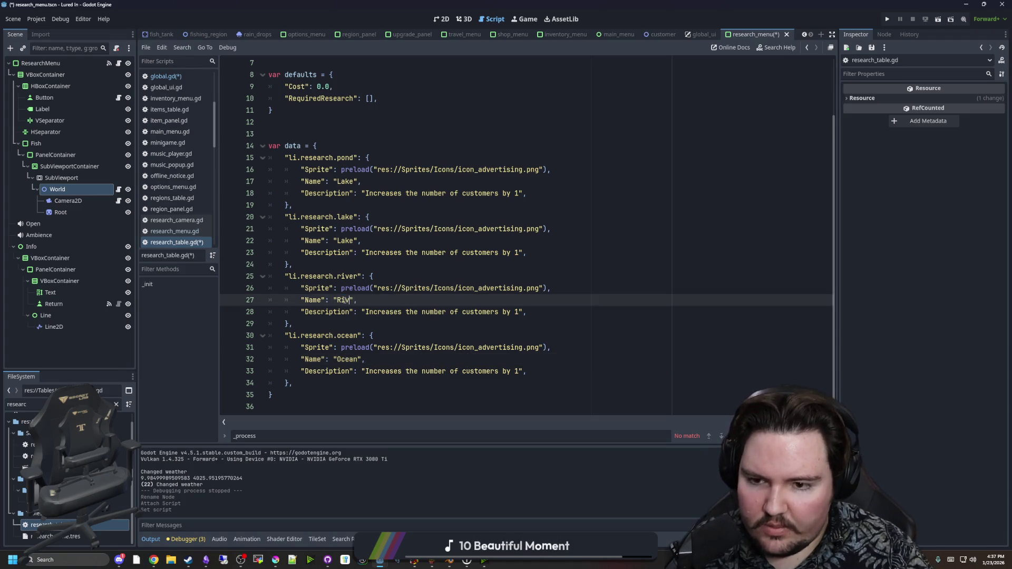
{"action": "double_click", "coordinate": [345, 240]}
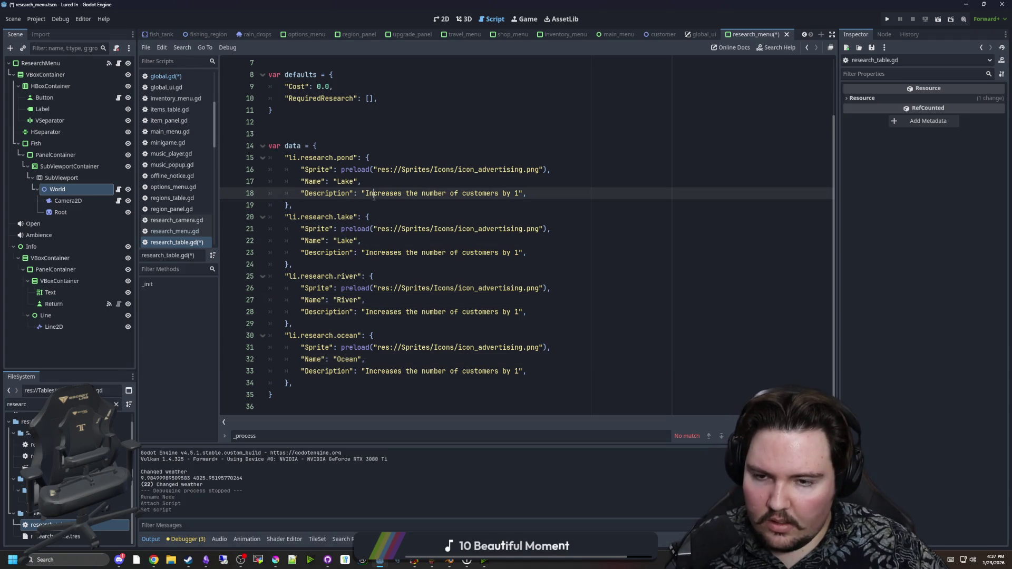
{"action": "double_click", "coordinate": [342, 181]}
{"action": "type", "text": "Pond"}
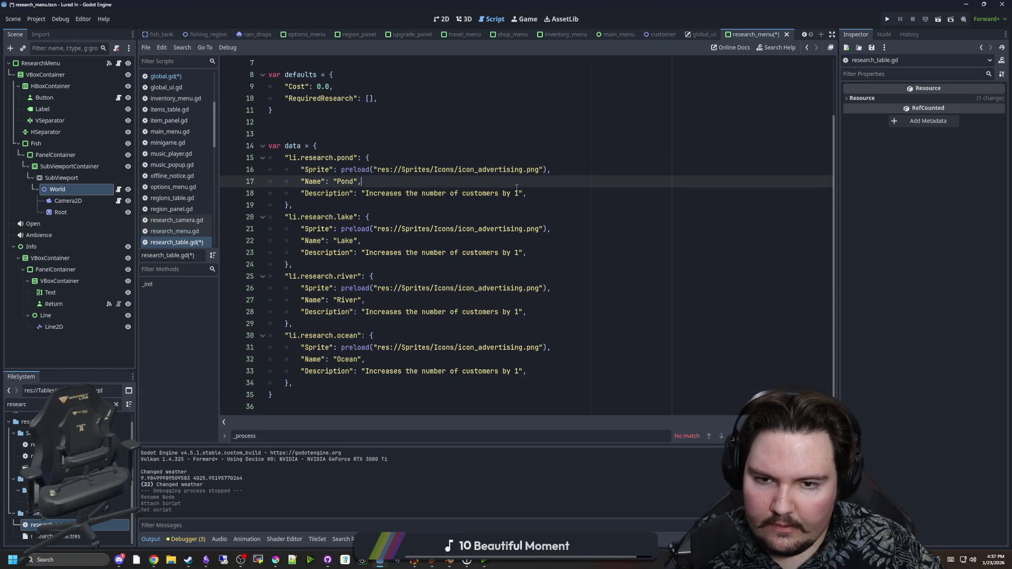
Clear the description text of the pond, lake, river and ocean entries
{"action": "left_click_drag", "start_coordinate": [518, 193], "coordinate": [364, 193]}
{"action": "key", "text": "BackSpace"}
{"action": "left_click_drag", "start_coordinate": [523, 252], "coordinate": [365, 252]}
{"action": "key", "text": "BackSpace"}
{"action": "left_click_drag", "start_coordinate": [521, 311], "coordinate": [364, 311]}
{"action": "key", "text": "BackSpace"}
{"action": "left_click_drag", "start_coordinate": [522, 371], "coordinate": [365, 371]}
{"action": "key", "text": "BackSpace"}
{"action": "key", "text": "Up"}
Save the edited research_table.gd script
{"action": "left_click", "coordinate": [426, 323]}
{"action": "left_click", "coordinate": [344, 254]}
{"action": "scroll", "coordinate": [337, 247], "scroll_direction": "up", "scroll_amount": 2}
{"action": "left_click", "coordinate": [323, 183]}
{"action": "left_click", "coordinate": [323, 198]}
{"action": "key", "text": "ctrl+s"}
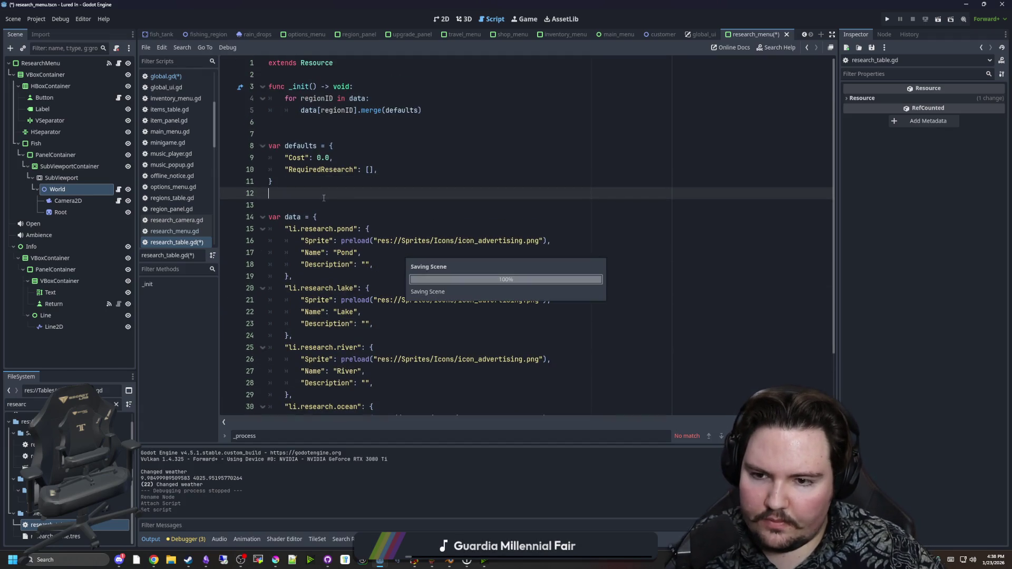
{"action": "scroll", "coordinate": [375, 204], "scroll_direction": "down", "scroll_amount": 2}
{"action": "scroll", "coordinate": [372, 185], "scroll_direction": "up", "scroll_amount": 2}
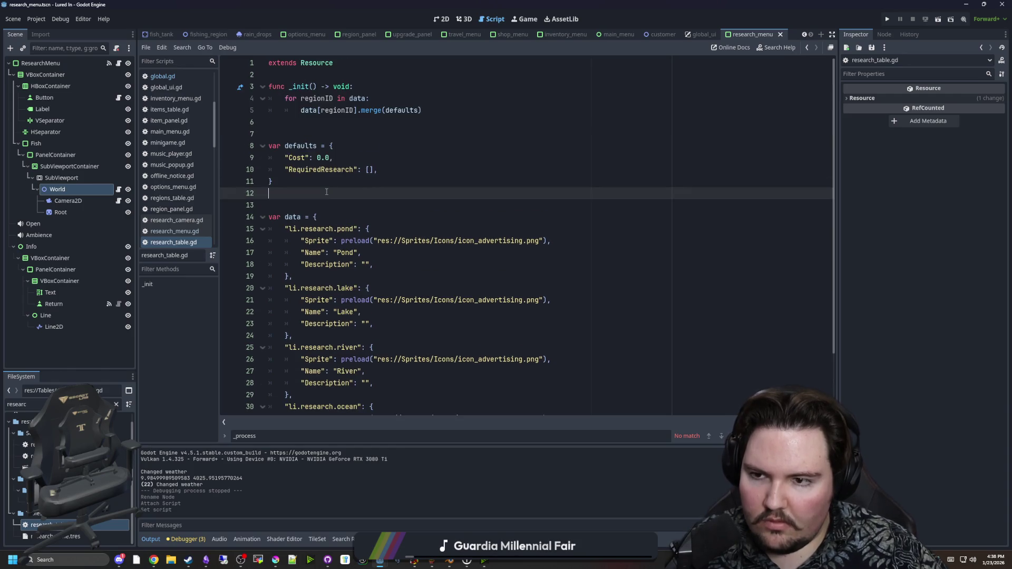
In world.gd, replace pass with 'for i in Global.researchTable:' and start the loop body
{"action": "left_click", "coordinate": [118, 190]}
{"action": "double_click", "coordinate": [280, 98]}
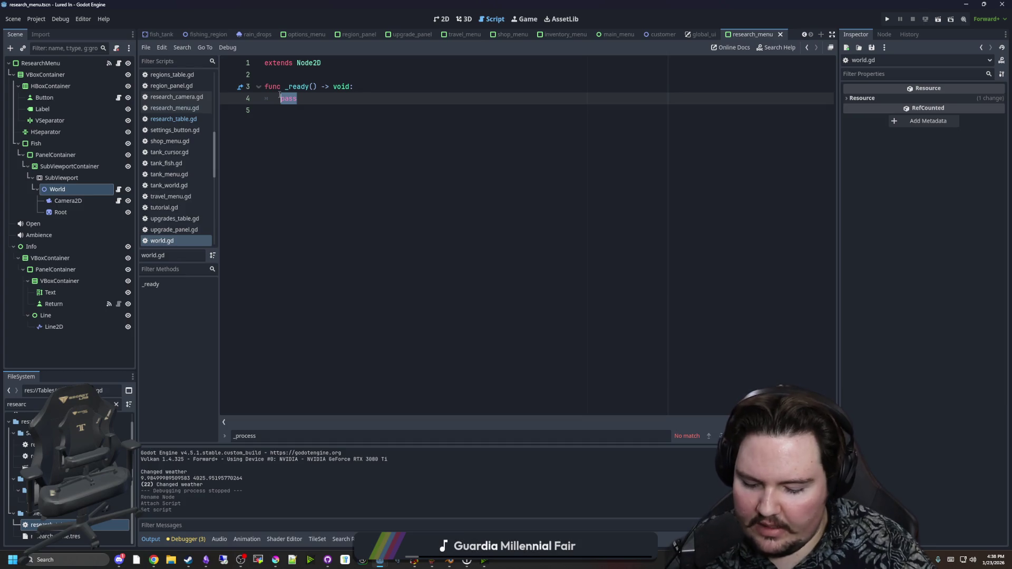
{"action": "type", "text": "for i in Global.resea"}
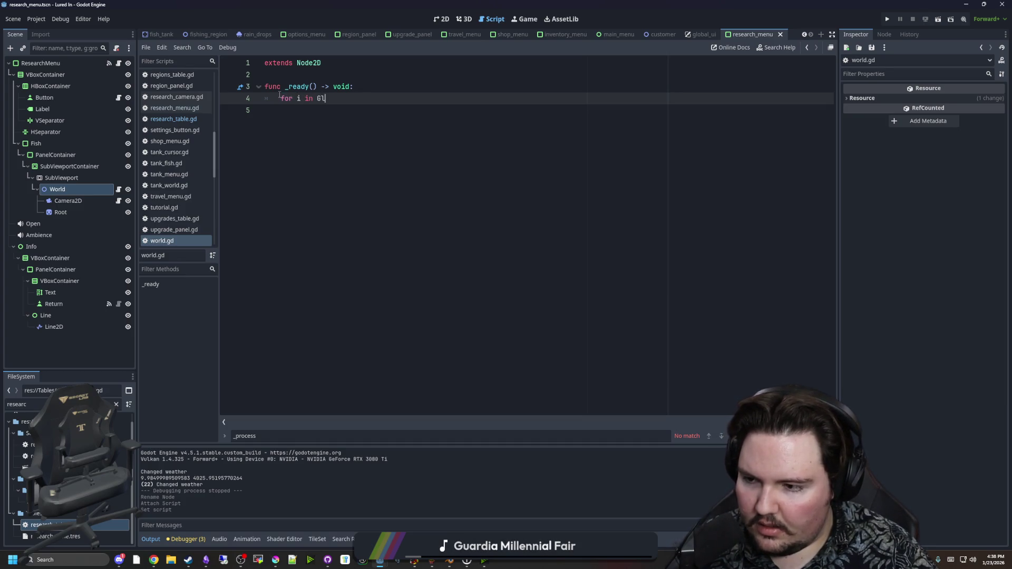
{"action": "key", "text": "Return"}
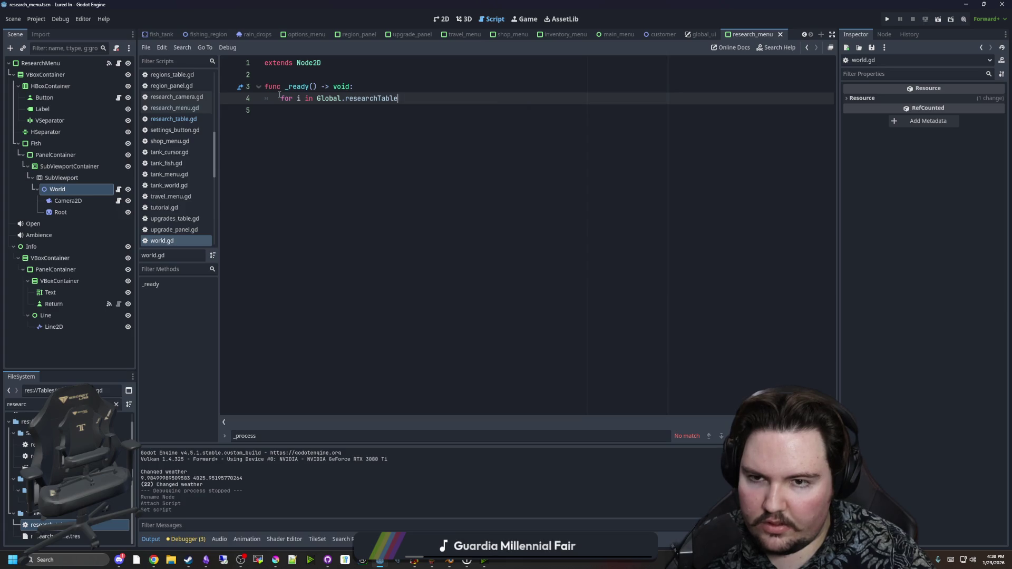
{"action": "type", "text": ":"}
{"action": "key", "text": "Return"}
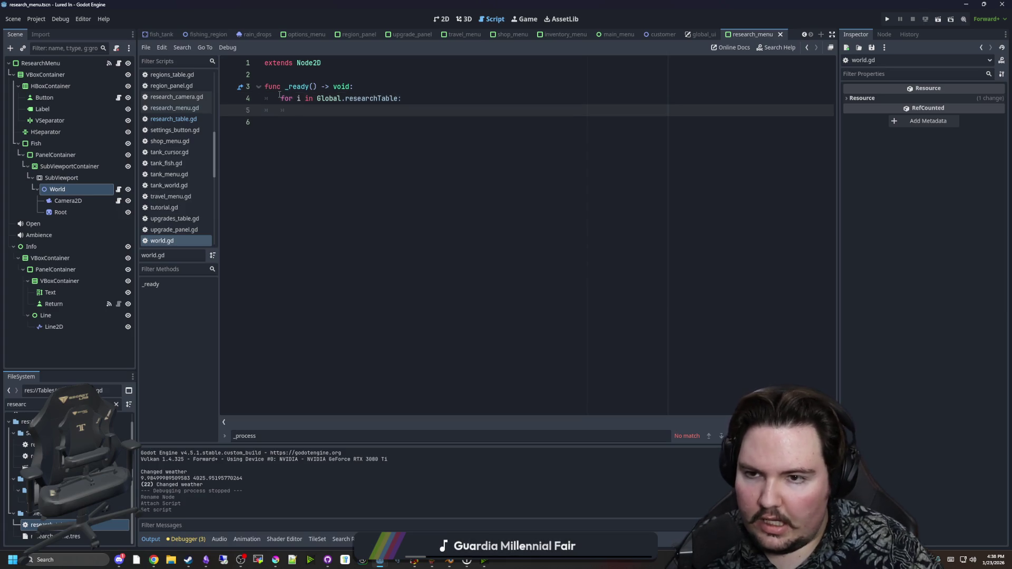
{"action": "scroll", "coordinate": [174, 158], "scroll_direction": "down", "scroll_amount": 2}
In global.gd, duplicate the upgradesTable preload as researchTable loading research_table.tres, and save
{"action": "left_click", "coordinate": [163, 176]}
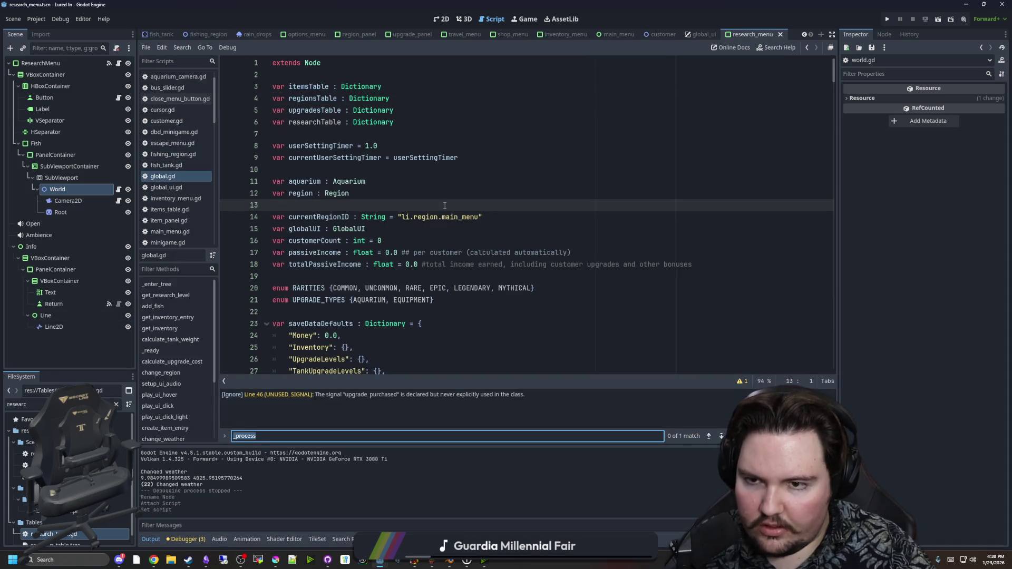
{"action": "type", "text": "upgradesTable"}
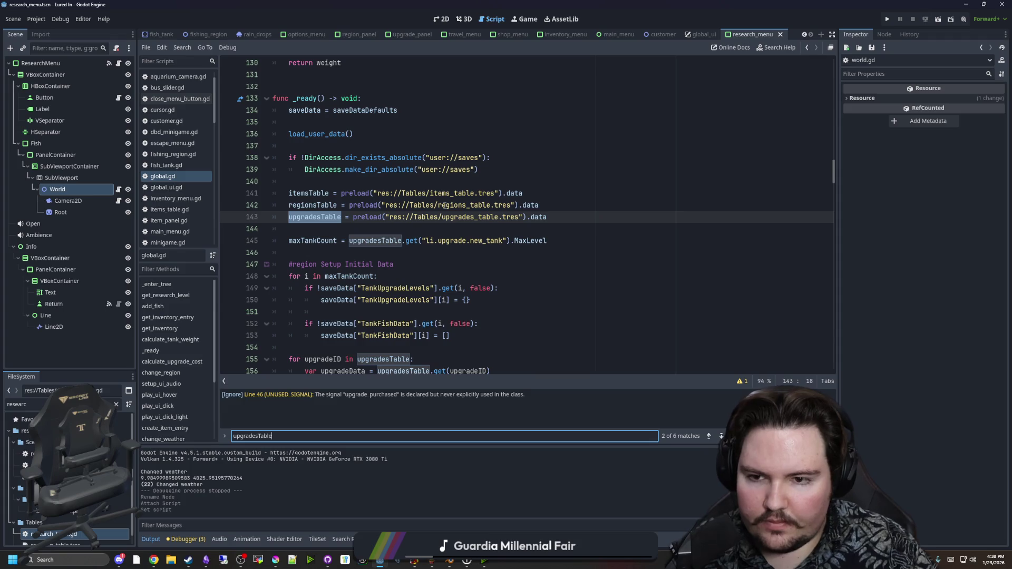
{"action": "left_click", "coordinate": [555, 217]}
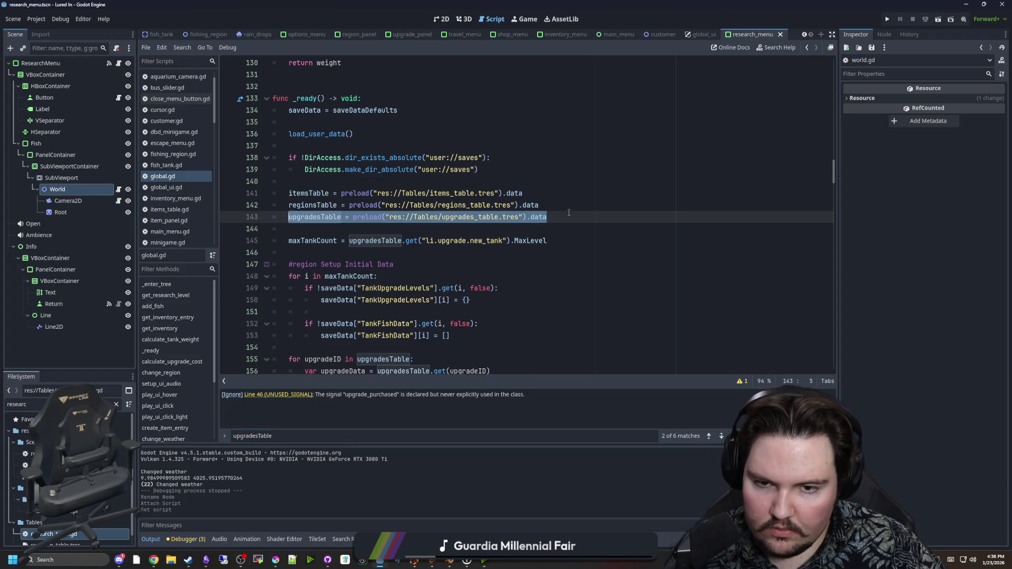
{"action": "key", "text": "ctrl+shift+d"}
{"action": "key", "text": "BackSpace"}
{"action": "key", "text": "BackSpace"}
{"action": "key", "text": "BackSpace"}
{"action": "type", "text": "resear"}
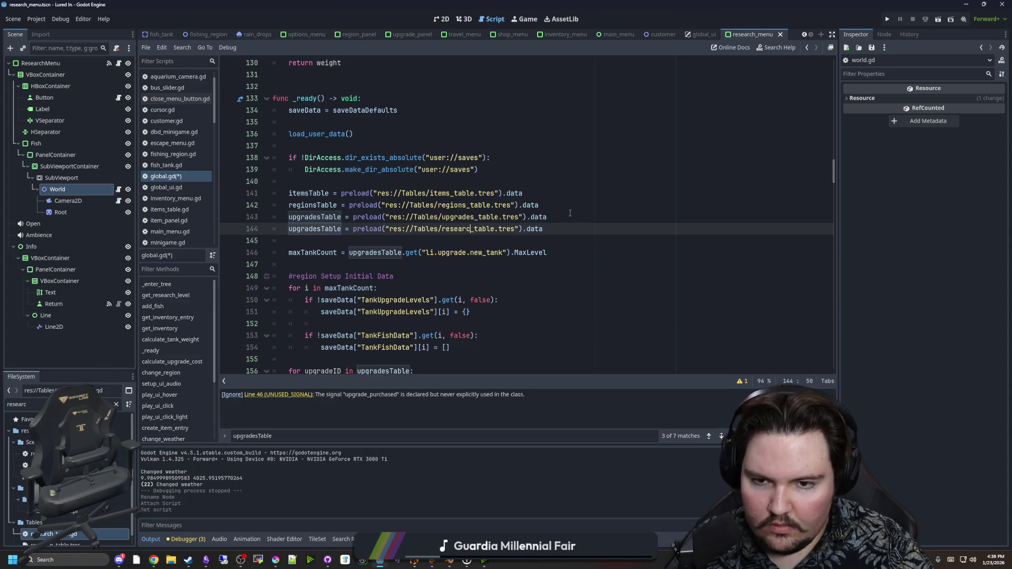
{"action": "type", "text": "ch"}
{"action": "double_click", "coordinate": [312, 228]}
{"action": "type", "text": "researchTable"}
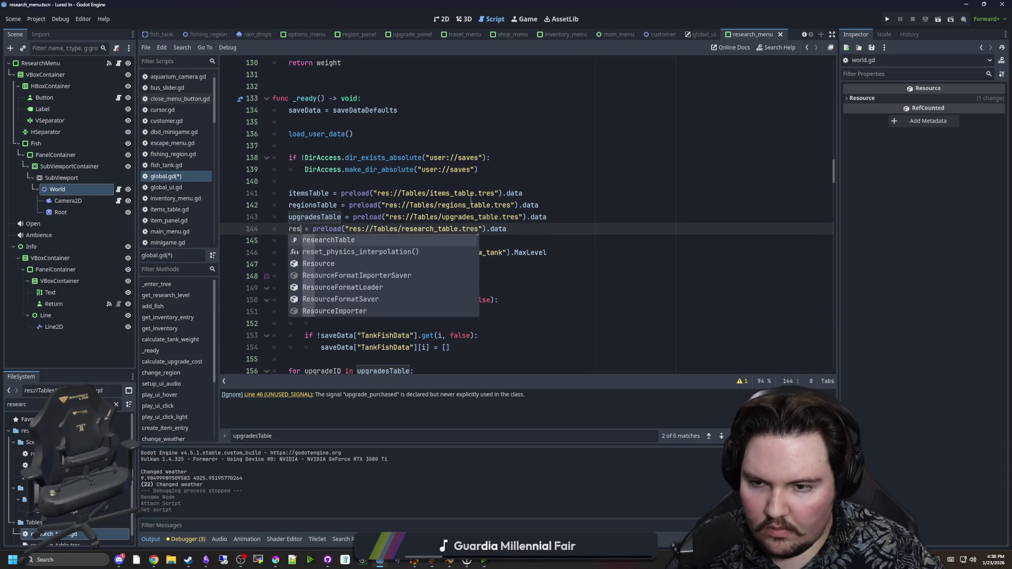
{"action": "left_click", "coordinate": [572, 224]}
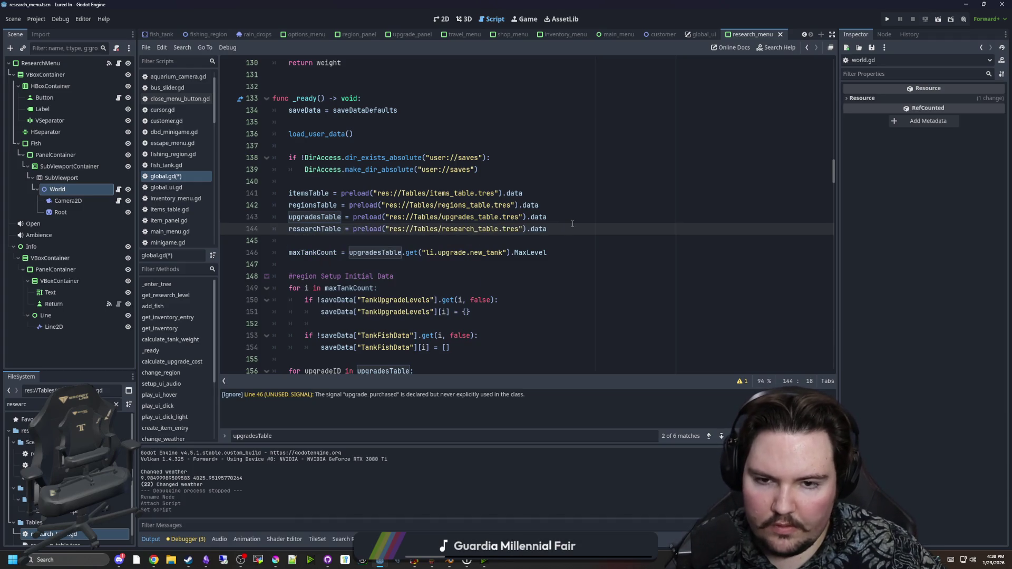
{"action": "key", "text": "ctrl+s"}
{"action": "left_click", "coordinate": [119, 189]}
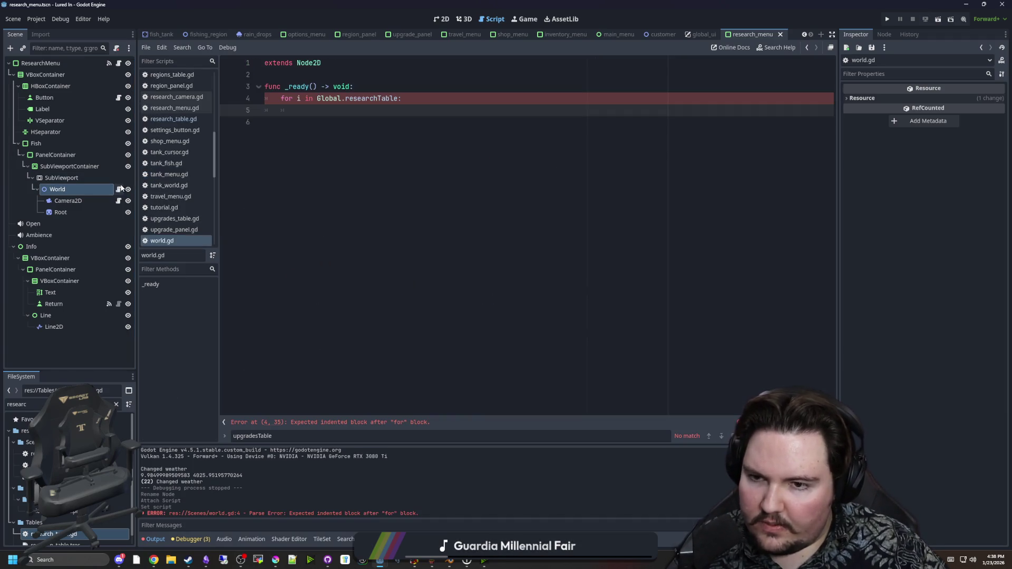
{"action": "left_click", "coordinate": [393, 115]}
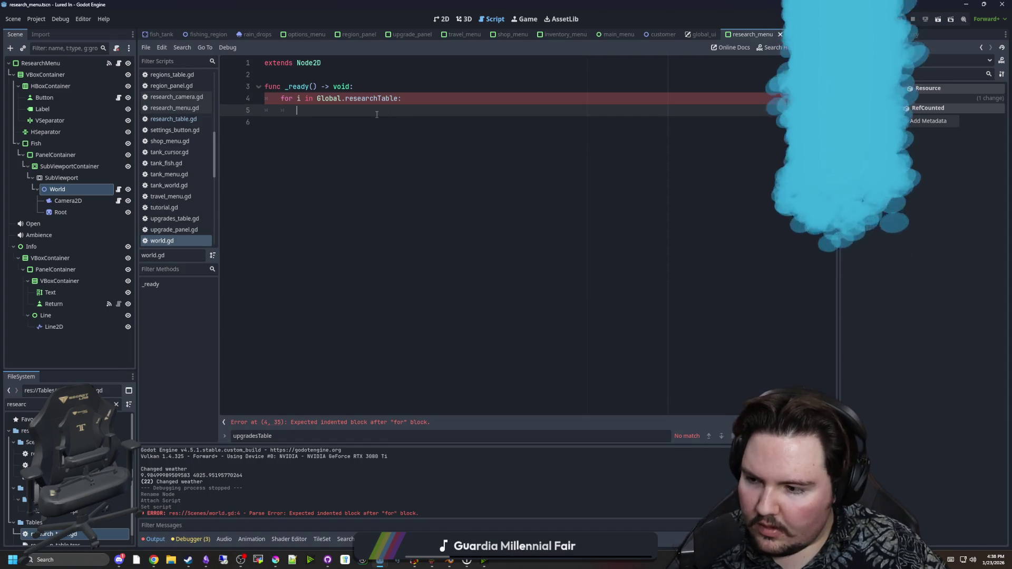
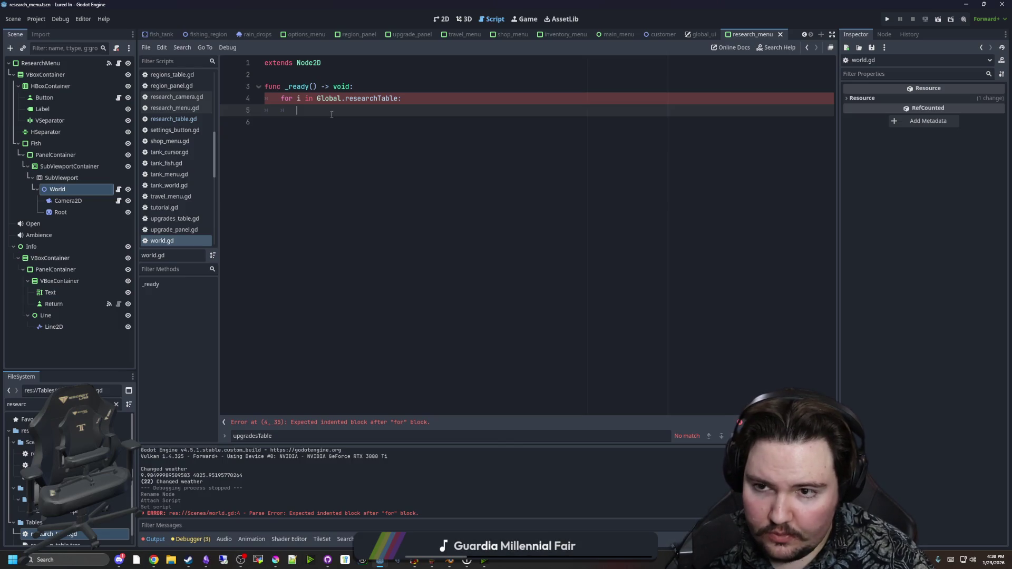
Add var research = Global.researchTable.get(researchID) and rename the loop variable to researchID
{"action": "type", "text": "var research ="}
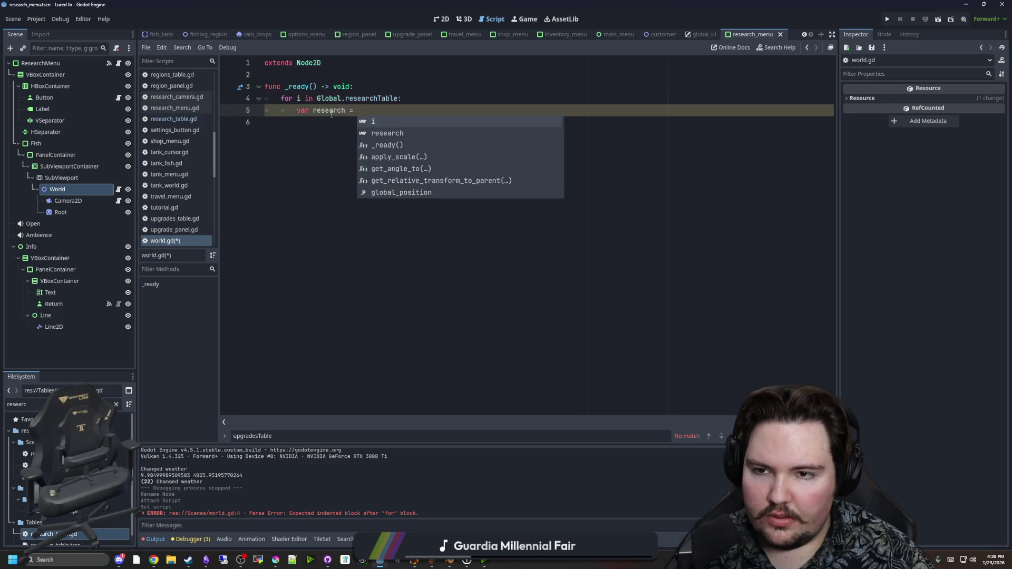
{"action": "type", "text": " Global.rese"}
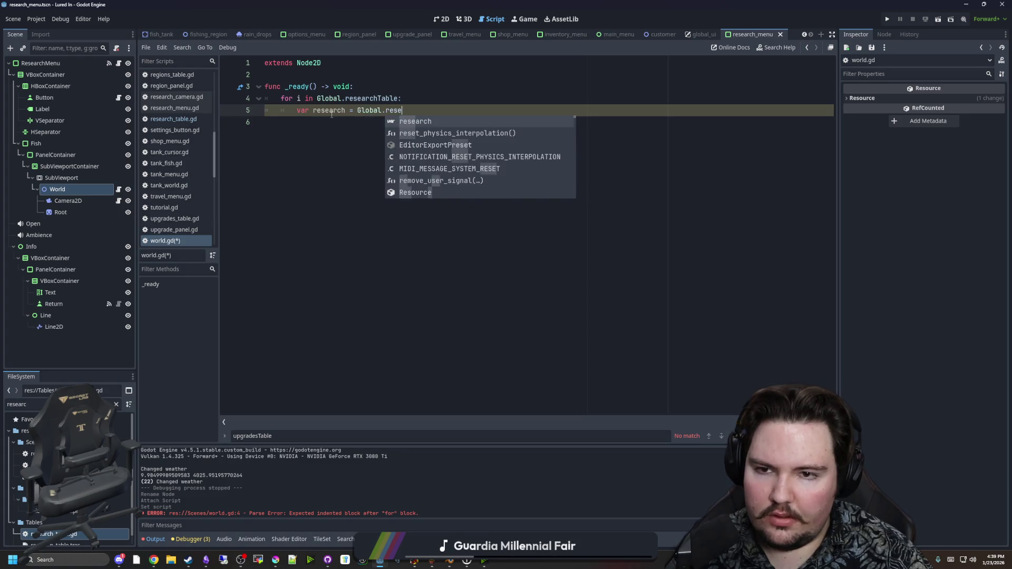
{"action": "type", "text": "archTable.get"}
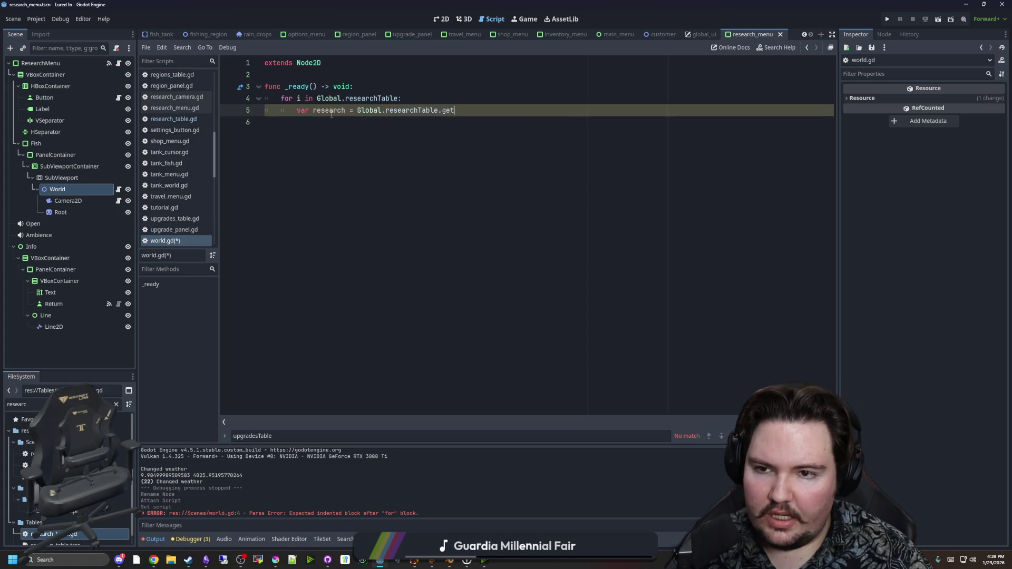
{"action": "type", "text": "(researchID"}
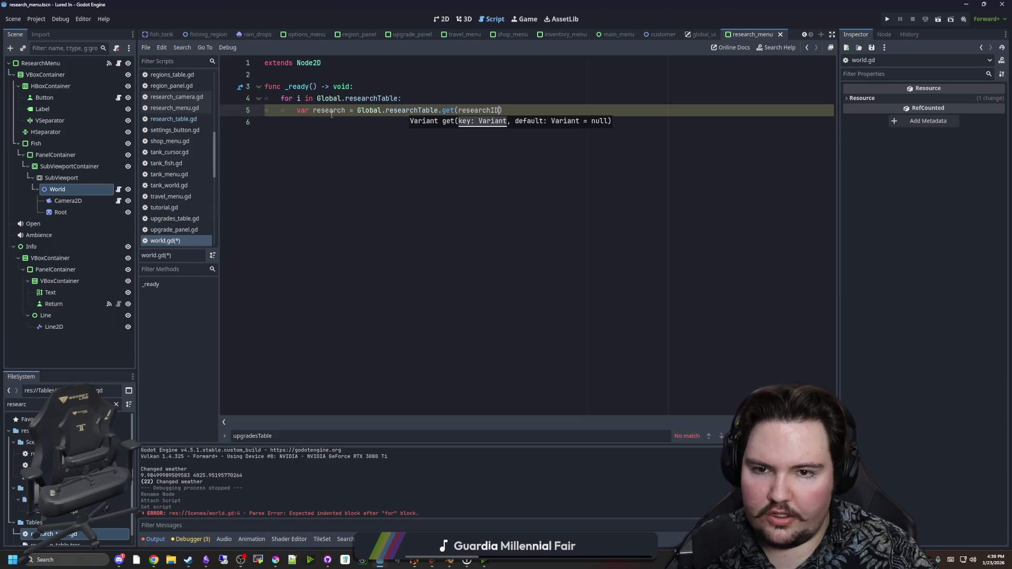
{"action": "key", "text": "Up"}
{"action": "key", "text": "Left"}
{"action": "key", "text": "ctrl+Left"}
{"action": "key", "text": "ctrl+Left"}
{"action": "key", "text": "ctrl+Left"}
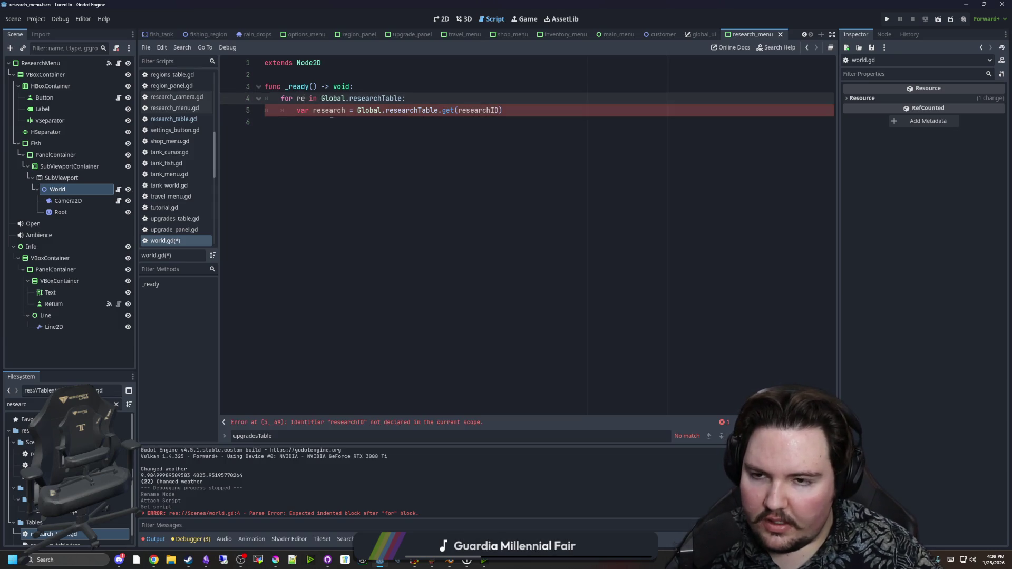
{"action": "type", "text": "esearchID"}
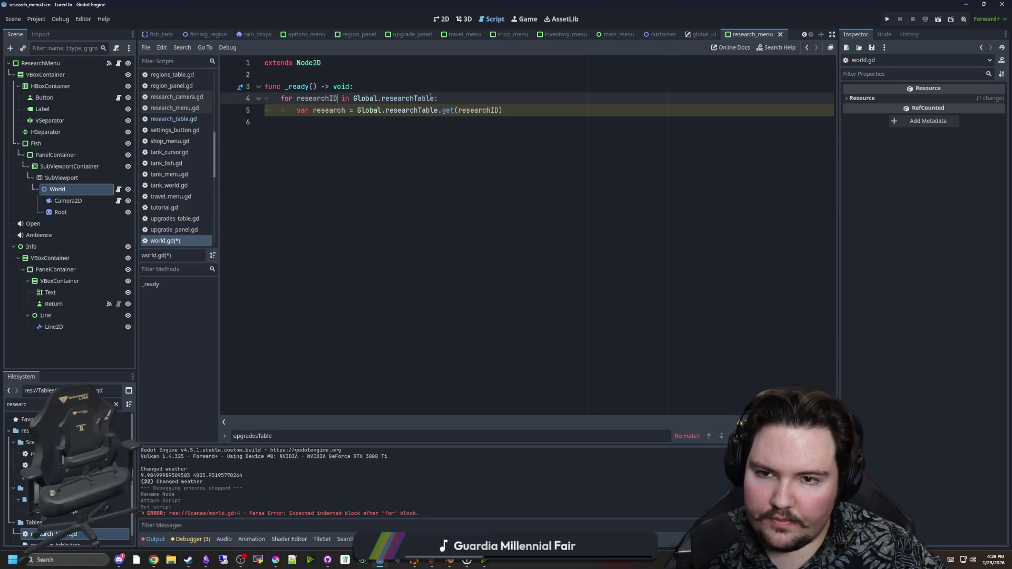
{"action": "key", "text": "End"}
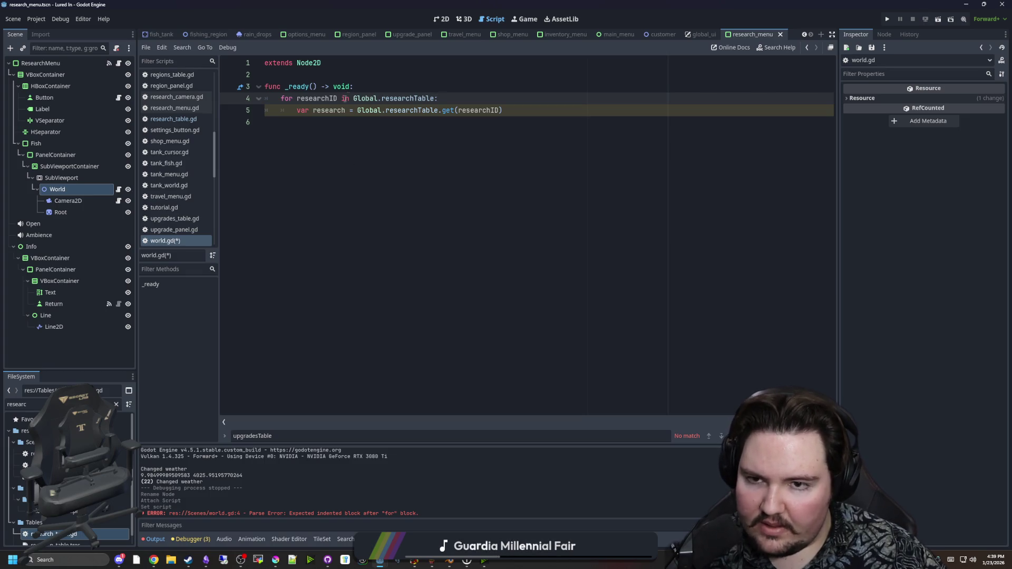
Add an if research.RequiredResearch.is_empty(): check and drag Root into its body
{"action": "left_click", "coordinate": [363, 86]}
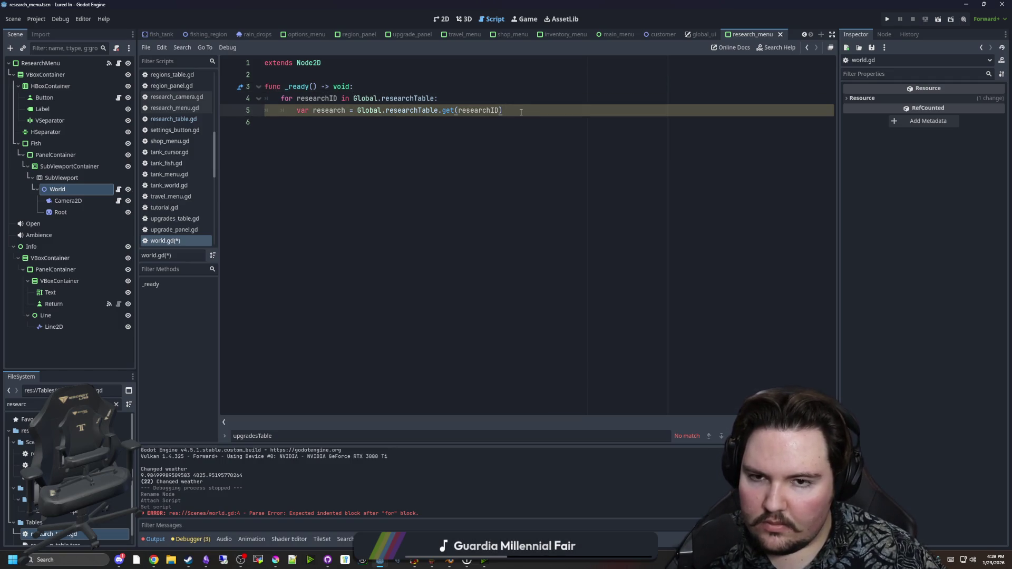
{"action": "key", "text": "Return"}
{"action": "type", "text": "if"}
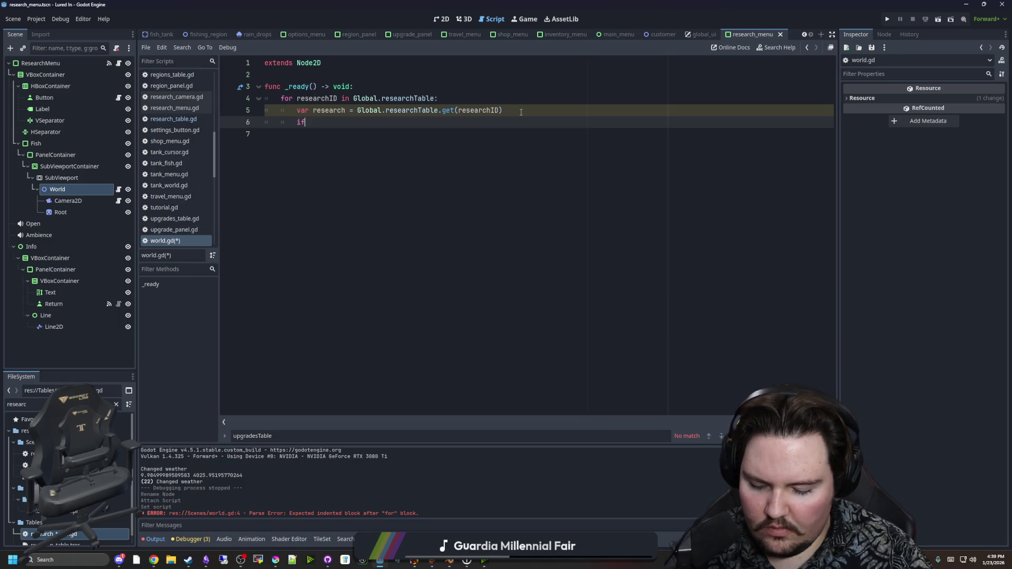
{"action": "type", "text": " research.re"}
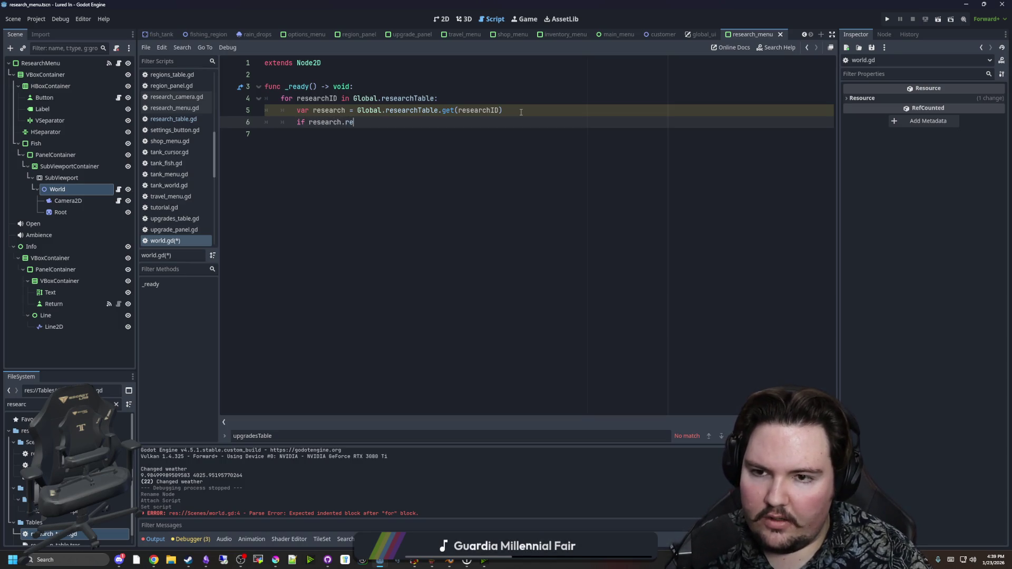
{"action": "type", "text": "quiredResearch.is_empoty"}
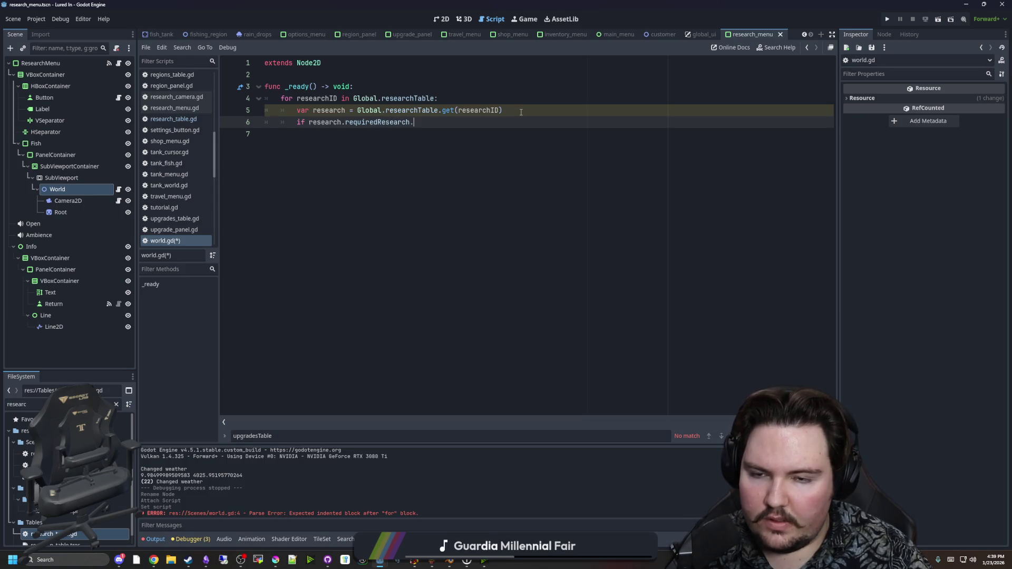
{"action": "key", "text": "BackSpace"}
{"action": "key", "text": "BackSpace"}
{"action": "key", "text": "BackSpace"}
{"action": "type", "text": "ty():"}
{"action": "key", "text": "Return"}
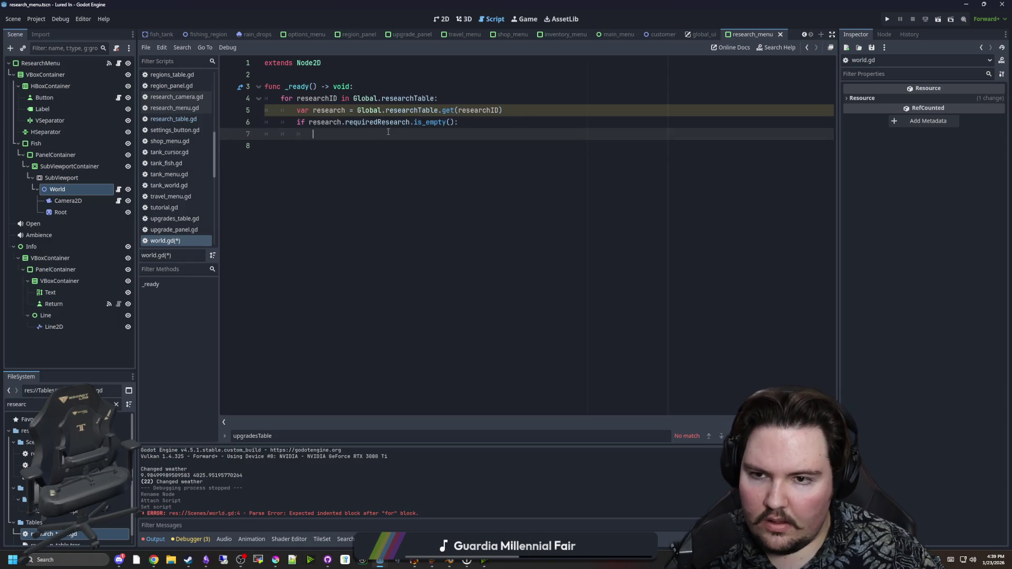
{"action": "left_click", "coordinate": [351, 120]}
{"action": "type", "text": "R"}
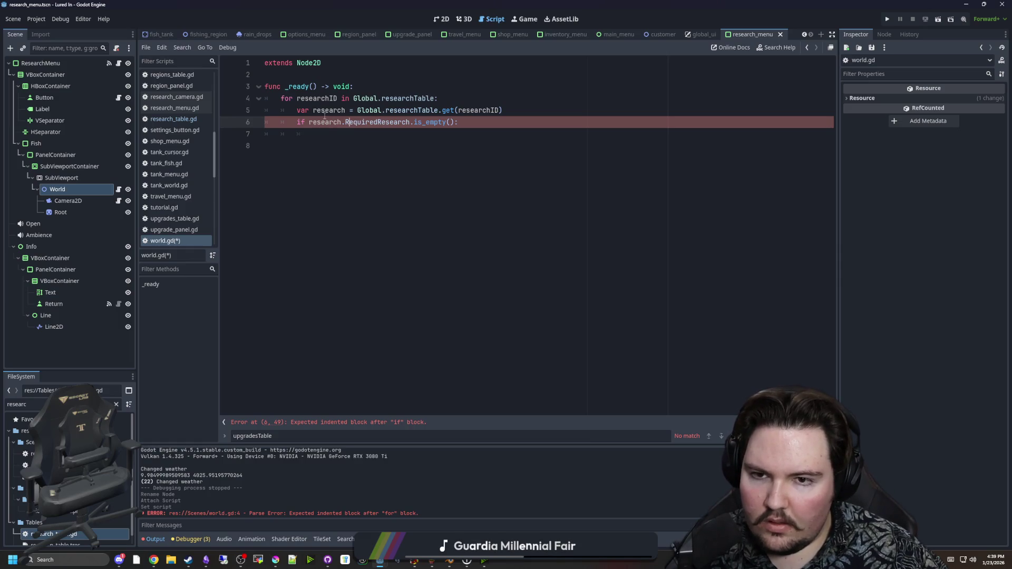
{"action": "key", "text": "Down"}
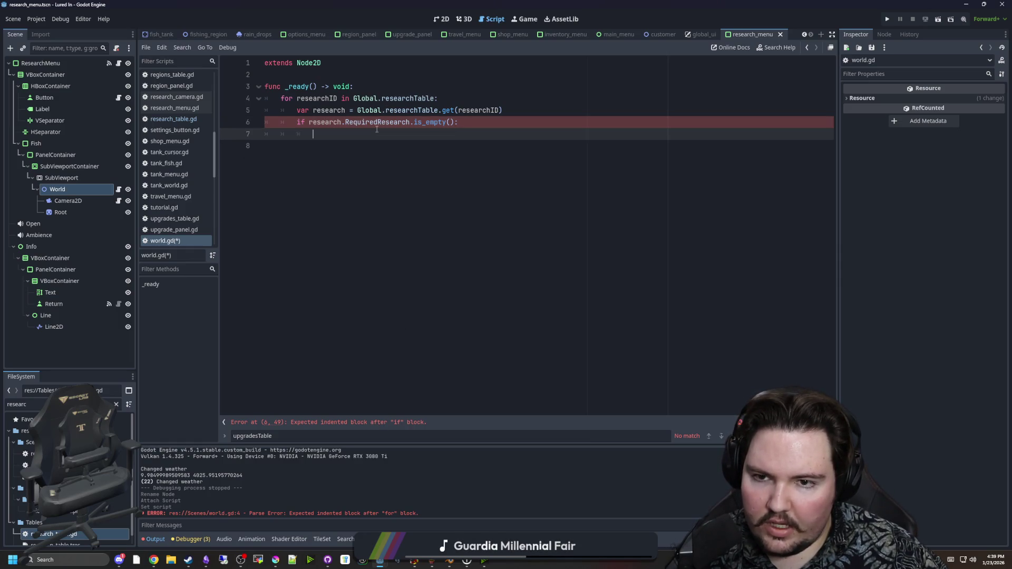
{"action": "left_click", "coordinate": [61, 213]}
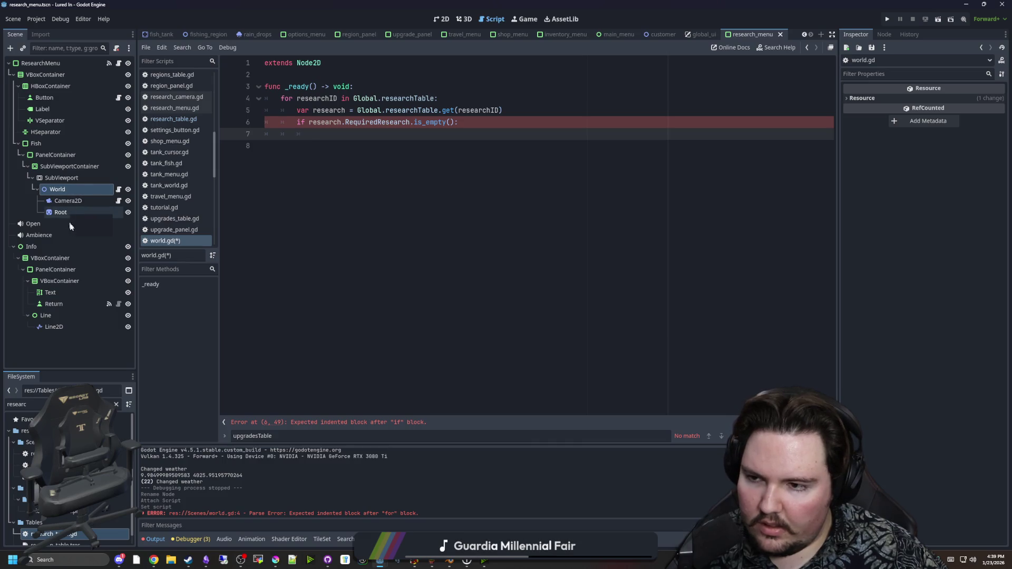
{"action": "left_click_drag", "start_coordinate": [62, 214], "coordinate": [324, 135]}
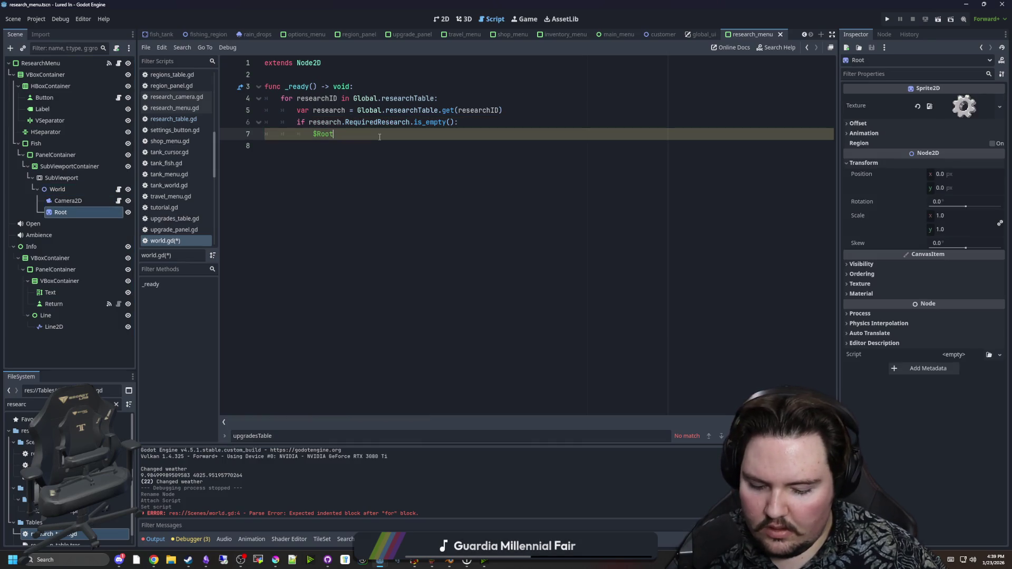
Call $Root.add_child(research) inside the if block
{"action": "type", "text": ".add_child(resear"}
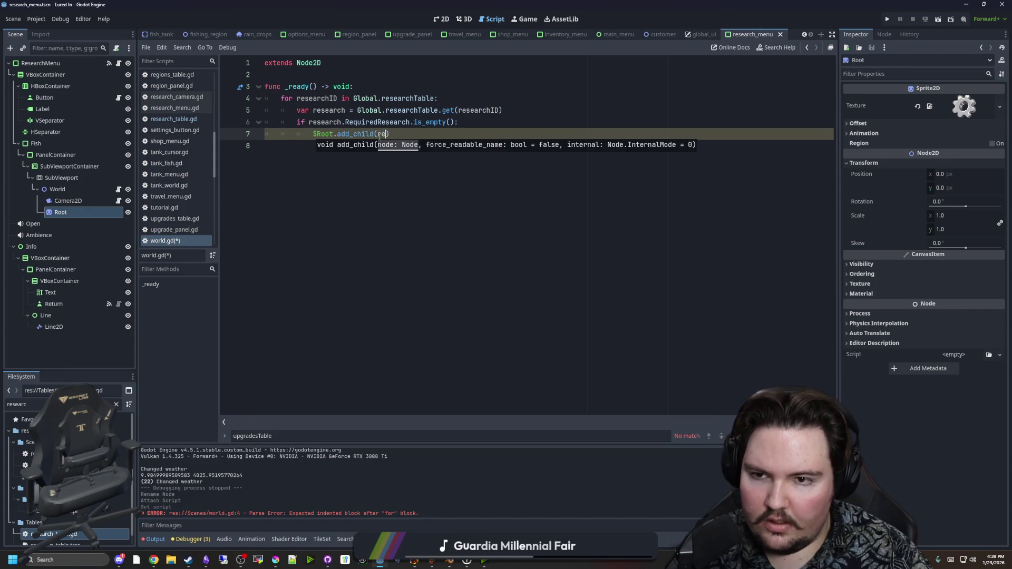
{"action": "type", "text": "ch"}
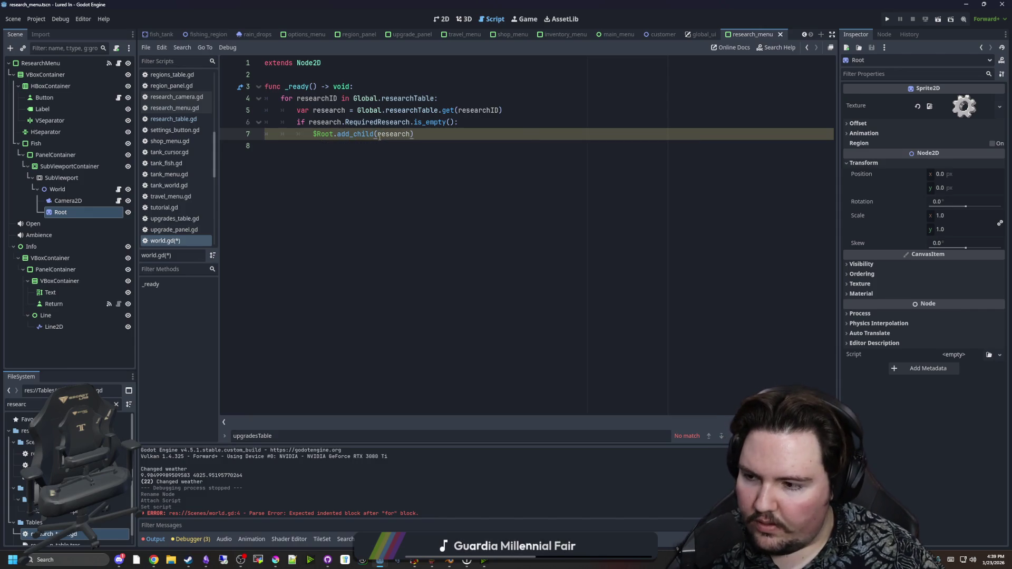
{"action": "key", "text": "Right"}
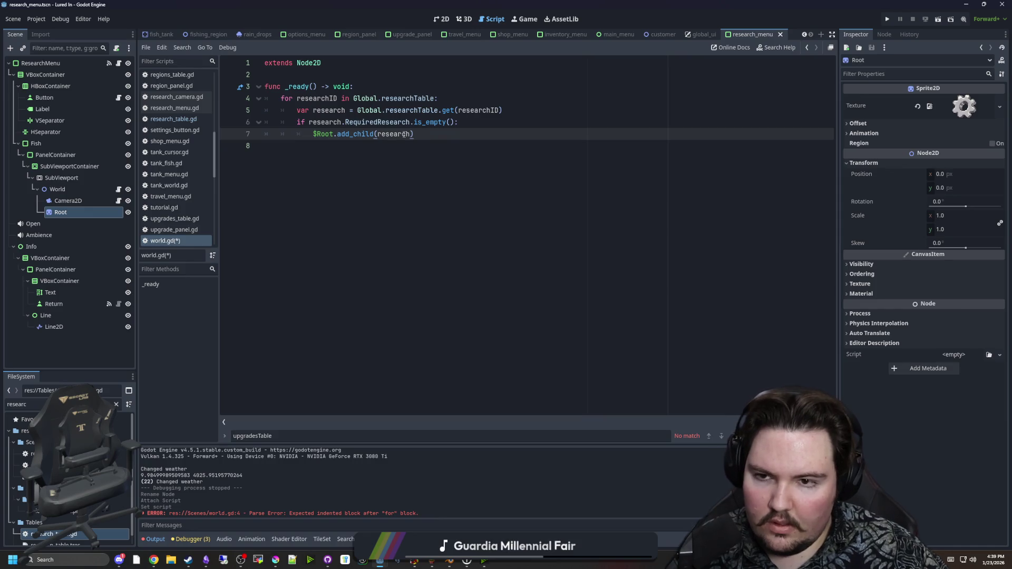
{"action": "double_click", "coordinate": [398, 132]}
Declare var researchNode = preload().instantiate() above it and pass researchNode to add_child
{"action": "left_click", "coordinate": [460, 127]}
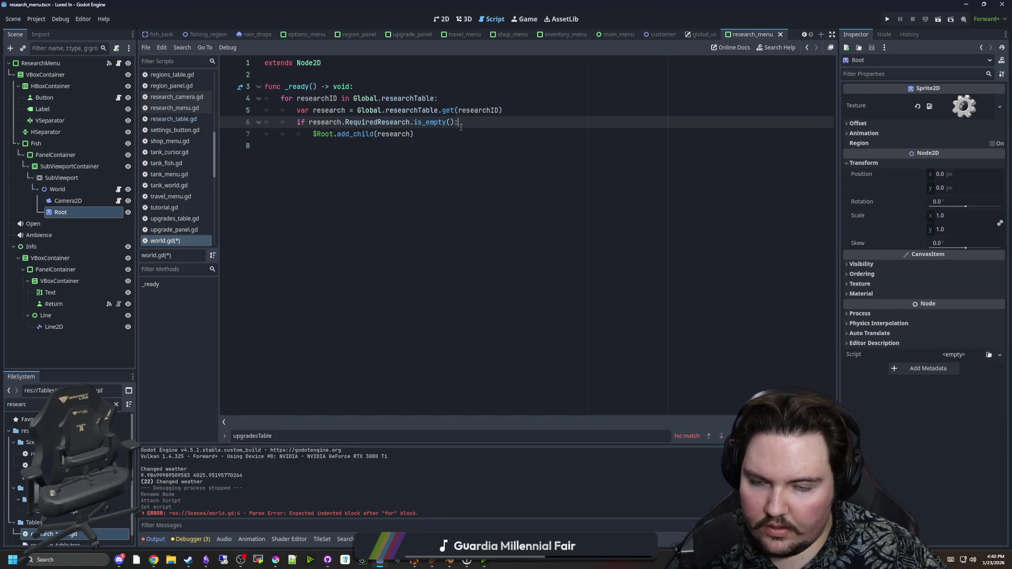
{"action": "key", "text": "Return"}
{"action": "type", "text": "var researchNode :"}
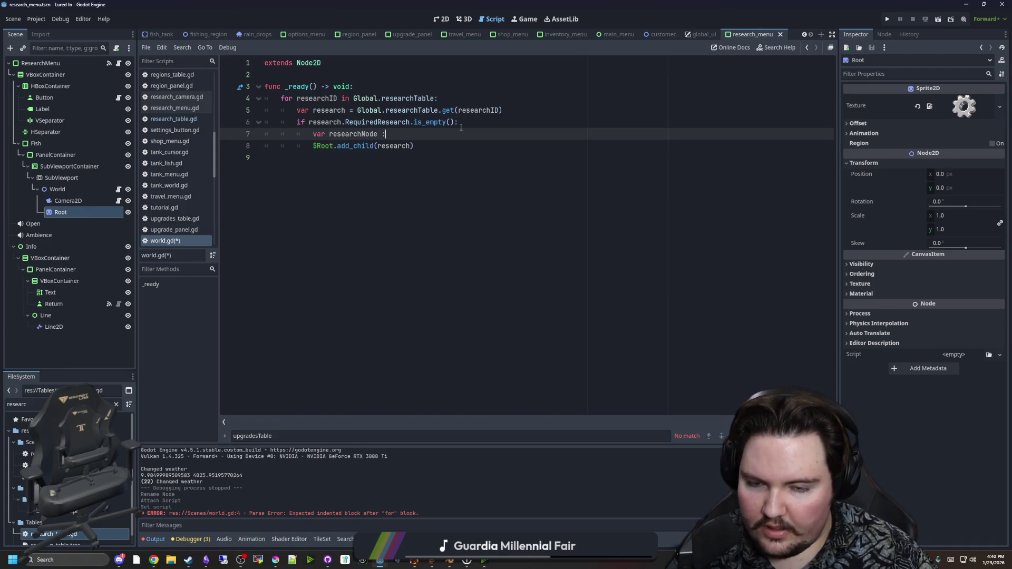
{"action": "key", "text": "BackSpace"}
{"action": "type", "text": "= preload("}
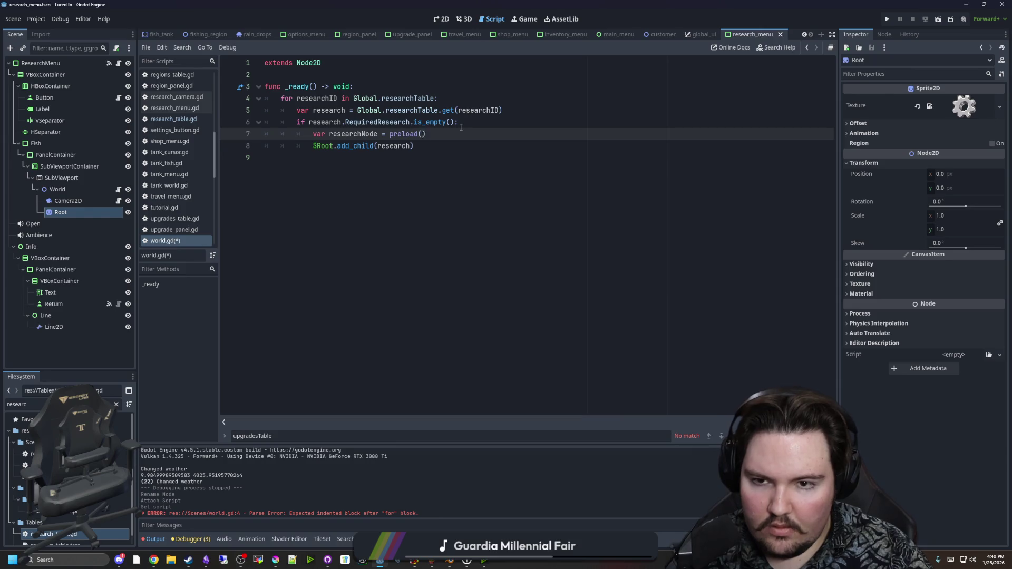
{"action": "type", "text": ")"}
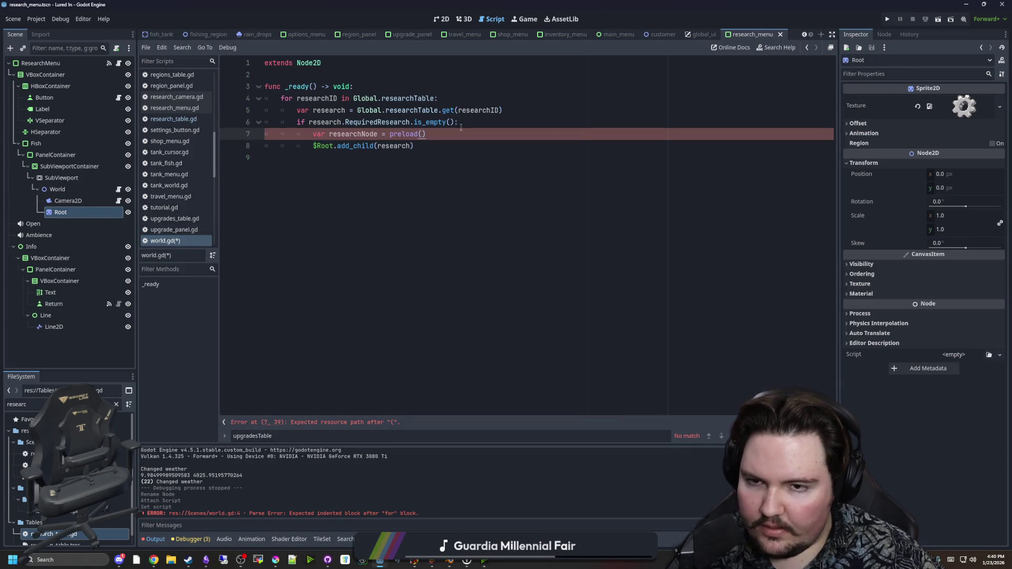
{"action": "type", "text": ".instantiate()"}
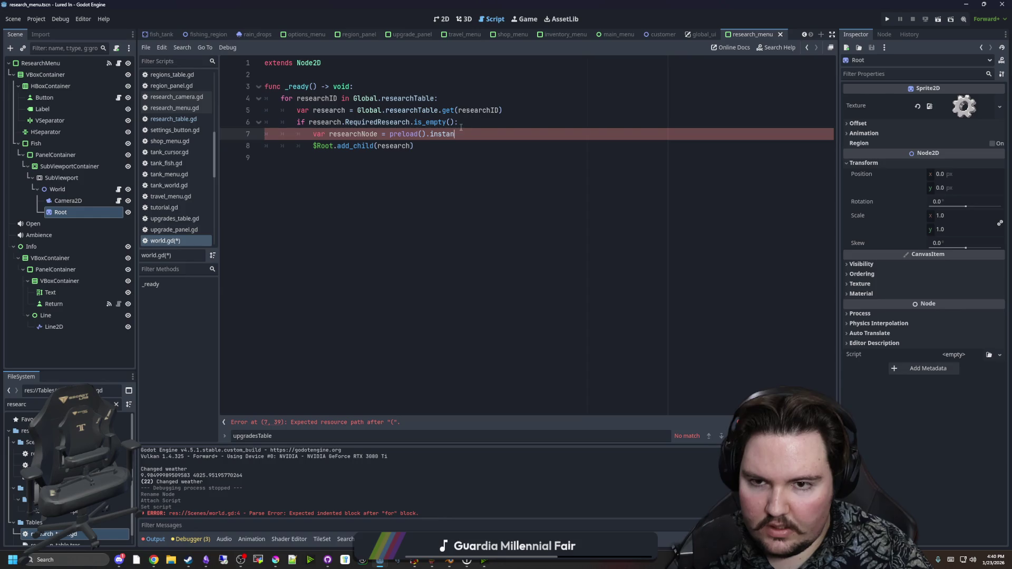
{"action": "key", "text": "Down"}
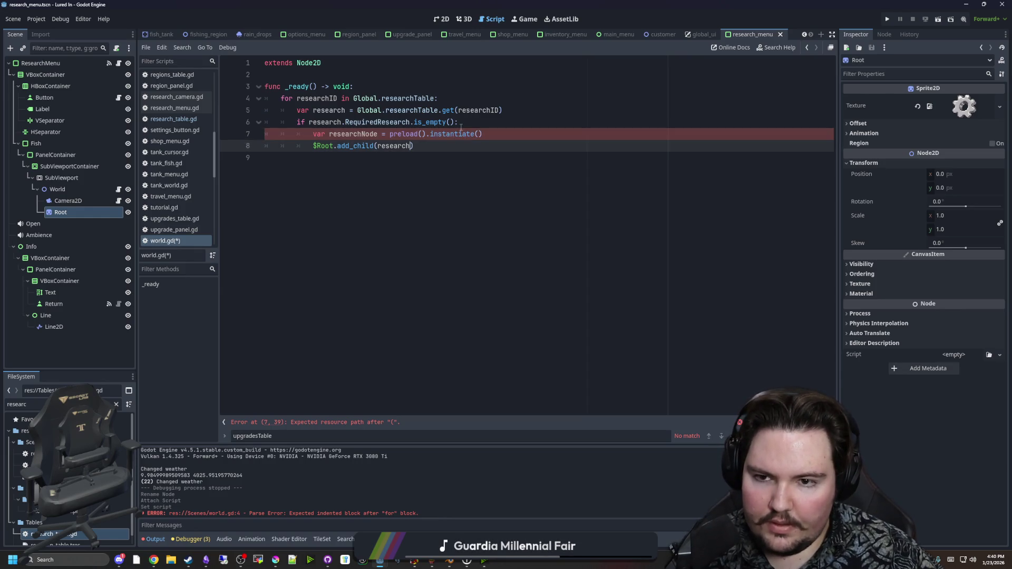
{"action": "key", "text": "Left"}
{"action": "key", "text": "BackSpace"}
{"action": "key", "text": "BackSpace"}
{"action": "key", "text": "BackSpace"}
{"action": "type", "text": "research"}
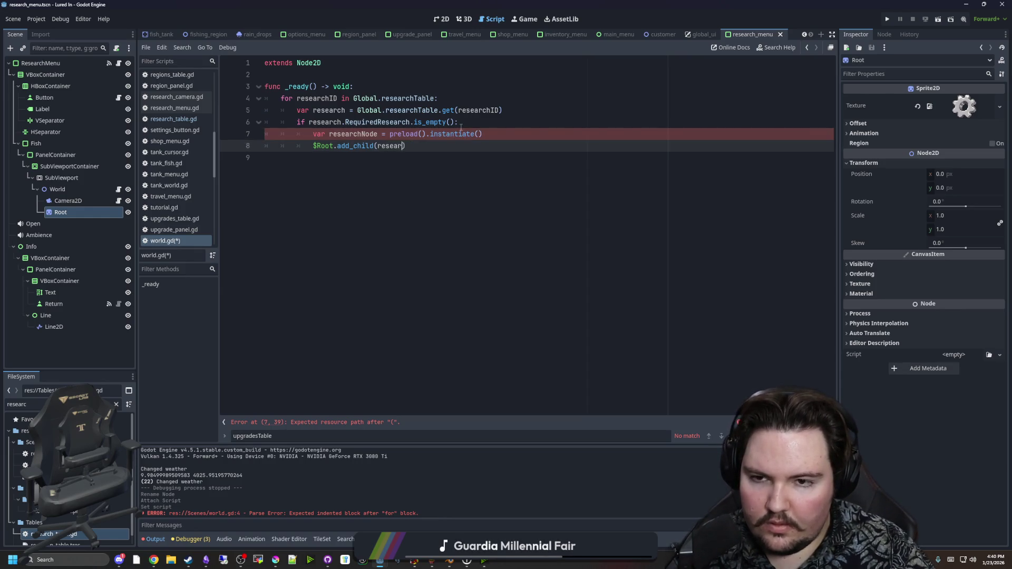
{"action": "type", "text": "Nod"}
{"action": "key", "text": "Return"}
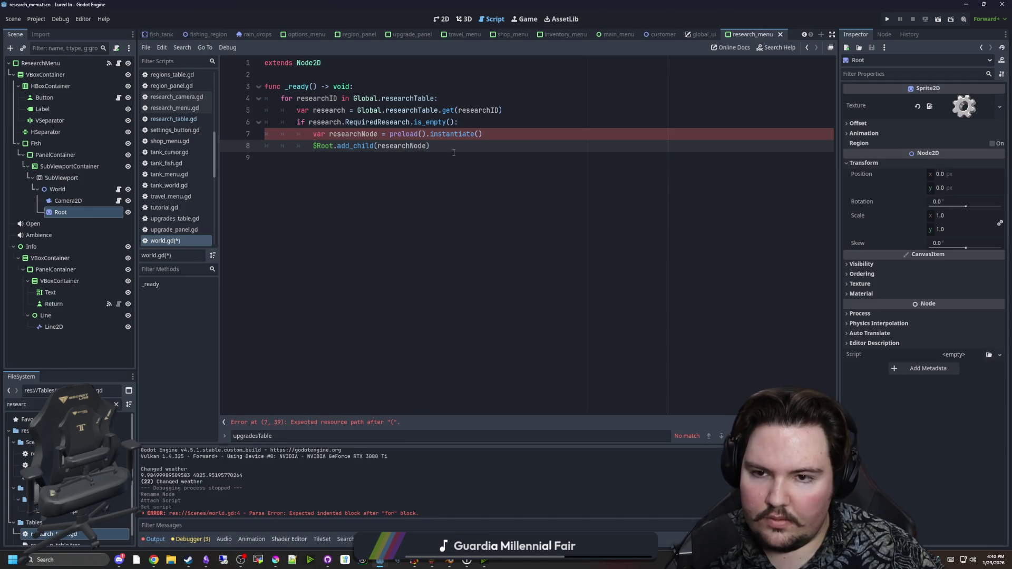
{"action": "left_click", "coordinate": [422, 133]}
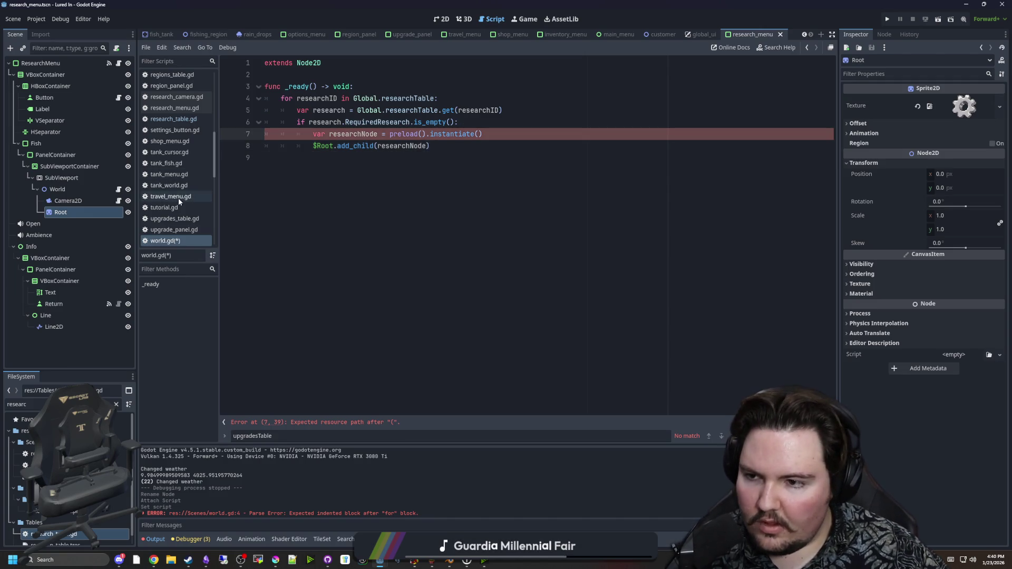
Add a Sprite2D child under Root and rename it ResearchNode
{"action": "right_click", "coordinate": [74, 212]}
{"action": "left_click", "coordinate": [111, 229]}
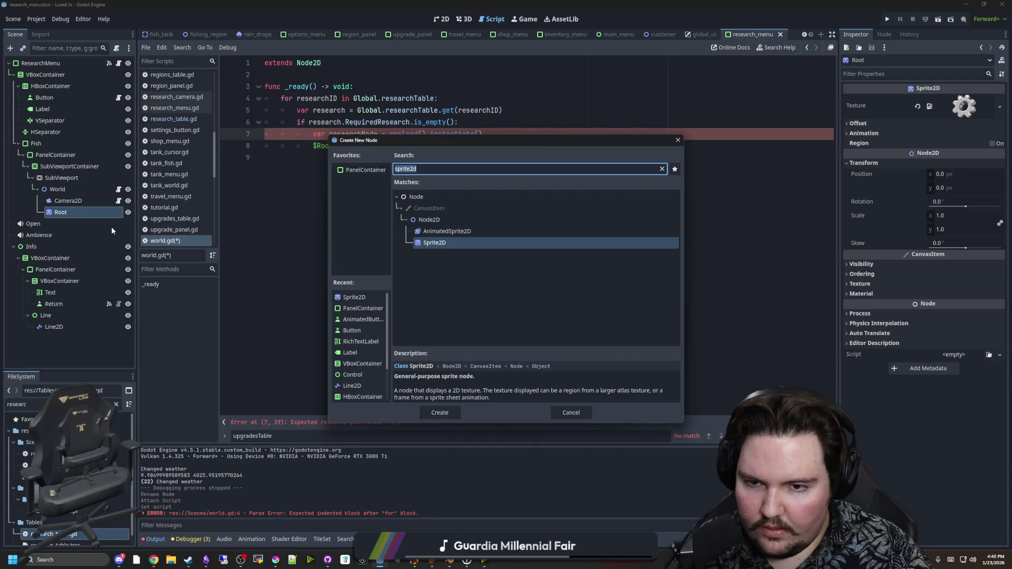
{"action": "type", "text": "sprite2d"}
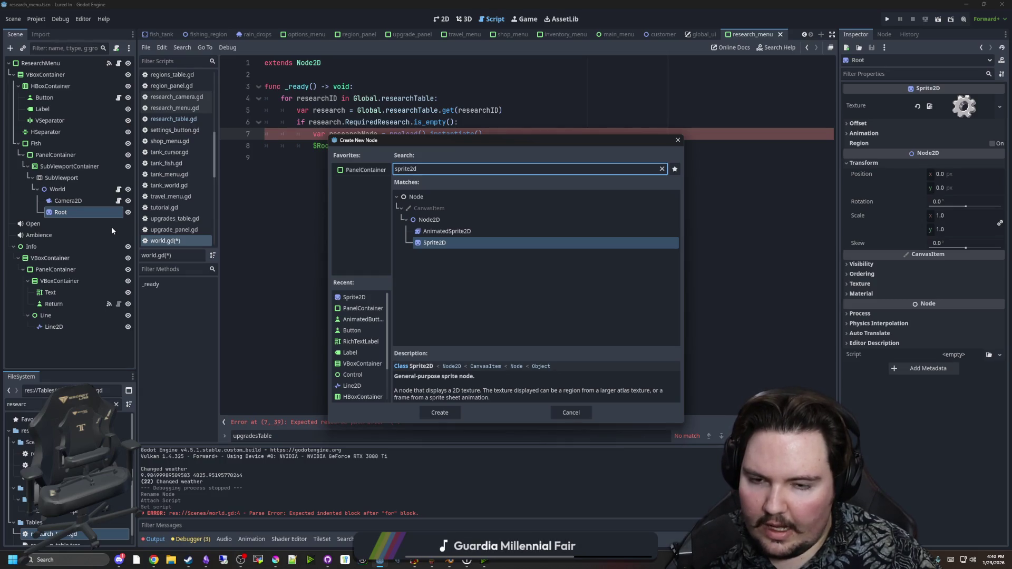
{"action": "key", "text": "Return"}
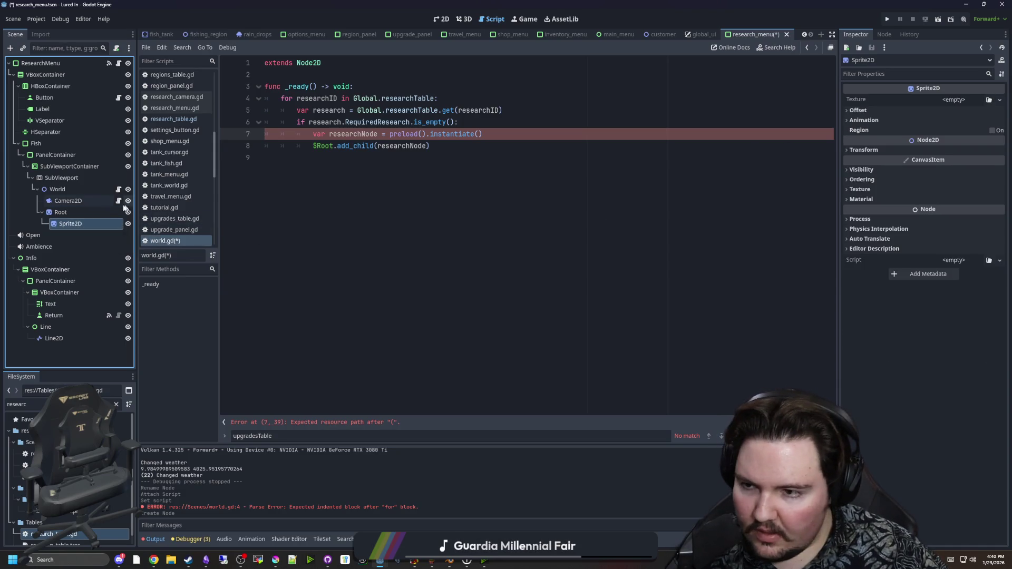
{"action": "right_click", "coordinate": [87, 223]}
{"action": "double_click", "coordinate": [68, 223]}
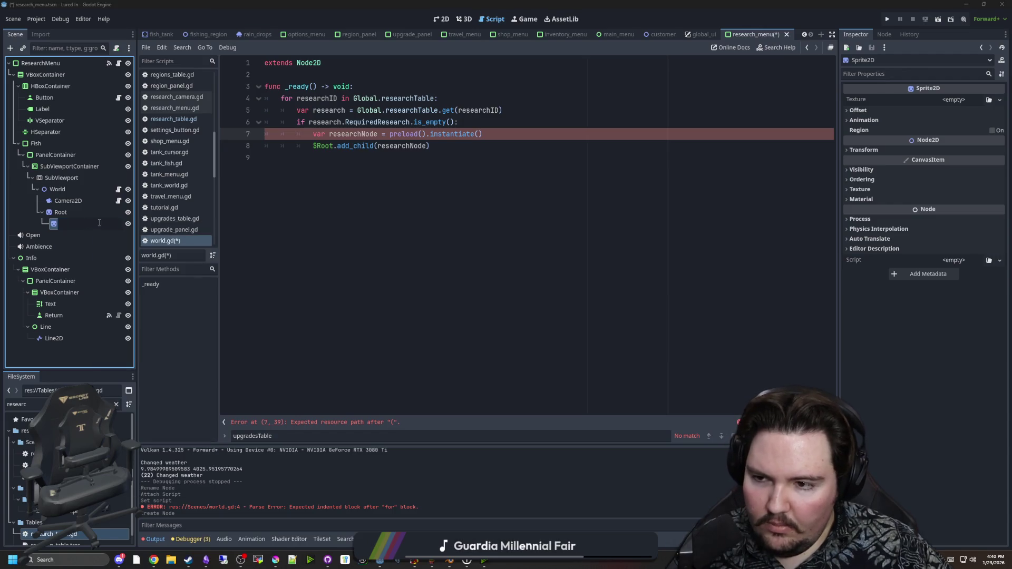
{"action": "key", "text": "BackSpace"}
{"action": "key", "text": "BackSpace"}
{"action": "key", "text": "BackSpace"}
{"action": "type", "text": "Res"}
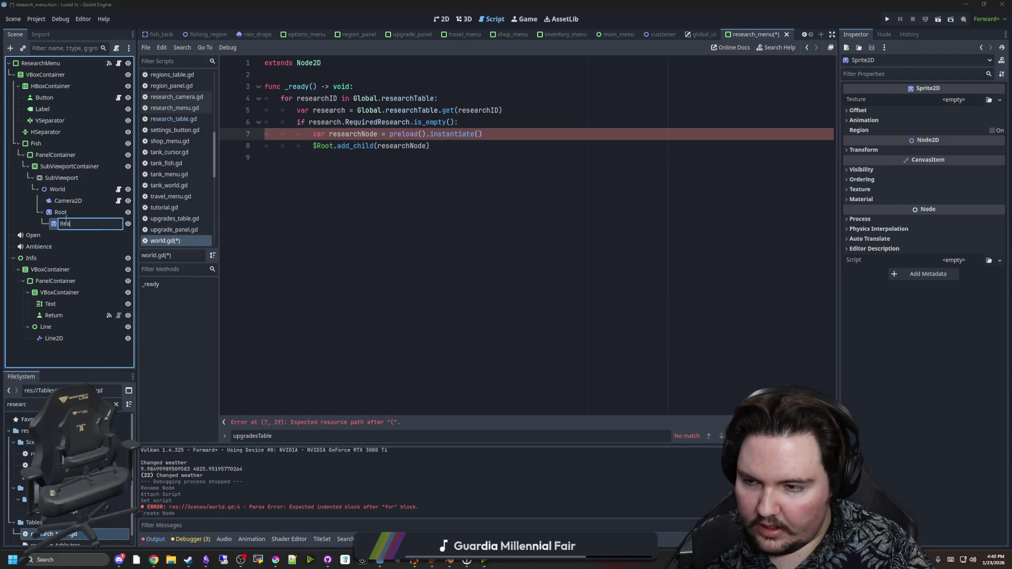
{"action": "type", "text": "earchNode"}
{"action": "key", "text": "Return"}
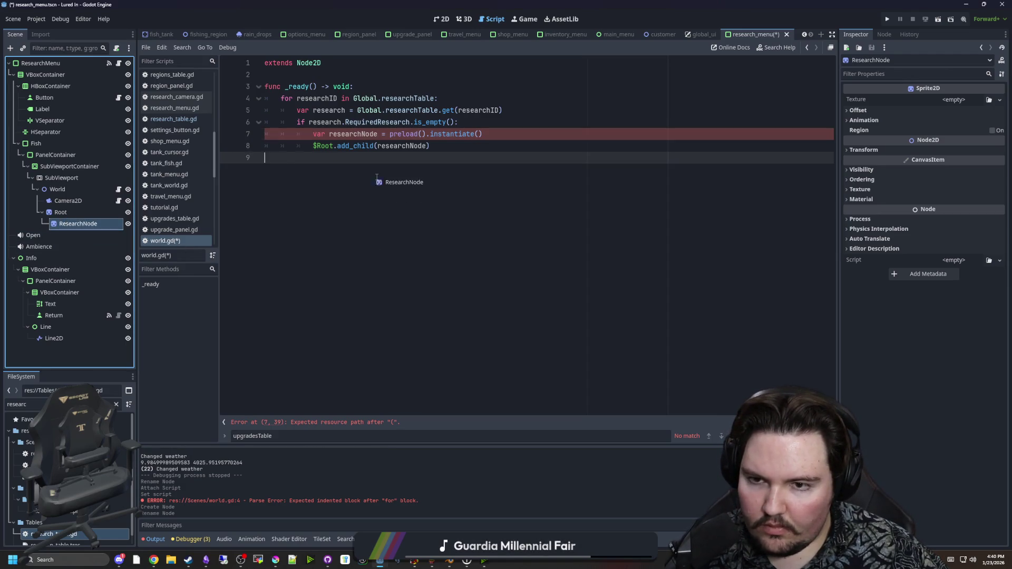
Save the ResearchNode branch as its own scene, research_node.tscn
{"action": "right_click", "coordinate": [90, 225]}
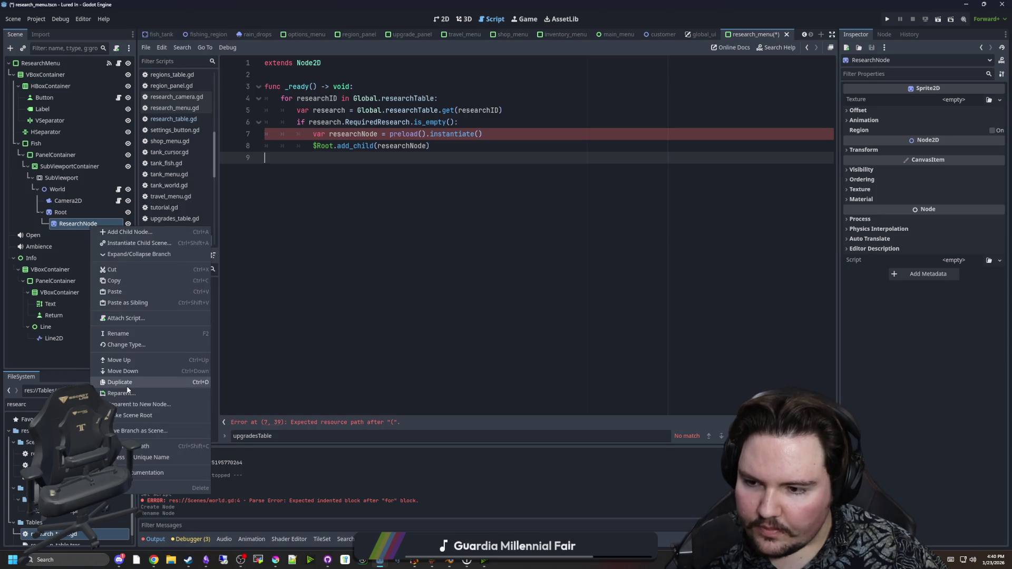
{"action": "left_click", "coordinate": [141, 430]}
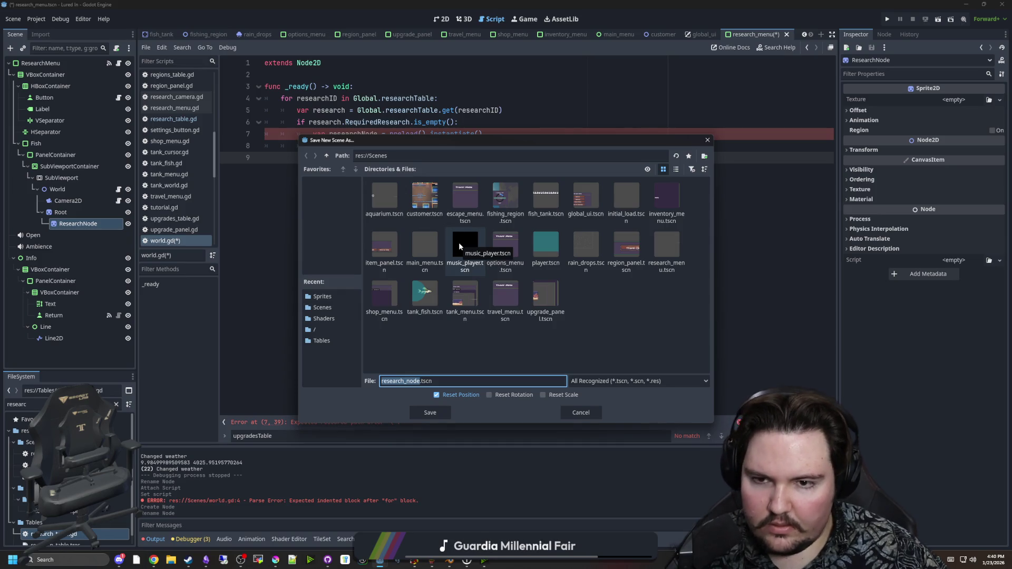
{"action": "left_click", "coordinate": [431, 412]}
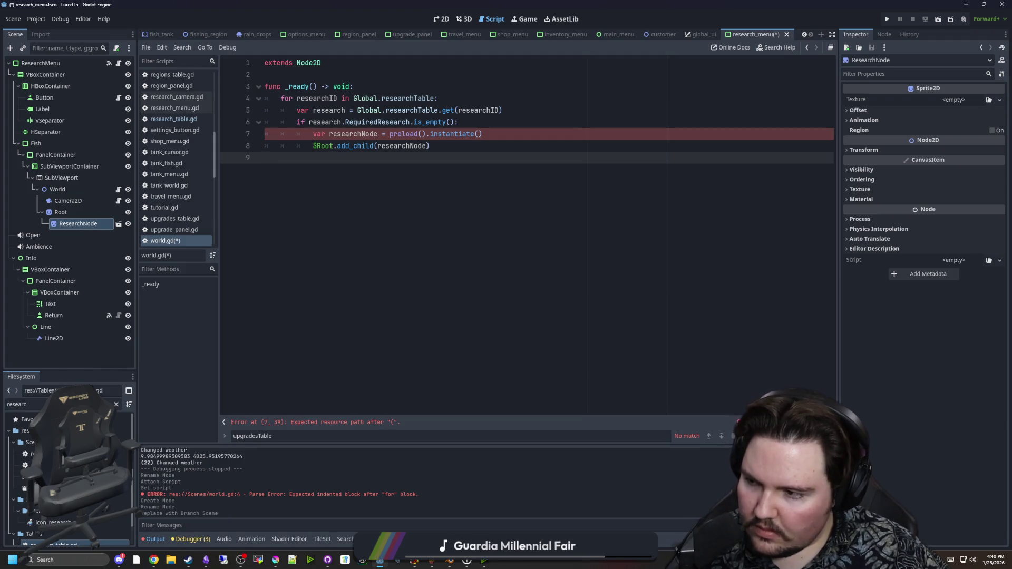
Fill the preload call with the path "res://Scenes/research_node.tscn"
{"action": "left_click", "coordinate": [420, 134]}
{"action": "type", "text": "resear"}
{"action": "key", "text": "BackSpace"}
{"action": "key", "text": "BackSpace"}
{"action": "key", "text": "BackSpace"}
{"action": "type", "text": "\""}
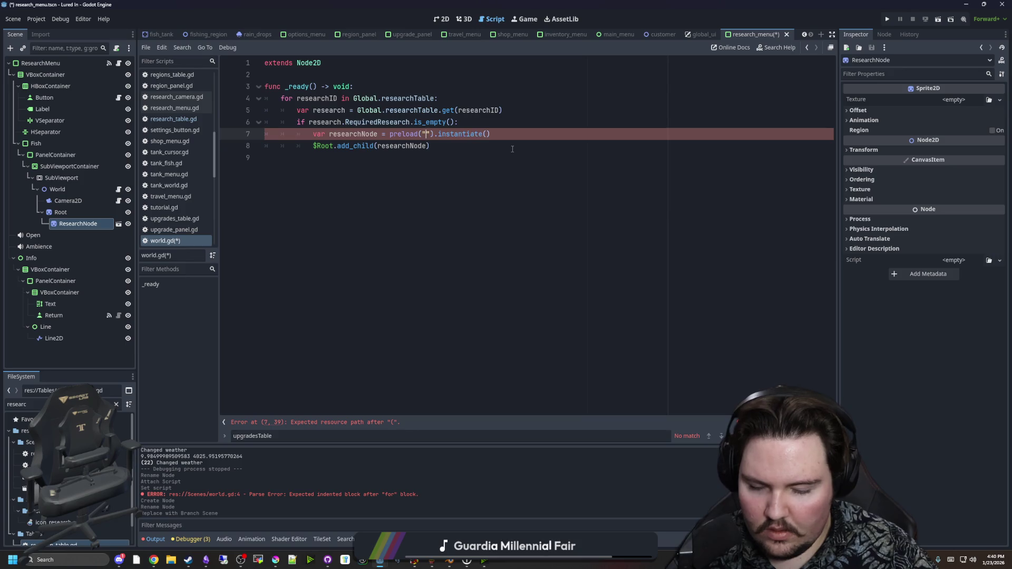
{"action": "type", "text": "researc"}
{"action": "key", "text": "Down"}
{"action": "key", "text": "Down"}
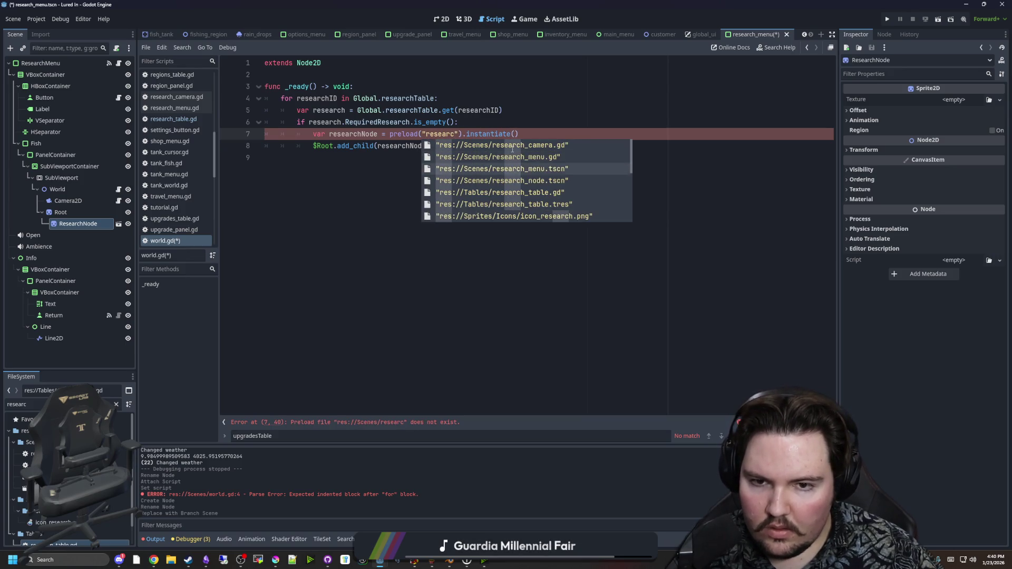
{"action": "key", "text": "Down"}
{"action": "key", "text": "Return"}
{"action": "left_click", "coordinate": [405, 166]}
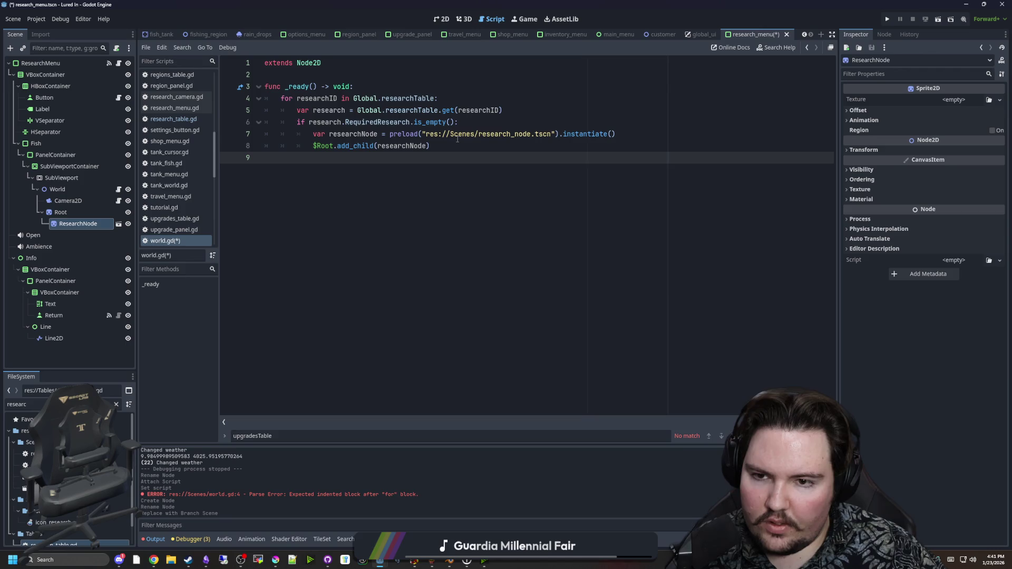
Add researchNode.position.x = 64 after add_child, save world.gd, and run the game
{"action": "key", "text": "ctrl+s"}
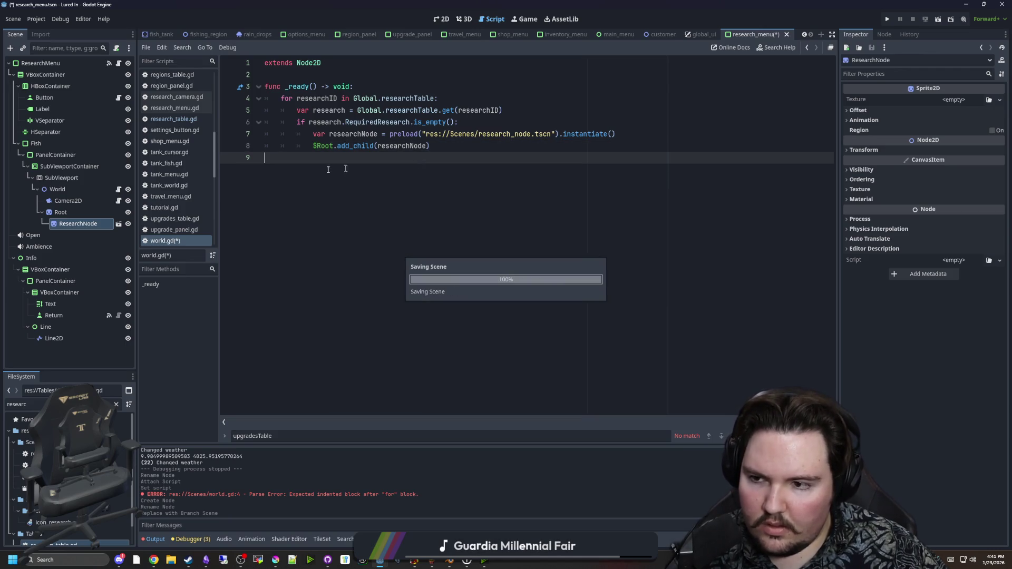
{"action": "left_click", "coordinate": [451, 147]}
{"action": "key", "text": "ctrl+s"}
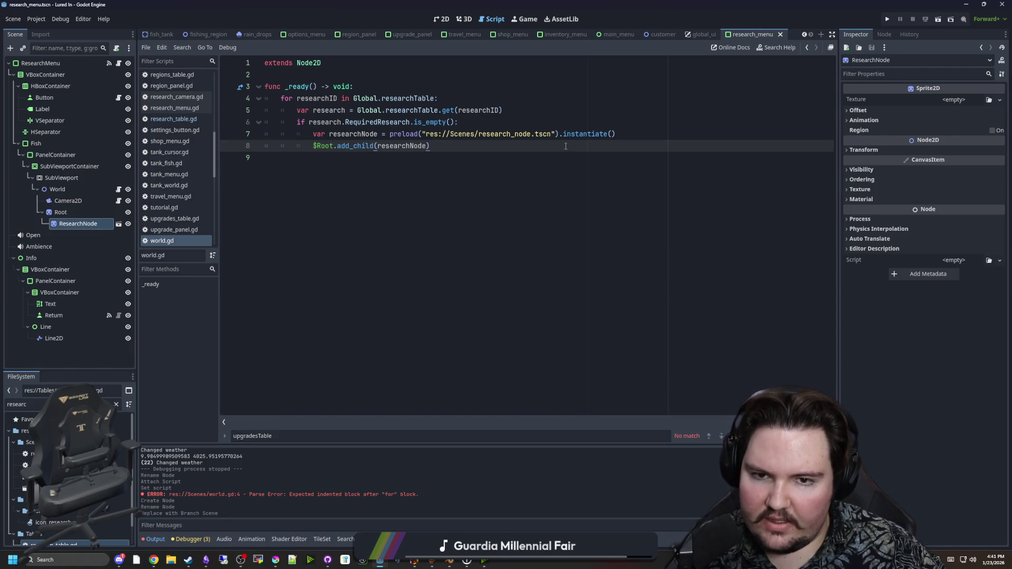
{"action": "left_click_drag", "start_coordinate": [446, 146], "coordinate": [571, 135]}
{"action": "key", "text": "Right"}
{"action": "key", "text": "Return"}
{"action": "type", "text": "researchNode.positi"}
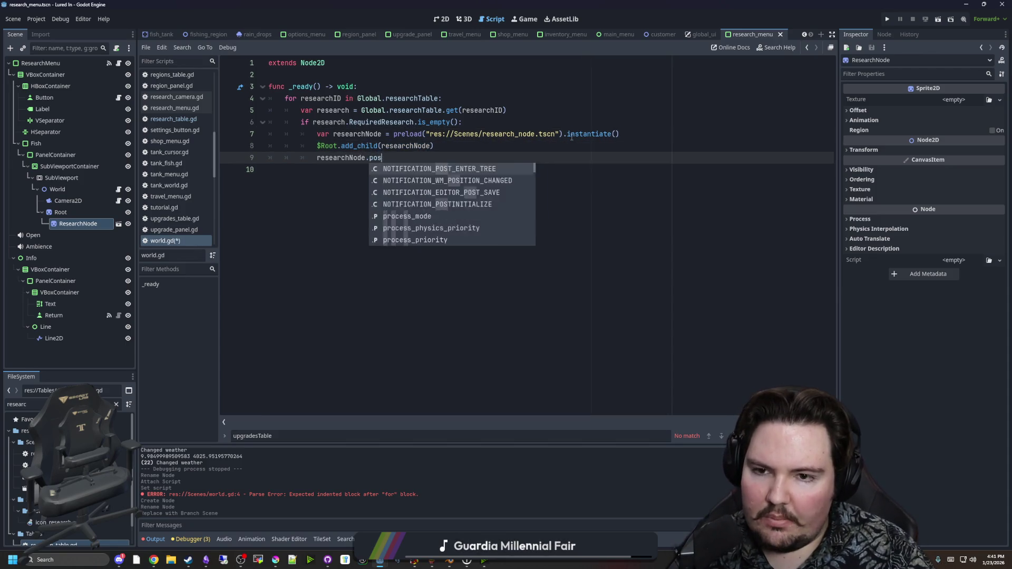
{"action": "type", "text": "on.x = "}
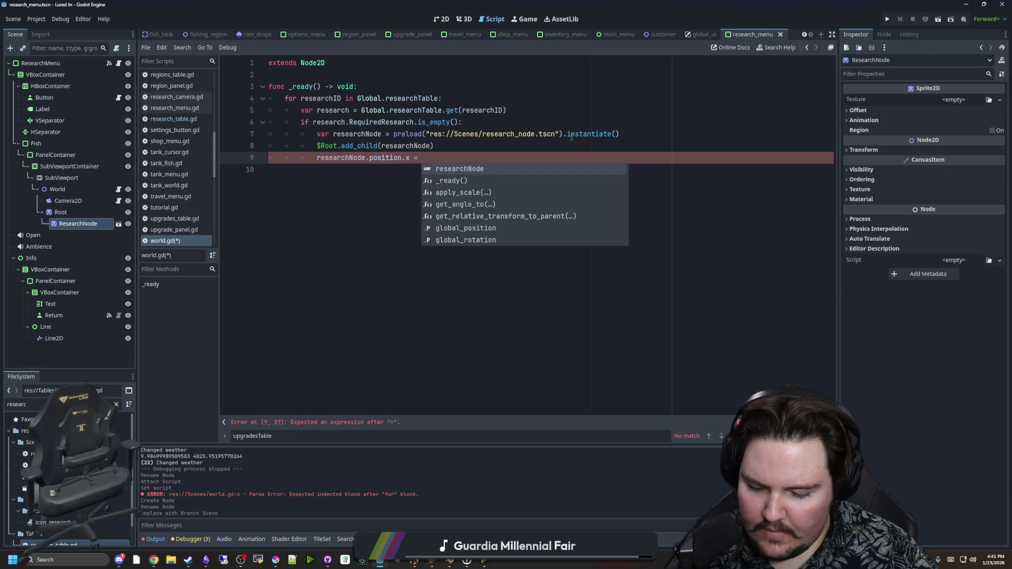
{"action": "type", "text": "64"}
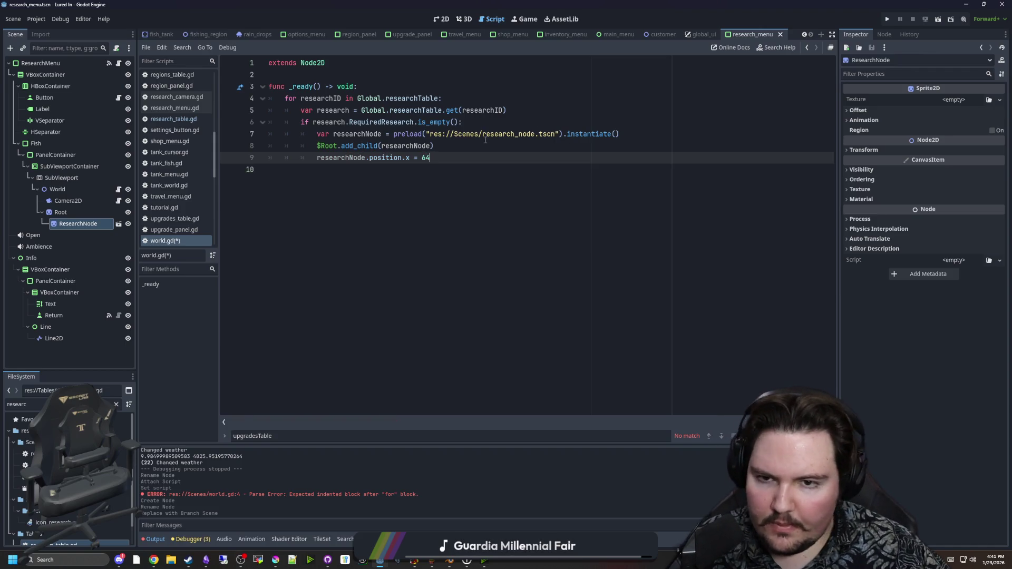
{"action": "key", "text": "Return"}
{"action": "key", "text": "ctrl+s"}
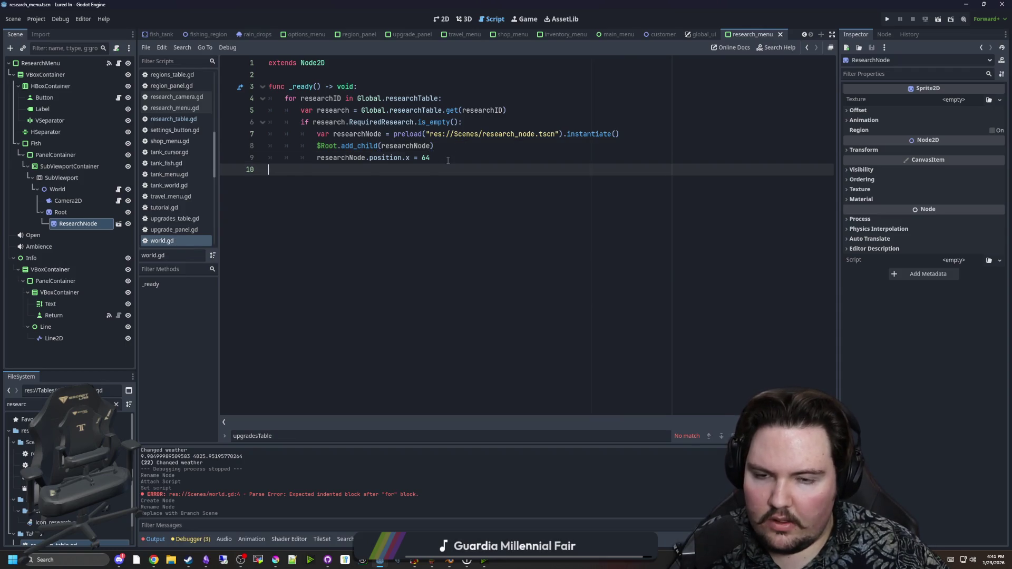
{"action": "key", "text": "F5"}
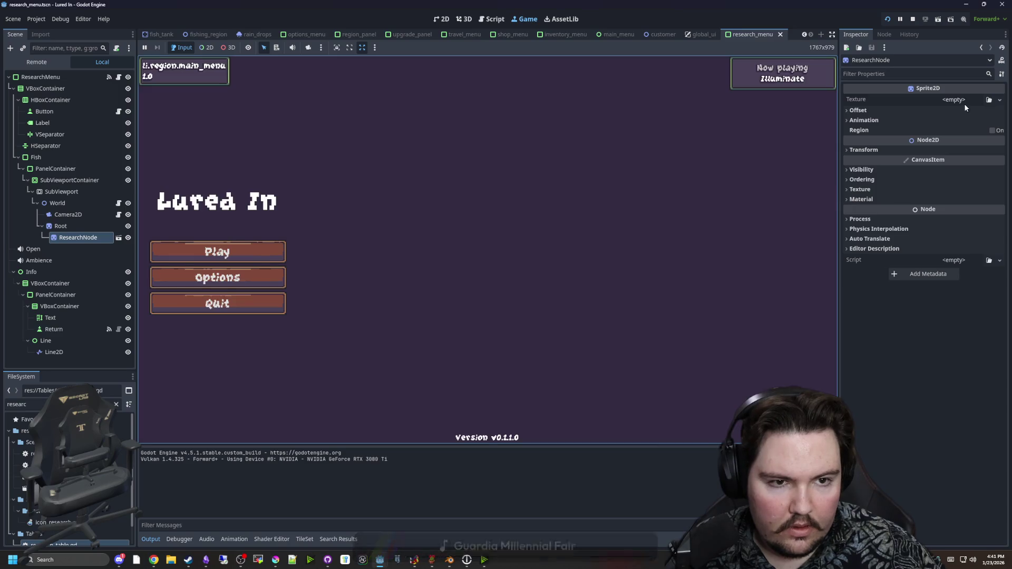
Quick Load icon_gear.png as the ResearchNode sprite's texture
{"action": "left_click", "coordinate": [961, 103]}
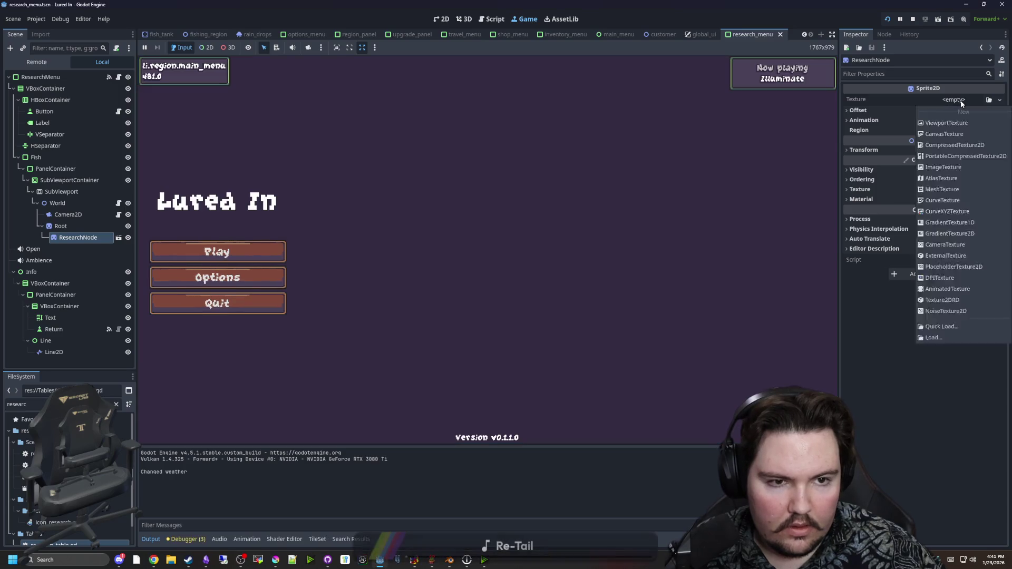
{"action": "left_click", "coordinate": [960, 100]}
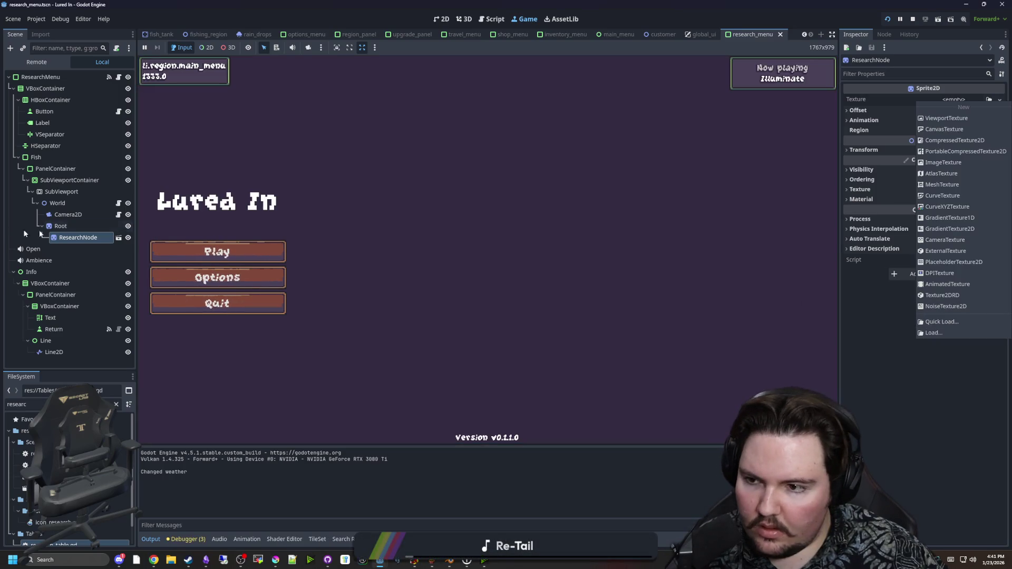
{"action": "left_click", "coordinate": [953, 322]}
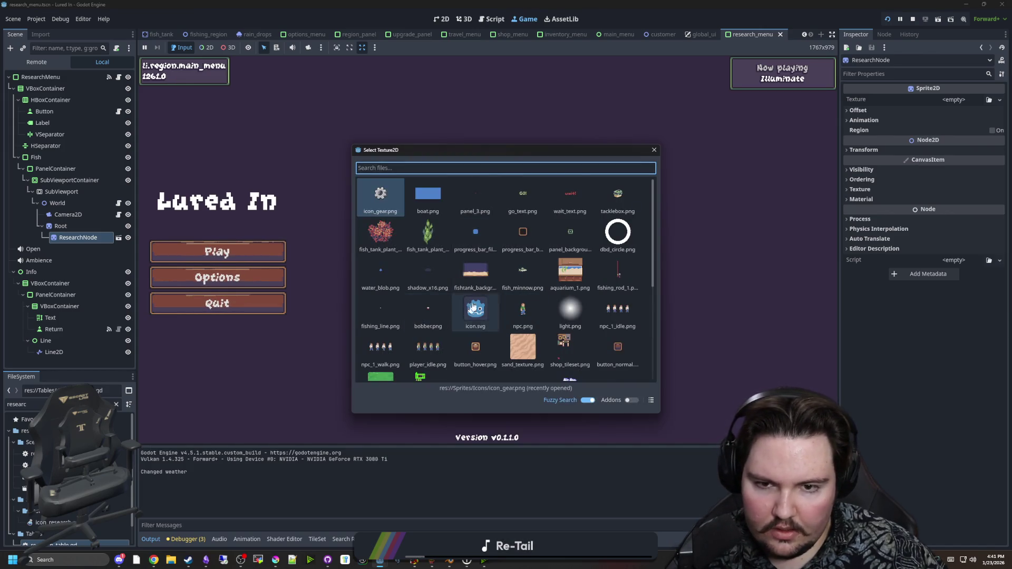
{"action": "double_click", "coordinate": [392, 204]}
Rerun the game to check the gear in the Research window, then stop, save and relaunch
{"action": "key", "text": "F5"}
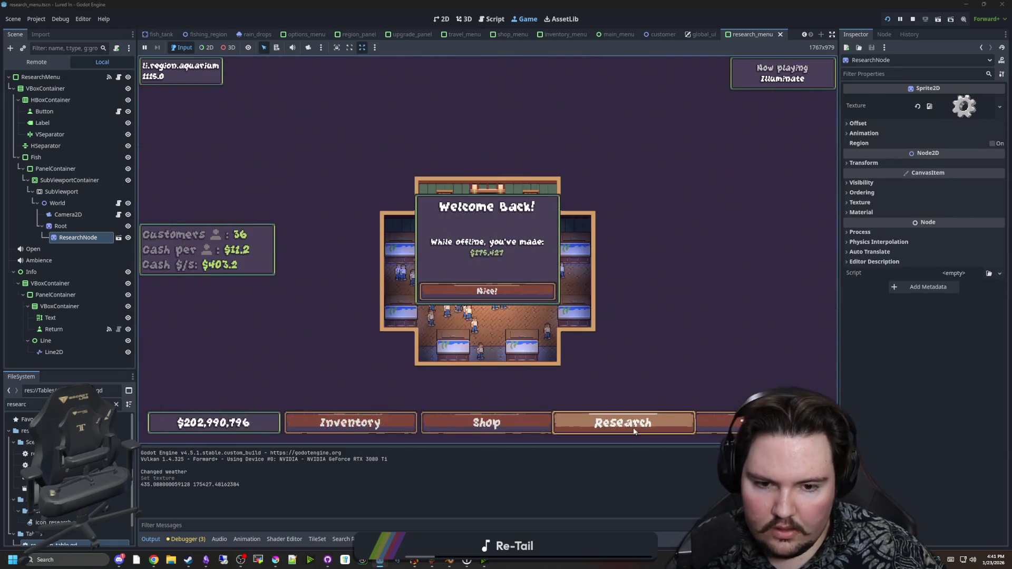
{"action": "left_click", "coordinate": [506, 291]}
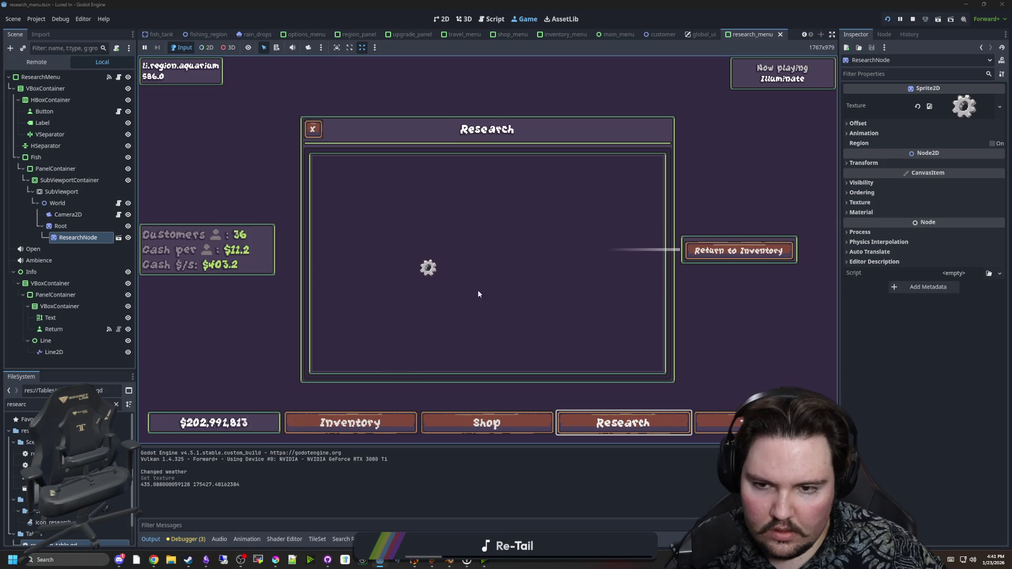
{"action": "left_click", "coordinate": [912, 19]}
{"action": "key", "text": "ctrl+s"}
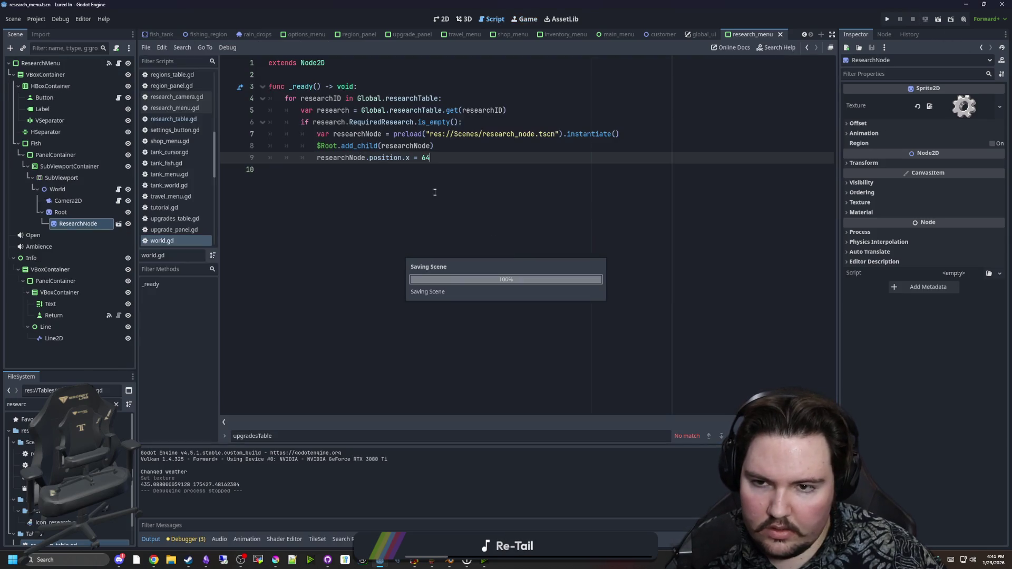
{"action": "left_click", "coordinate": [459, 151]}
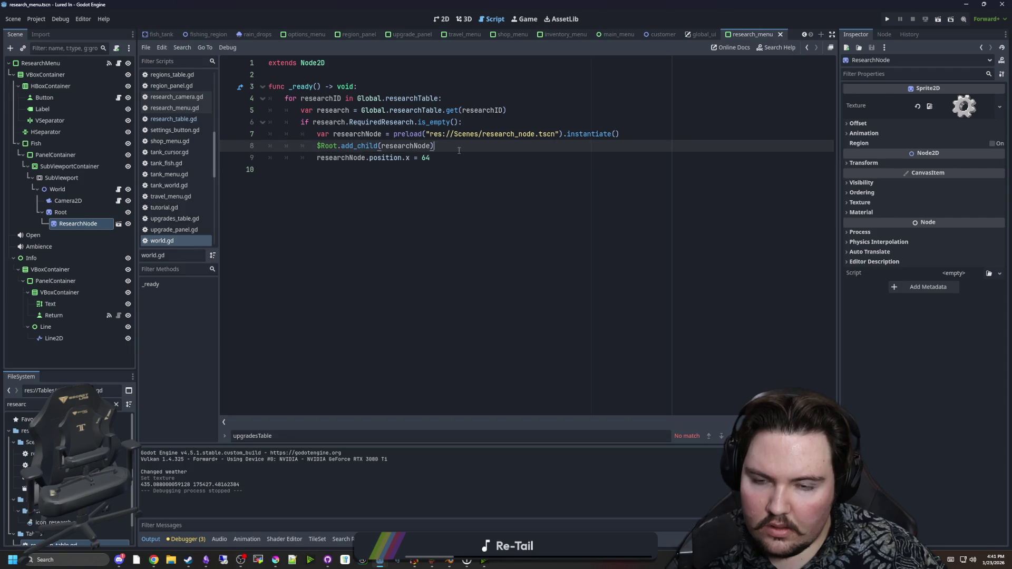
{"action": "left_click", "coordinate": [892, 18]}
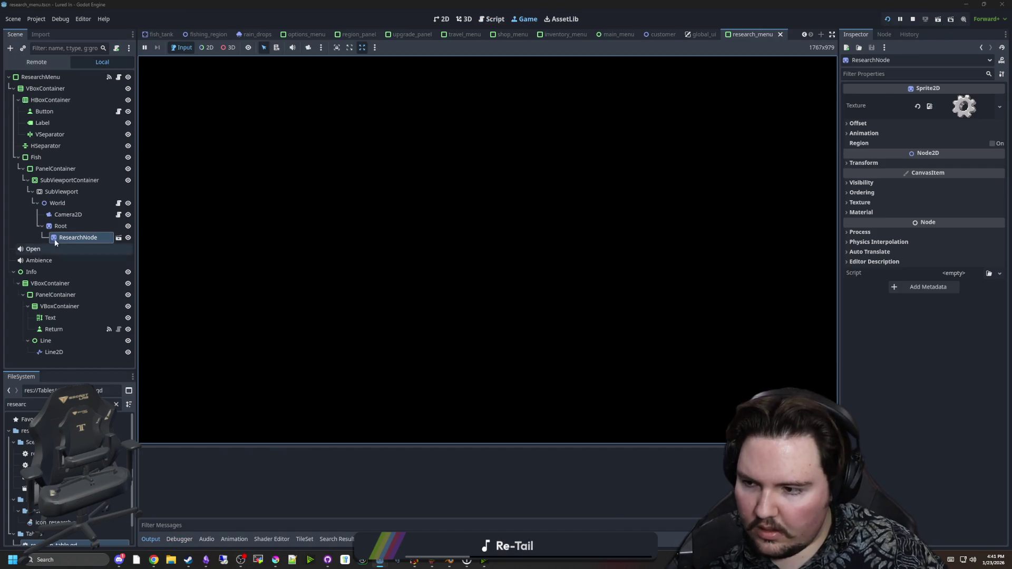
{"action": "double_click", "coordinate": [55, 238]}
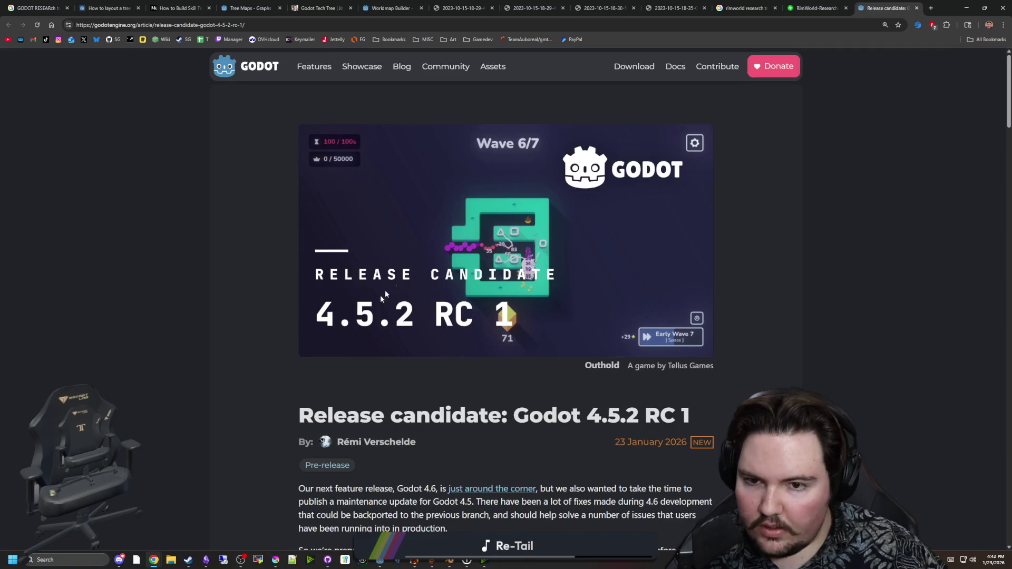
Scroll through the Godot 4.5.2 RC 1 'What's new' changelog, then minimize Chrome
{"action": "scroll", "coordinate": [372, 303], "scroll_direction": "down", "scroll_amount": 5}
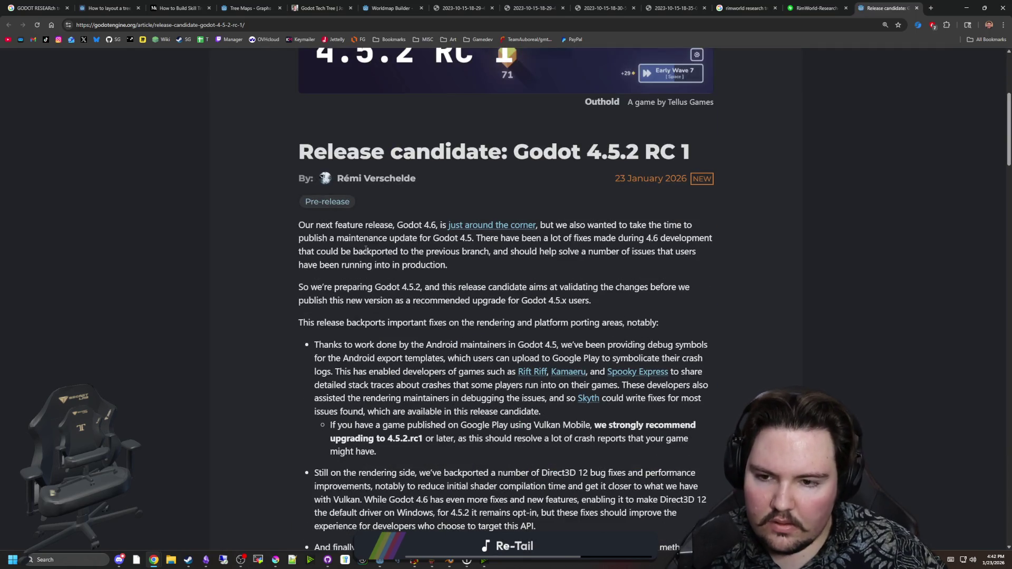
{"action": "scroll", "coordinate": [366, 250], "scroll_direction": "down", "scroll_amount": 5}
{"action": "scroll", "coordinate": [405, 215], "scroll_direction": "down", "scroll_amount": 4}
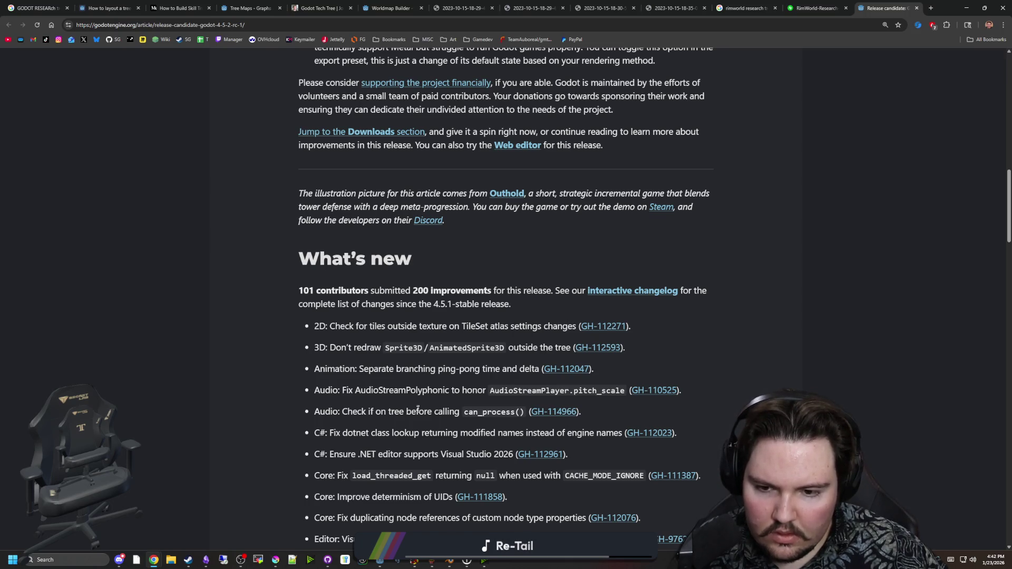
{"action": "scroll", "coordinate": [406, 390], "scroll_direction": "down", "scroll_amount": 1}
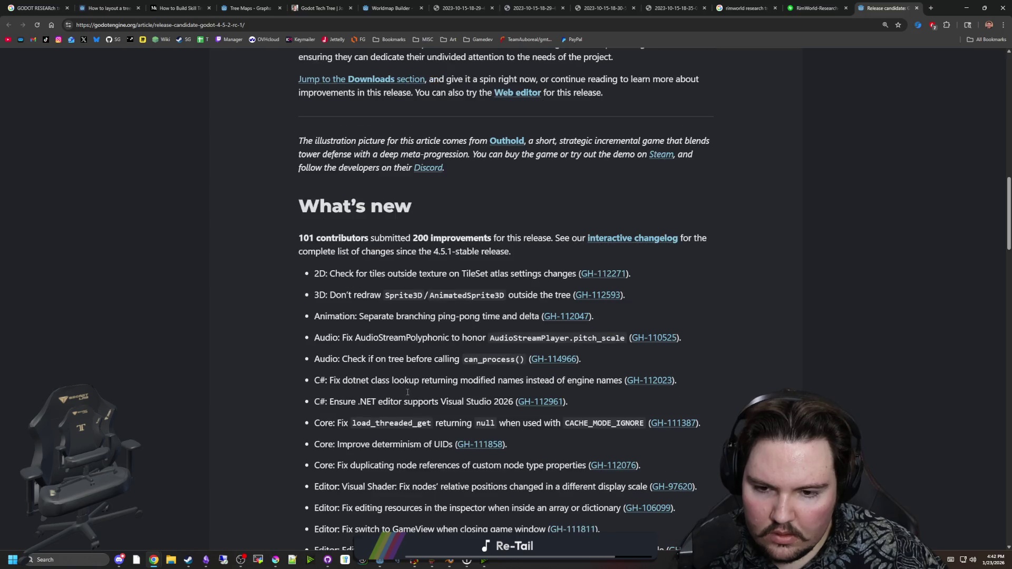
{"action": "scroll", "coordinate": [396, 384], "scroll_direction": "down", "scroll_amount": 1}
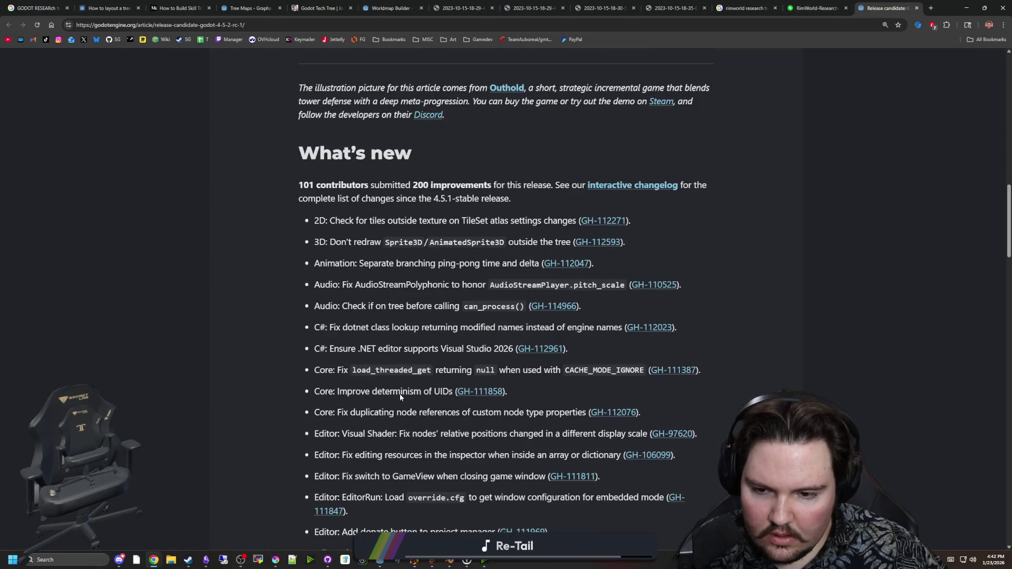
{"action": "scroll", "coordinate": [399, 394], "scroll_direction": "down", "scroll_amount": 5}
{"action": "scroll", "coordinate": [401, 394], "scroll_direction": "down", "scroll_amount": 12}
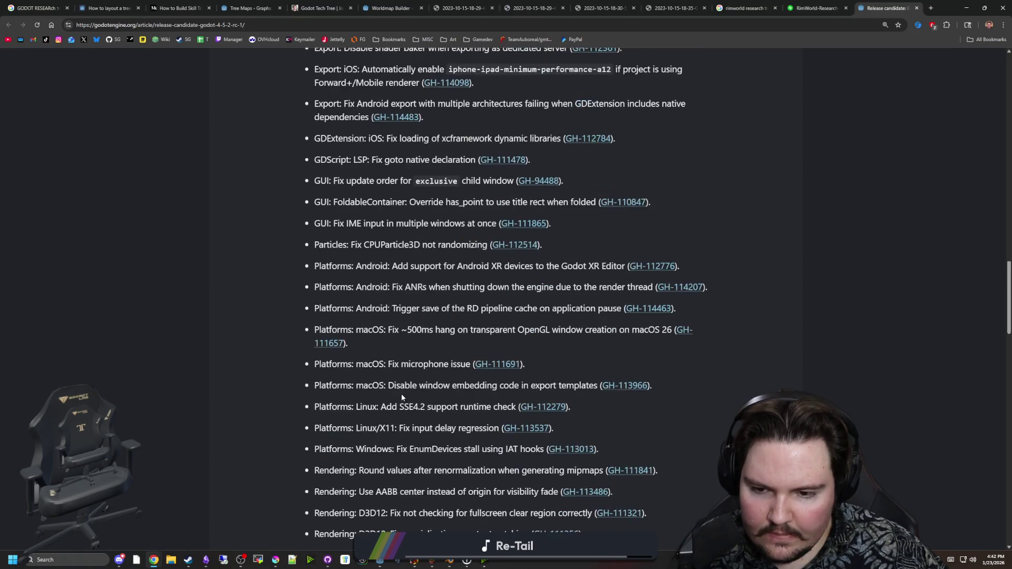
{"action": "left_click", "coordinate": [964, 6]}
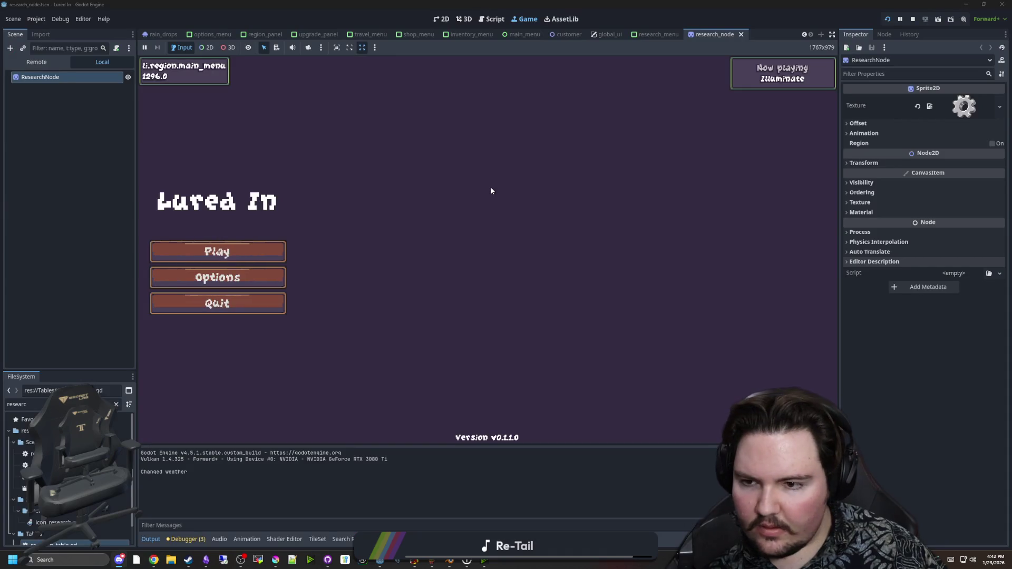
Play the game, dismiss Welcome Back, and check the two gears in the Research panel
{"action": "left_click", "coordinate": [255, 244]}
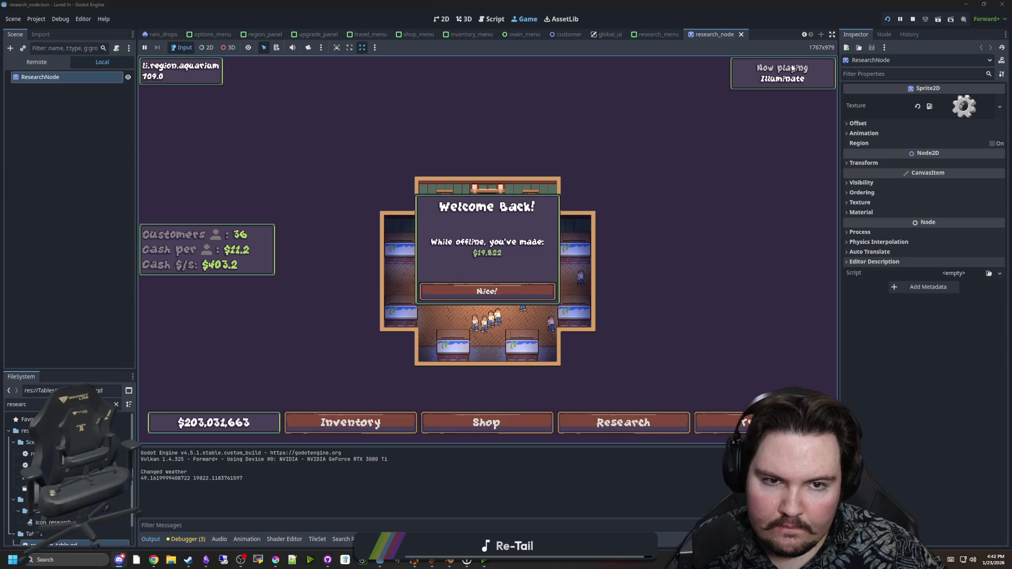
{"action": "key", "text": "Return"}
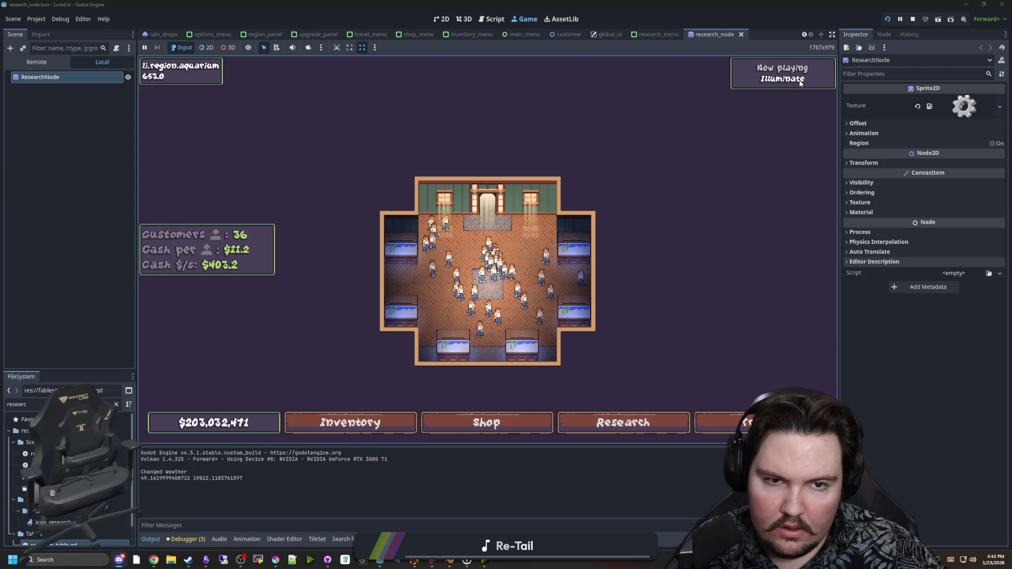
{"action": "mouse_move", "coordinate": [811, 85]}
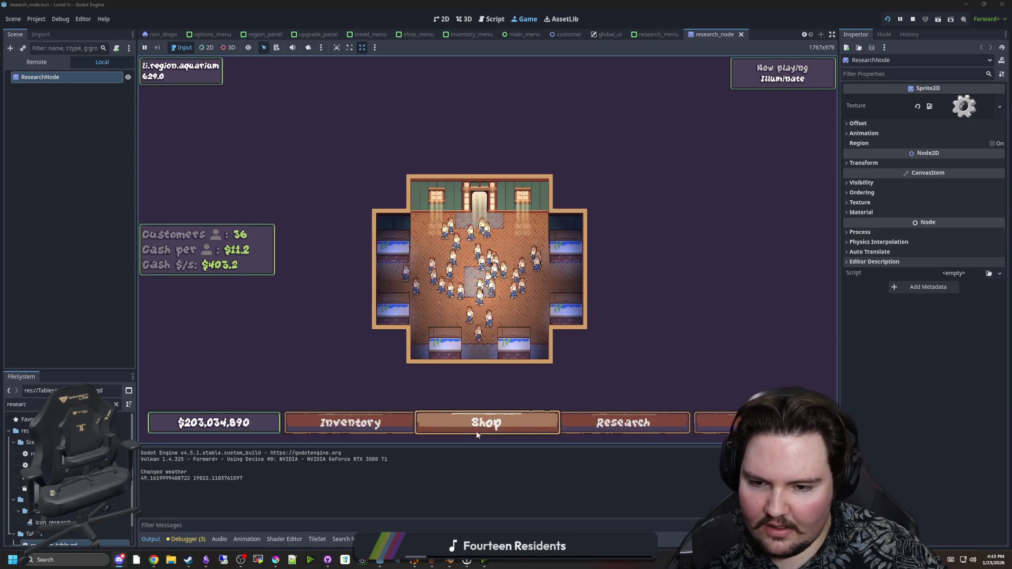
{"action": "left_click", "coordinate": [624, 424]}
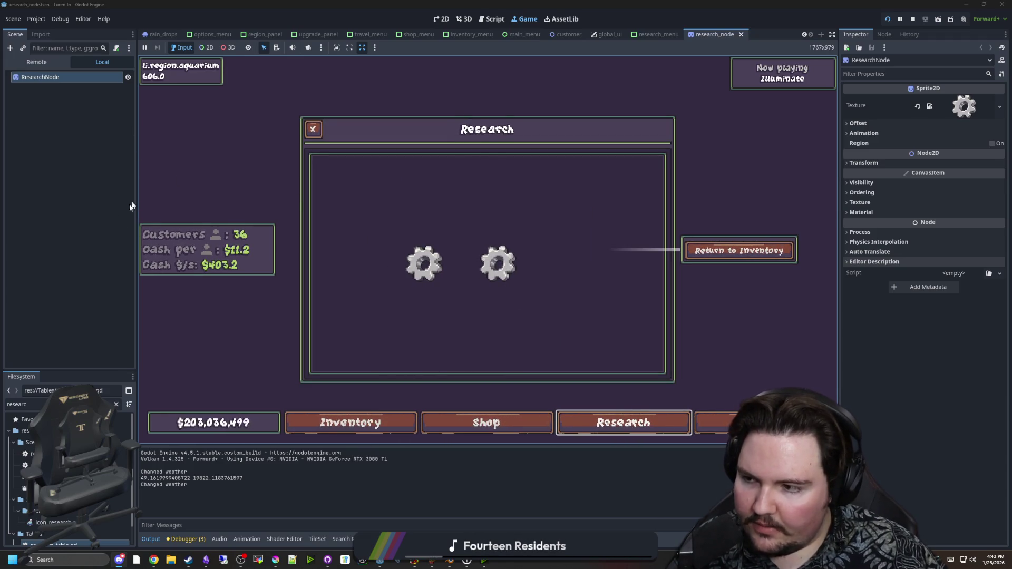
{"action": "scroll", "coordinate": [68, 475], "scroll_direction": "down", "scroll_amount": 1}
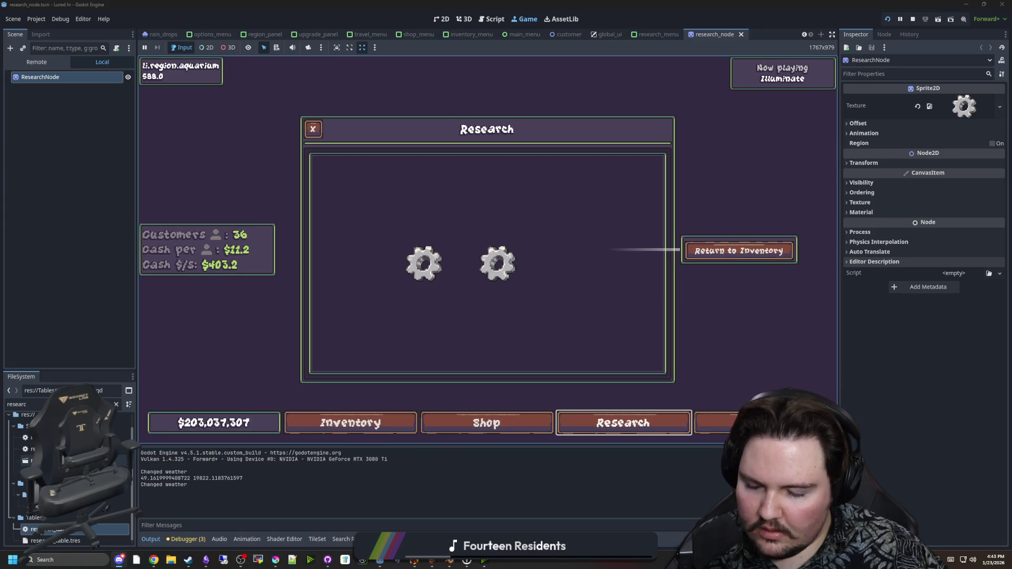
{"action": "scroll", "coordinate": [69, 474], "scroll_direction": "up", "scroll_amount": 1}
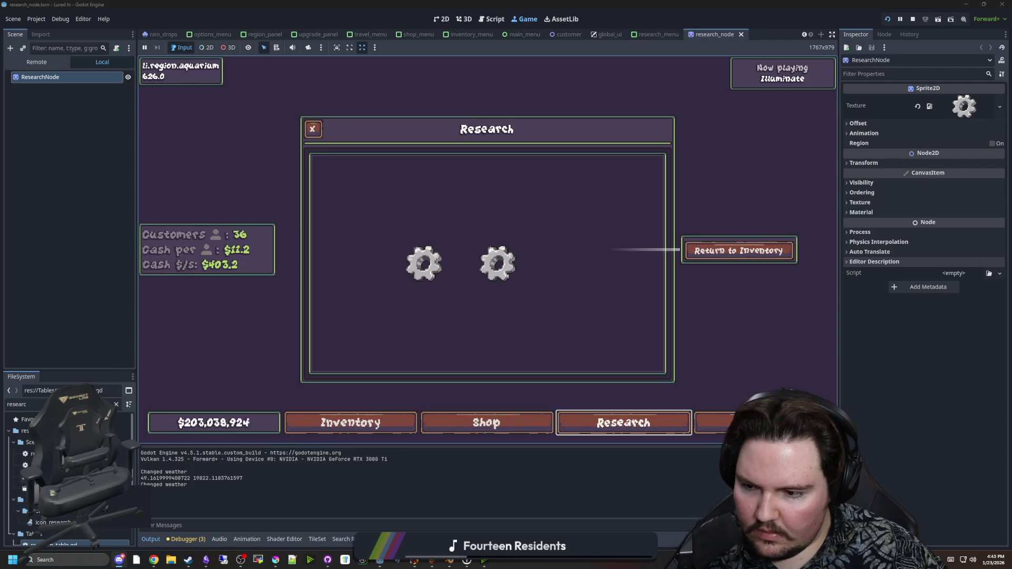
Attach a new research_node.gd script to ResearchNode
{"action": "left_click", "coordinate": [74, 488]}
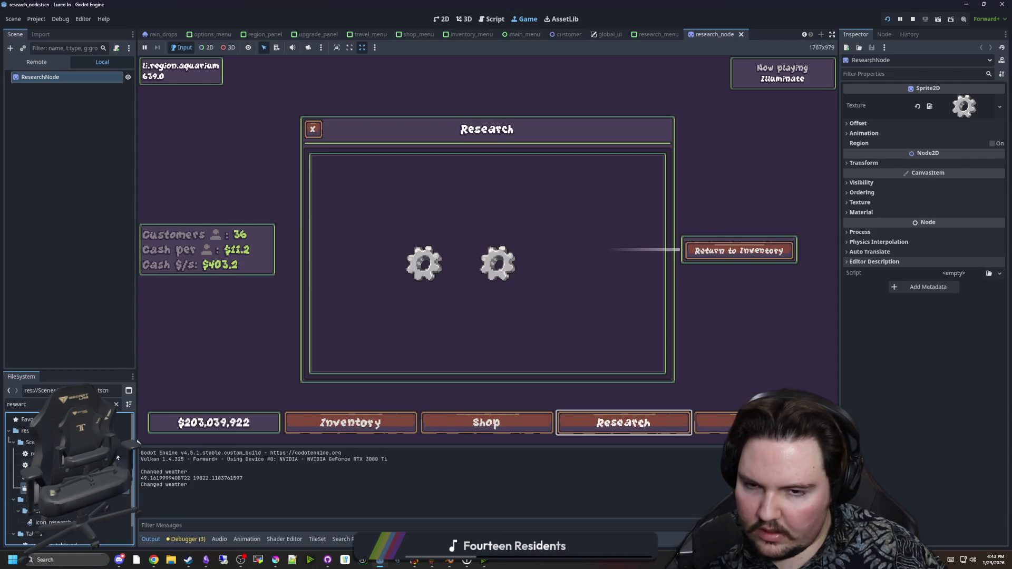
{"action": "left_click", "coordinate": [116, 48]}
{"action": "left_click", "coordinate": [478, 347]}
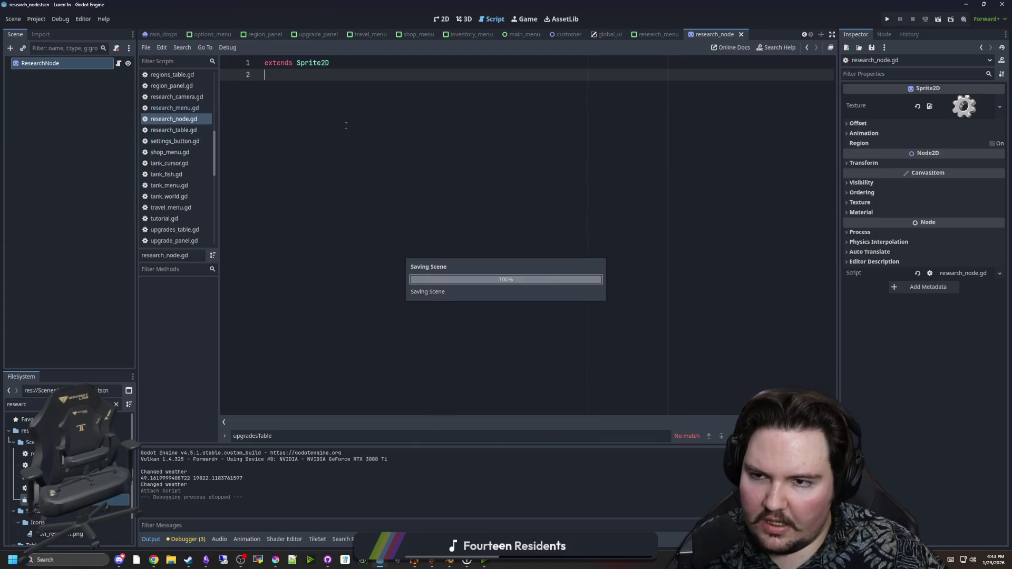
Add a CollisionShape2D under ResearchNode, try a StaticBody2D parent for it, then delete the StaticBody2D
{"action": "right_click", "coordinate": [42, 63]}
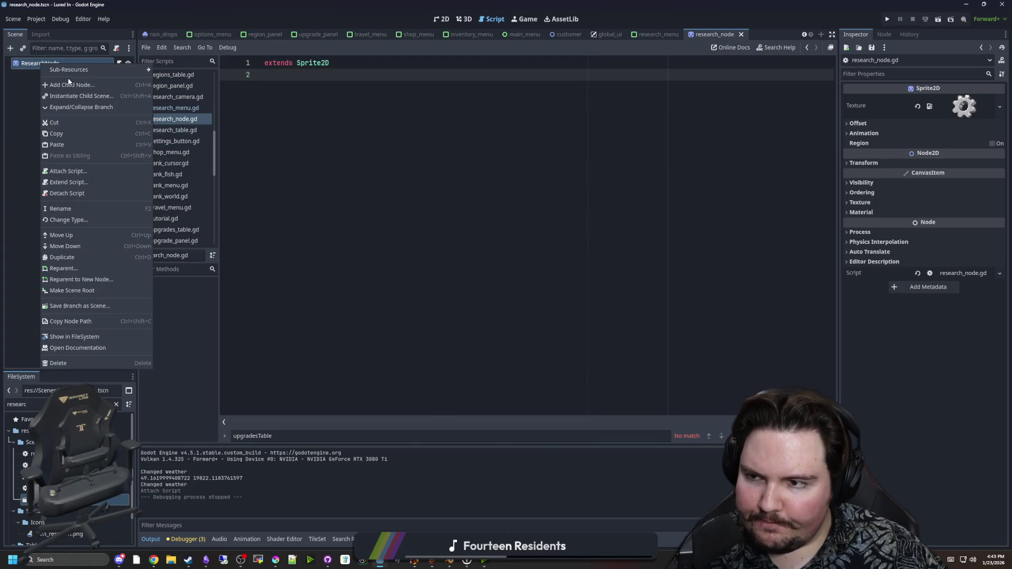
{"action": "left_click", "coordinate": [67, 85]}
{"action": "type", "text": "collision"}
{"action": "key", "text": "Return"}
{"action": "left_click", "coordinate": [69, 63]}
{"action": "right_click", "coordinate": [69, 62]}
{"action": "left_click", "coordinate": [100, 80]}
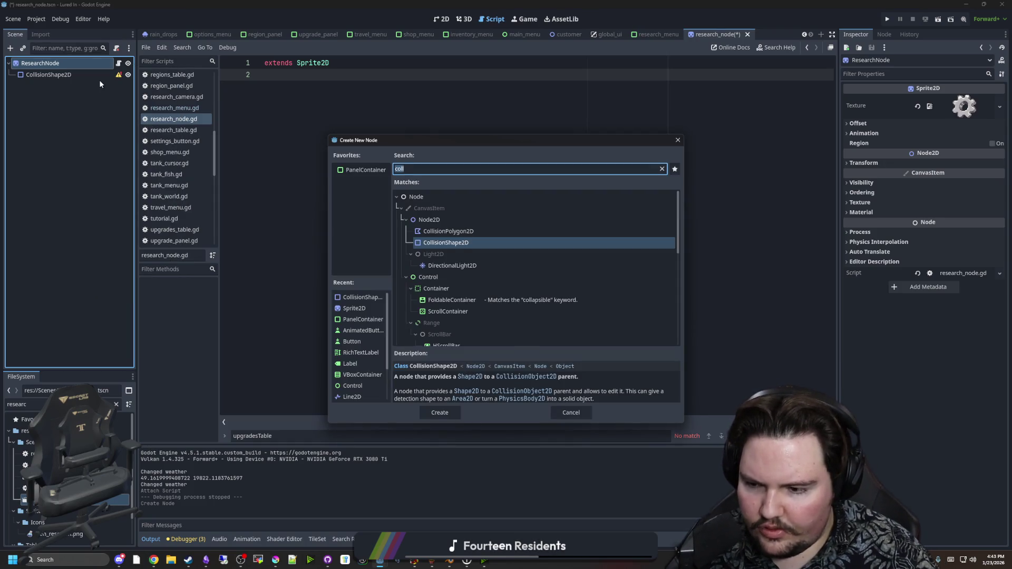
{"action": "type", "text": "staticbody"}
{"action": "key", "text": "Return"}
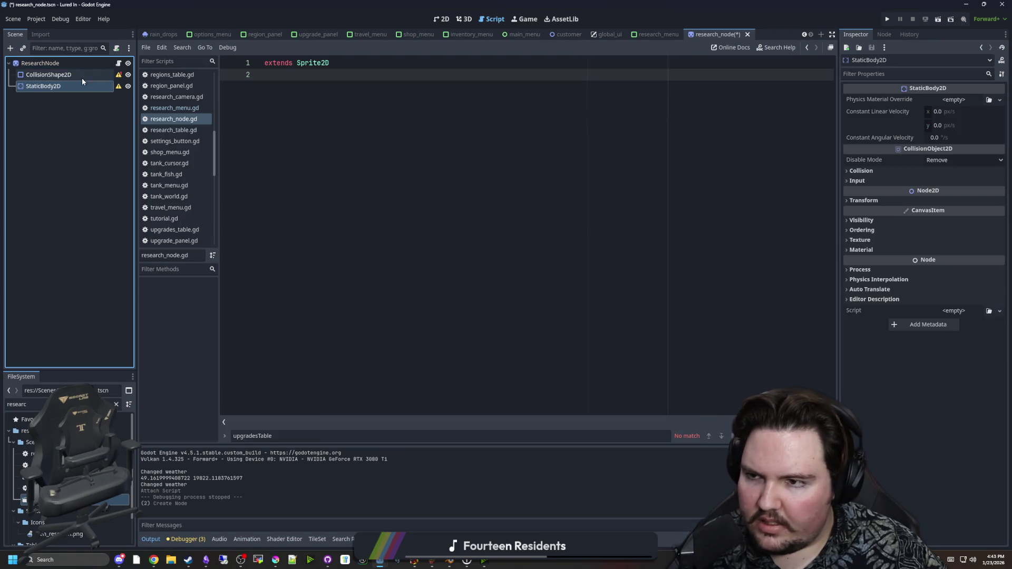
{"action": "mouse_move", "coordinate": [58, 75]}
{"action": "left_mouse_down"}
{"action": "mouse_move", "coordinate": [66, 71]}
{"action": "mouse_move", "coordinate": [58, 84]}
{"action": "left_mouse_up"}
{"action": "right_click", "coordinate": [59, 72]}
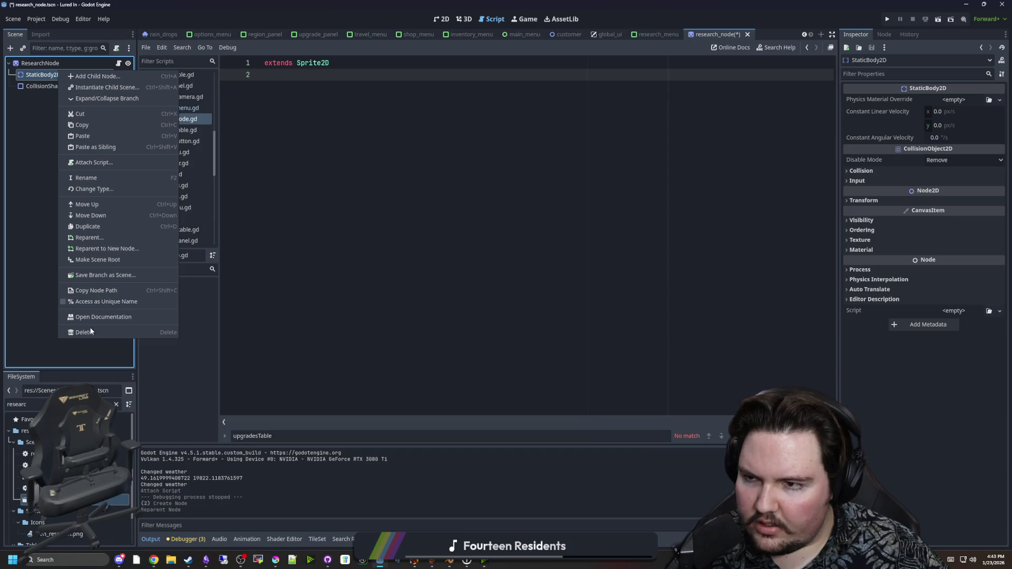
{"action": "left_click", "coordinate": [90, 331]}
{"action": "key", "text": "Return"}
Add an Area2D child to ResearchNode and move the CollisionShape2D under it
{"action": "right_click", "coordinate": [48, 65]}
{"action": "left_click", "coordinate": [78, 87]}
{"action": "type", "text": "area"}
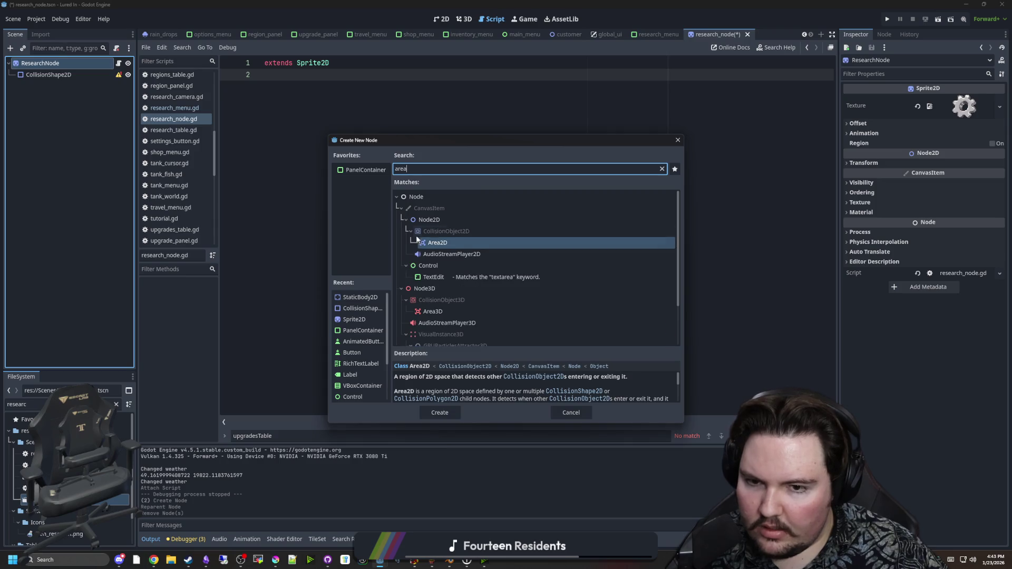
{"action": "double_click", "coordinate": [413, 242]}
{"action": "left_click_drag", "start_coordinate": [50, 74], "coordinate": [44, 90]}
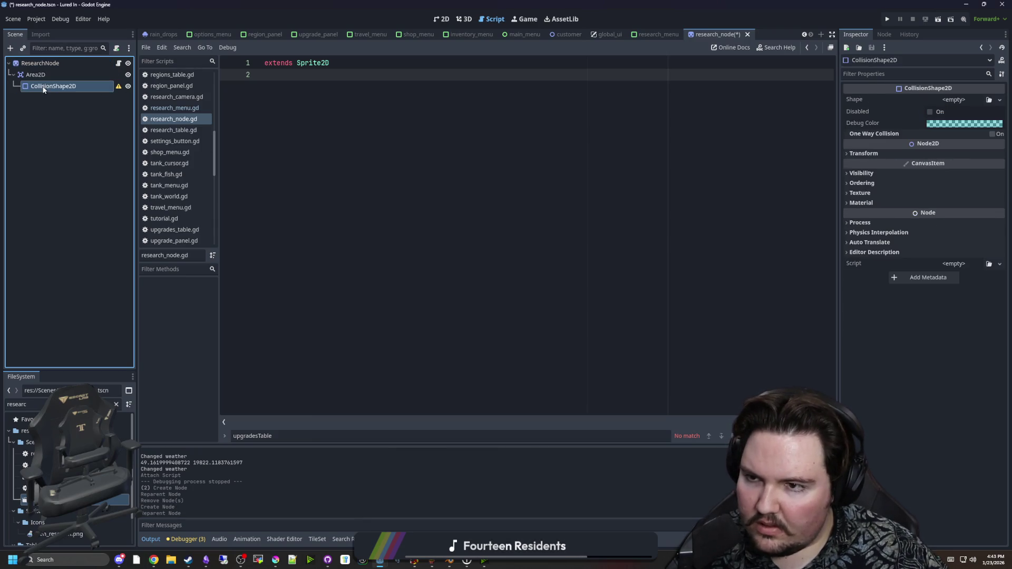
Give the collision shape a new CircleShape2D with radius 32 around the gear
{"action": "left_click", "coordinate": [999, 100]}
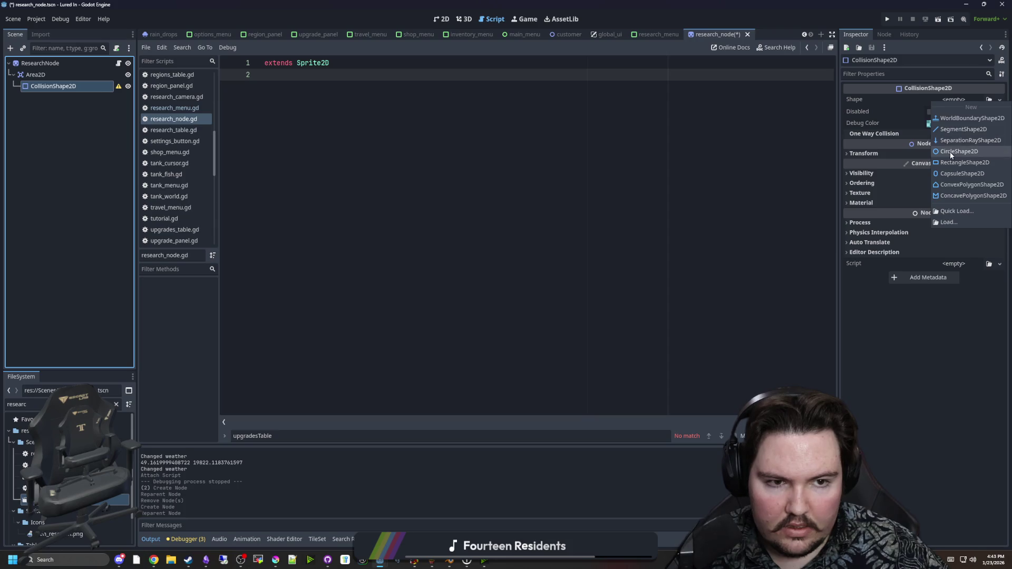
{"action": "left_click", "coordinate": [958, 151]}
{"action": "left_click", "coordinate": [442, 19]}
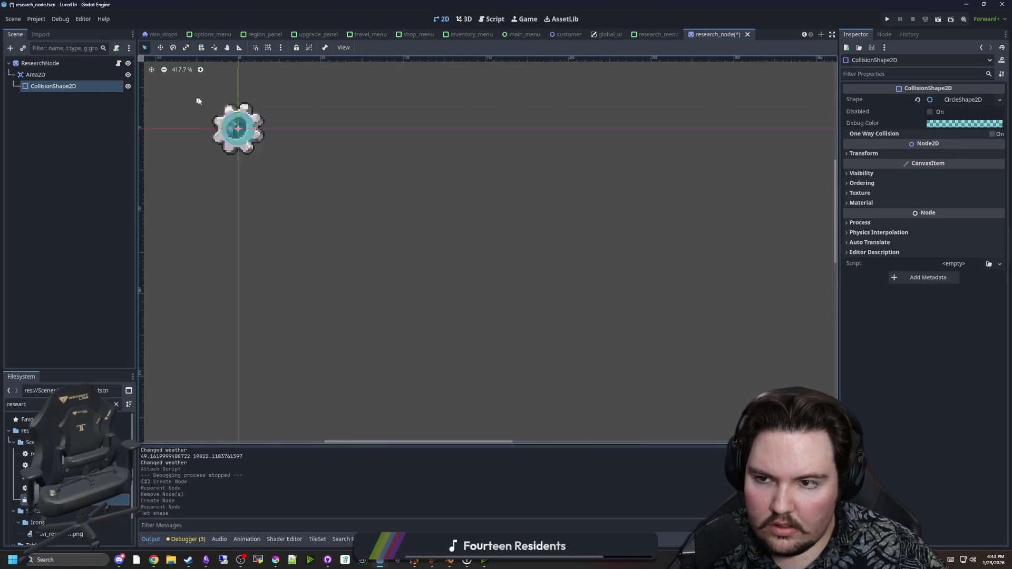
{"action": "key", "text": "f"}
{"action": "left_click", "coordinate": [963, 101]}
{"action": "left_click", "coordinate": [955, 113]}
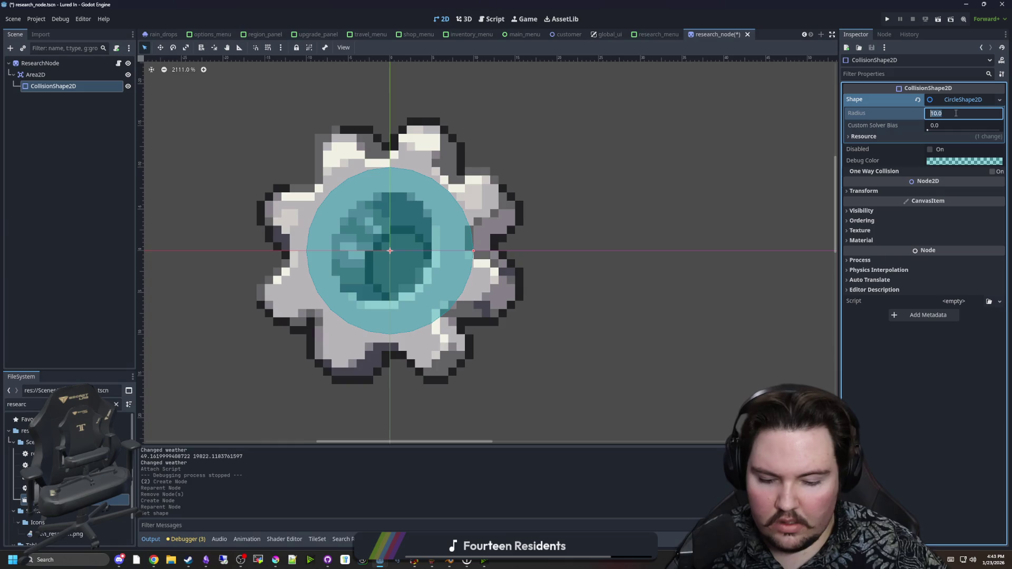
{"action": "type", "text": "16"}
{"action": "key", "text": "Return"}
{"action": "left_click", "coordinate": [956, 113]}
{"action": "type", "text": "32"}
{"action": "key", "text": "Return"}
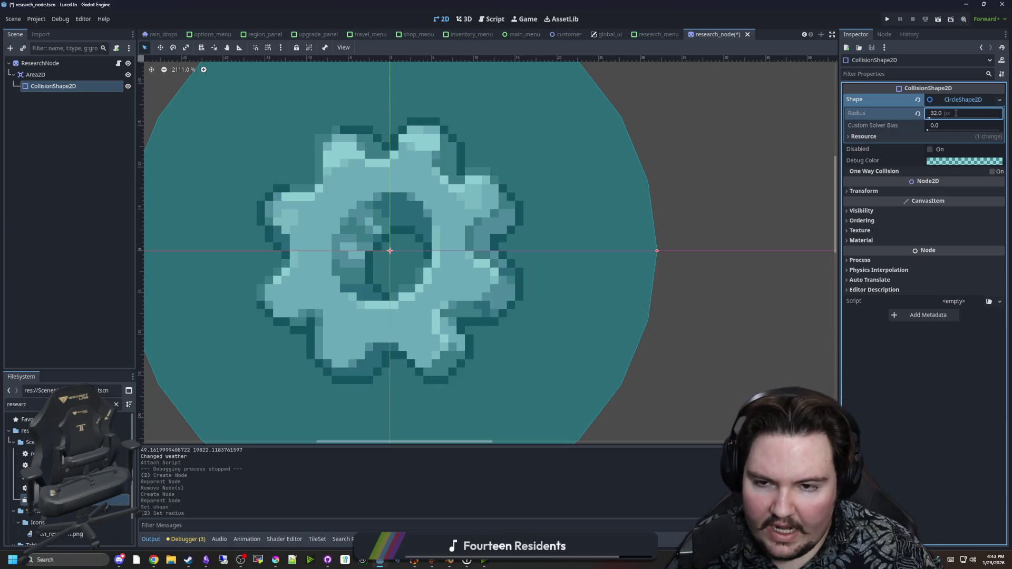
Save the scene and review the Area2D's collision layers, leaving layer 1 enabled
{"action": "scroll", "coordinate": [526, 160], "scroll_direction": "down", "scroll_amount": 10}
{"action": "scroll", "coordinate": [489, 159], "scroll_direction": "down", "scroll_amount": 1}
{"action": "key", "text": "ctrl+s"}
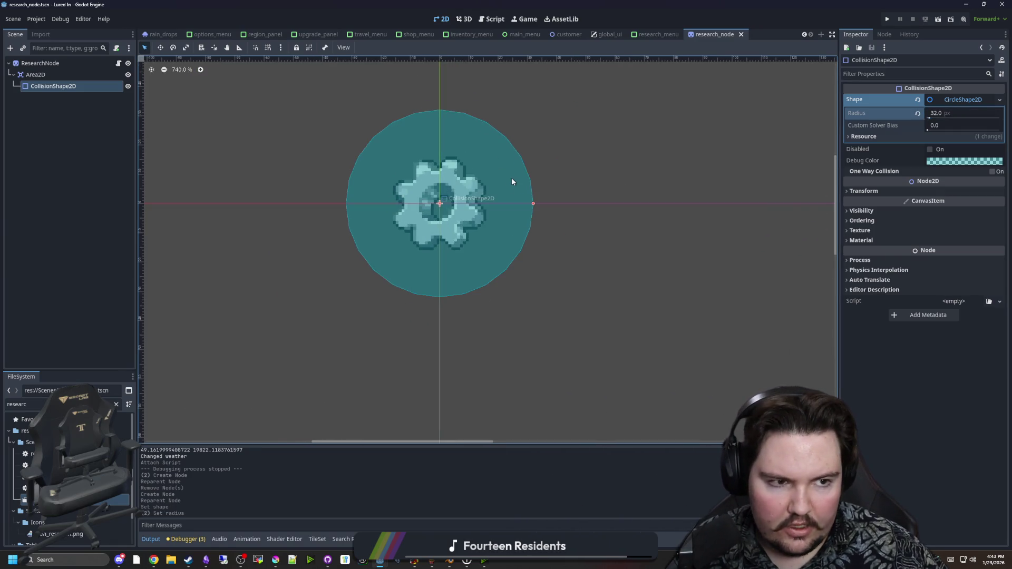
{"action": "scroll", "coordinate": [529, 191], "scroll_direction": "up", "scroll_amount": 2}
{"action": "key", "text": "ctrl+s"}
{"action": "scroll", "coordinate": [378, 227], "scroll_direction": "down", "scroll_amount": 1}
{"action": "key", "text": "ctrl+s"}
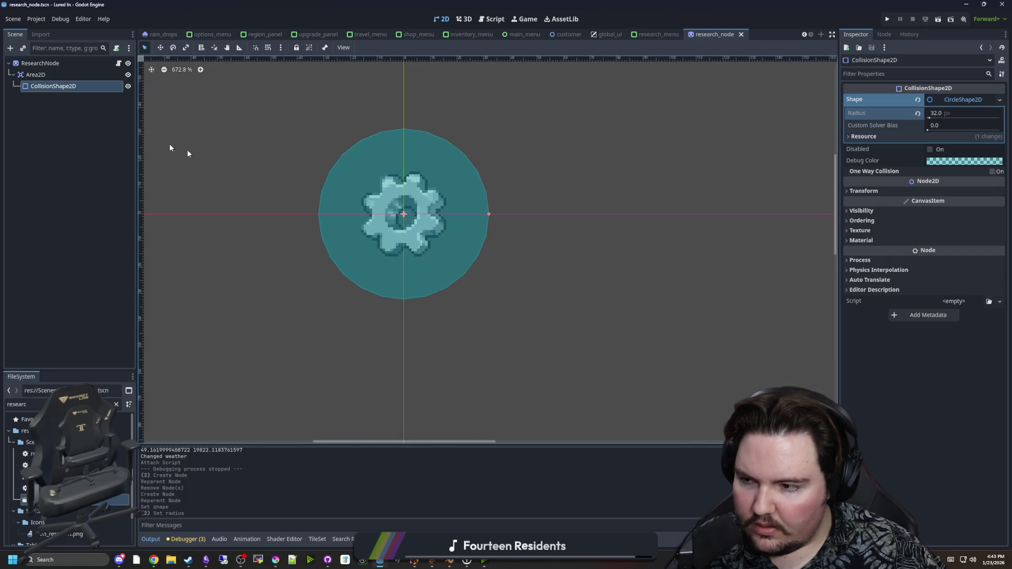
{"action": "left_click", "coordinate": [122, 73]}
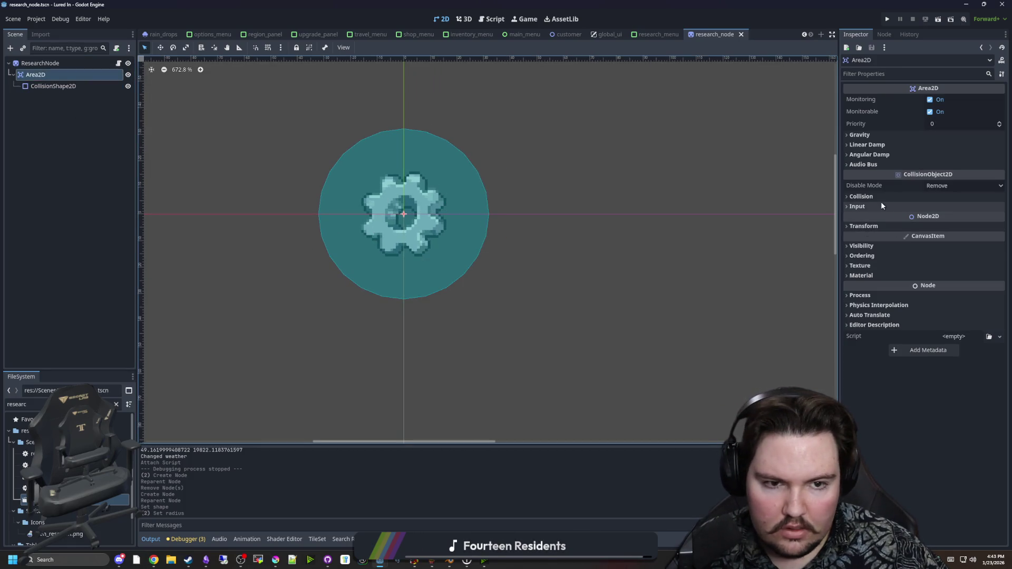
{"action": "left_click", "coordinate": [879, 199]}
{"action": "left_click_drag", "start_coordinate": [837, 237], "coordinate": [730, 245]}
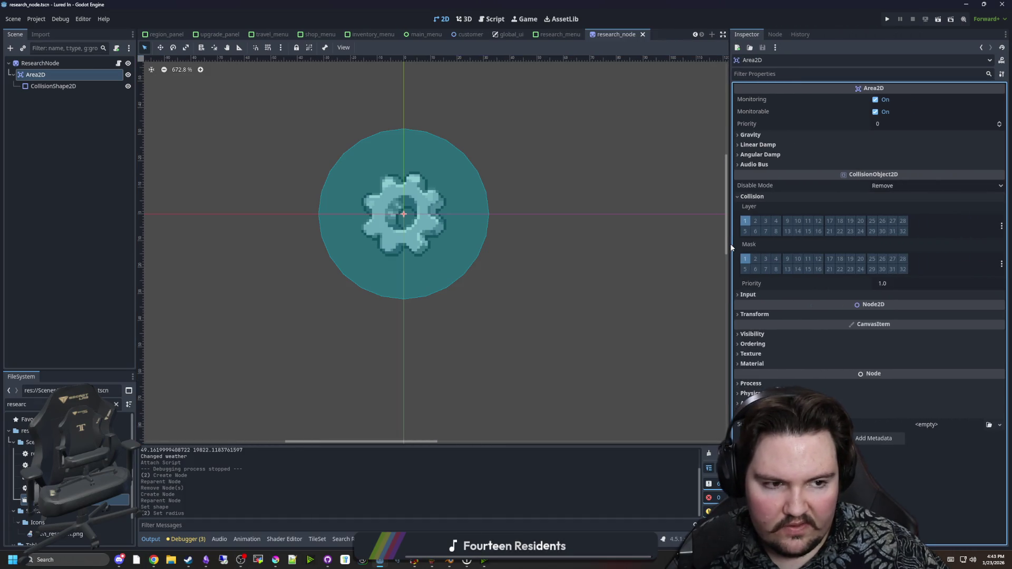
{"action": "left_click", "coordinate": [746, 223]}
{"action": "left_click", "coordinate": [745, 220]}
{"action": "key", "text": "ctrl+s"}
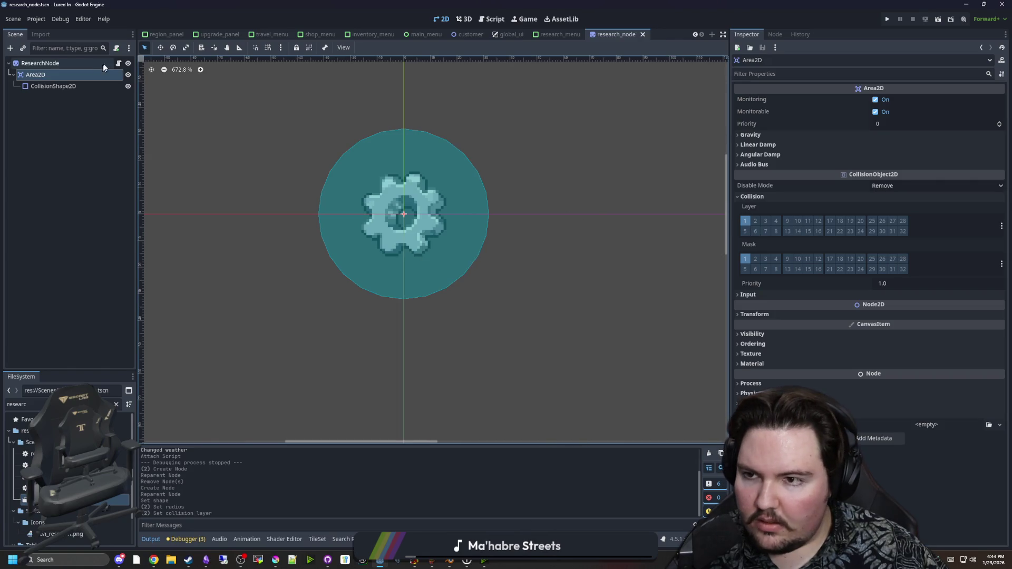
{"action": "left_click", "coordinate": [118, 63]}
Add func _physics_process with a for loop over $Area2D.get_overlapping_areas()
{"action": "key", "text": "Return"}
{"action": "type", "text": "func _phy"}
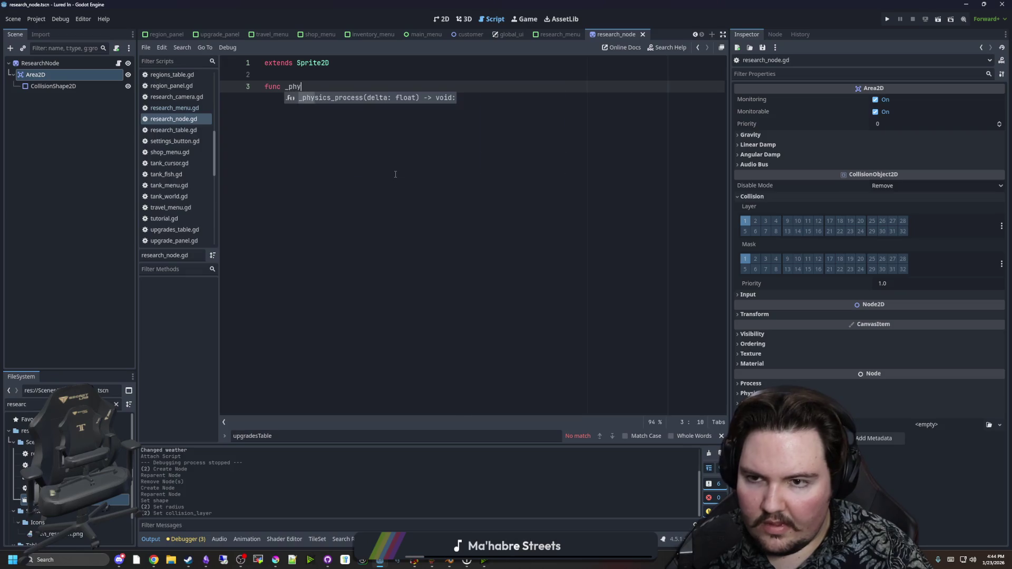
{"action": "key", "text": "Return"}
{"action": "key", "text": "Return"}
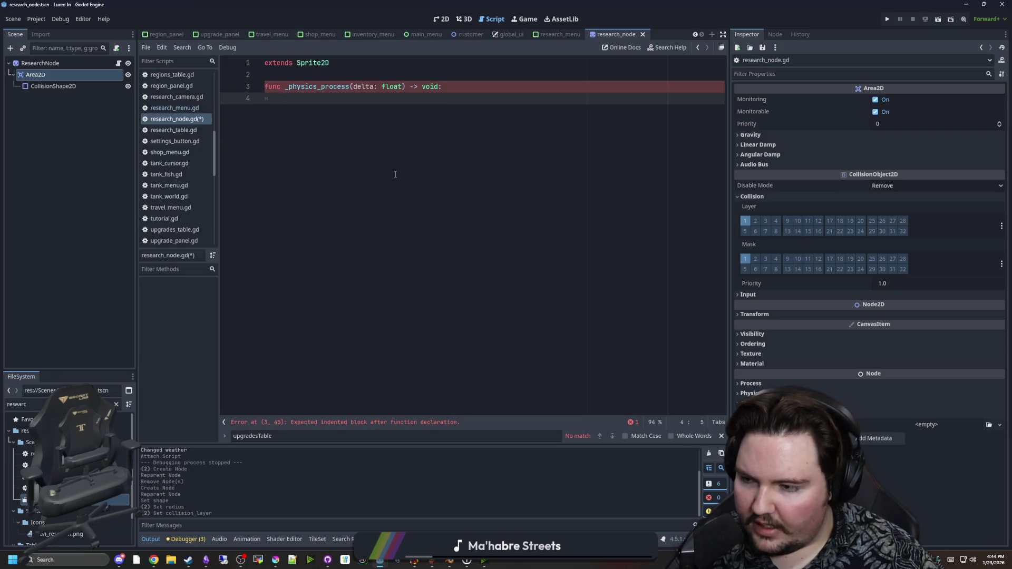
{"action": "type", "text": "for object ion"}
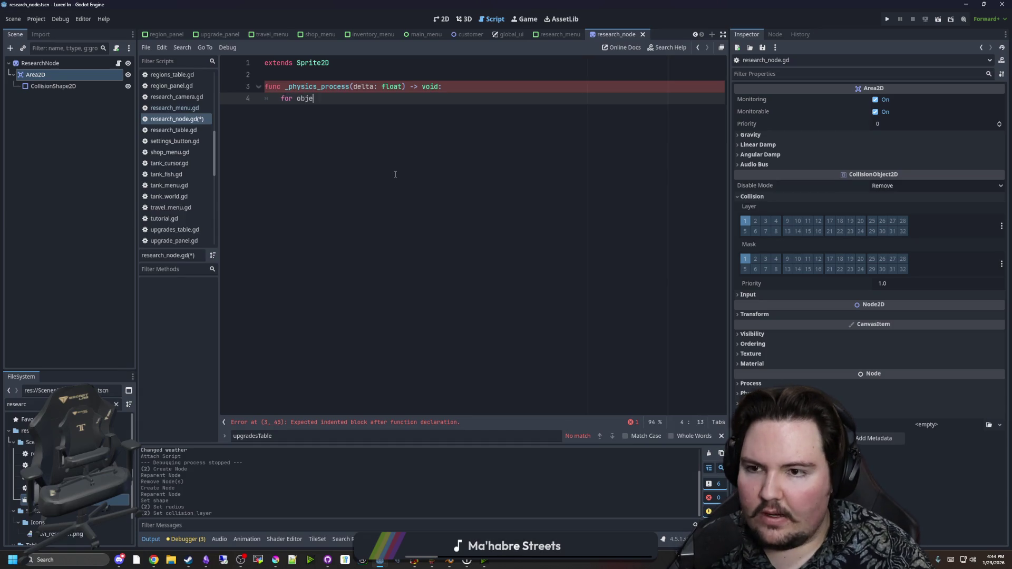
{"action": "key", "text": "BackSpace"}
{"action": "key", "text": "BackSpace"}
{"action": "type", "text": "n"}
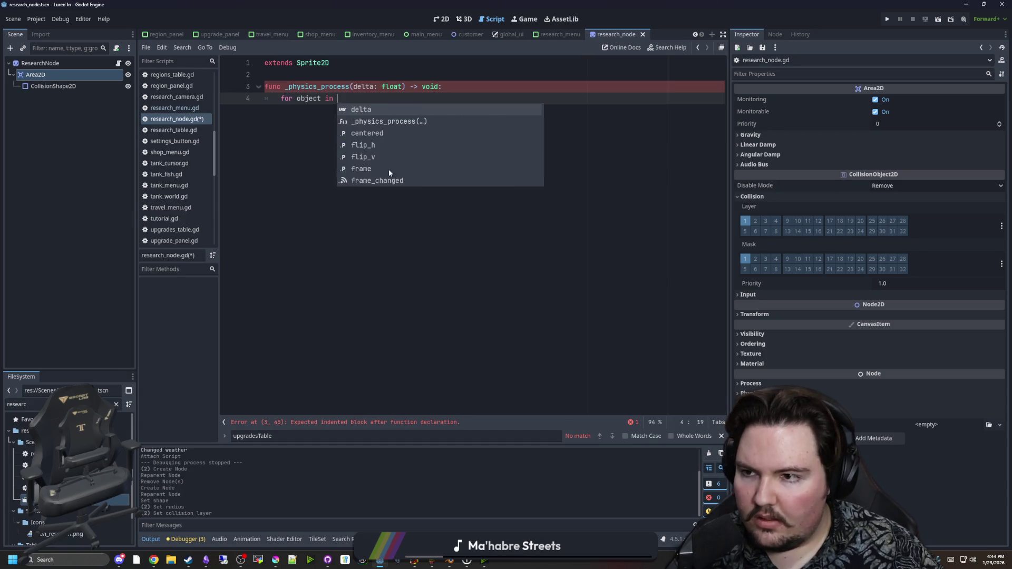
{"action": "left_click_drag", "start_coordinate": [35, 74], "coordinate": [344, 107]}
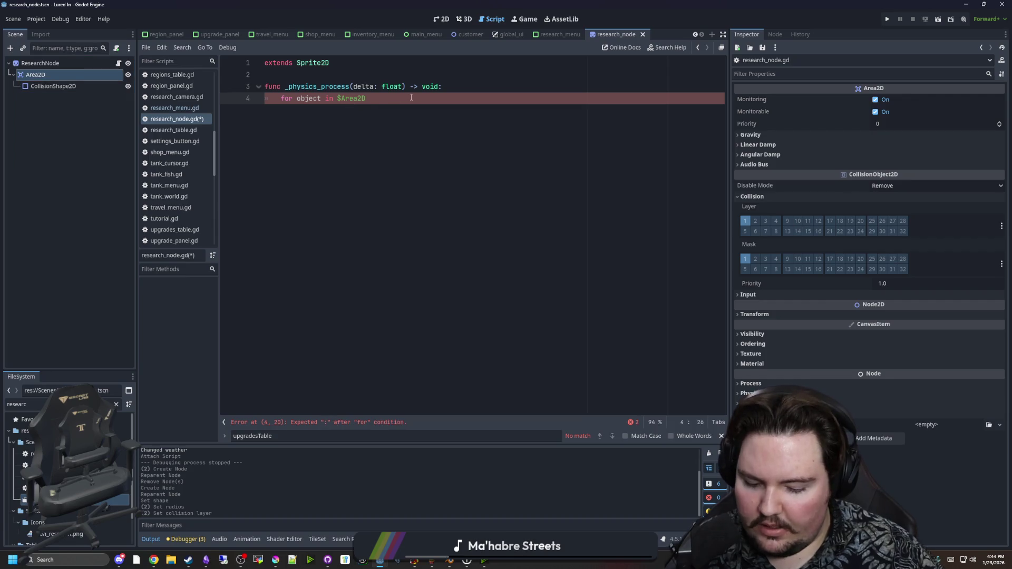
{"action": "type", "text": ".get_ov"}
{"action": "key", "text": "Return"}
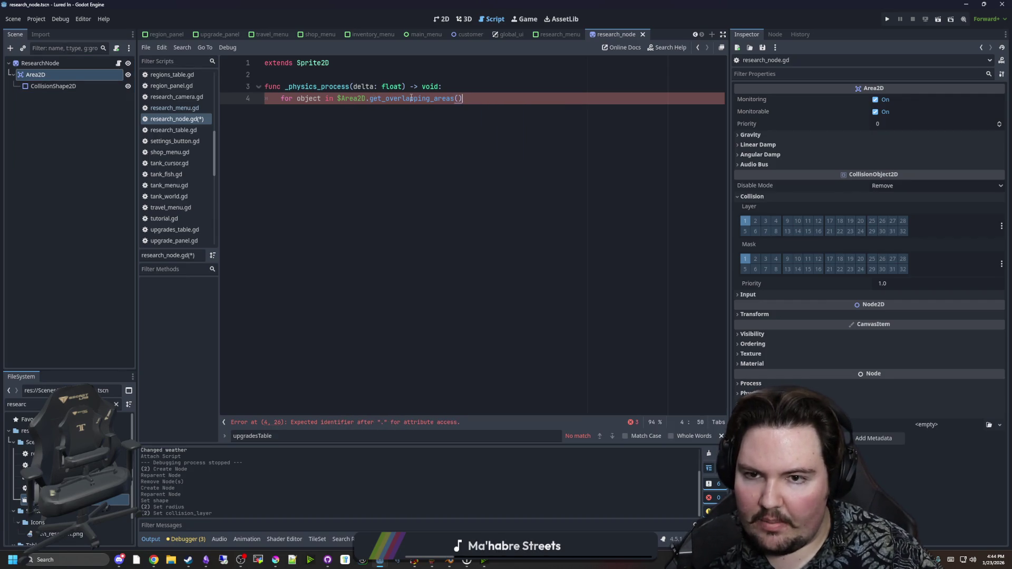
{"action": "type", "text": ":"}
{"action": "key", "text": "Return"}
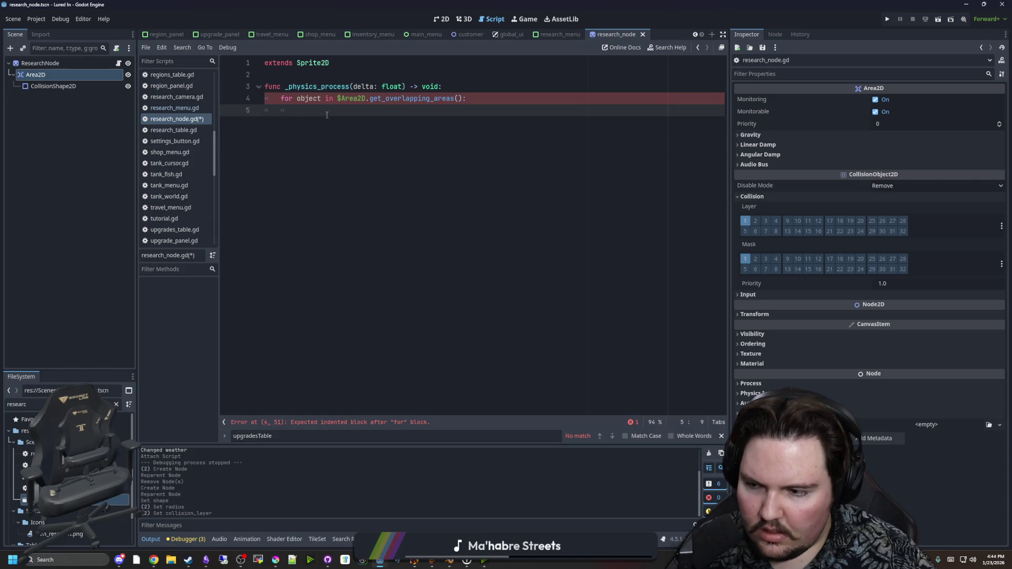
{"action": "type", "text": "r"}
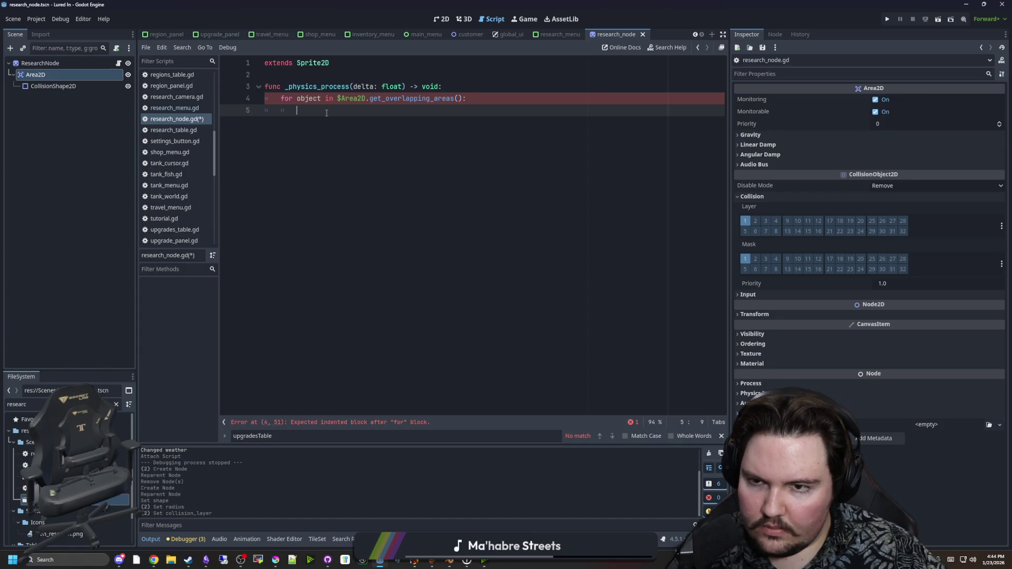
Add rotation = lerpf(rotation, targetRotation, delta) after the loop and start declaring targetRotation = 0.0
{"action": "key", "text": "Return"}
{"action": "key", "text": "BackSpace"}
{"action": "type", "text": "r"}
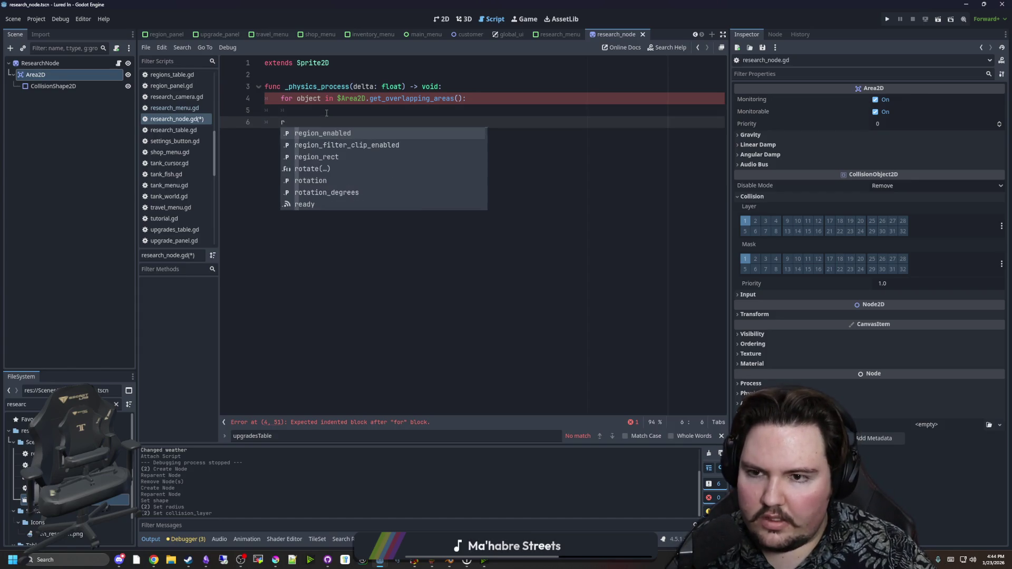
{"action": "type", "text": "otation "}
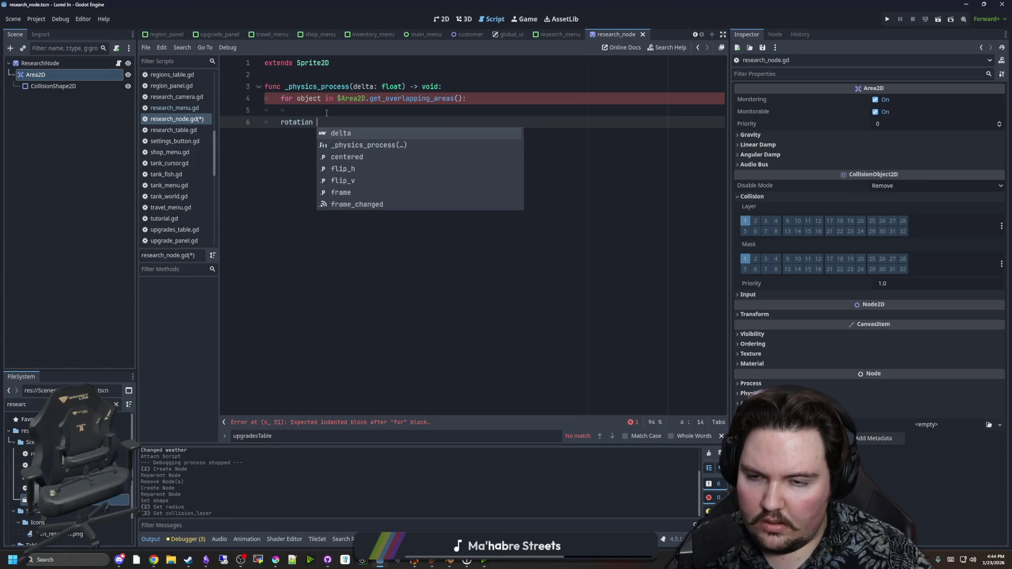
{"action": "type", "text": "= "}
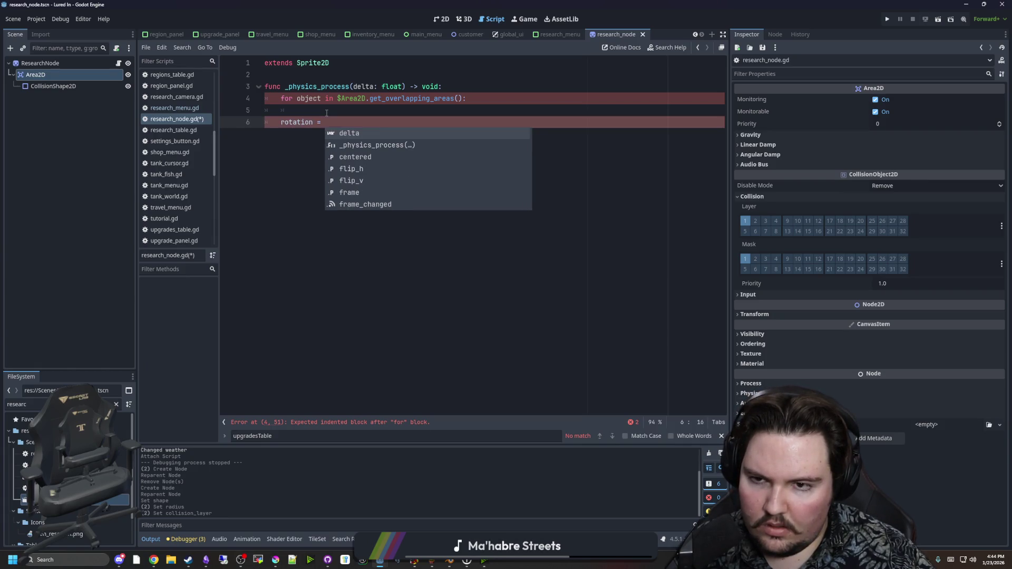
{"action": "type", "text": "lerpf(rotation, "}
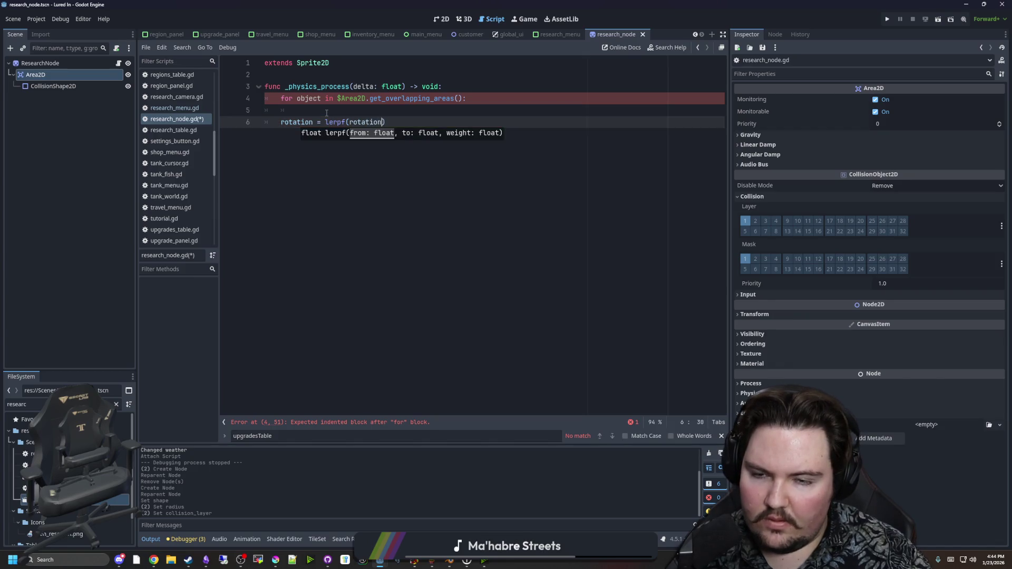
{"action": "type", "text": "targetRotation"}
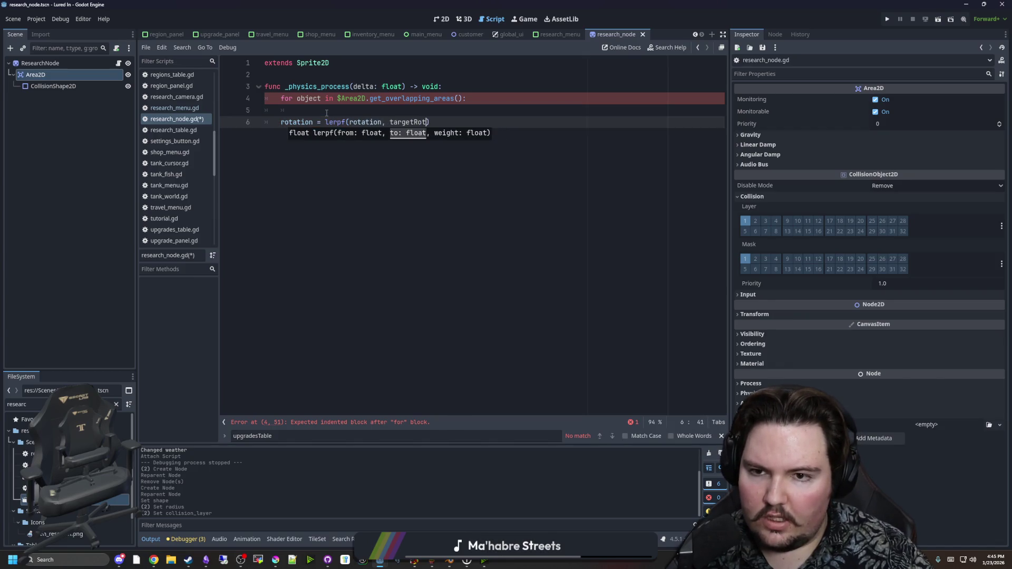
{"action": "type", "text": ", delta"}
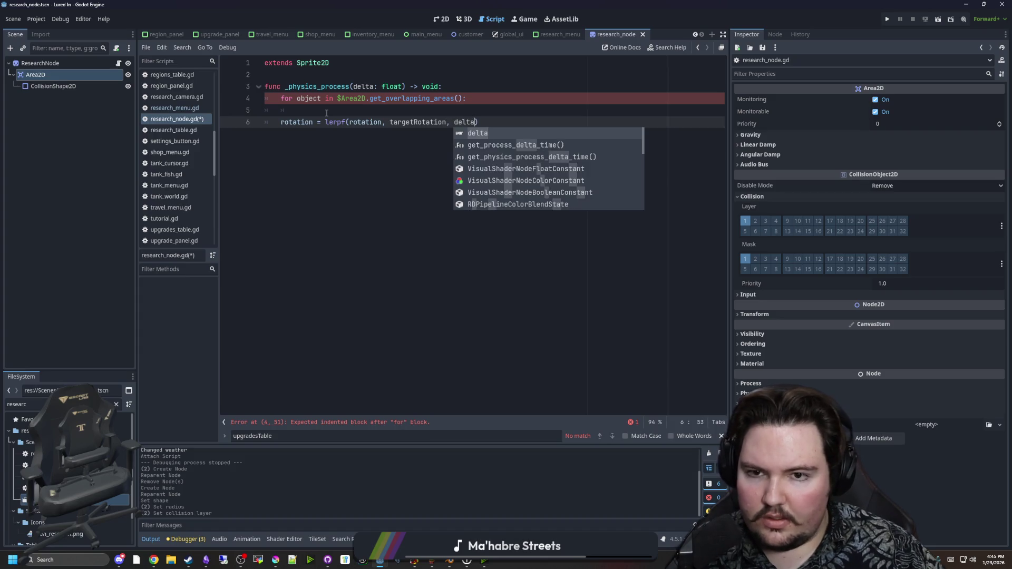
{"action": "left_click", "coordinate": [327, 113]}
{"action": "left_click", "coordinate": [448, 90]}
{"action": "key", "text": "Return"}
{"action": "type", "text": "var t"}
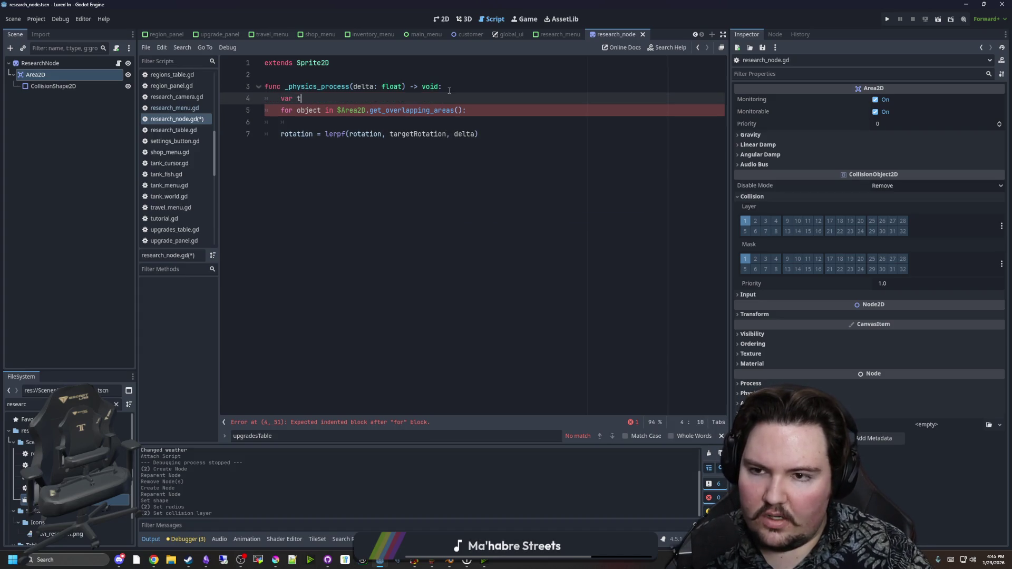
{"action": "type", "text": "argetRotation "}
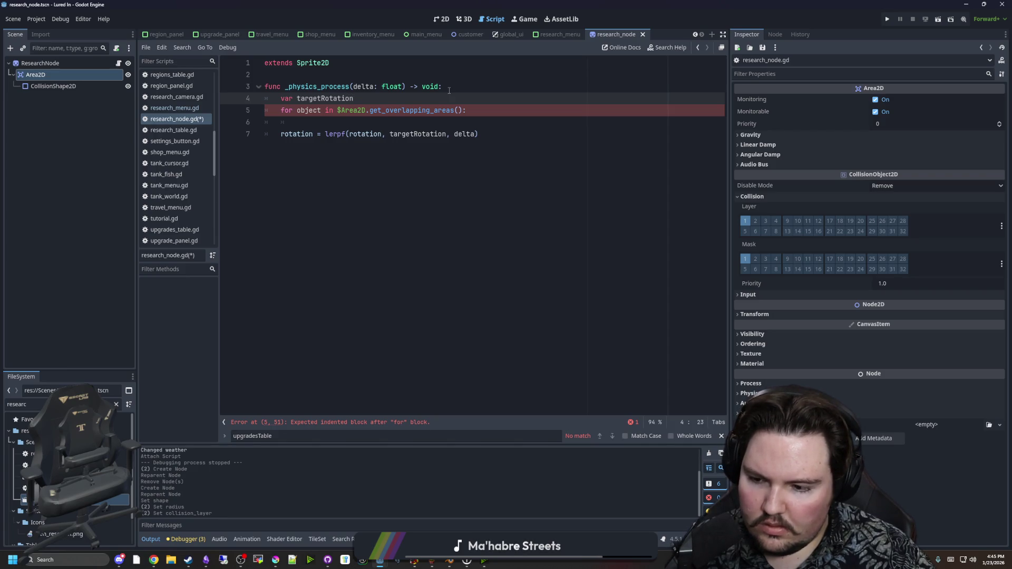
{"action": "type", "text": "= 0.0"}
Insert blank lines between the loop body and the lerpf rotation line
{"action": "left_click", "coordinate": [432, 124]}
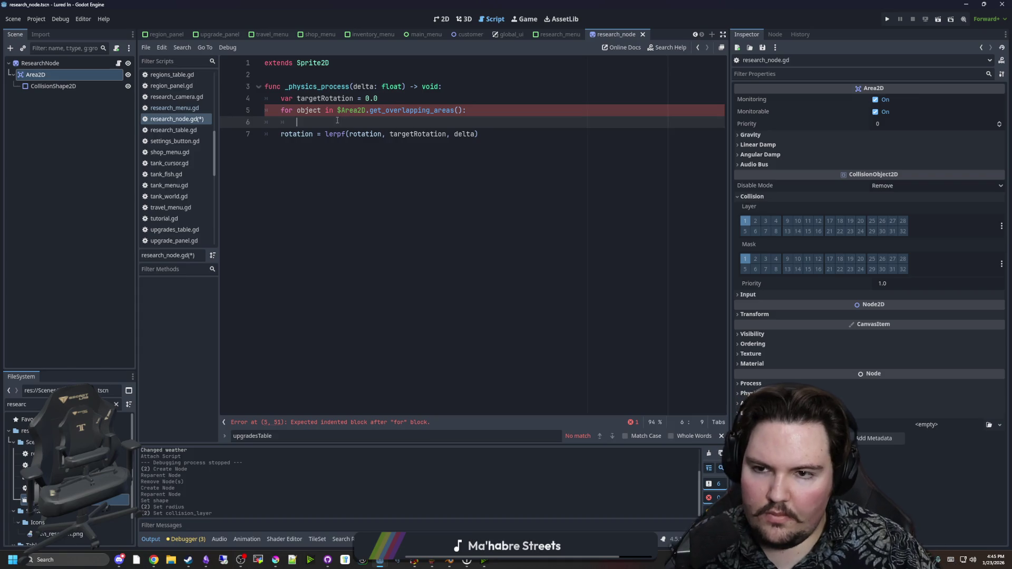
{"action": "key", "text": "Return"}
{"action": "key", "text": "Up"}
{"action": "key", "text": "Home"}
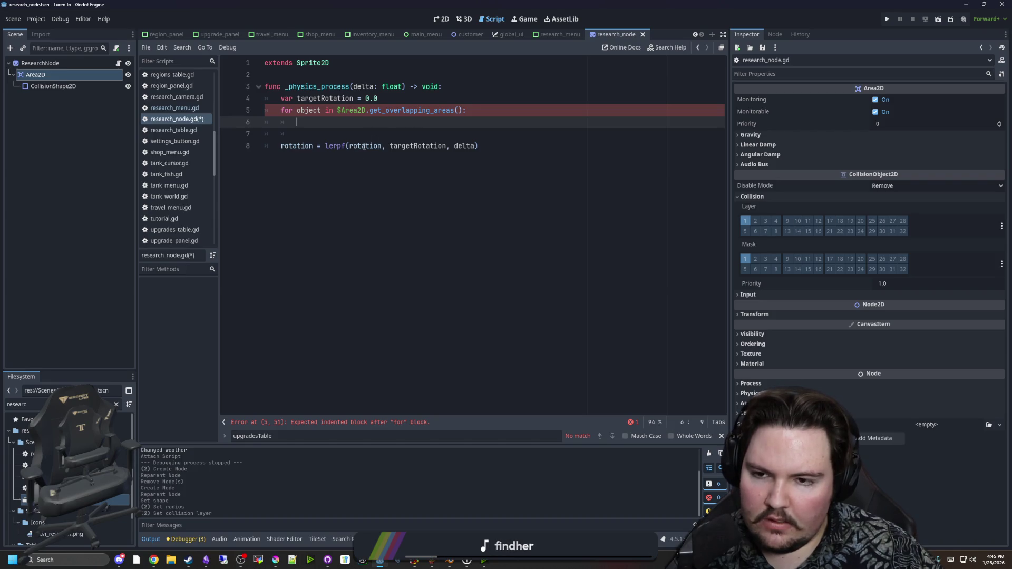
{"action": "mouse_move", "coordinate": [364, 146]}
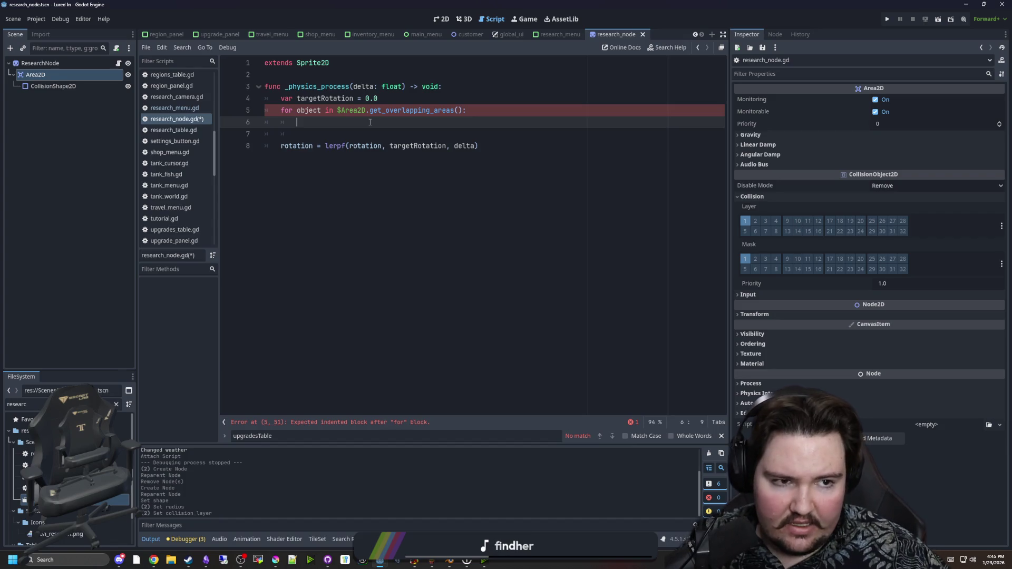
{"action": "left_click", "coordinate": [390, 102]}
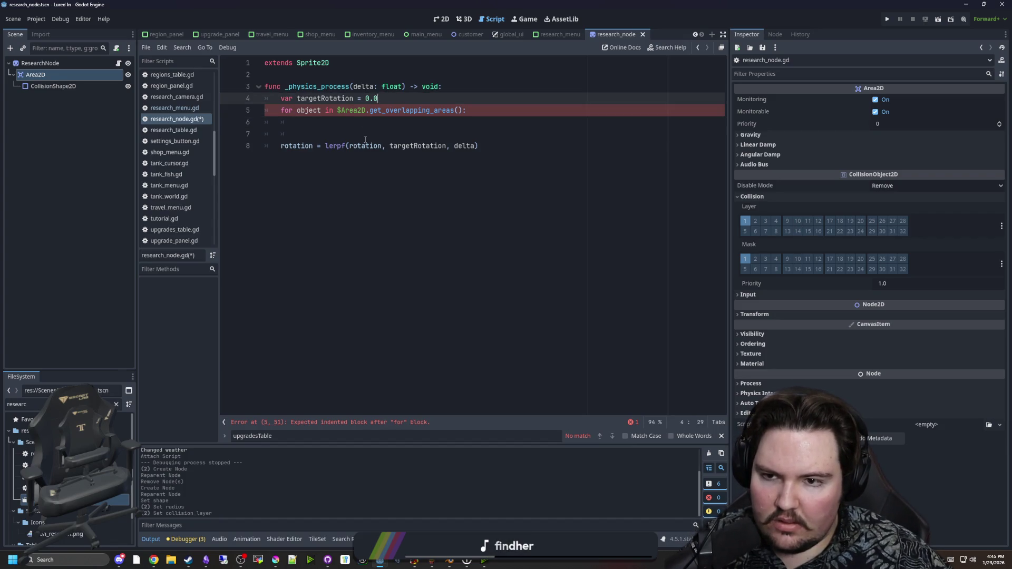
{"action": "left_click", "coordinate": [367, 137]}
Comment out the lerpf line and add rotation += overlap above it
{"action": "left_click", "coordinate": [291, 146]}
{"action": "key", "text": "ctrl+k"}
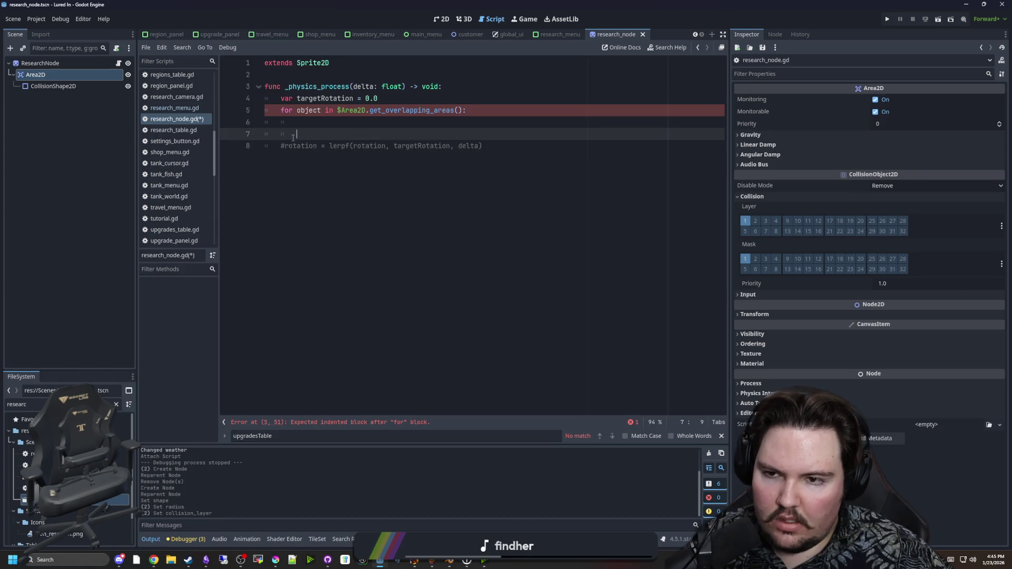
{"action": "key", "text": "Return"}
{"action": "key", "text": "Return"}
{"action": "key", "text": "Up"}
{"action": "type", "text": "rotation"}
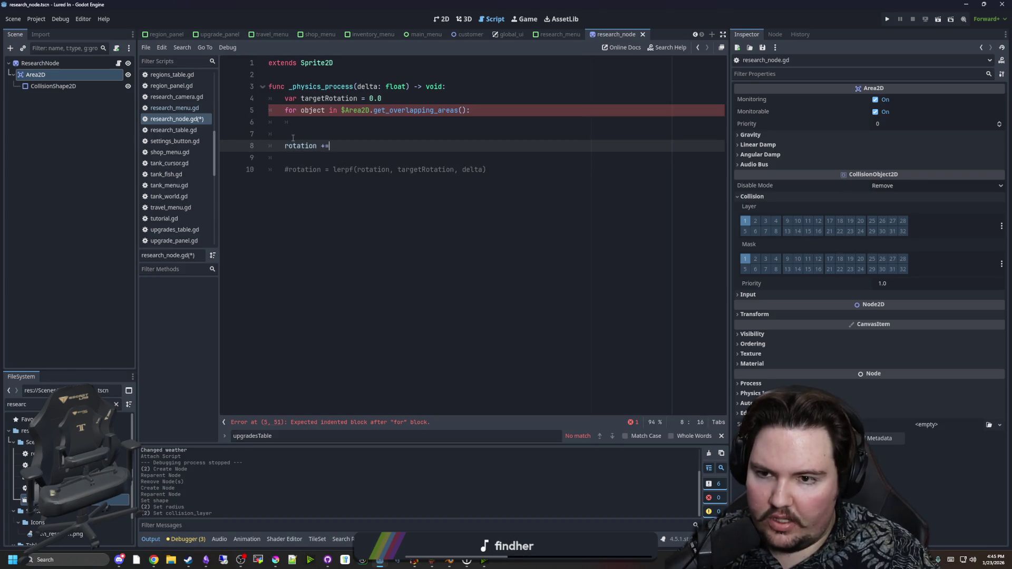
{"action": "type", "text": " += overlap"}
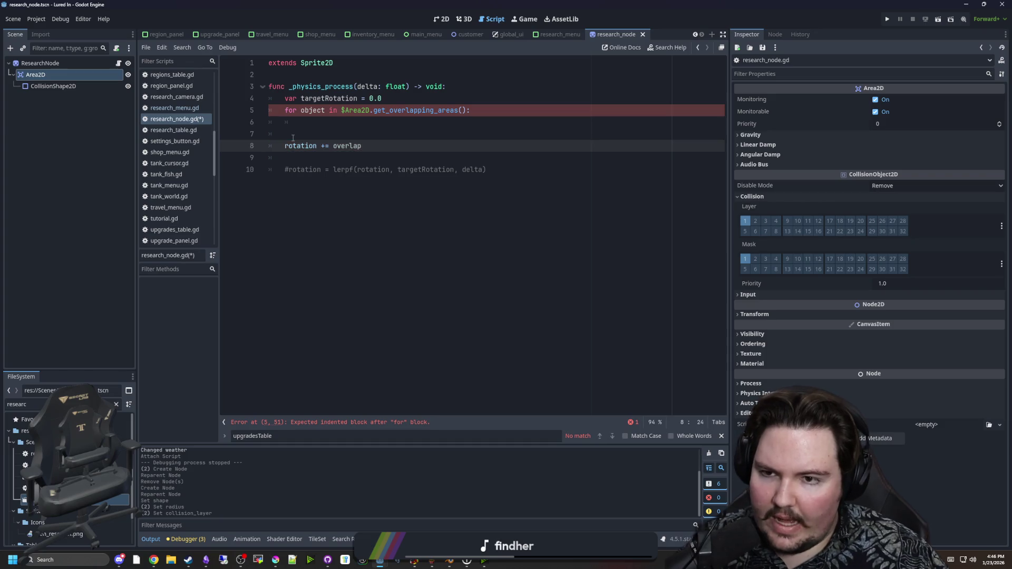
In the loop, add global_position.distance_to(object.global_position) to overlap
{"action": "left_click", "coordinate": [350, 122]}
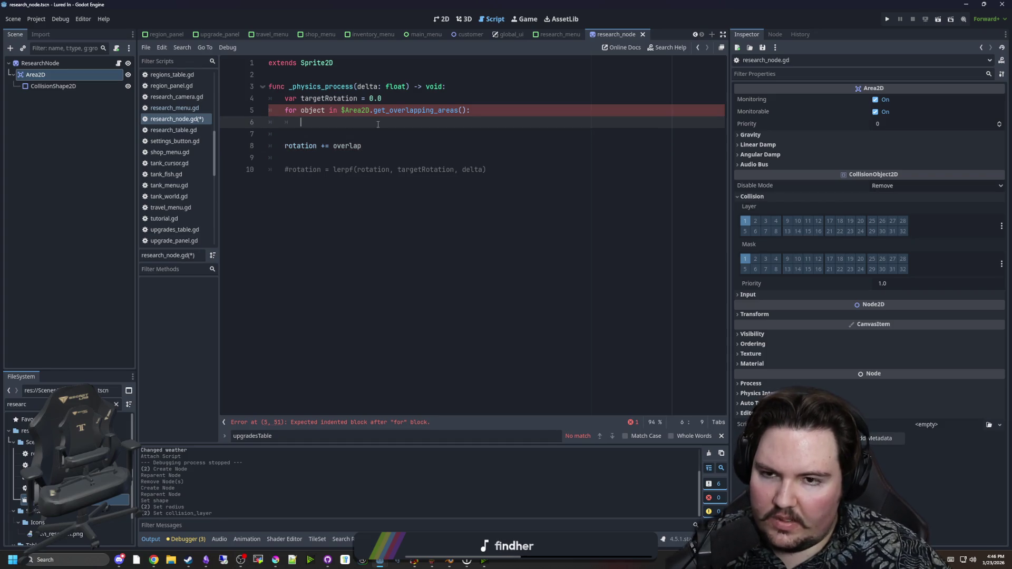
{"action": "type", "text": "if"}
{"action": "key", "text": "BackSpace"}
{"action": "key", "text": "BackSpace"}
{"action": "key", "text": "BackSpace"}
{"action": "type", "text": "overlap +="}
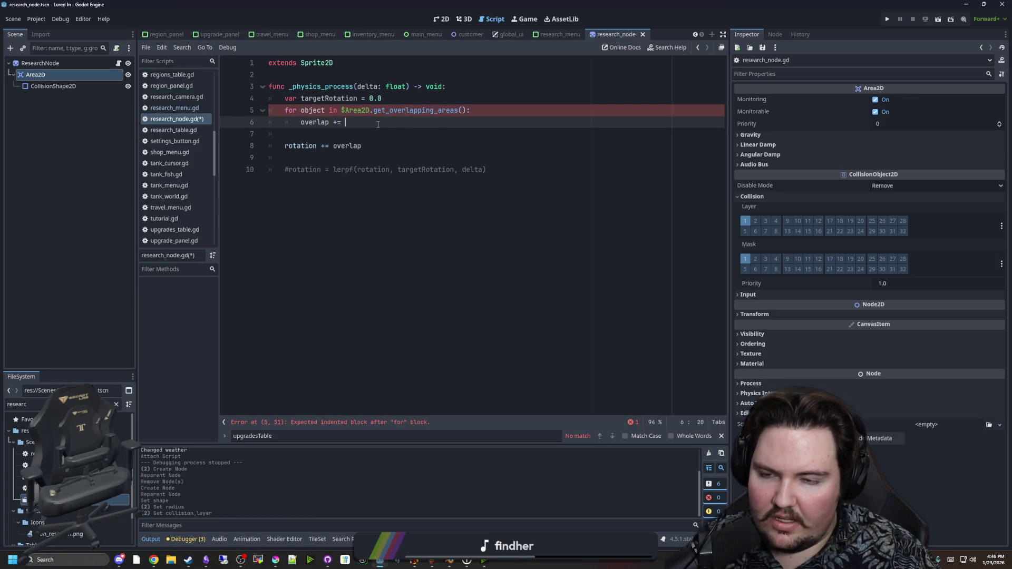
{"action": "type", "text": "global_ppsit"}
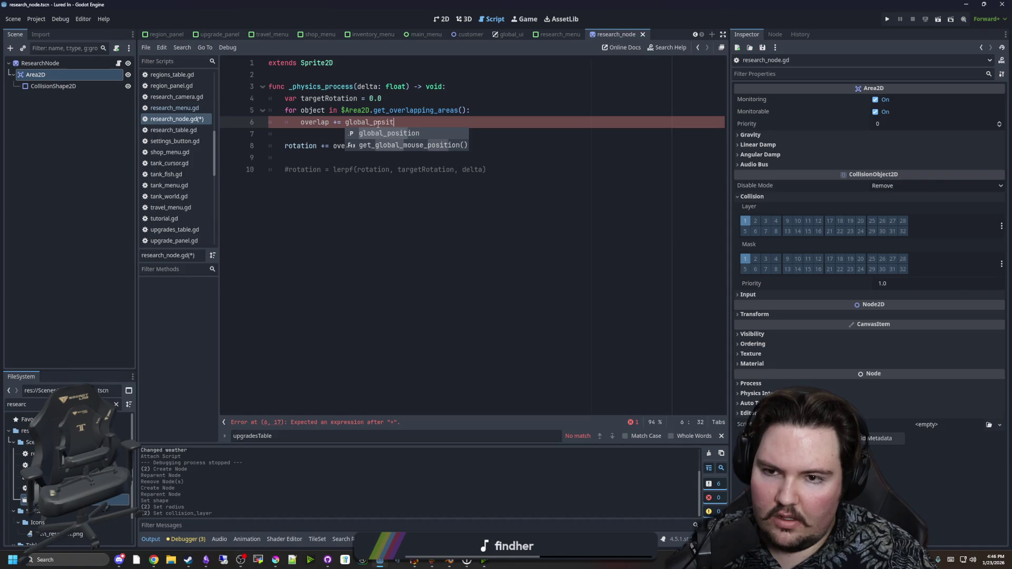
{"action": "key", "text": "BackSpace"}
{"action": "key", "text": "BackSpace"}
{"action": "key", "text": "BackSpace"}
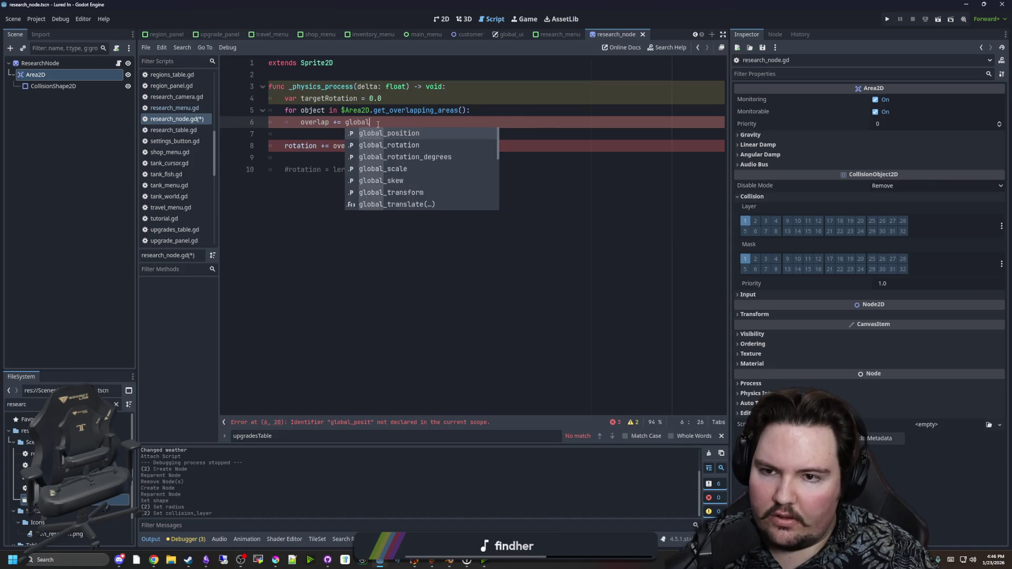
{"action": "type", "text": "_position.distnace"}
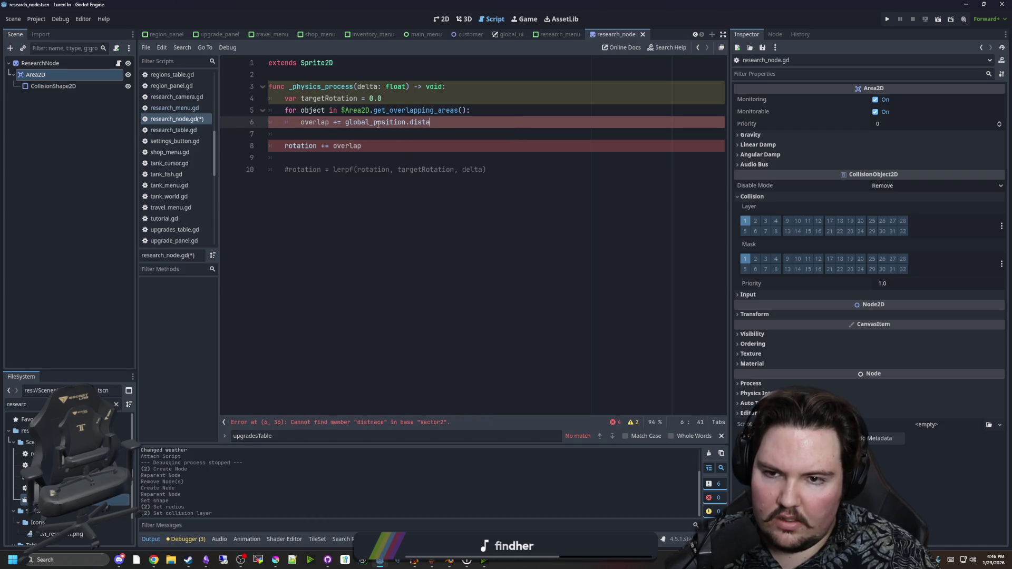
{"action": "type", "text": "o(objke"}
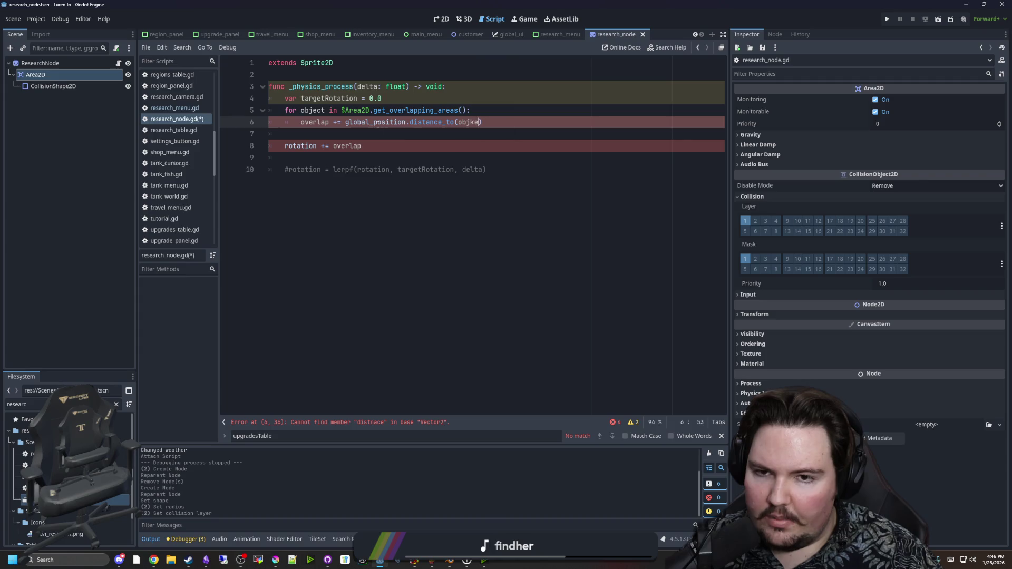
{"action": "type", "text": "t.global_positio"}
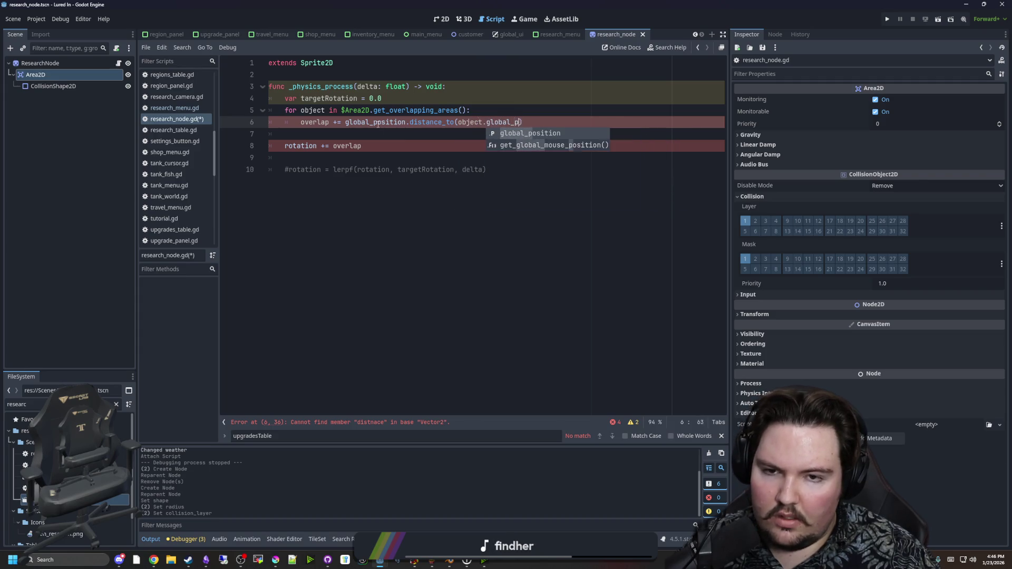
{"action": "type", "text": "n"}
{"action": "left_click", "coordinate": [354, 135]}
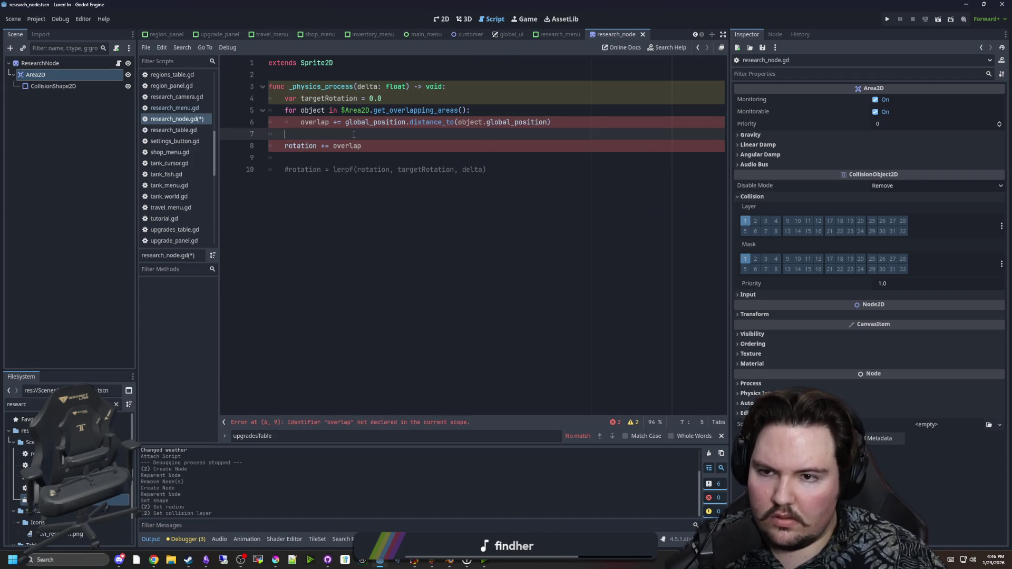
Replace the targetRotation declaration with var overlap = 0.0 and save the script
{"action": "left_click_drag", "start_coordinate": [381, 99], "coordinate": [302, 98]}
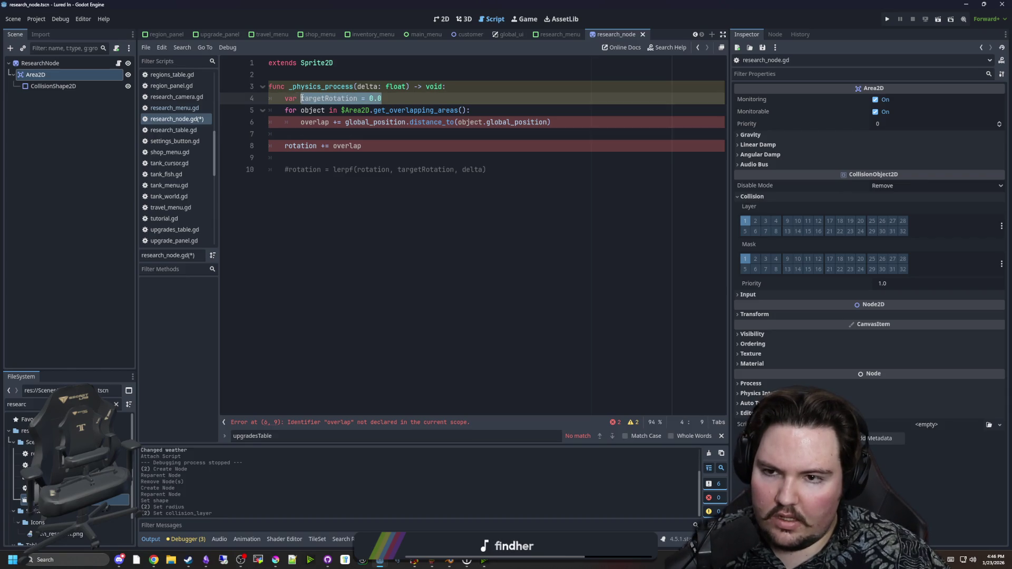
{"action": "type", "text": "overlap"}
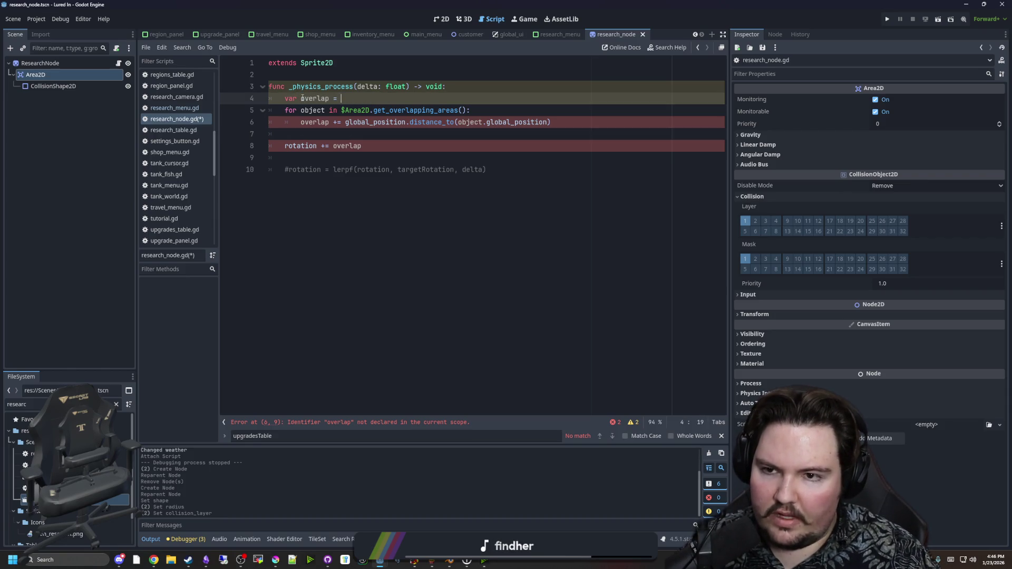
{"action": "type", "text": "0.0"}
{"action": "key", "text": "Return"}
{"action": "left_click", "coordinate": [374, 146]}
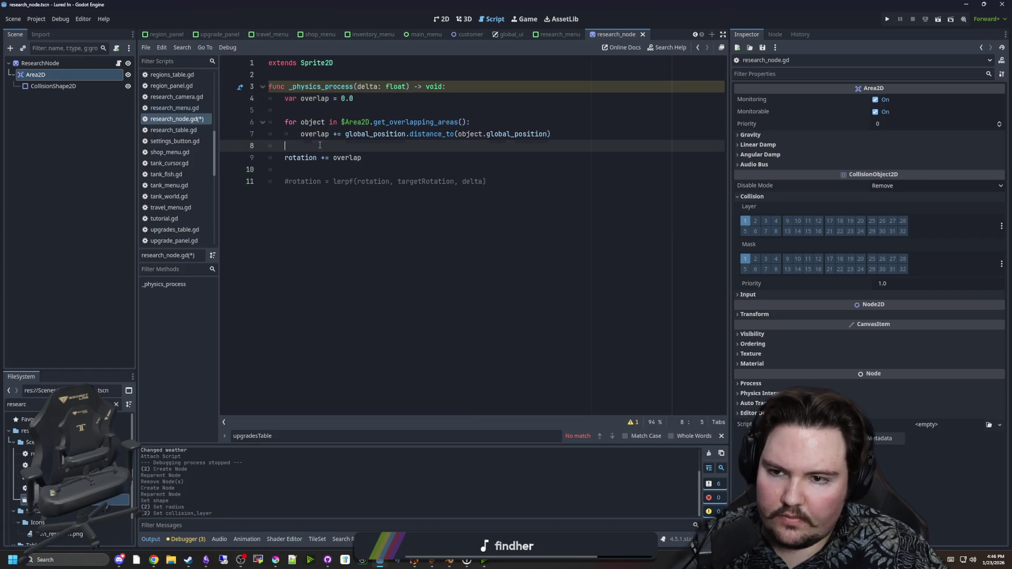
{"action": "key", "text": "ctrl+s"}
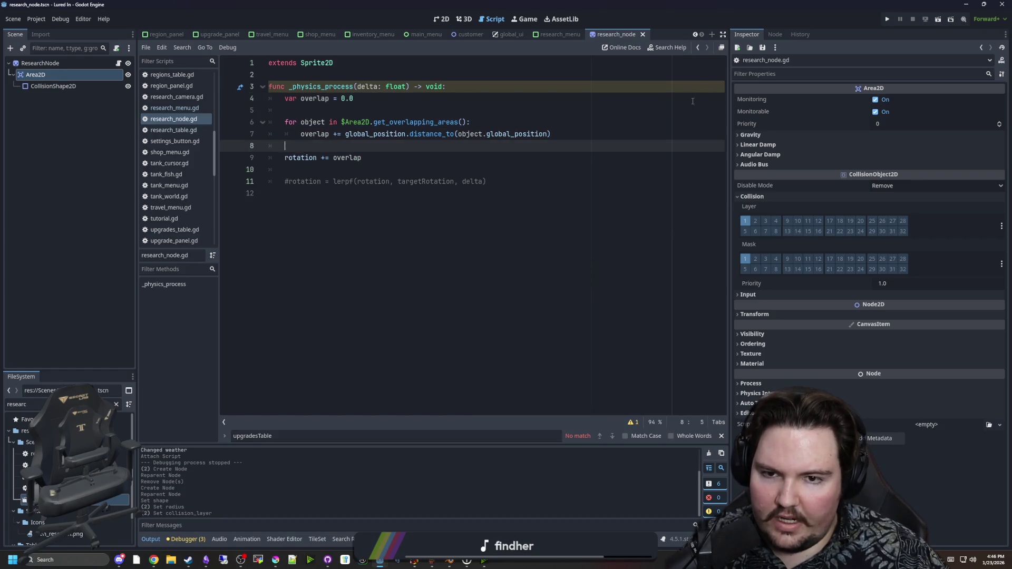
Run the game, open the Research panel to test, then stop and save
{"action": "left_click", "coordinate": [372, 77]}
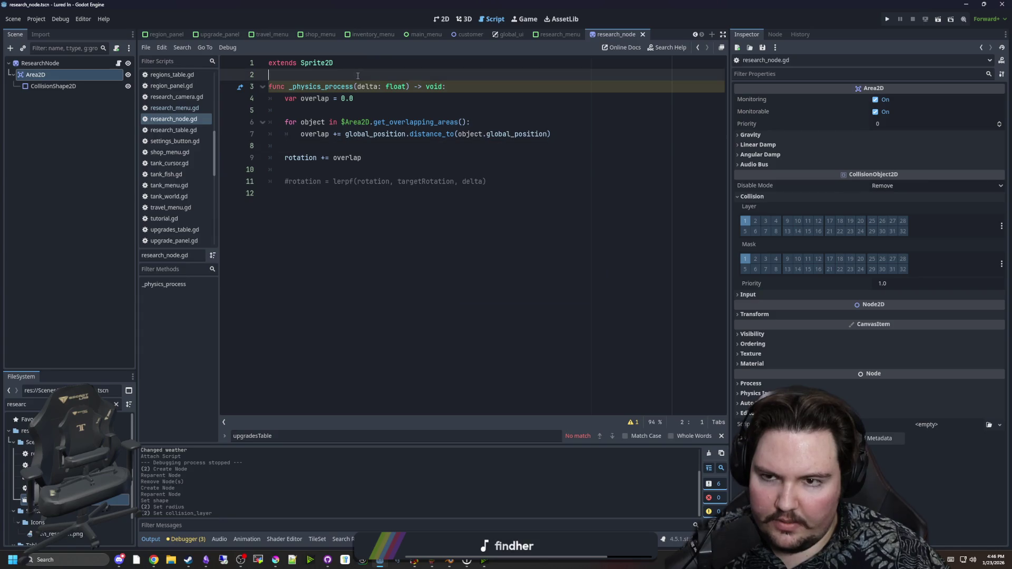
{"action": "left_click", "coordinate": [886, 20]}
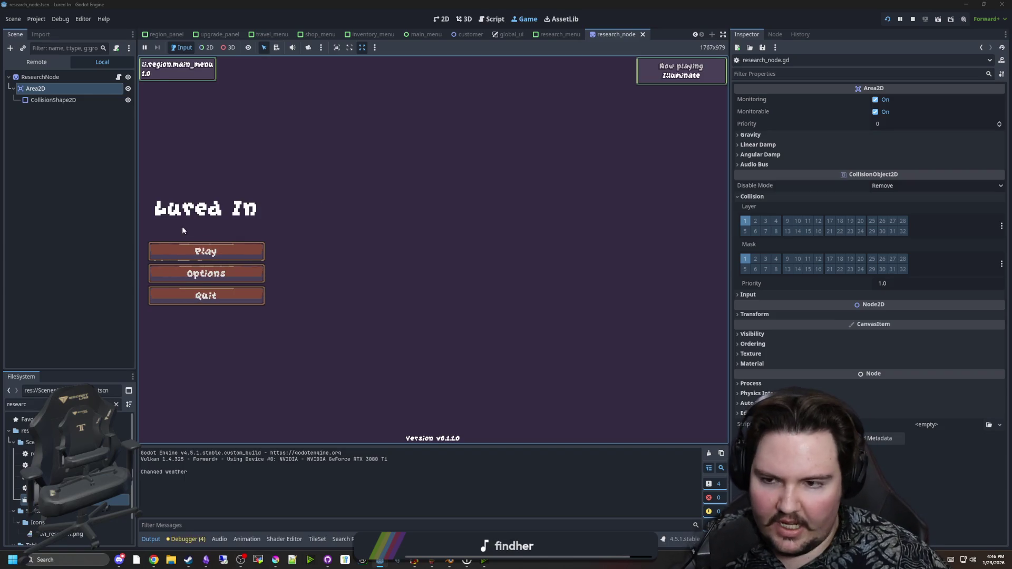
{"action": "left_click", "coordinate": [223, 245]}
{"action": "left_click", "coordinate": [432, 283]}
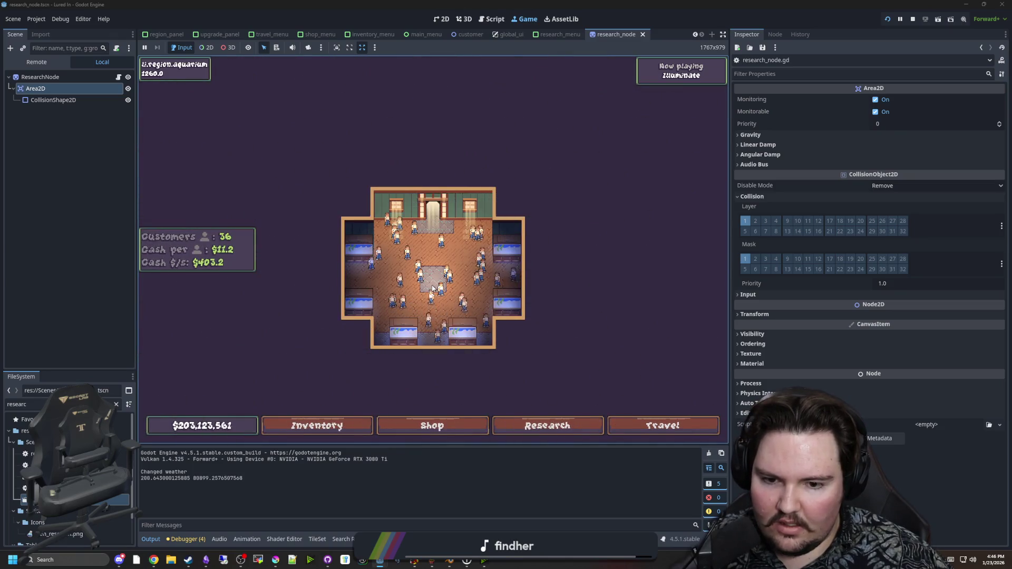
{"action": "left_click", "coordinate": [537, 431]}
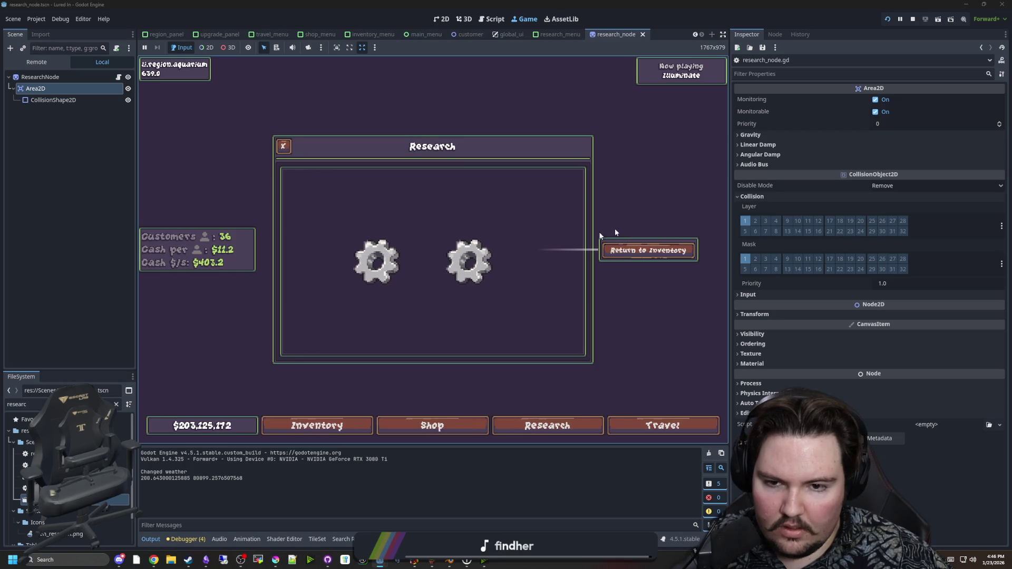
{"action": "left_click", "coordinate": [913, 18]}
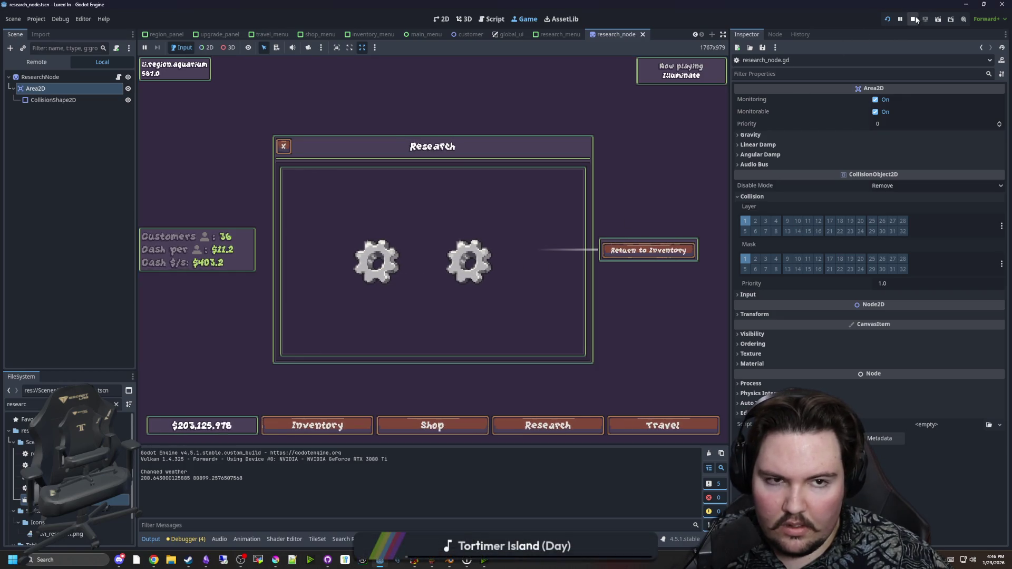
{"action": "left_click", "coordinate": [322, 169]}
{"action": "key", "text": "ctrl+s"}
Add the line position = Vector2(64, 0).rotated(rot)
{"action": "left_click", "coordinate": [311, 146]}
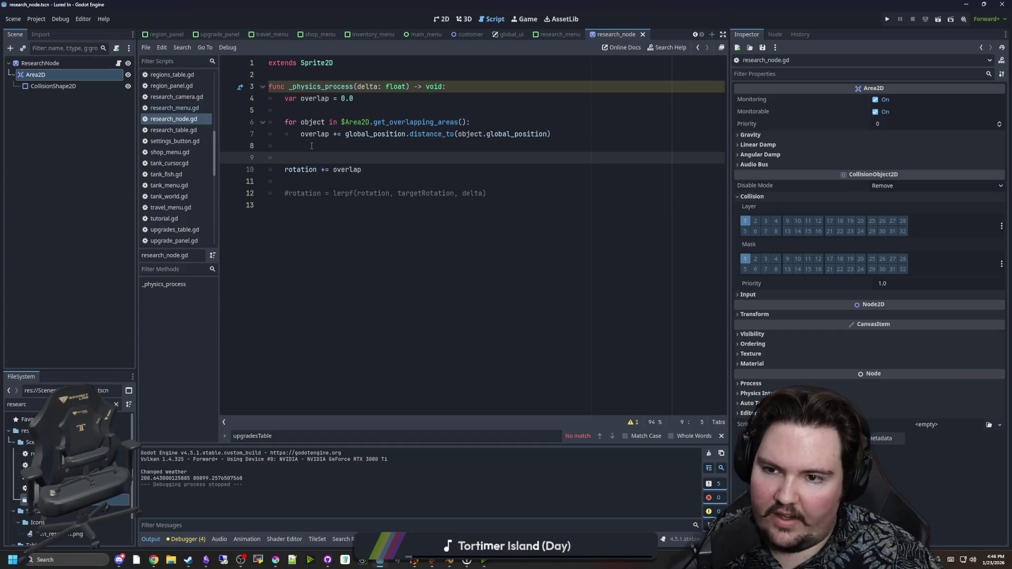
{"action": "key", "text": "Return"}
{"action": "key", "text": "Return"}
{"action": "type", "text": "position = "}
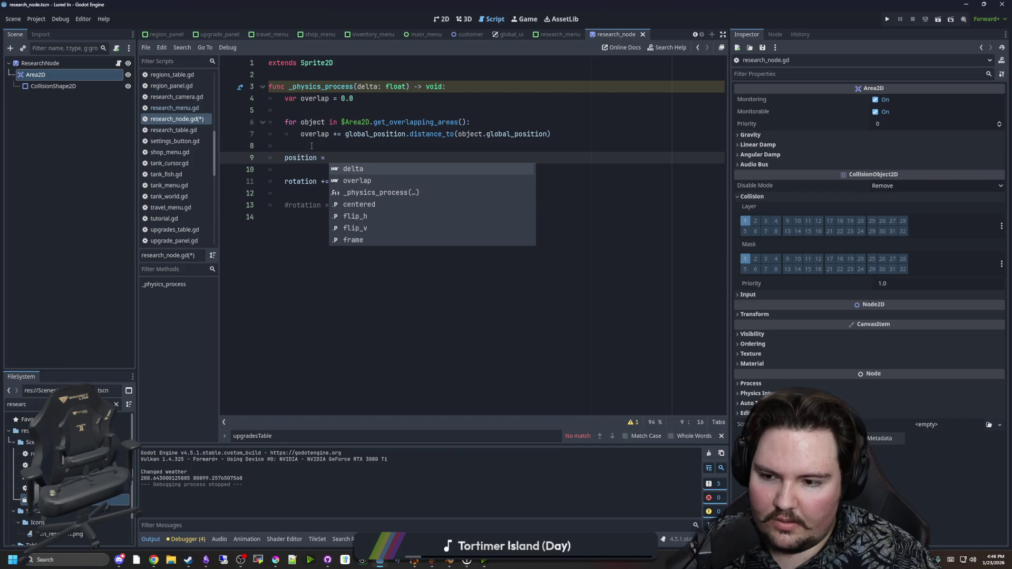
{"action": "type", "text": "Vector2(64, 0"}
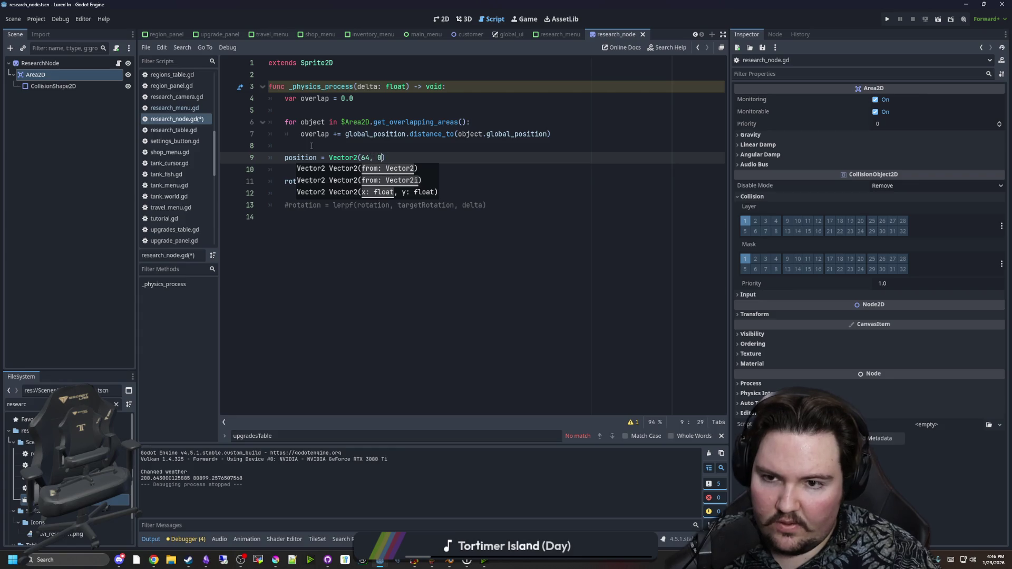
{"action": "type", "text": ".rotated("}
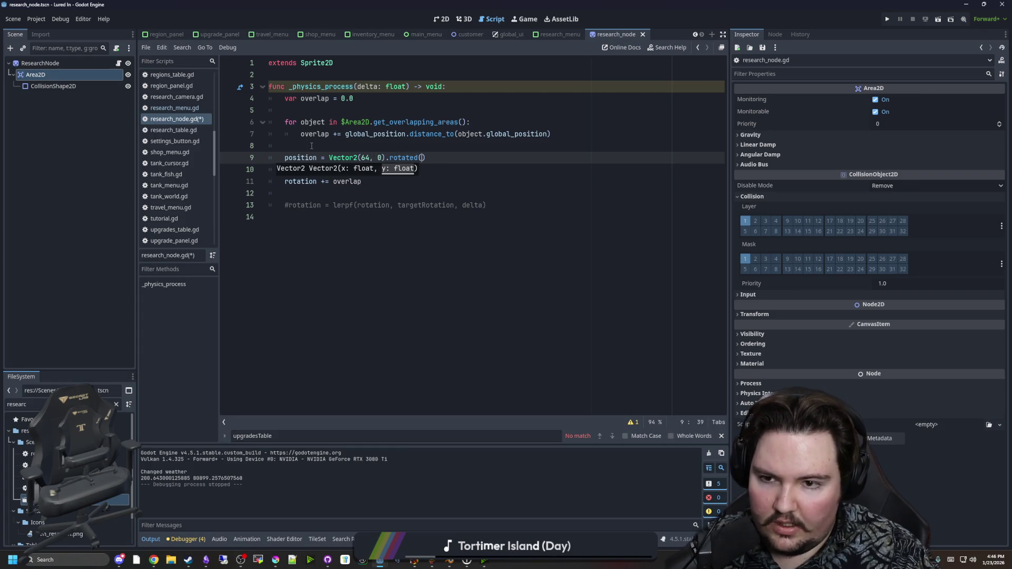
{"action": "type", "text": "otation"}
{"action": "key", "text": "BackSpace"}
{"action": "key", "text": "BackSpace"}
{"action": "key", "text": "BackSpace"}
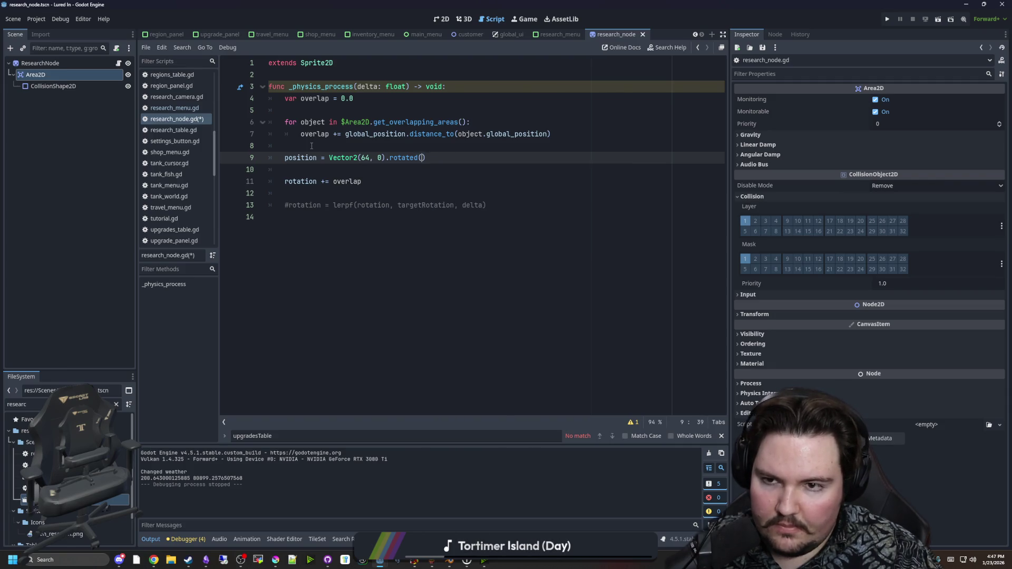
{"action": "type", "text": "rot"}
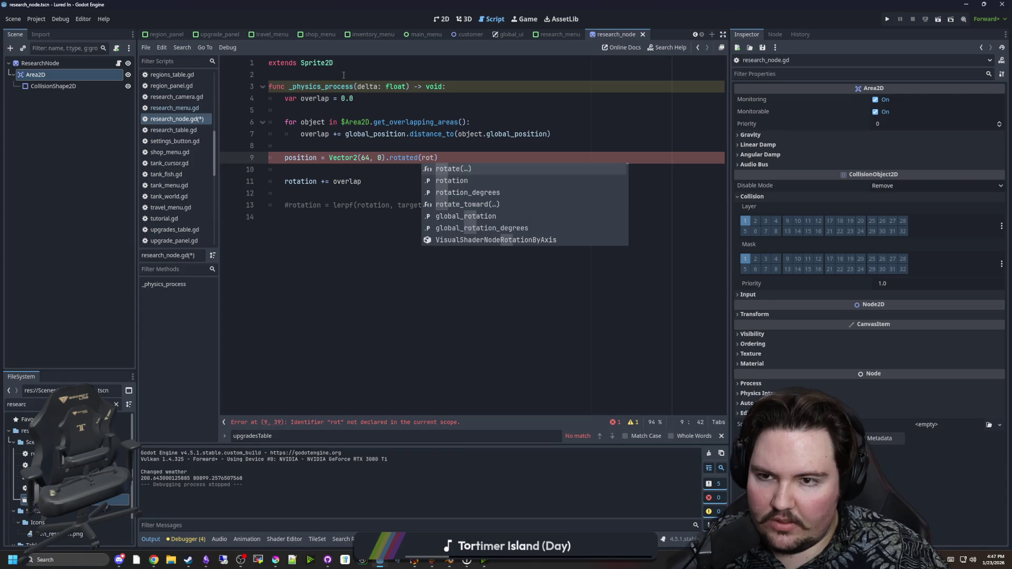
Declare var rot = 0.0 at the top of the script
{"action": "left_click", "coordinate": [343, 75]}
{"action": "key", "text": "Return"}
{"action": "key", "text": "Return"}
{"action": "key", "text": "Up"}
{"action": "type", "text": "var rot ="}
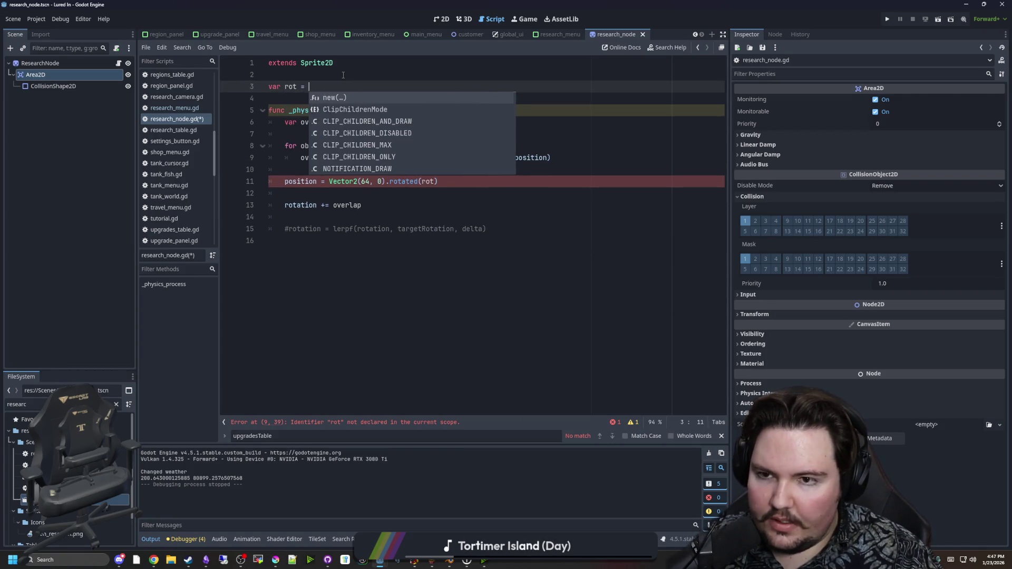
{"action": "type", "text": " 0.0"}
{"action": "key", "text": "Up"}
Add rot += overlap below the overlap loop
{"action": "left_click_drag", "start_coordinate": [368, 211], "coordinate": [286, 207]}
{"action": "left_click", "coordinate": [302, 174]}
{"action": "left_click", "coordinate": [302, 135]}
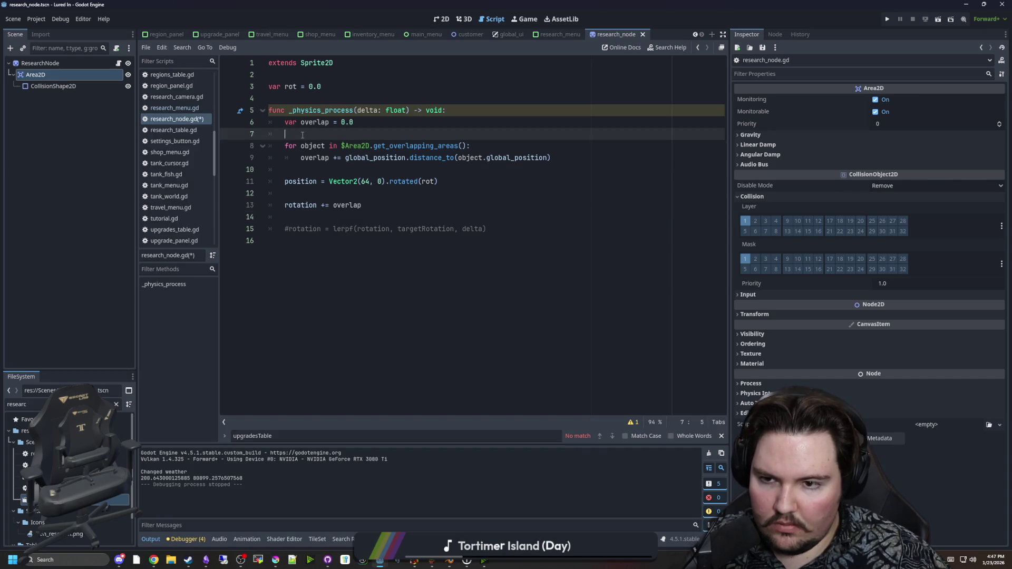
{"action": "left_click", "coordinate": [326, 166]}
{"action": "key", "text": "Return"}
{"action": "key", "text": "Return"}
{"action": "key", "text": "Up"}
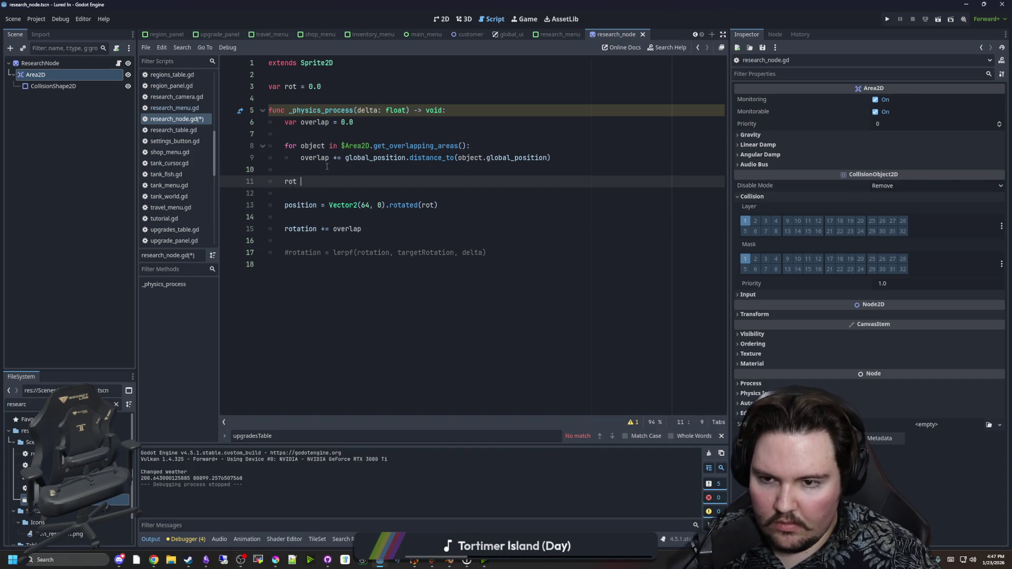
{"action": "type", "text": "overlap"}
Delete the old rotation and commented lerpf lines, save, and run the game
{"action": "left_click", "coordinate": [316, 265]}
{"action": "left_click", "coordinate": [442, 205], "text": "shift"}
{"action": "key", "text": "BackSpace"}
{"action": "left_click", "coordinate": [310, 195]}
{"action": "key", "text": "ctrl+s"}
{"action": "key", "text": "ctrl+s"}
{"action": "left_click", "coordinate": [888, 21]}
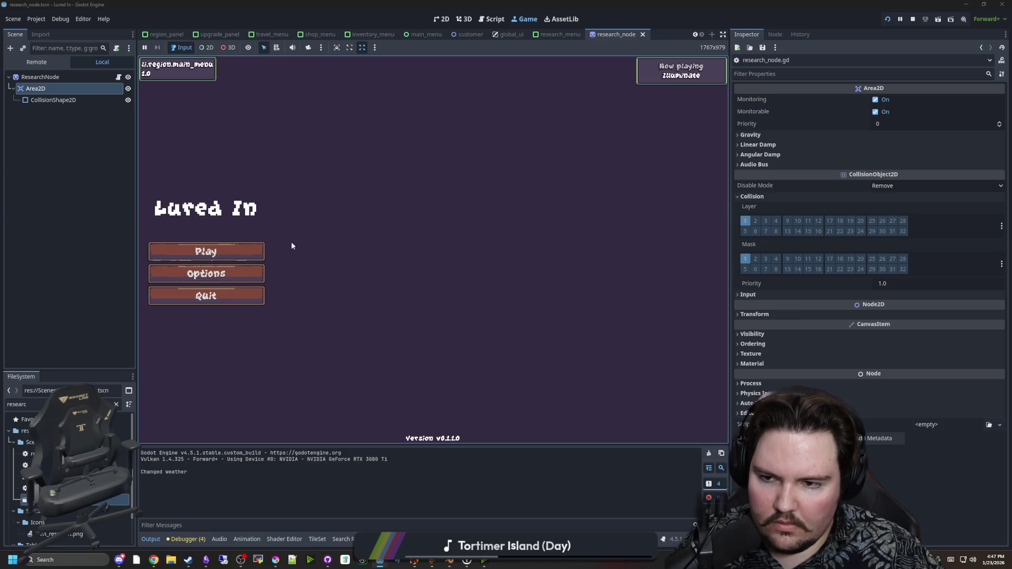
Play the game, open Research to watch the two gears, pick a node in 2D select mode, then return to the script
{"action": "left_click", "coordinate": [208, 251]}
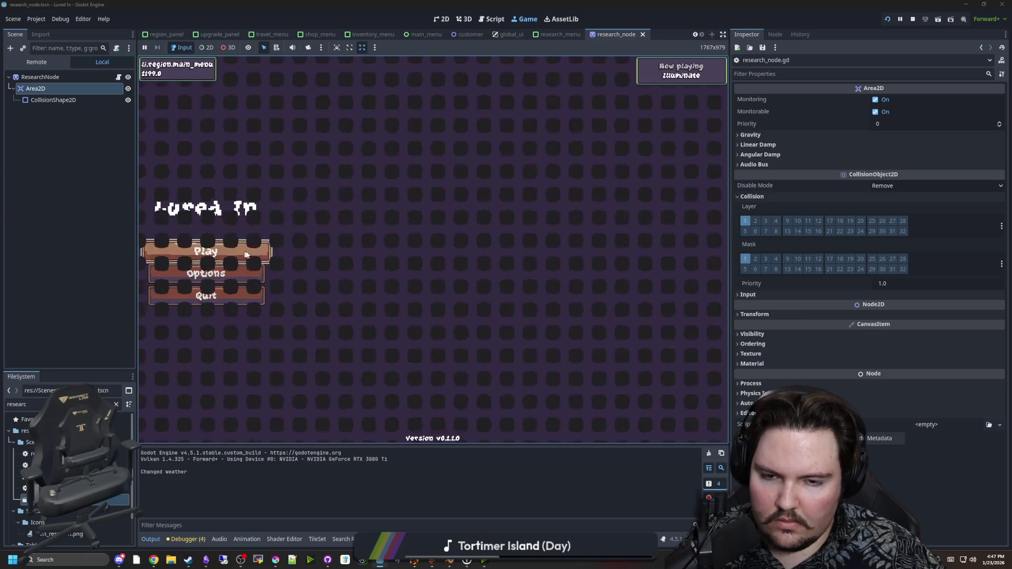
{"action": "left_click", "coordinate": [536, 427]}
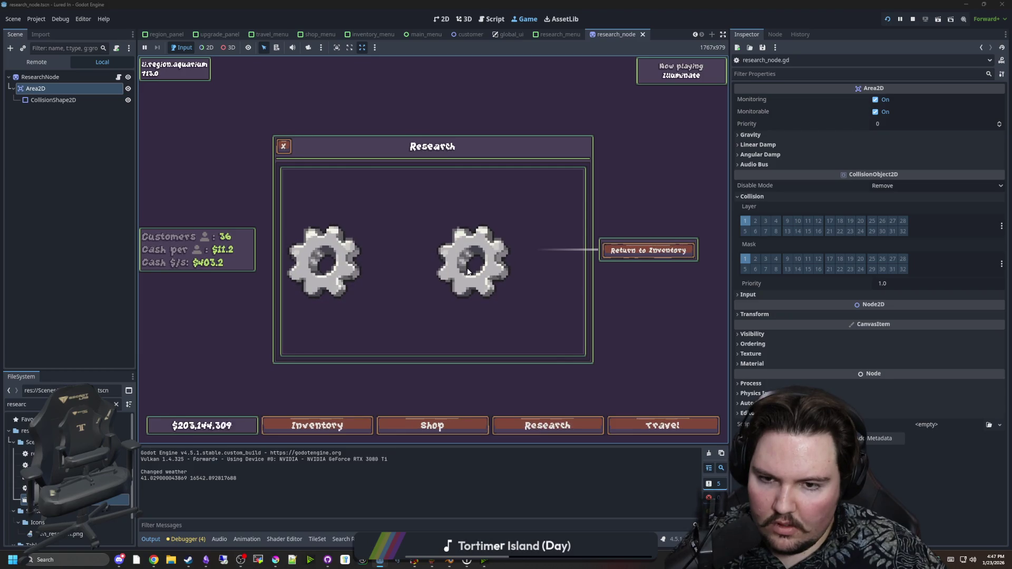
{"action": "left_click", "coordinate": [206, 48]}
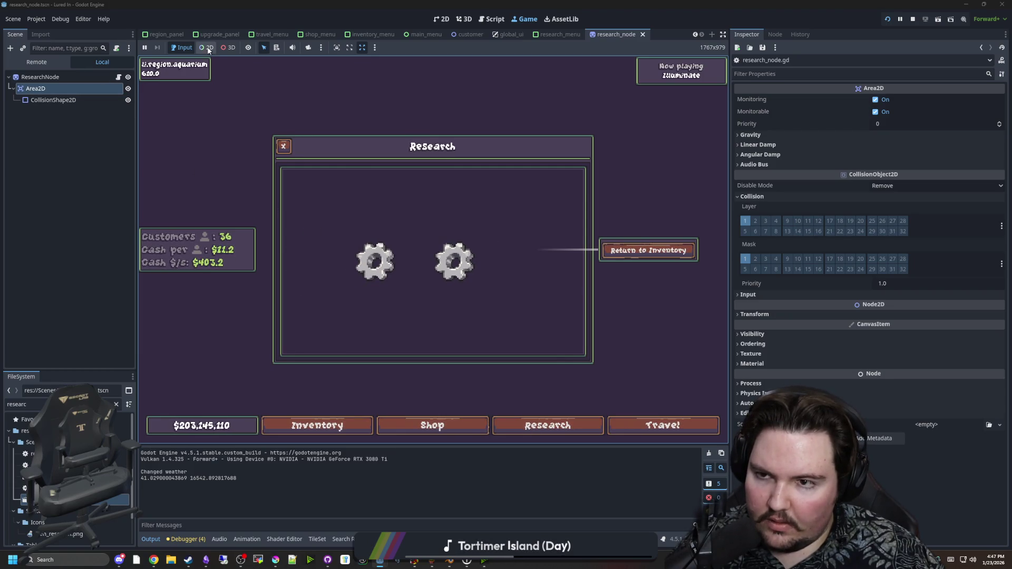
{"action": "left_click", "coordinate": [466, 269]}
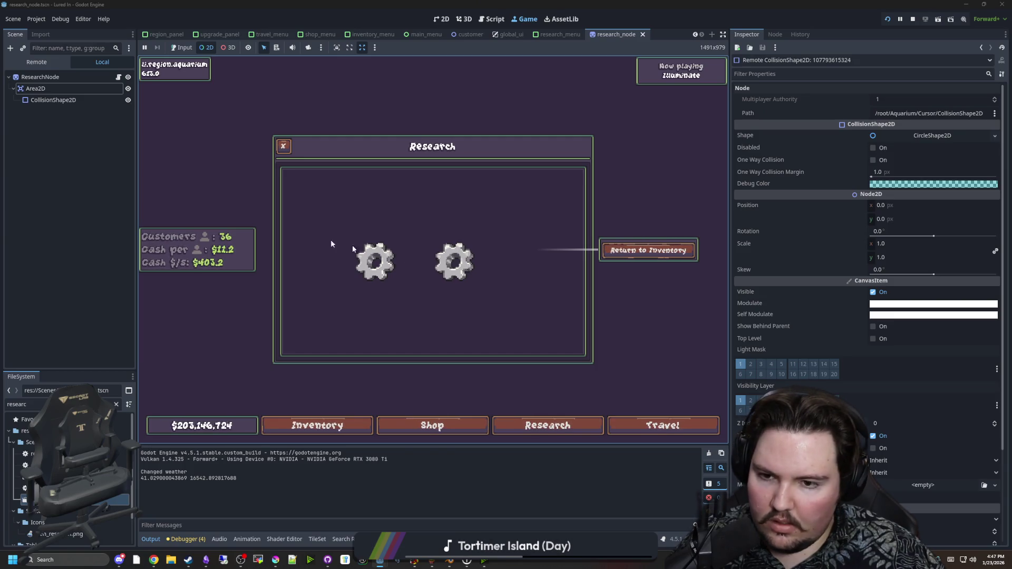
{"action": "left_click", "coordinate": [118, 77]}
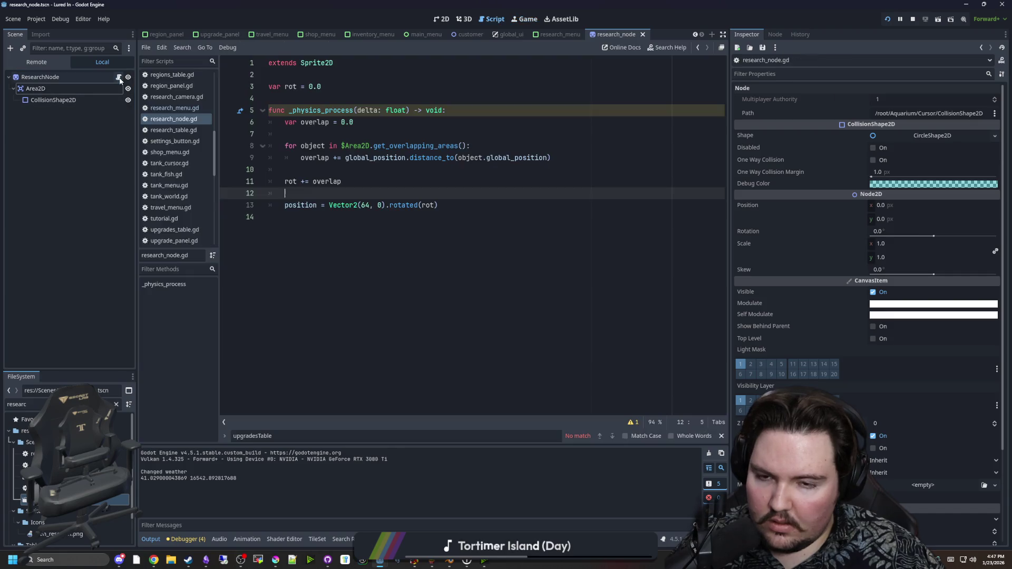
Switch through research_menu and world.gd back to research_node.gd and save
{"action": "left_click", "coordinate": [392, 217]}
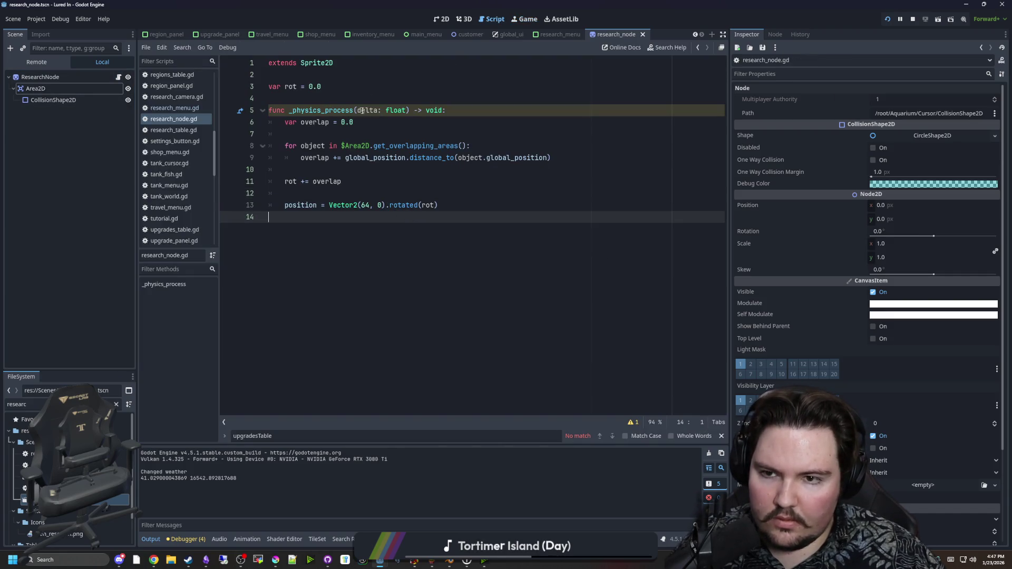
{"action": "left_click", "coordinate": [545, 35]}
{"action": "left_click", "coordinate": [371, 172]}
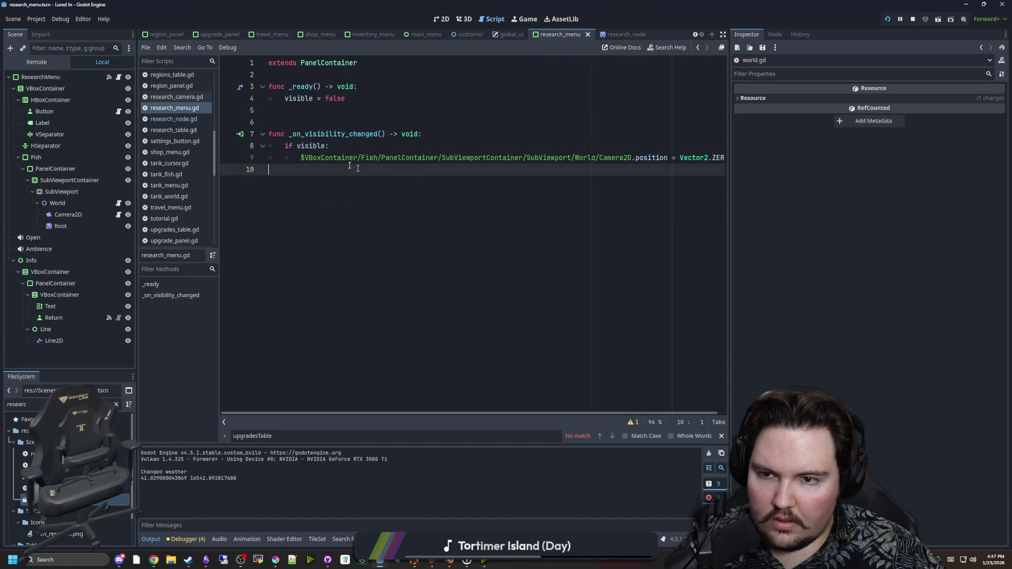
{"action": "left_click", "coordinate": [118, 204]}
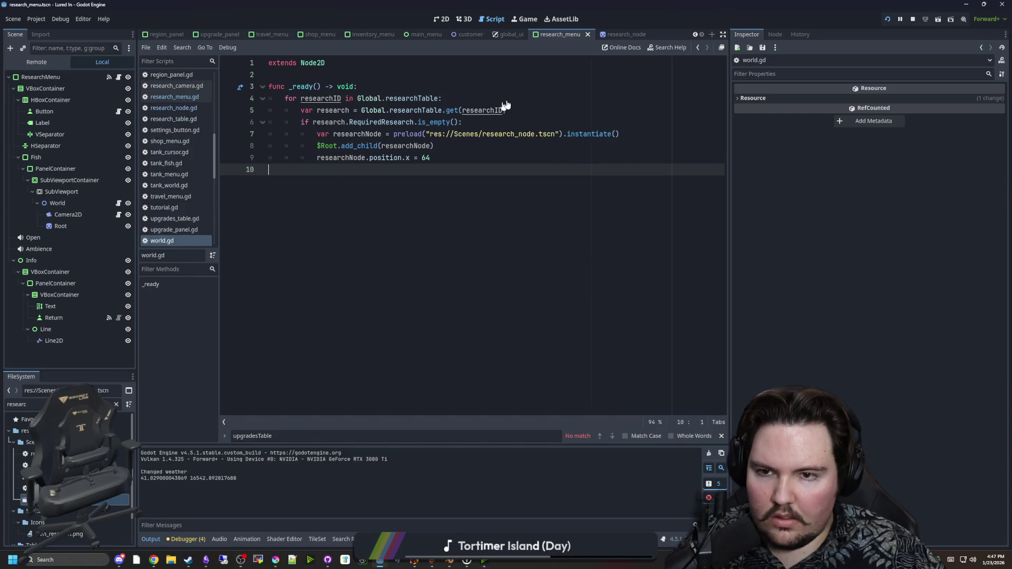
{"action": "left_click", "coordinate": [619, 34]}
{"action": "left_click", "coordinate": [507, 134]}
{"action": "key", "text": "ctrl+s"}
Add print(object) inside the overlap loop and save to log overlapping areas
{"action": "left_click", "coordinate": [506, 147]}
{"action": "key", "text": "Return"}
{"action": "type", "text": "print(\""}
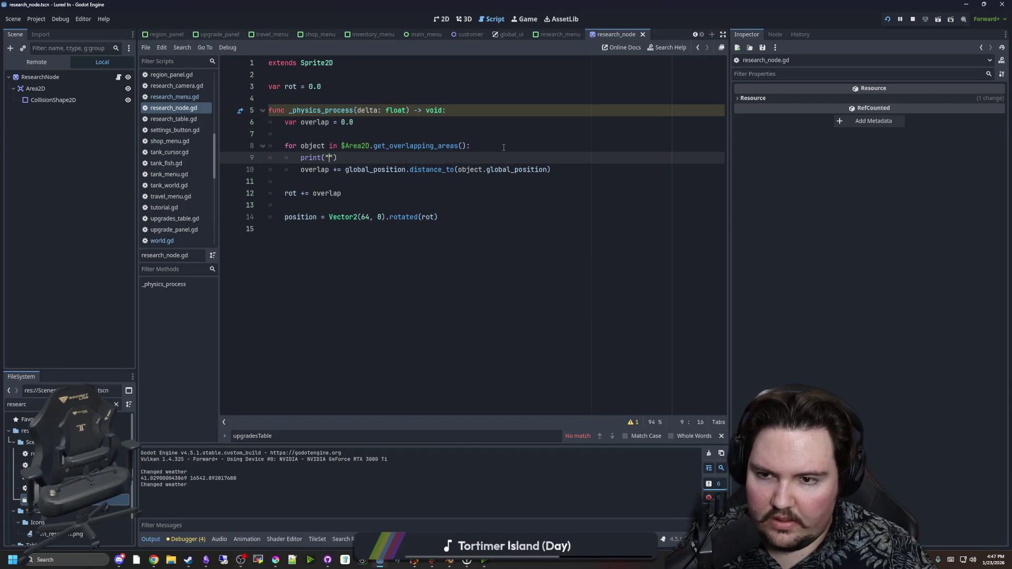
{"action": "key", "text": "BackSpace"}
{"action": "type", "text": "objec"}
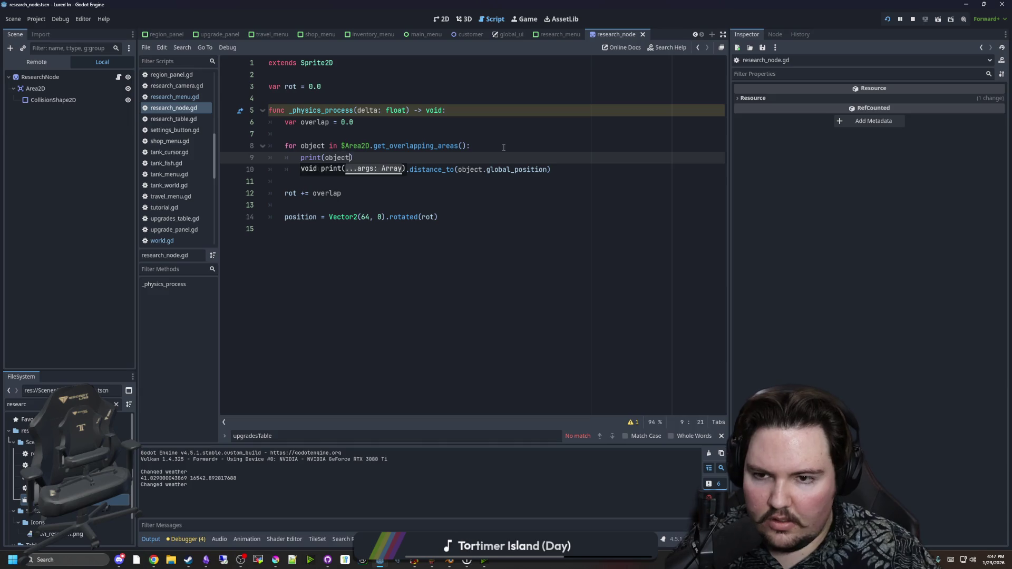
{"action": "type", "text": "t"}
{"action": "left_click", "coordinate": [503, 147]}
{"action": "key", "text": "ctrl+s"}
Delete the print(object) debug line and review the loop's distance calculation
{"action": "left_click_drag", "start_coordinate": [353, 158], "coordinate": [269, 159]}
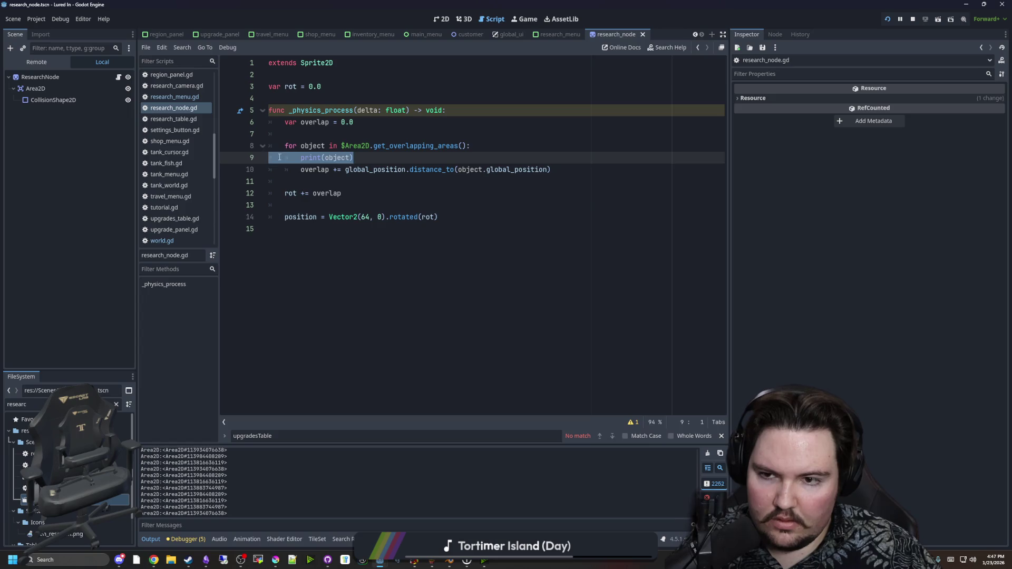
{"action": "key", "text": "BackSpace"}
{"action": "key", "text": "BackSpace"}
{"action": "left_click", "coordinate": [370, 136]}
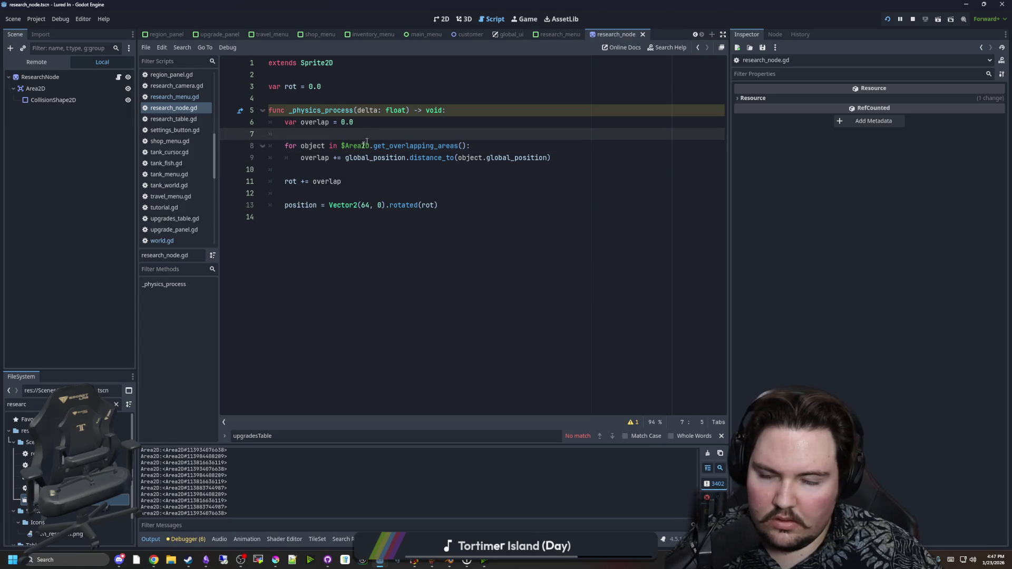
{"action": "left_click", "coordinate": [334, 168]}
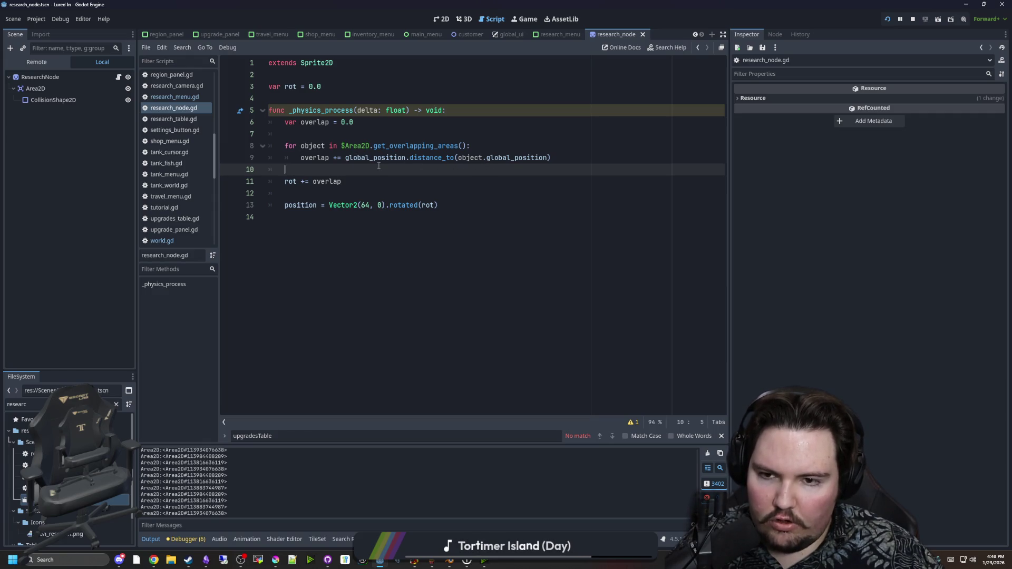
{"action": "left_click", "coordinate": [345, 158]}
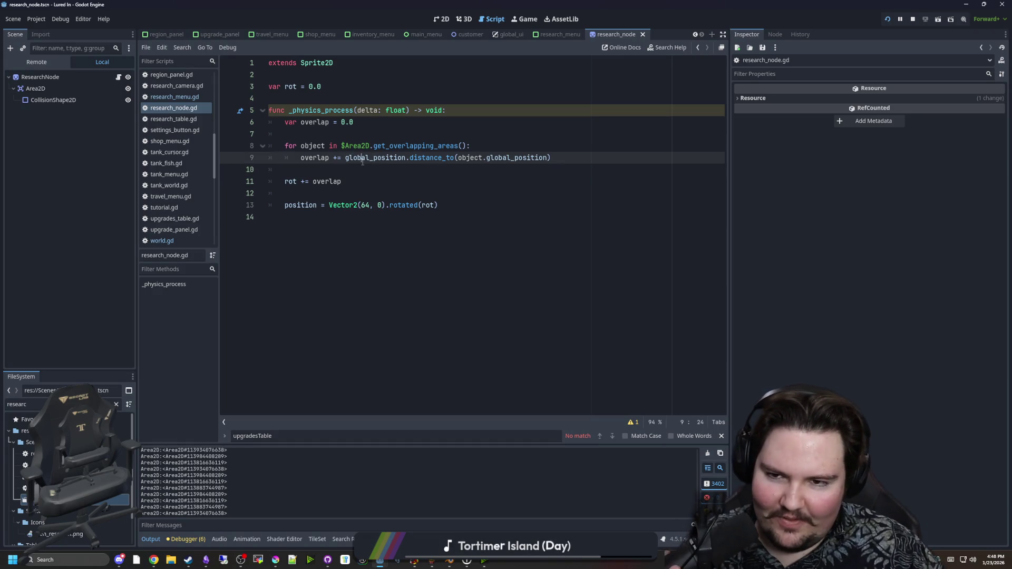
{"action": "left_click", "coordinate": [364, 173]}
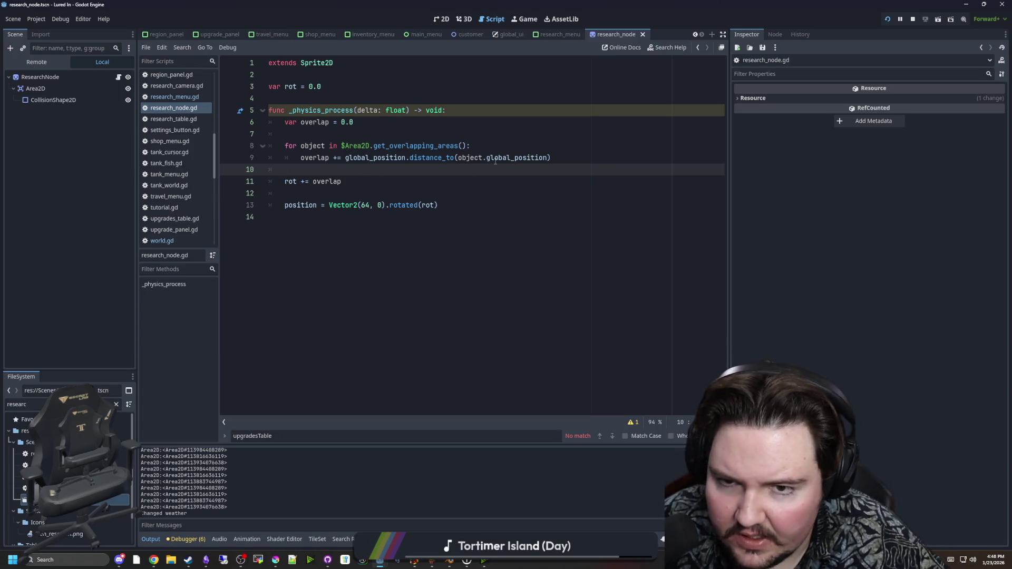
{"action": "left_click", "coordinate": [482, 150]}
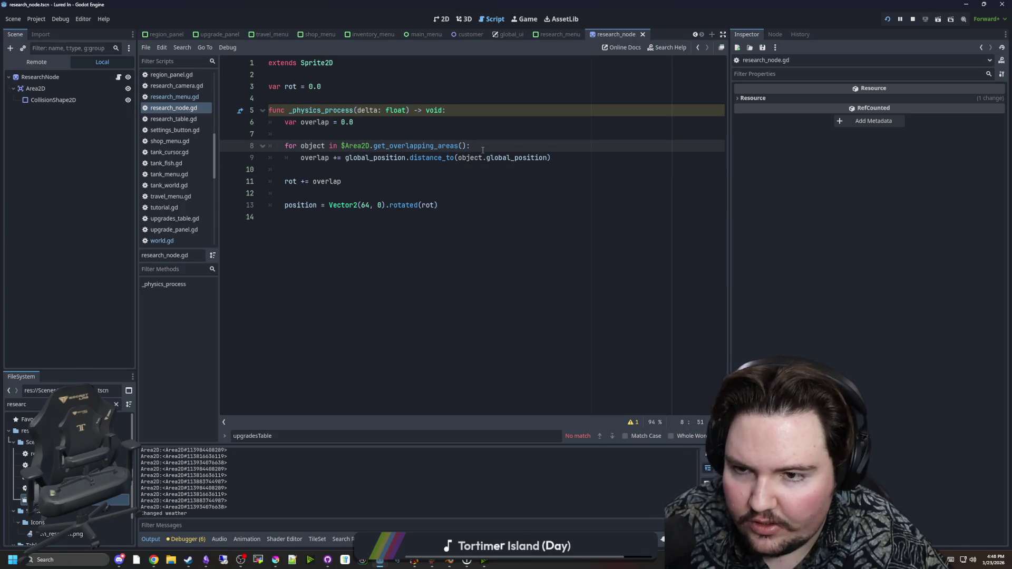
{"action": "left_click", "coordinate": [345, 162]}
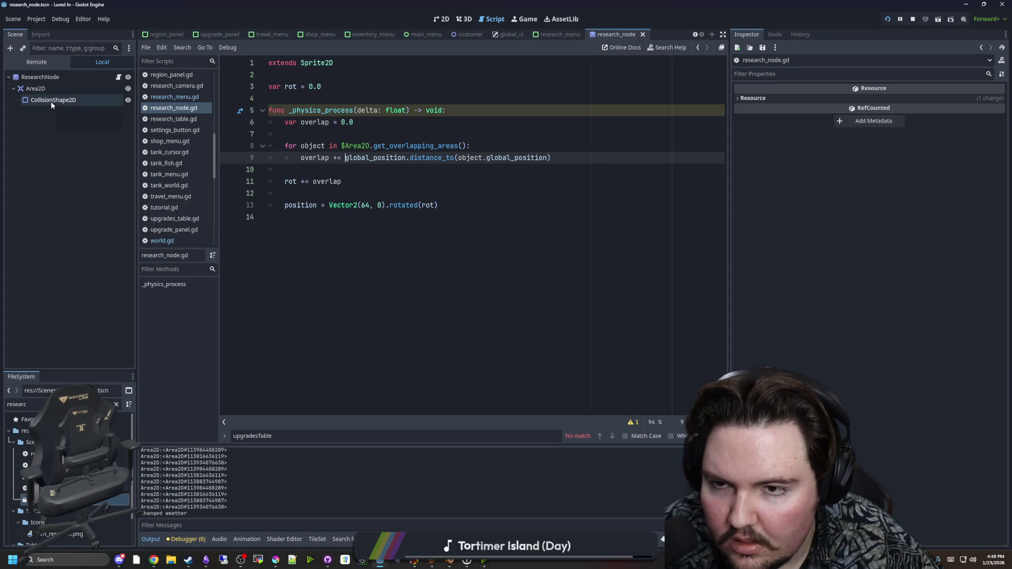
{"action": "key", "text": "Down"}
{"action": "left_click", "coordinate": [585, 161]}
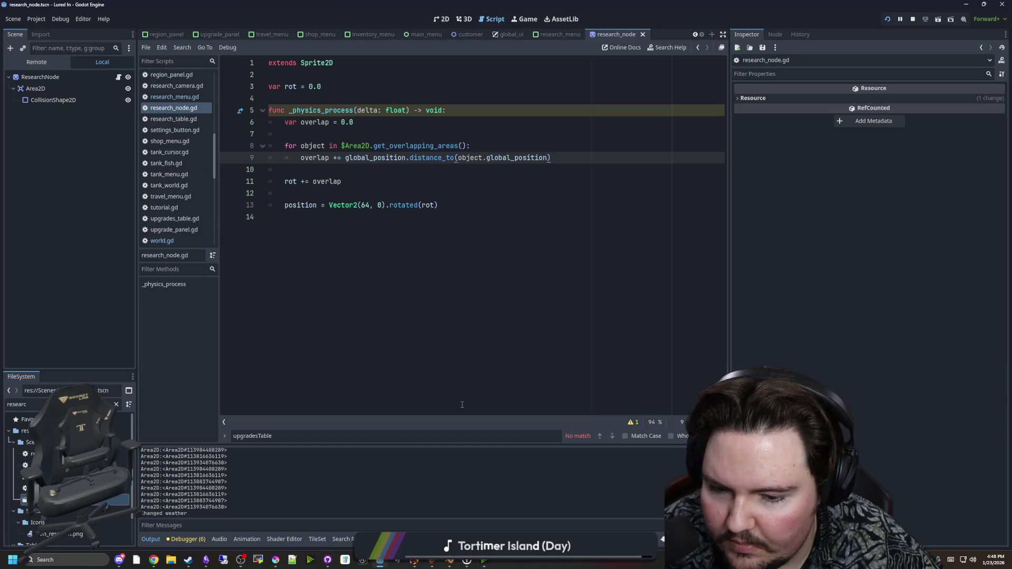
{"action": "left_click", "coordinate": [63, 556]}
In Calculator, compute 32/32 = 1 and 0/32 = 0, then close it
{"action": "type", "text": "calculator"}
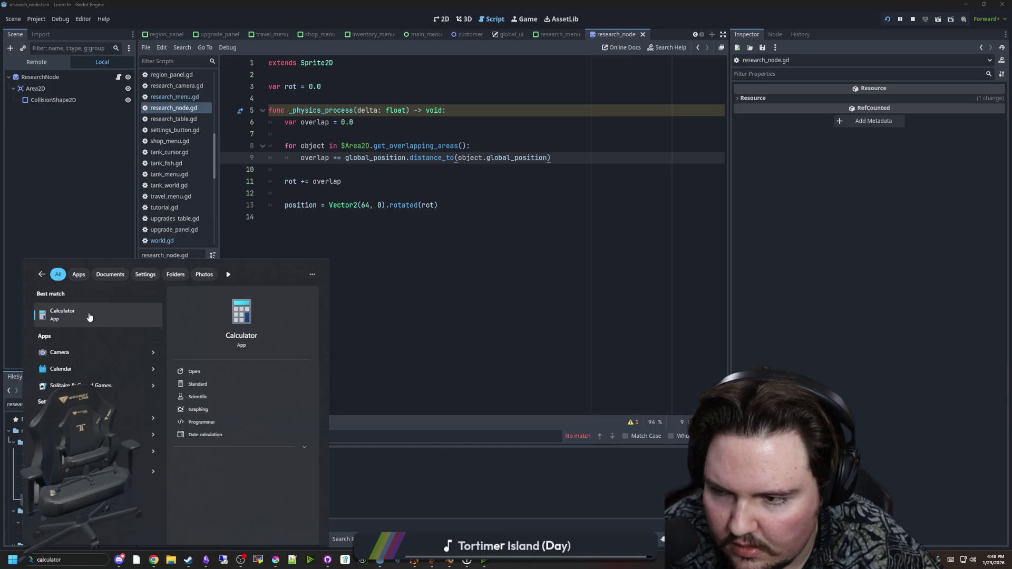
{"action": "left_click", "coordinate": [89, 316]}
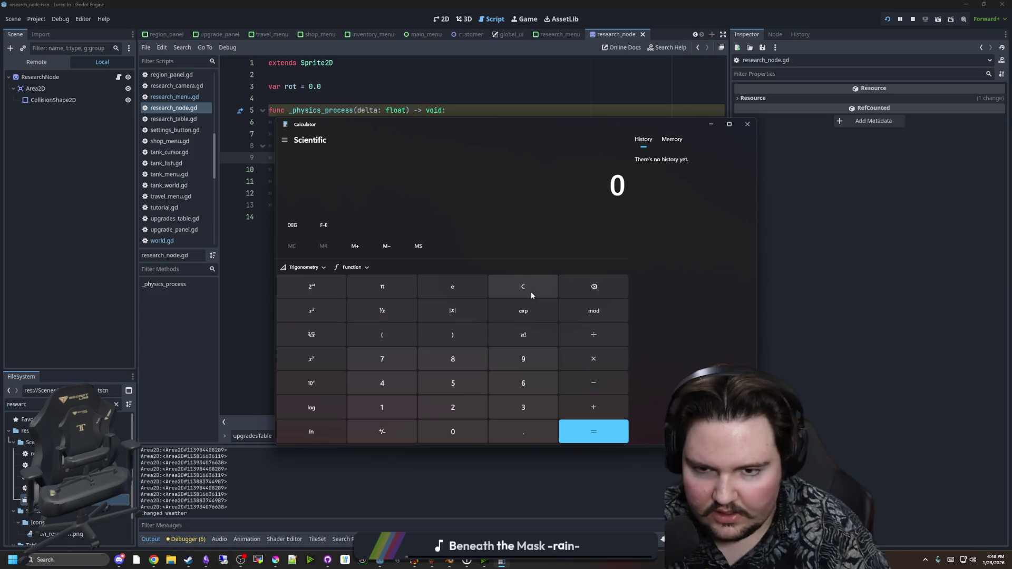
{"action": "type", "text": "32"}
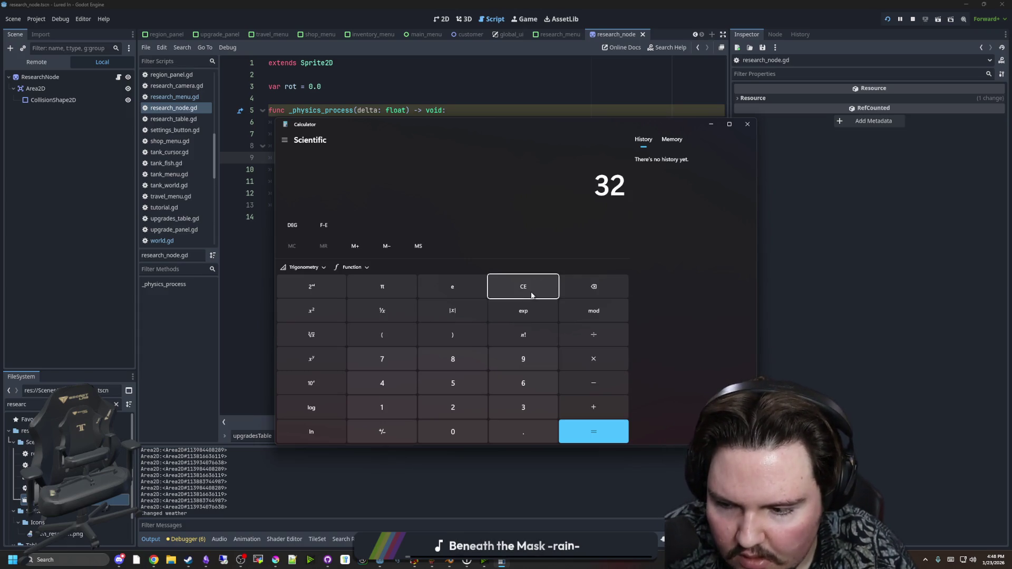
{"action": "type", "text": "/32"}
{"action": "key", "text": "Return"}
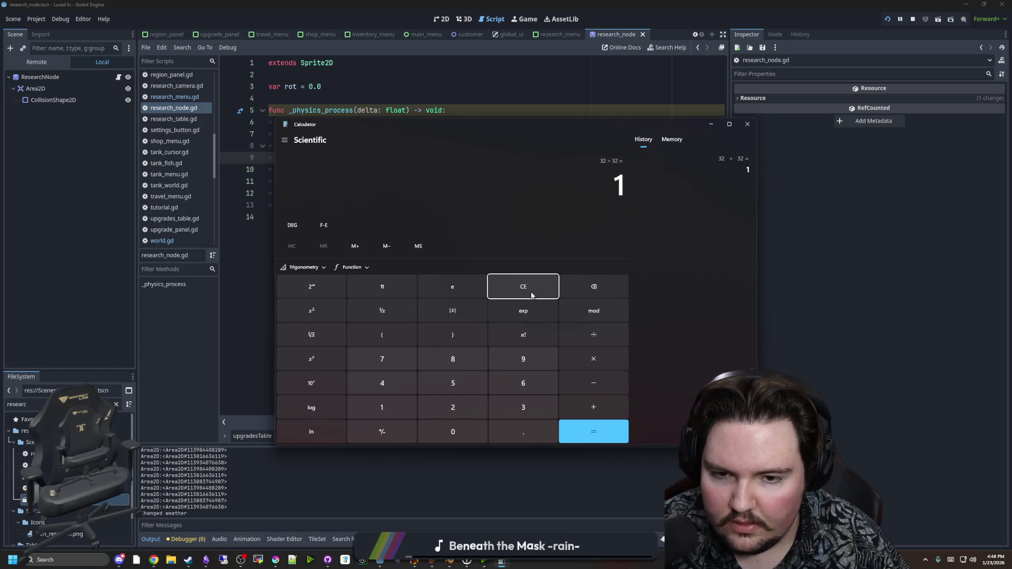
{"action": "left_click", "coordinate": [531, 294]}
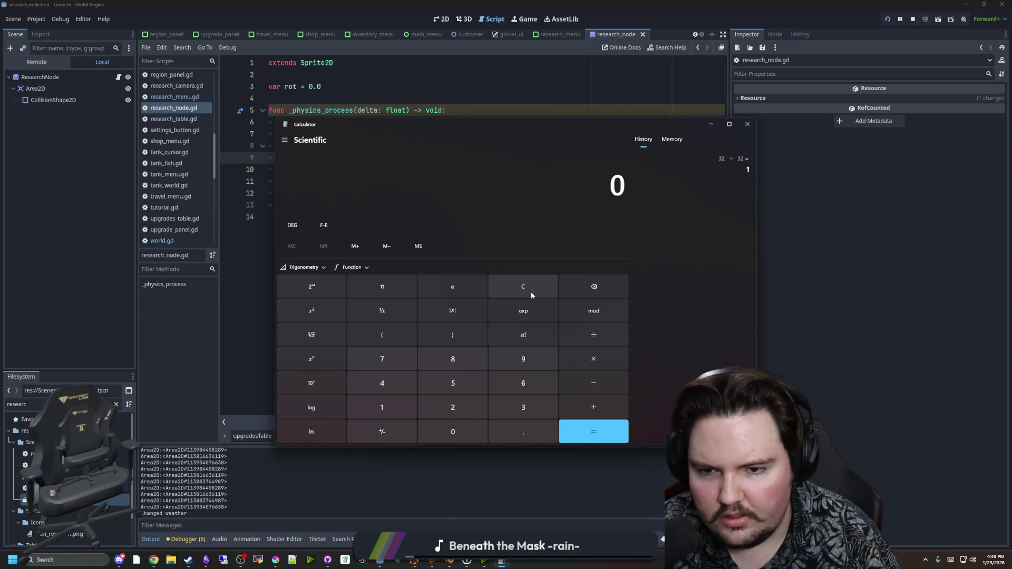
{"action": "type", "text": "0"}
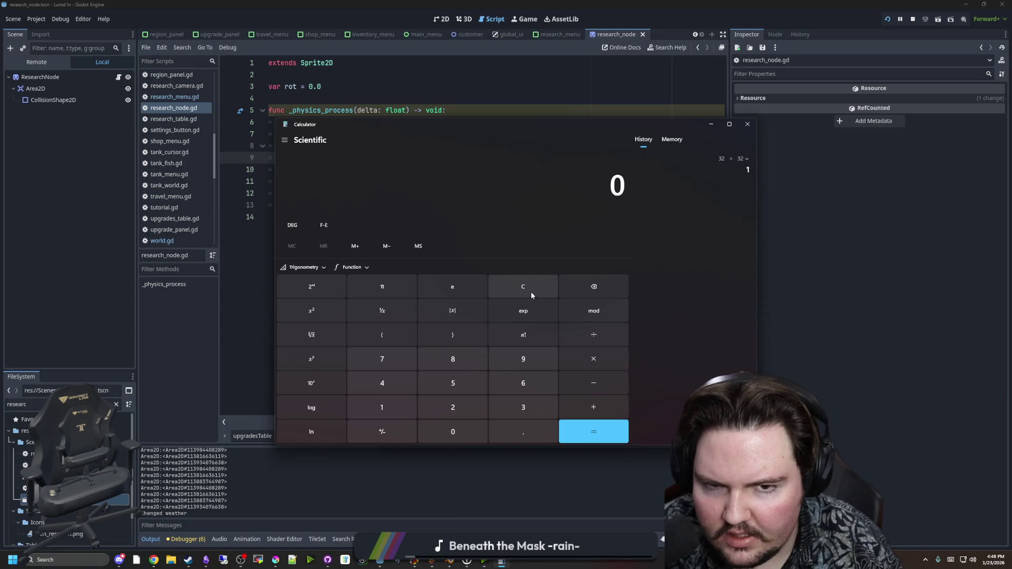
{"action": "key", "text": "Return"}
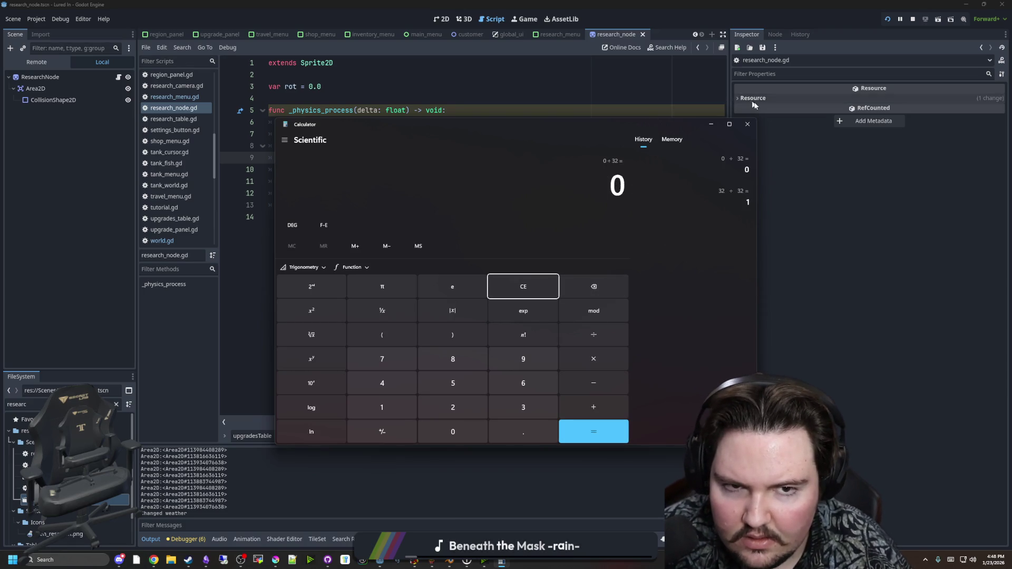
{"action": "left_click", "coordinate": [543, 290]}
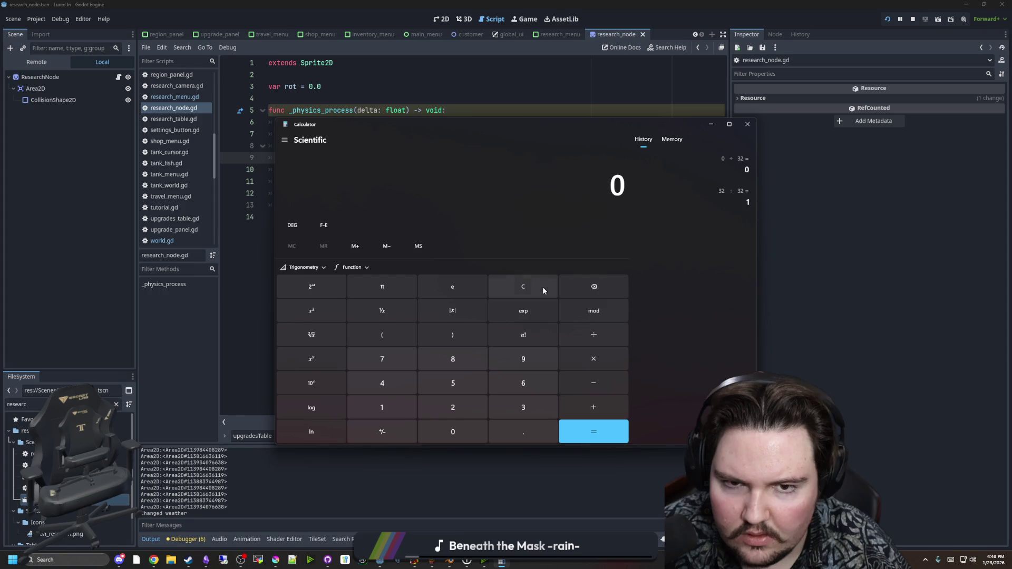
{"action": "left_click", "coordinate": [751, 129]}
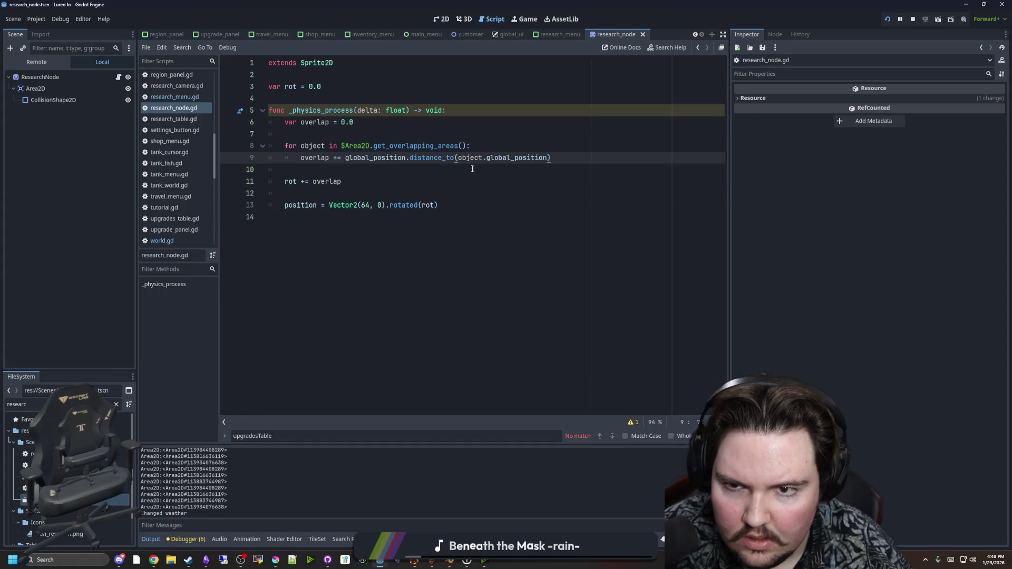
Divide the distance on line 9 by $CollisionShape2D.shape.radius
{"action": "left_click", "coordinate": [452, 168]}
{"action": "left_click", "coordinate": [580, 152]}
{"action": "type", "text": "/"}
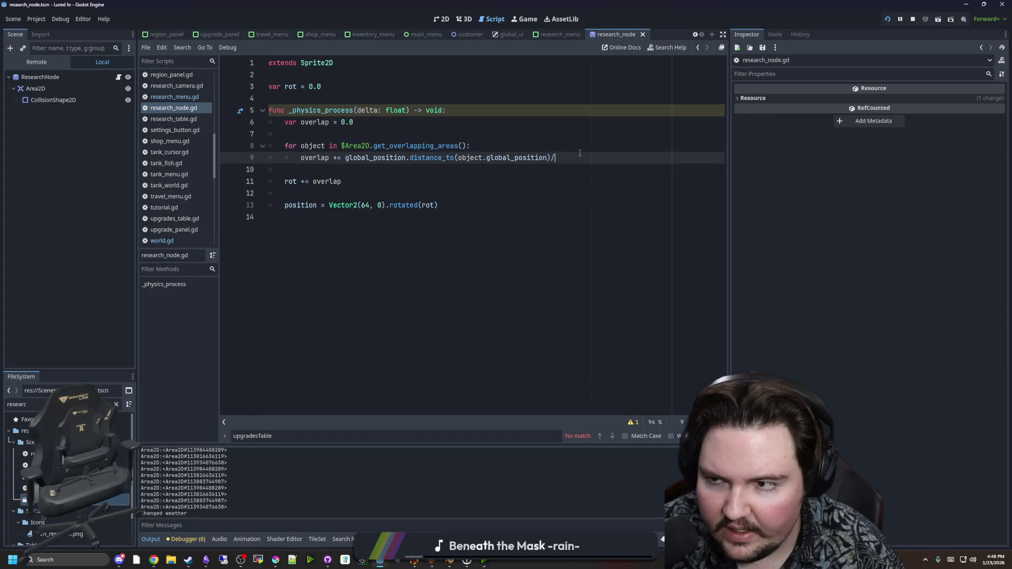
{"action": "left_click_drag", "start_coordinate": [53, 100], "coordinate": [659, 159]}
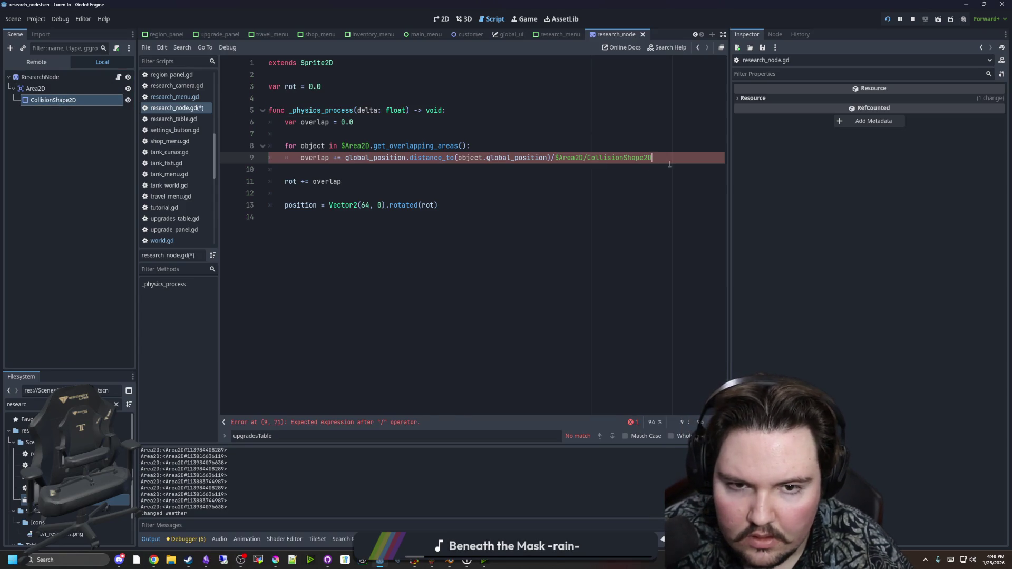
{"action": "type", "text": ".shape.radius"}
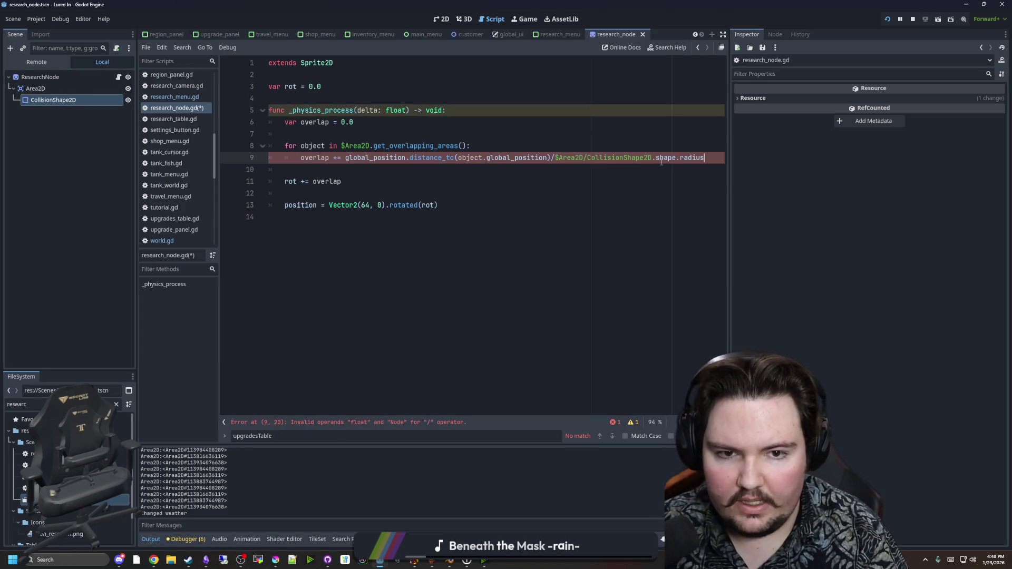
{"action": "left_click", "coordinate": [652, 176]}
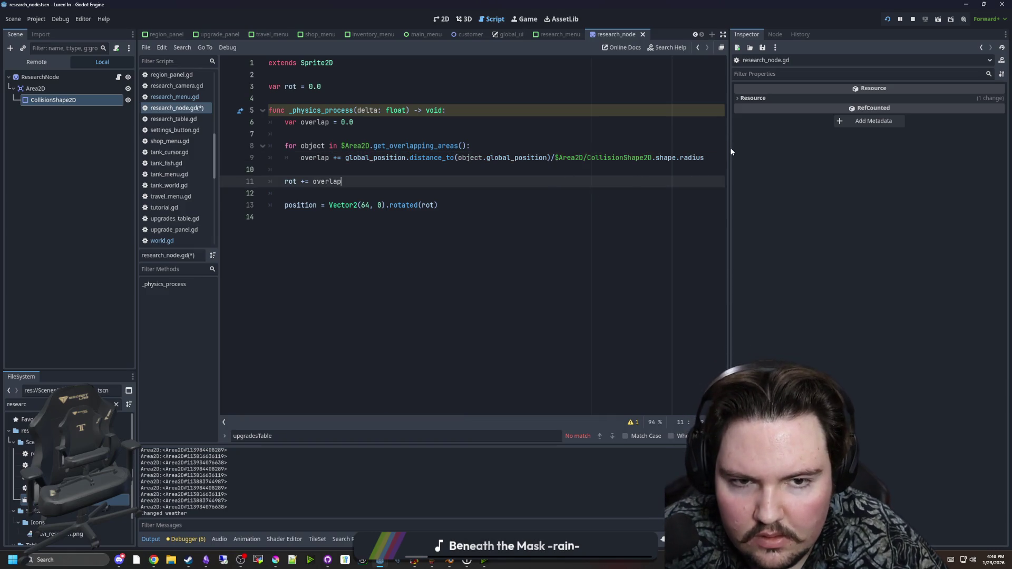
Run the game with F5, view it in the Game tab, then return to the script and save
{"action": "key", "text": "F5"}
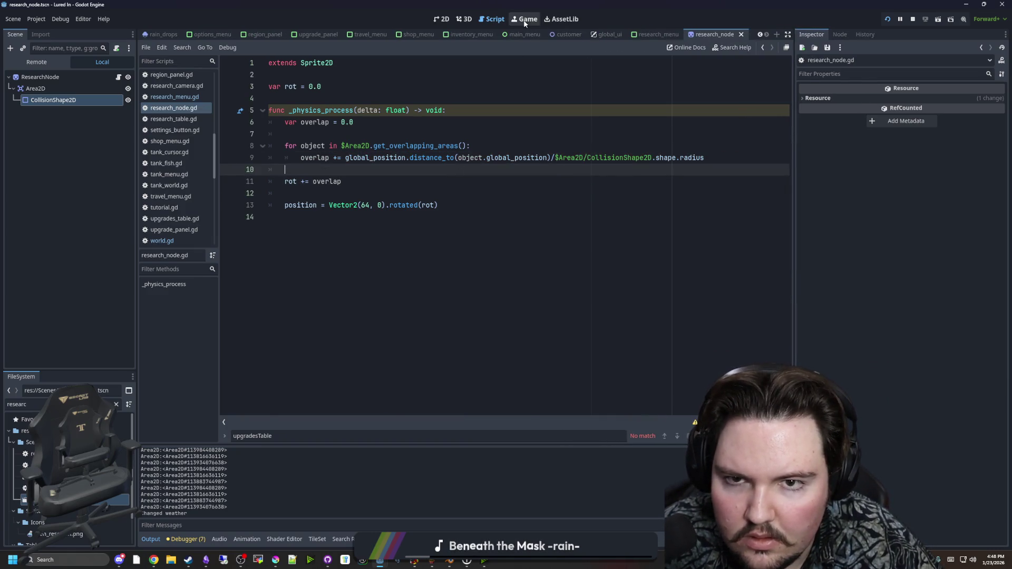
{"action": "left_click", "coordinate": [524, 21]}
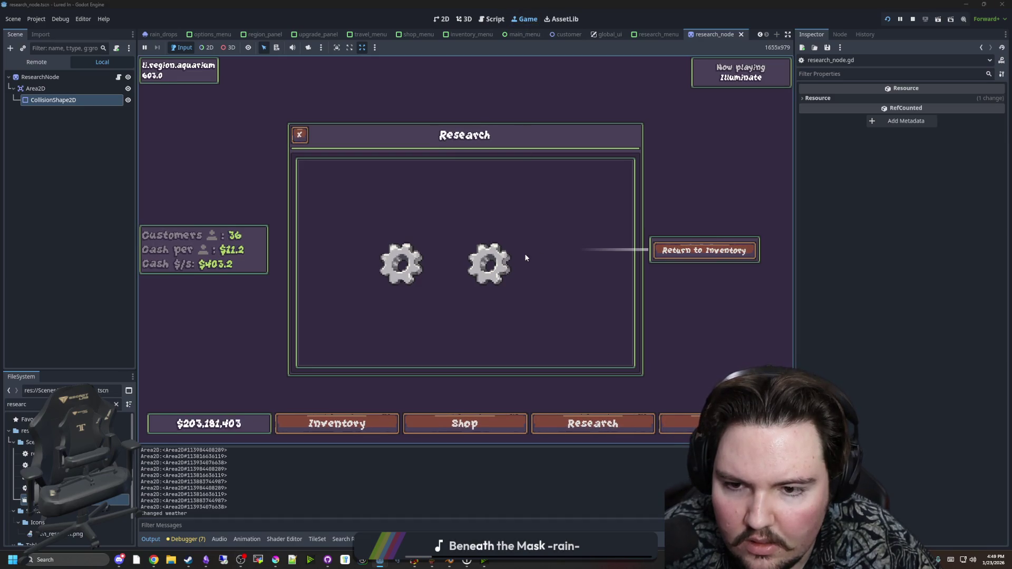
{"action": "left_click", "coordinate": [119, 77]}
{"action": "left_click", "coordinate": [447, 174]}
{"action": "key", "text": "ctrl+s"}
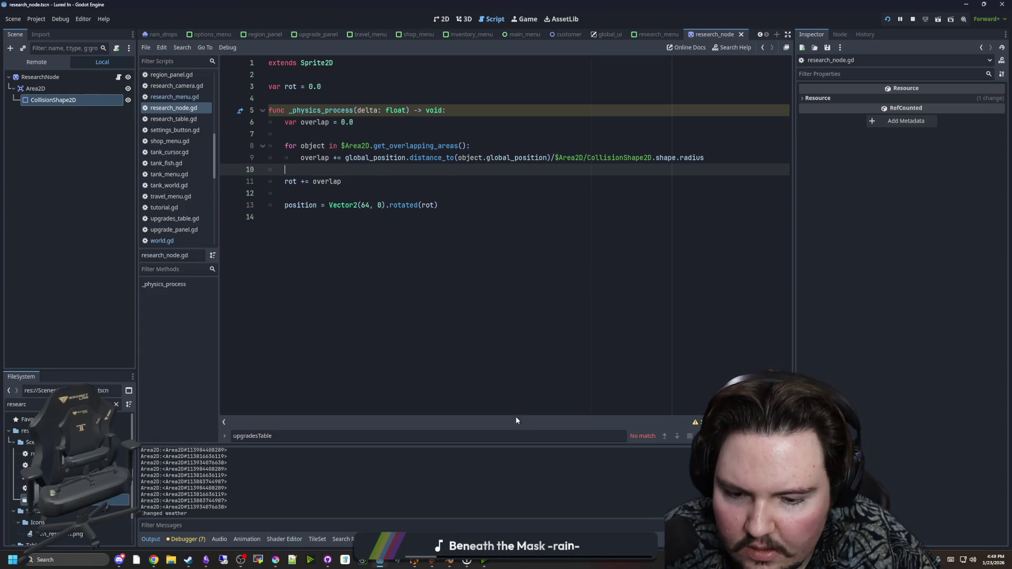
{"action": "left_click", "coordinate": [342, 163]}
Rewrite line 9's overlap as 1-(distance/radius), save, and run the game with F5
{"action": "type", "text": "1-("}
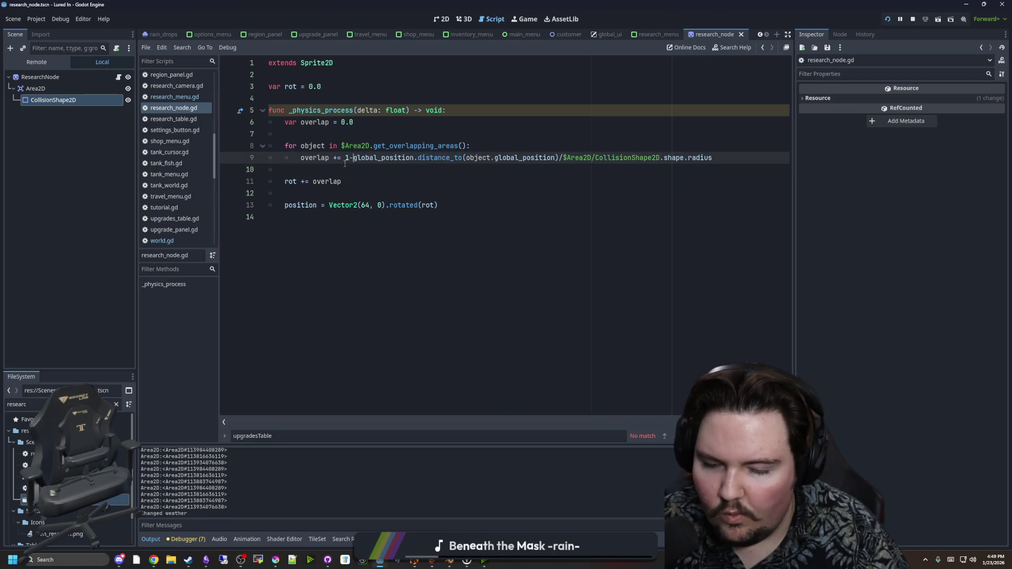
{"action": "left_click", "coordinate": [774, 160]}
{"action": "type", "text": ")"}
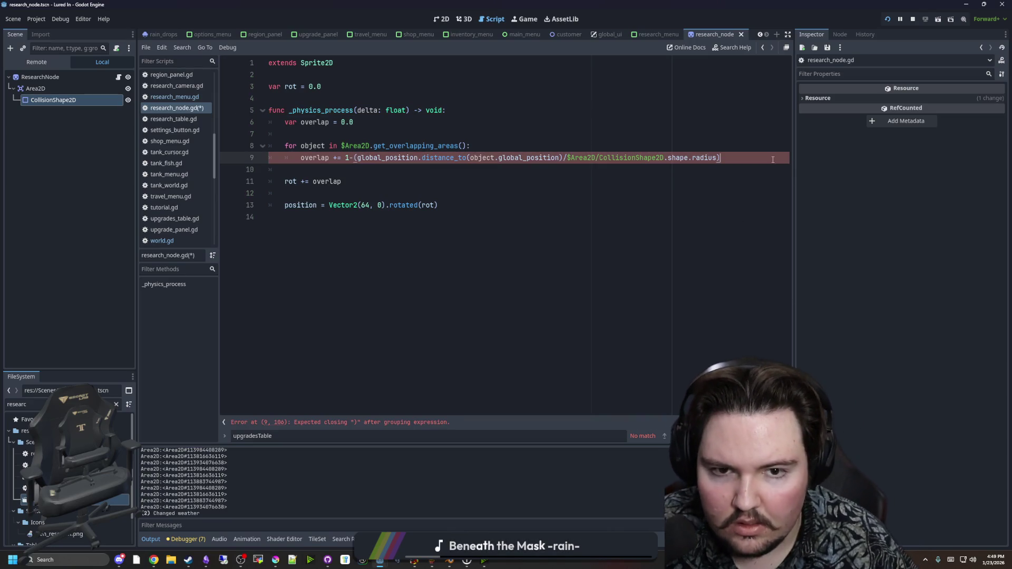
{"action": "key", "text": "Up"}
{"action": "key", "text": "ctrl+s"}
{"action": "key", "text": "F5"}
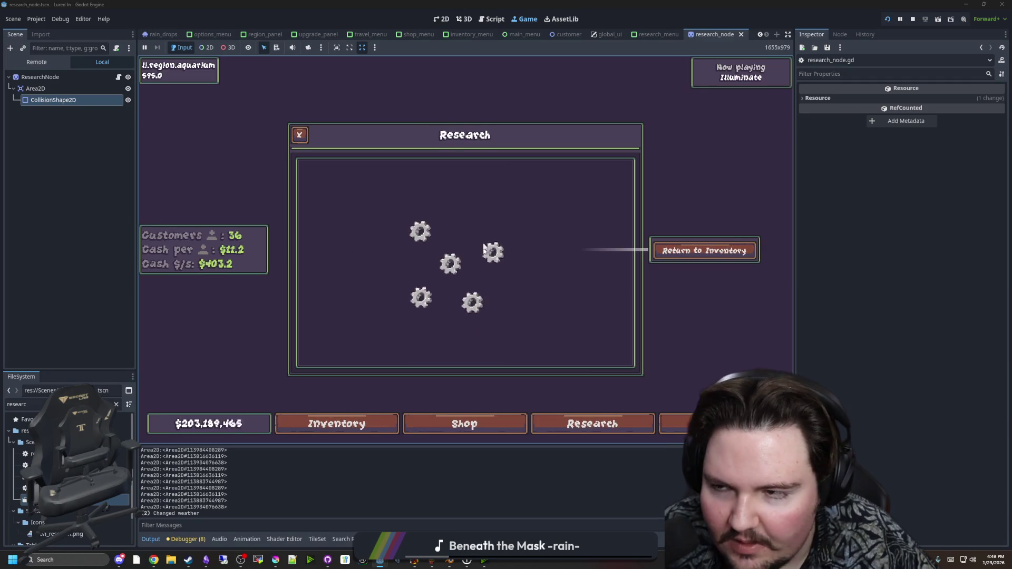
Back in research_node.gd, wrap line 9's expression in extra brackets ready for a multiplier
{"action": "left_click", "coordinate": [117, 79]}
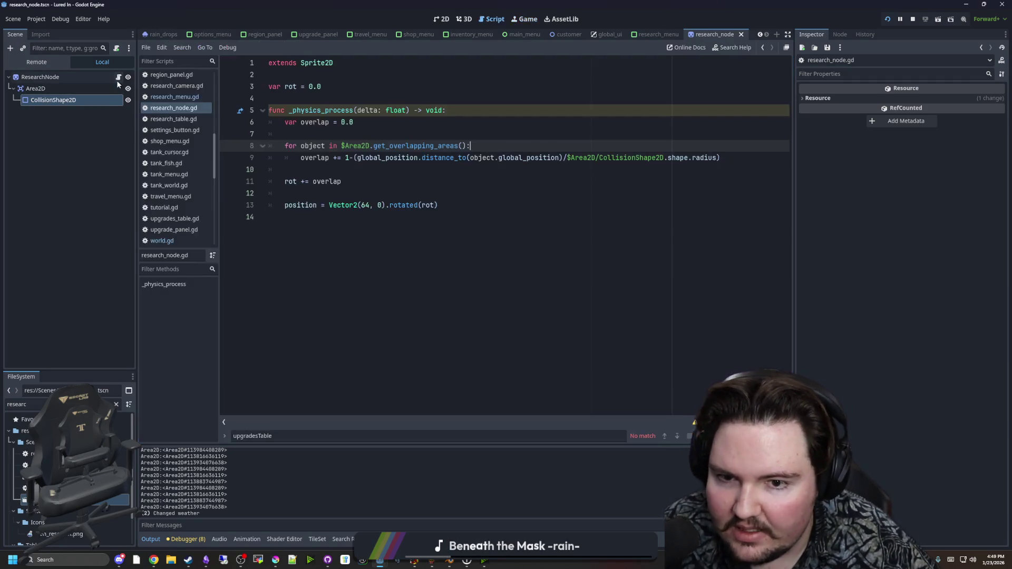
{"action": "left_click", "coordinate": [400, 181]}
{"action": "left_click", "coordinate": [506, 169]}
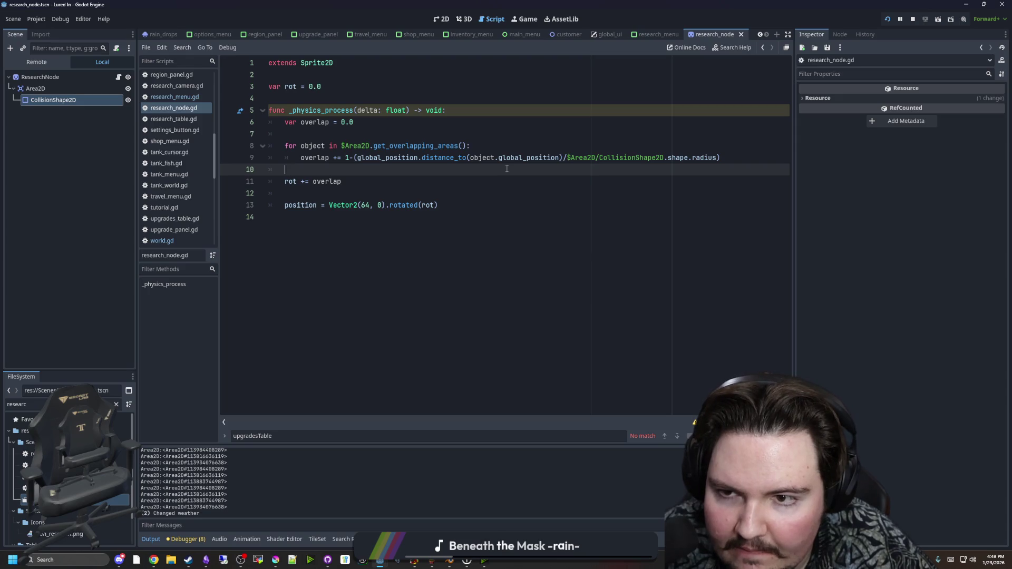
{"action": "left_click", "coordinate": [349, 157]}
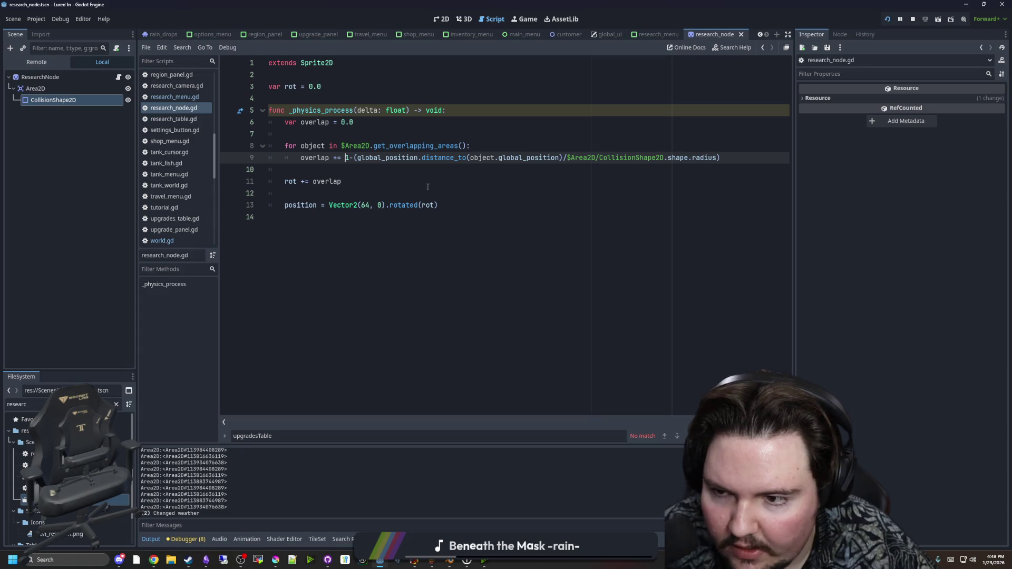
{"action": "type", "text": "("}
{"action": "left_click", "coordinate": [755, 160]}
{"action": "type", "text": ")*"}
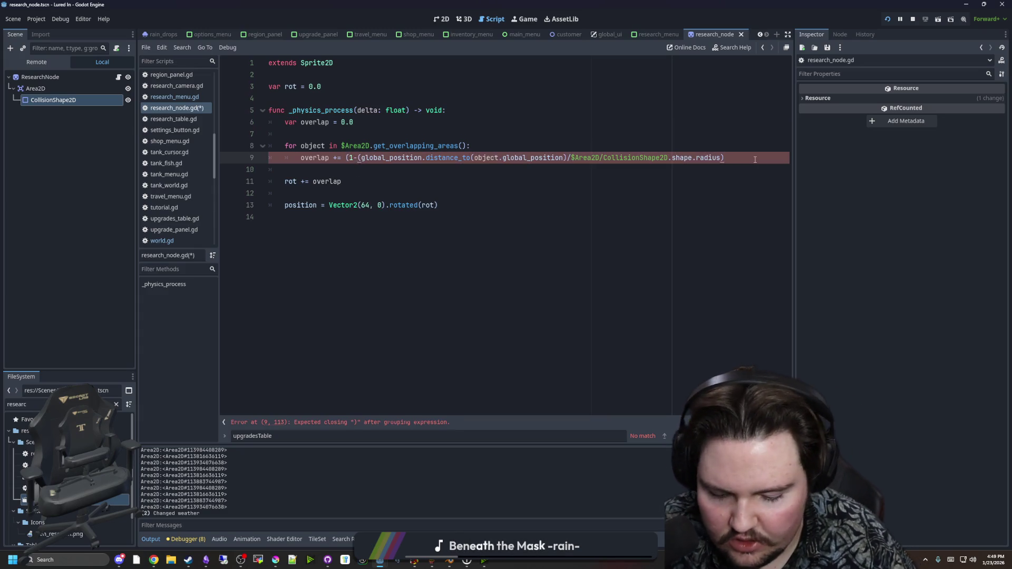
Try replacing line 9's 0.5 multiplier with delta, then revert and delete the extra opening bracket
{"action": "key", "text": "BackSpace"}
{"action": "key", "text": "BackSpace"}
{"action": "key", "text": "BackSpace"}
{"action": "type", "text": "delta"}
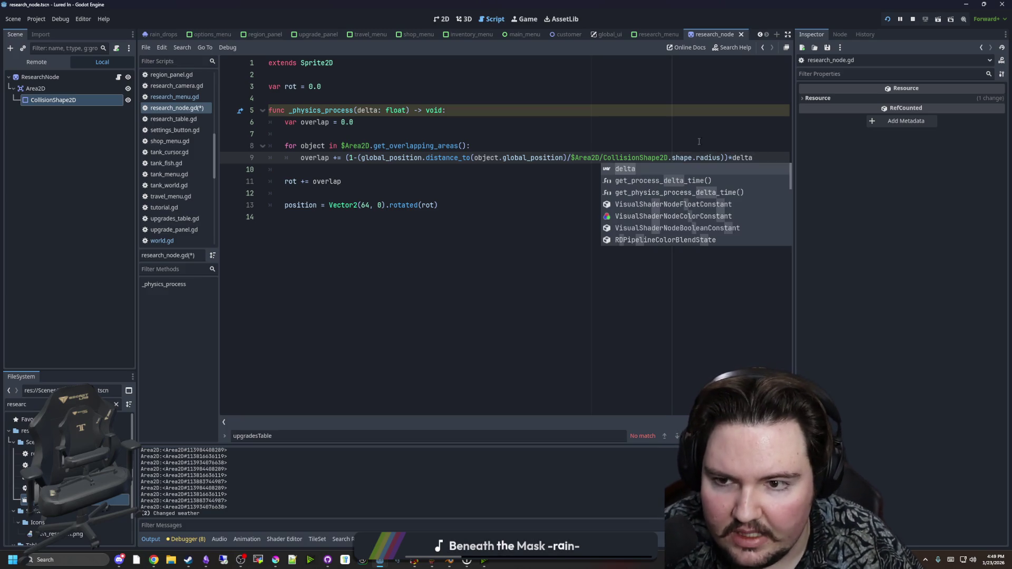
{"action": "key", "text": "Escape"}
{"action": "key", "text": "BackSpace"}
{"action": "key", "text": "BackSpace"}
{"action": "key", "text": "BackSpace"}
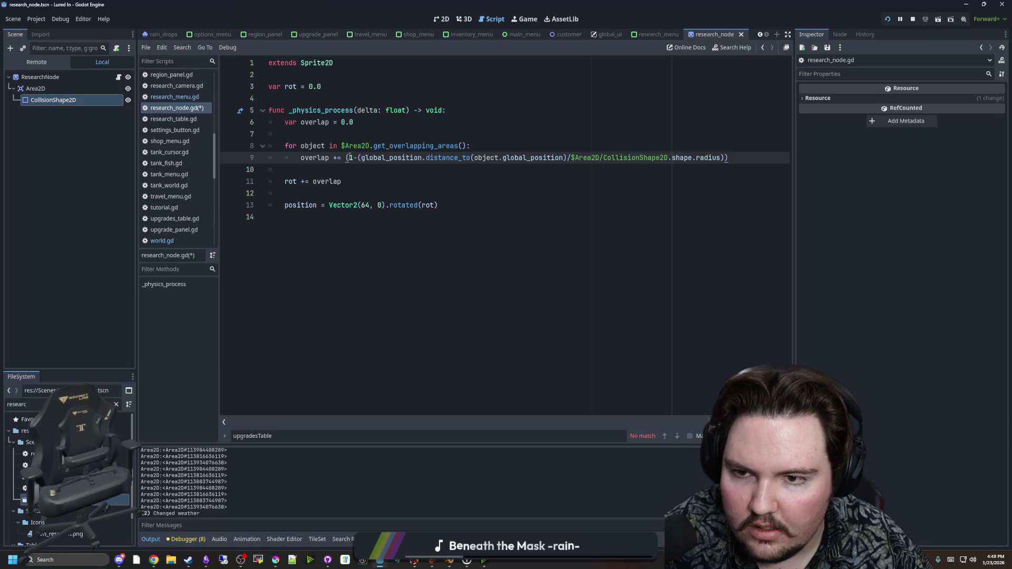
{"action": "left_click", "coordinate": [348, 158]}
{"action": "key", "text": "BackSpace"}
Append *delta to line 11, remove line 9's extra closing bracket, and save the script
{"action": "left_click", "coordinate": [353, 181]}
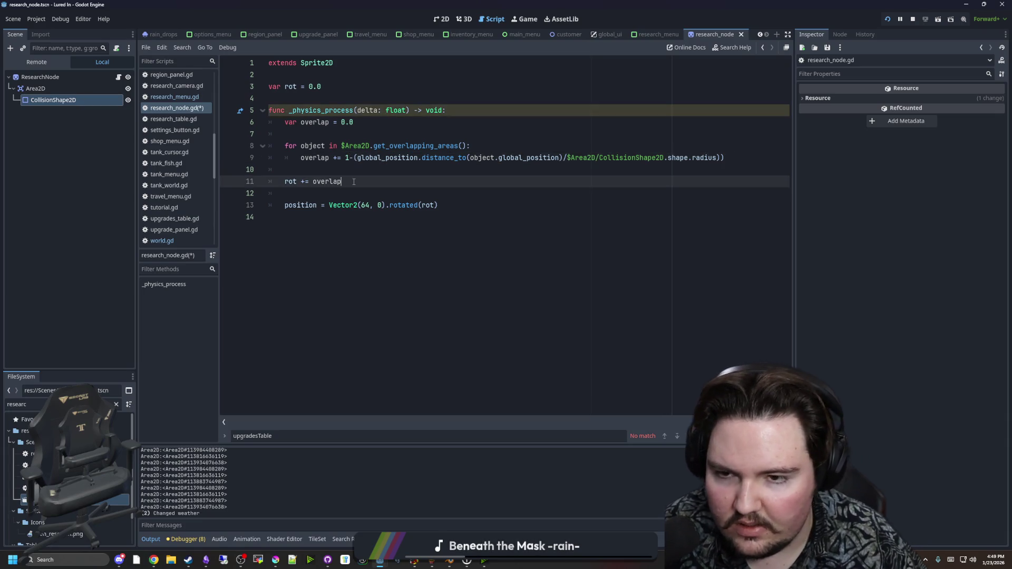
{"action": "type", "text": "*delta"}
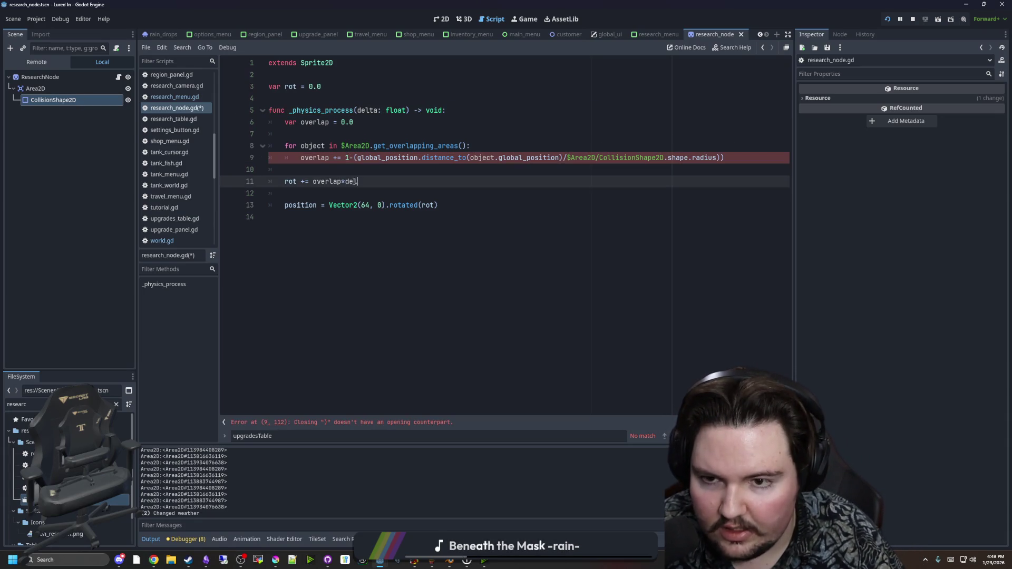
{"action": "left_click", "coordinate": [367, 173]}
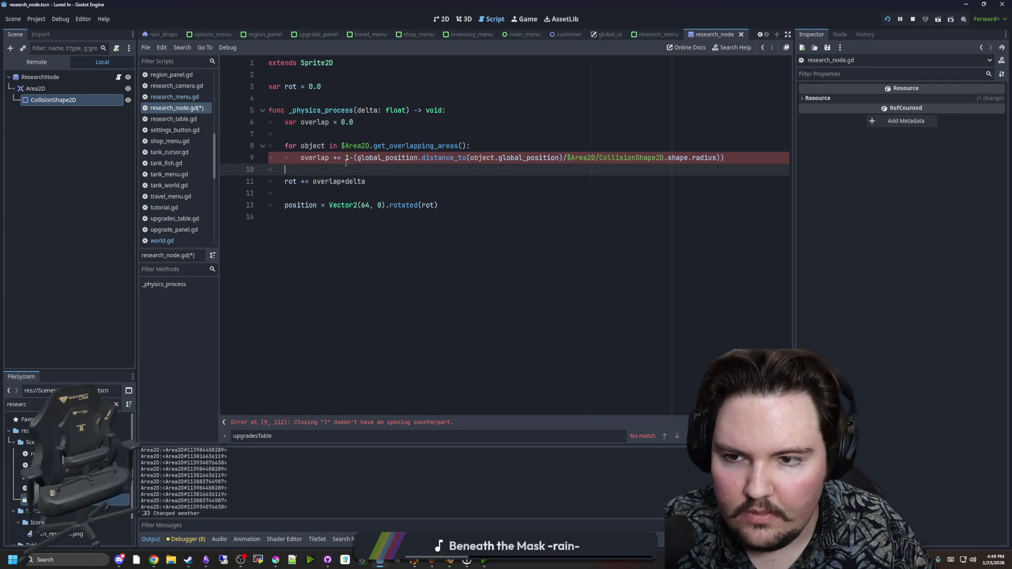
{"action": "left_click", "coordinate": [689, 157]}
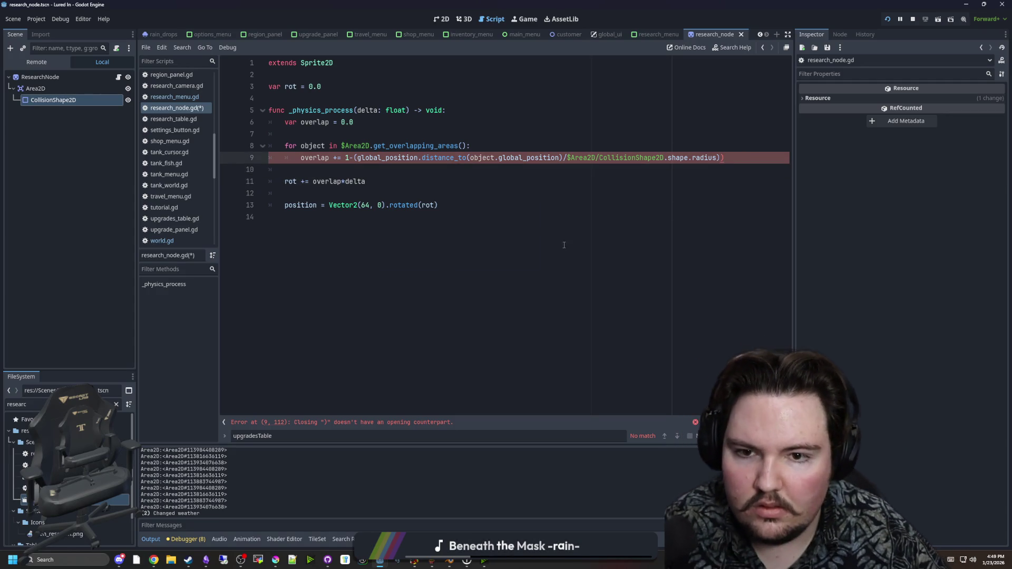
{"action": "key", "text": "BackSpace"}
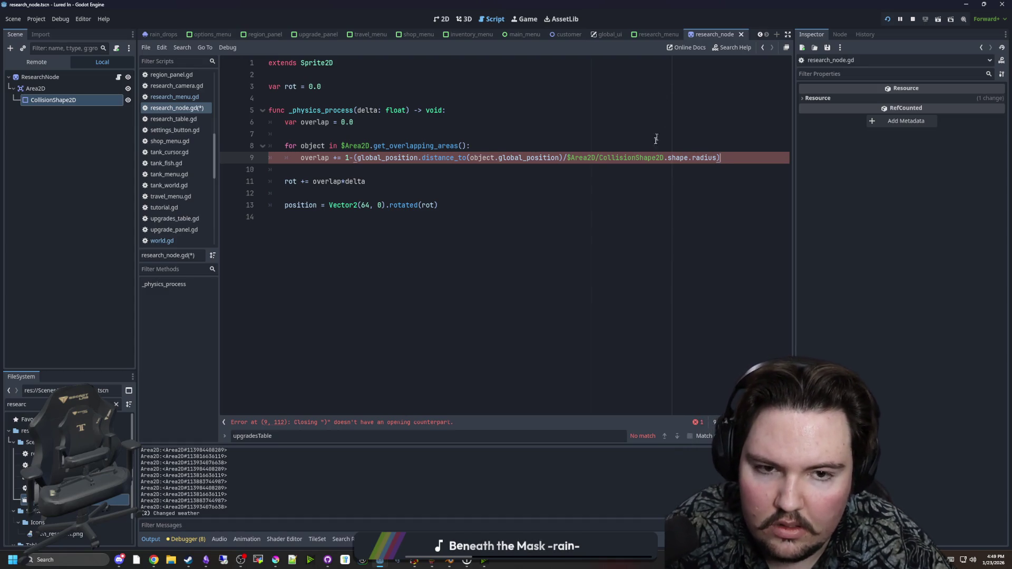
{"action": "key", "text": "ctrl+s"}
{"action": "left_click", "coordinate": [525, 19]}
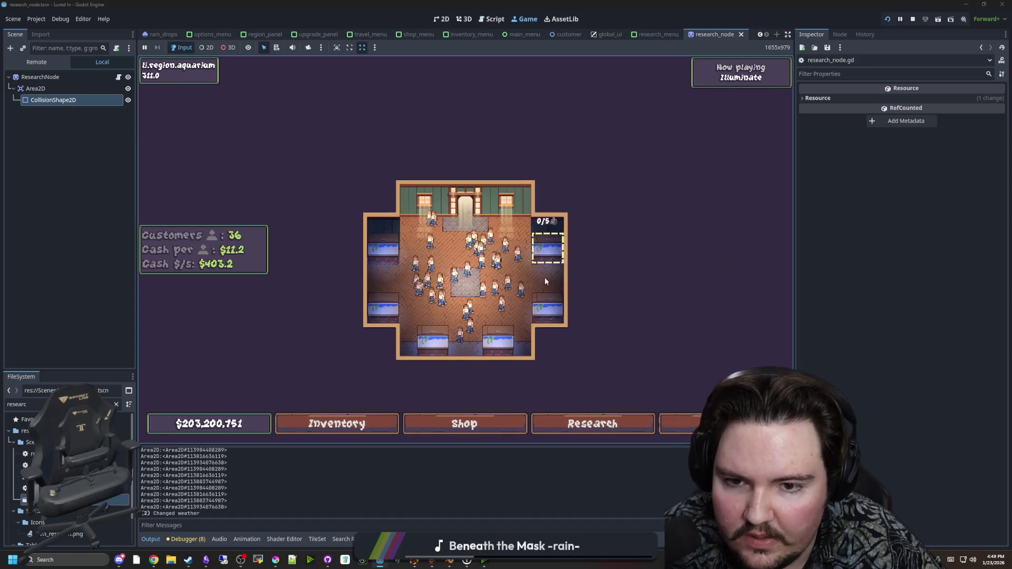
Close the Research window and quit the running game from its escape menu
{"action": "left_click", "coordinate": [594, 418]}
{"action": "key", "text": "Escape"}
{"action": "left_click", "coordinate": [457, 299]}
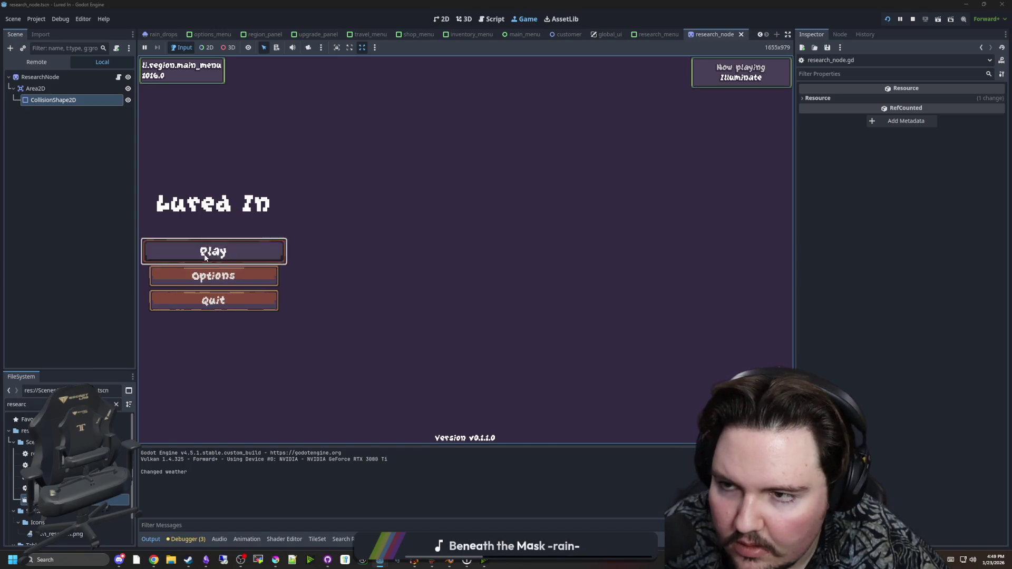
Replay, open Research, drag the top gear onto another to watch them orbit, then stop with F8
{"action": "left_click", "coordinate": [177, 250]}
{"action": "left_click", "coordinate": [550, 421]}
{"action": "left_click", "coordinate": [550, 421]}
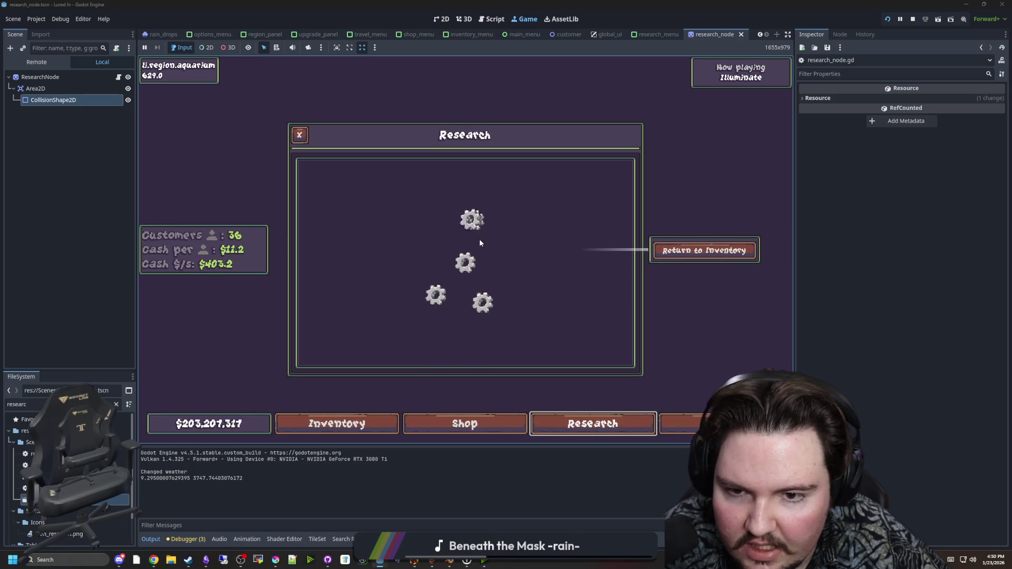
{"action": "mouse_move", "coordinate": [481, 246]}
{"action": "left_mouse_down"}
{"action": "mouse_move", "coordinate": [501, 258]}
{"action": "mouse_move", "coordinate": [501, 283]}
{"action": "mouse_move", "coordinate": [468, 316]}
{"action": "mouse_move", "coordinate": [404, 315]}
{"action": "left_mouse_up"}
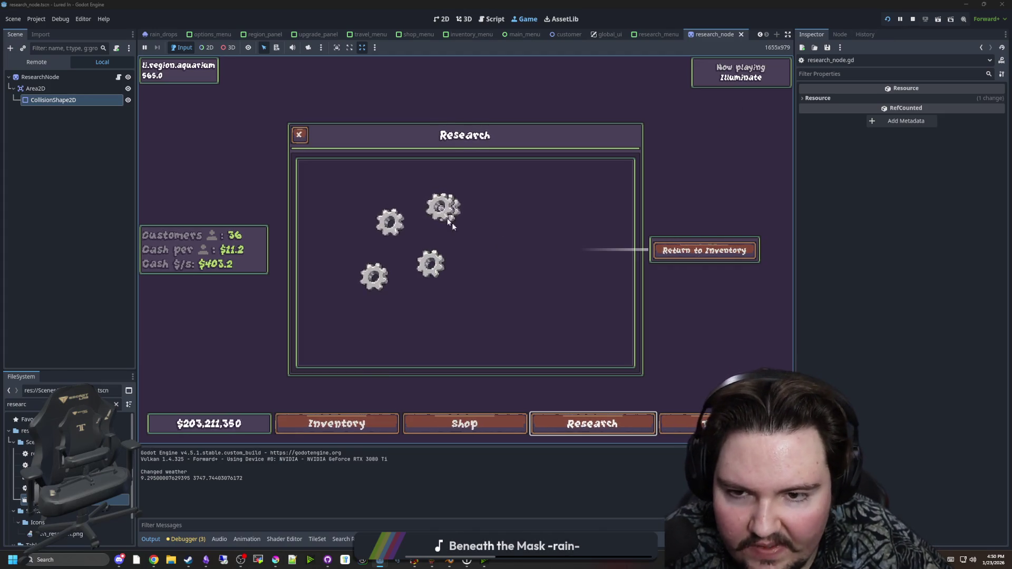
{"action": "key", "text": "F8"}
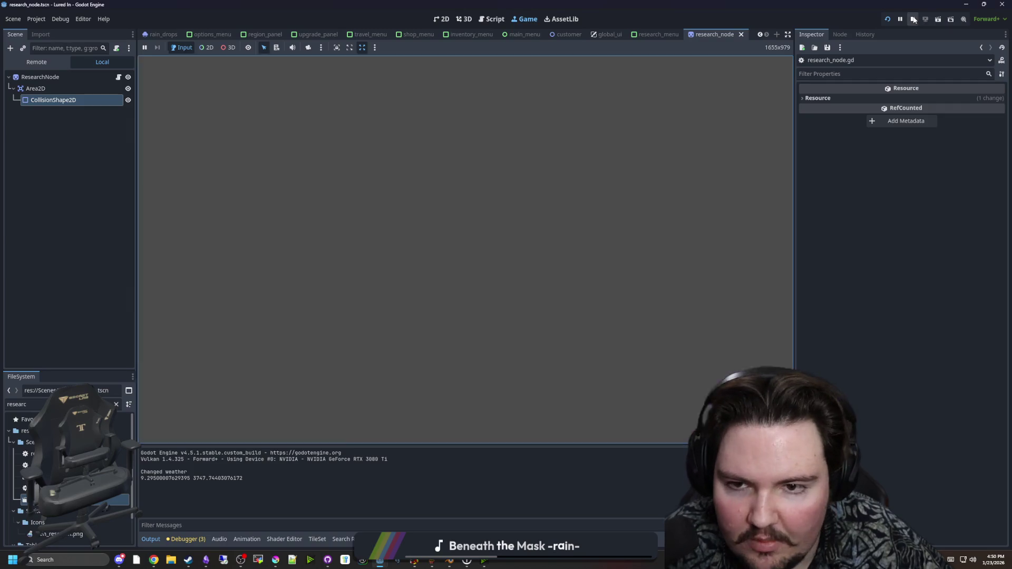
Delete the empty line 12 between the rot update and the position line, then save research_node.gd
{"action": "left_click", "coordinate": [323, 192]}
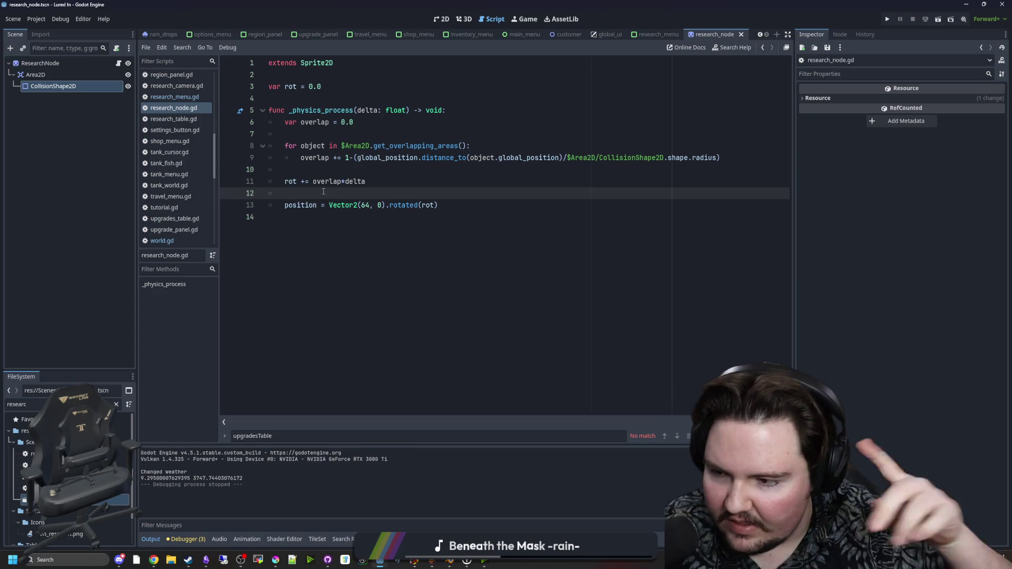
{"action": "key", "text": "ctrl+s"}
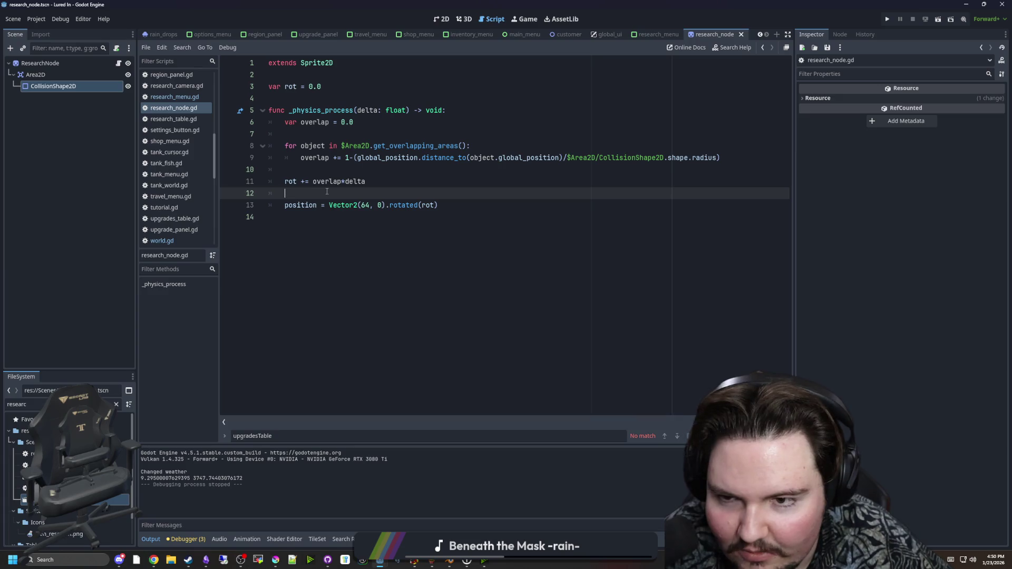
{"action": "left_click", "coordinate": [337, 186]}
{"action": "key", "text": "ctrl+s"}
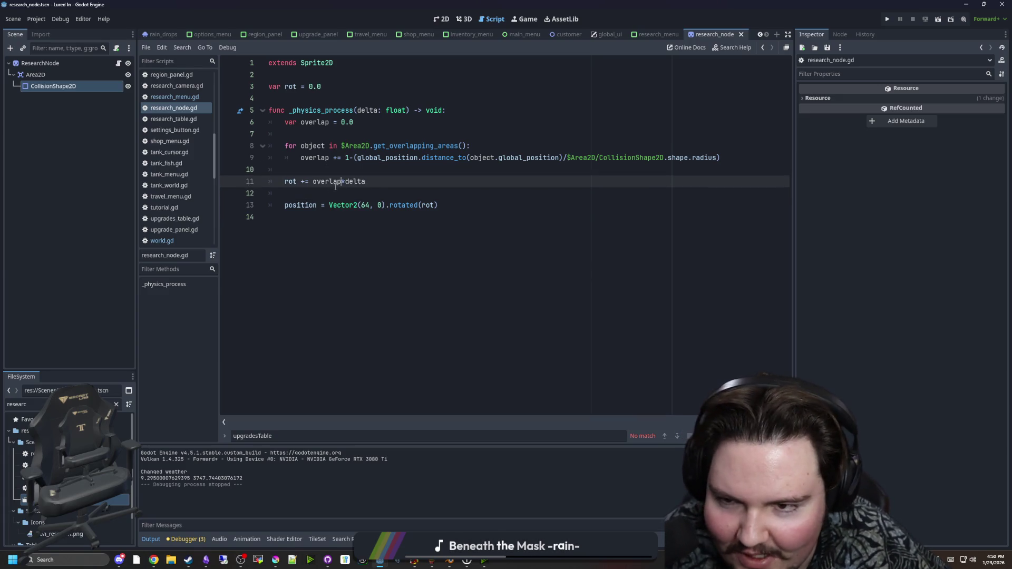
{"action": "key", "text": "End"}
{"action": "key", "text": "Delete"}
{"action": "left_click", "coordinate": [371, 169]}
{"action": "key", "text": "ctrl+s"}
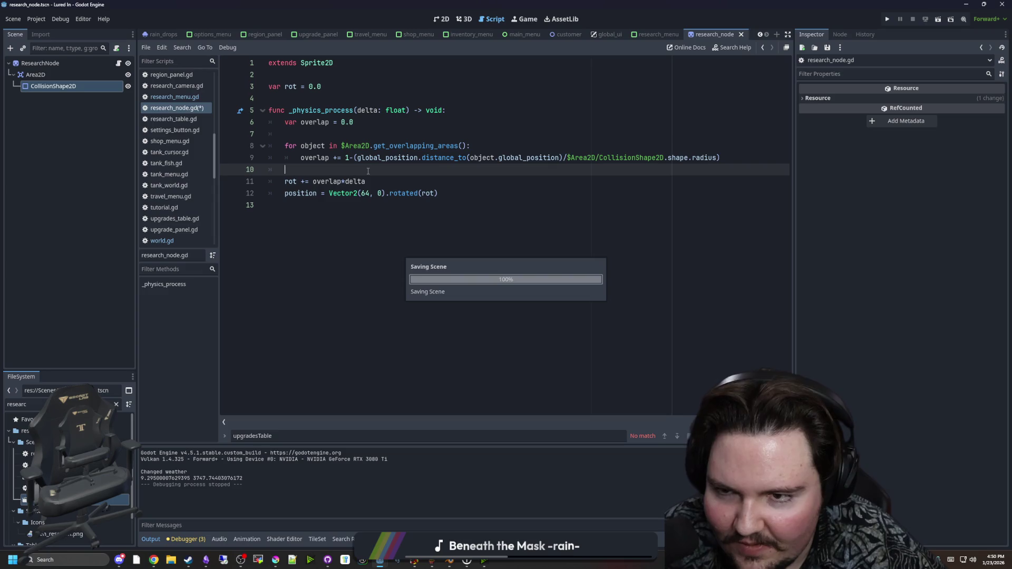
{"action": "key", "text": "Up"}
{"action": "key", "text": "Down"}
{"action": "key", "text": "Down"}
{"action": "key", "text": "Up"}
{"action": "key", "text": "Up"}
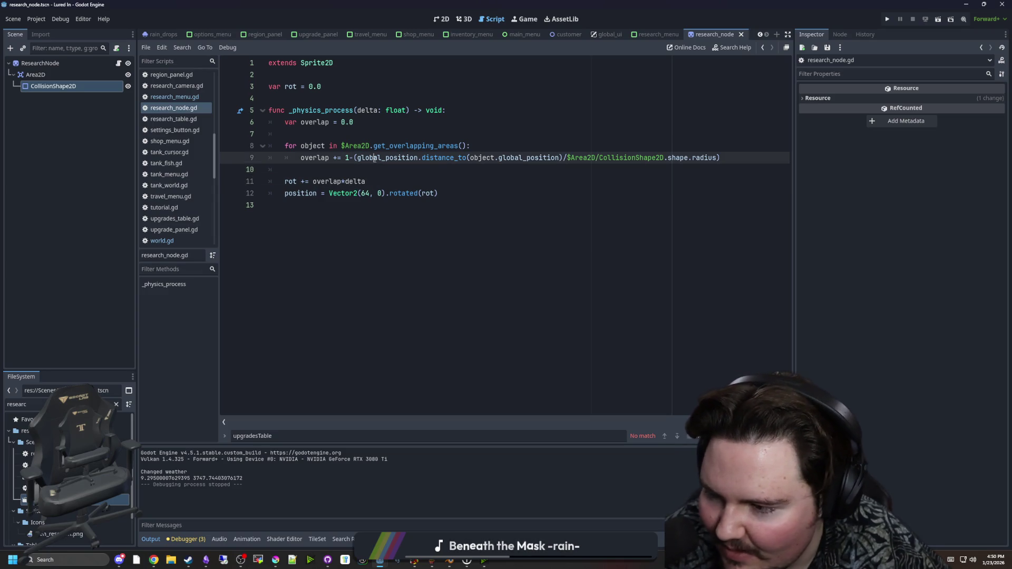
{"action": "key", "text": "Up"}
{"action": "key", "text": "Up"}
{"action": "key", "text": "ctrl+s"}
{"action": "left_click", "coordinate": [345, 167]}
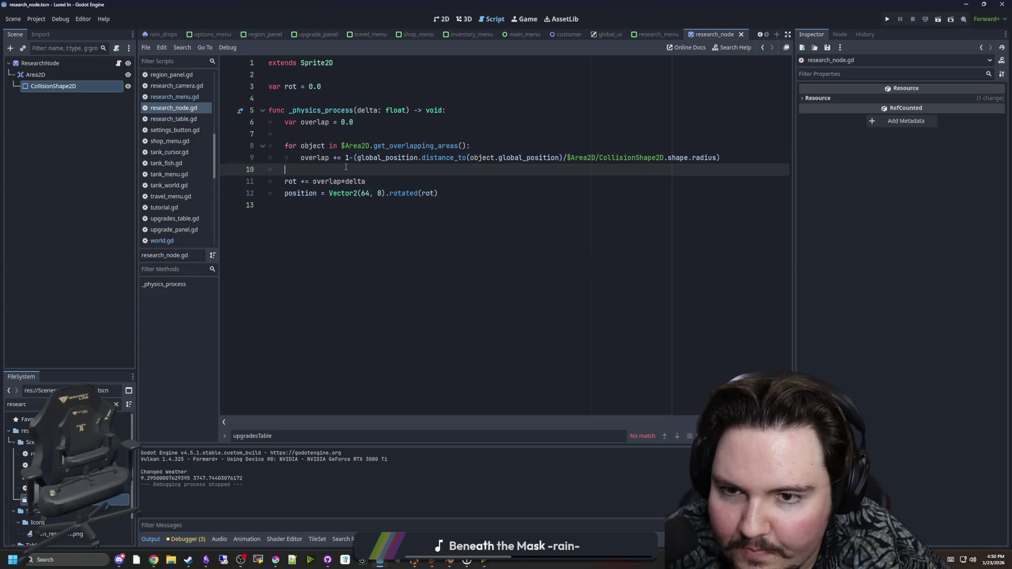
{"action": "key", "text": "ctrl+s"}
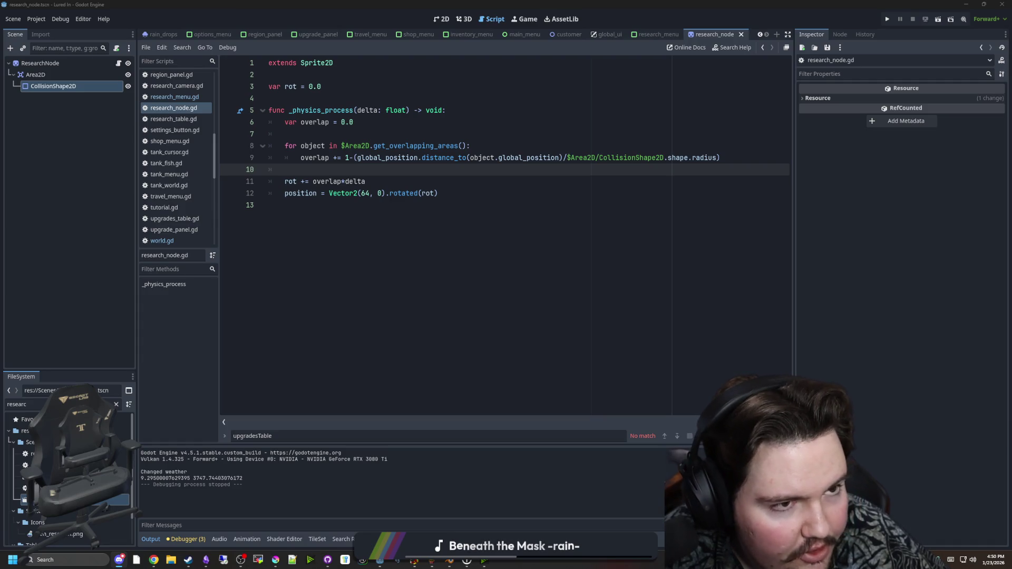
{"action": "left_click", "coordinate": [318, 165]}
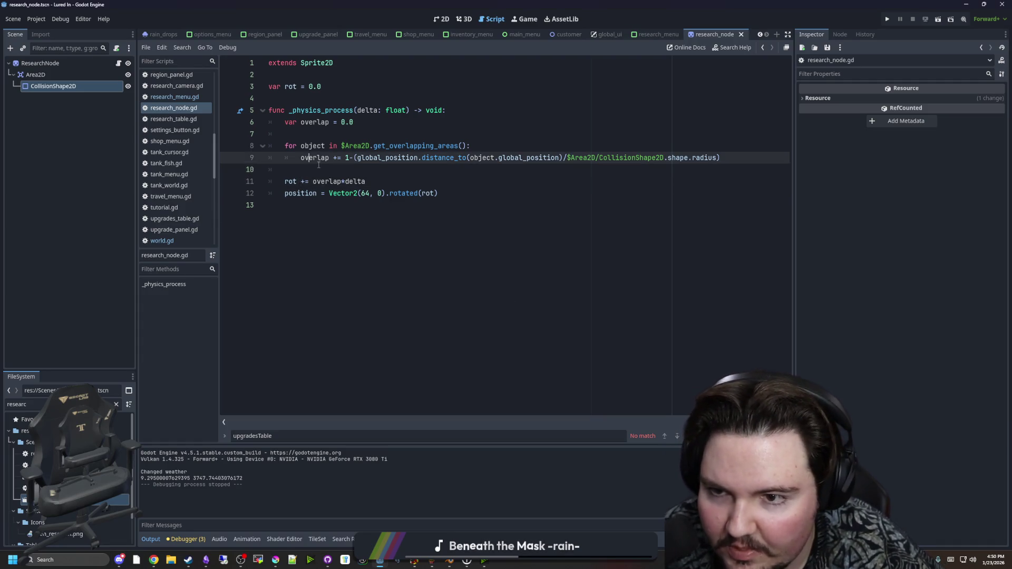
{"action": "key", "text": "ctrl+s"}
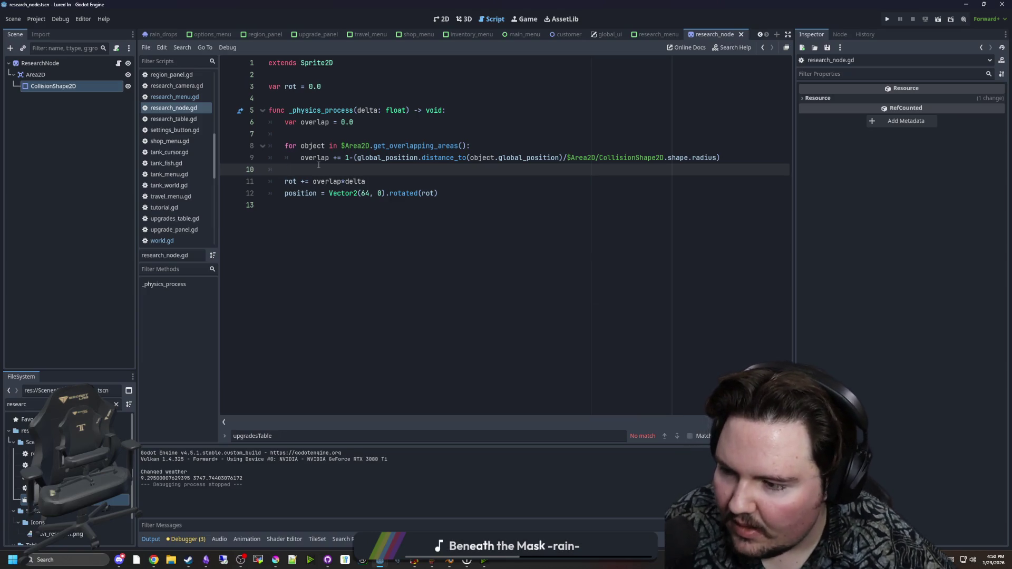